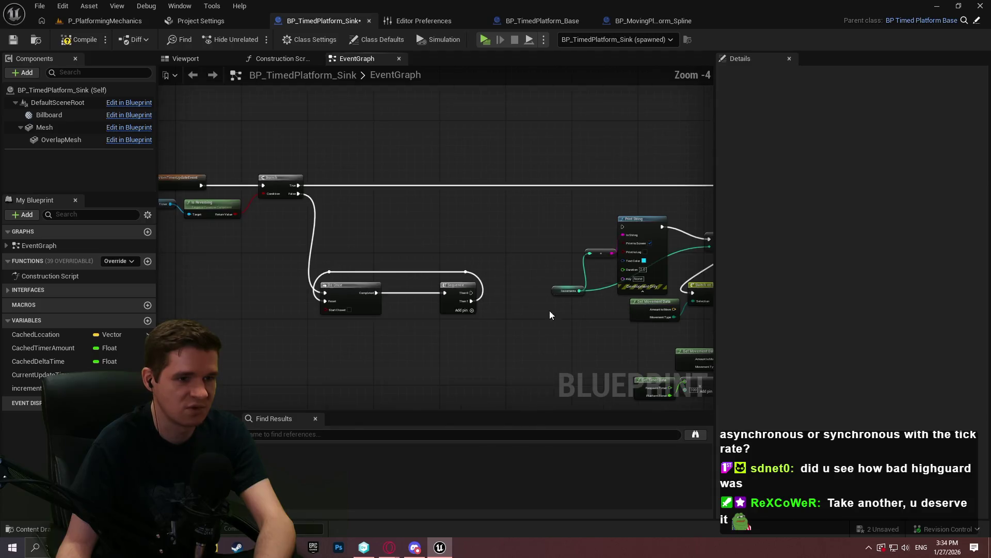
- Move the Do Once and Sequence nodes, align the two reroutes, and lower the Print String group
{"action": "mouse_move", "coordinate": [509, 330]}
{"action": "left_mouse_down"}
{"action": "mouse_move", "coordinate": [311, 276]}
{"action": "mouse_move", "coordinate": [332, 237]}
{"action": "mouse_move", "coordinate": [333, 252]}
{"action": "left_mouse_up"}
{"action": "left_click", "coordinate": [459, 287]}
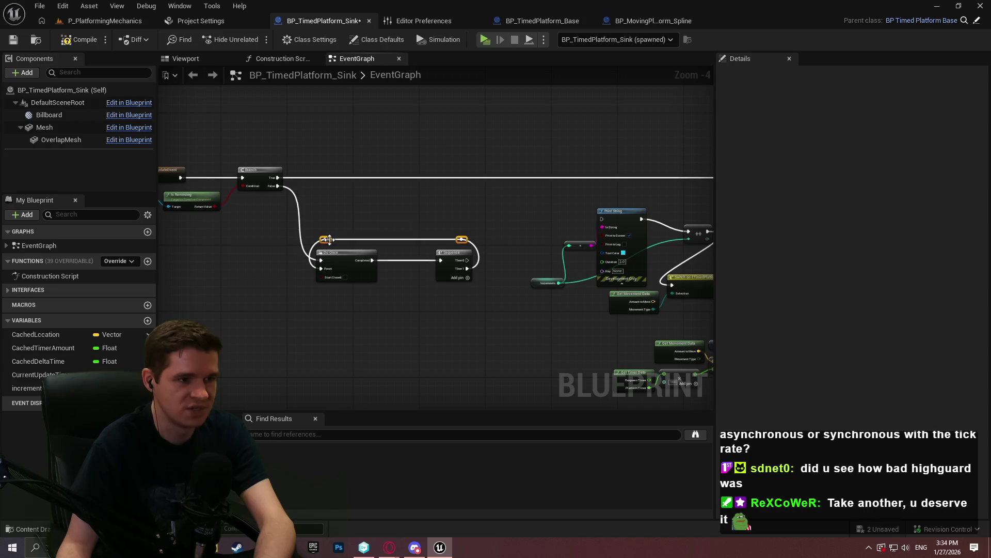
{"action": "left_click_drag", "start_coordinate": [327, 234], "coordinate": [327, 235]}
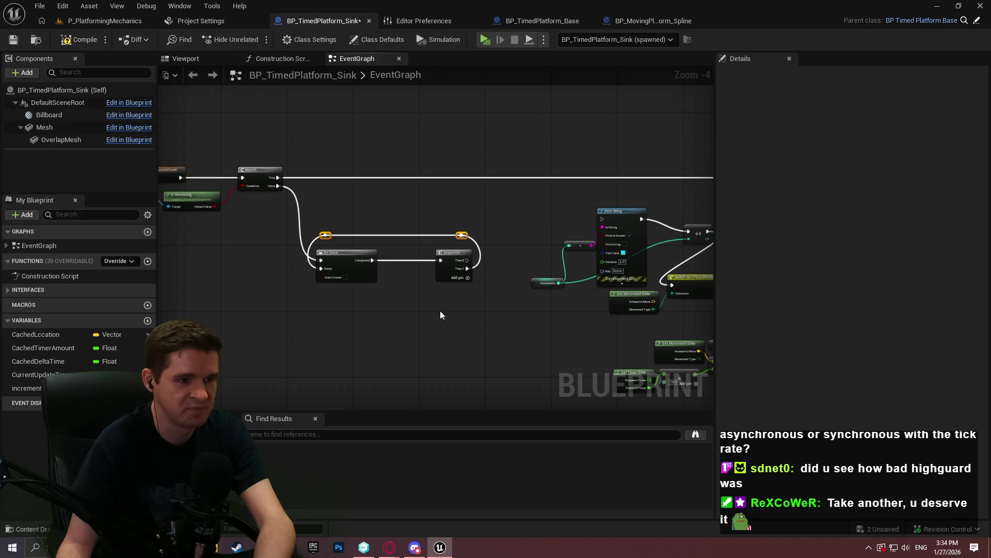
{"action": "scroll", "coordinate": [440, 310], "scroll_direction": "down", "scroll_amount": 3}
{"action": "left_click_drag", "start_coordinate": [434, 252], "coordinate": [565, 266]}
{"action": "mouse_move", "coordinate": [253, 133]}
{"action": "left_mouse_down"}
{"action": "mouse_move", "coordinate": [274, 206]}
{"action": "mouse_move", "coordinate": [289, 217]}
{"action": "mouse_move", "coordinate": [619, 312]}
{"action": "mouse_move", "coordinate": [334, 121]}
{"action": "left_mouse_up"}
{"action": "scroll", "coordinate": [330, 154], "scroll_direction": "up", "scroll_amount": 1}
{"action": "scroll", "coordinate": [330, 155], "scroll_direction": "up", "scroll_amount": 2}
{"action": "scroll", "coordinate": [320, 93], "scroll_direction": "up", "scroll_amount": 3}
{"action": "mouse_move", "coordinate": [469, 207]}
{"action": "left_mouse_down"}
{"action": "mouse_move", "coordinate": [486, 337]}
{"action": "mouse_move", "coordinate": [487, 315]}
{"action": "mouse_move", "coordinate": [613, 215]}
{"action": "mouse_move", "coordinate": [630, 227]}
{"action": "left_mouse_up"}
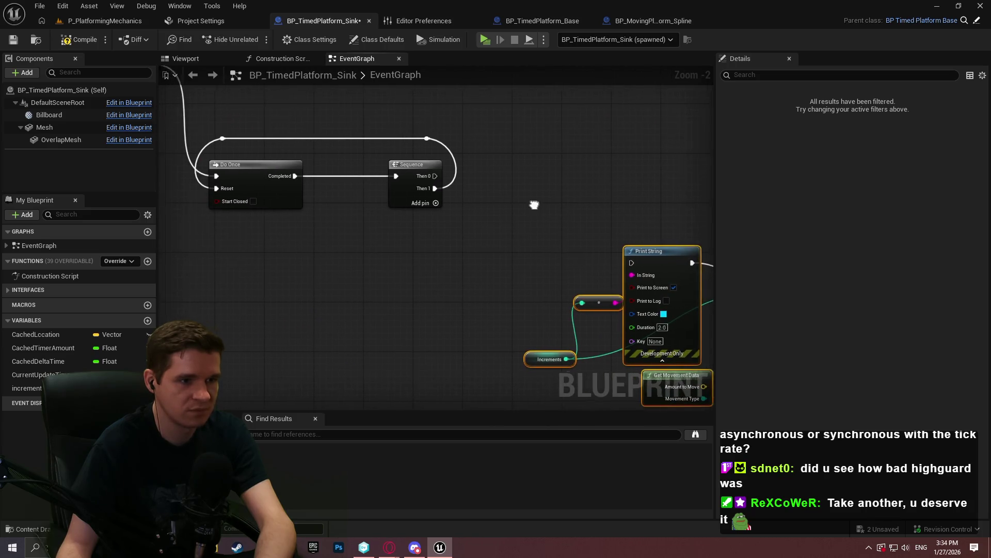
- Wire Sequence's Then 1 and the Branch's False output into Print String, then shift Do Once/Sequence right
{"action": "left_click_drag", "start_coordinate": [534, 205], "coordinate": [465, 194]}
{"action": "mouse_move", "coordinate": [555, 256]}
{"action": "left_mouse_down"}
{"action": "mouse_move", "coordinate": [363, 168]}
{"action": "mouse_move", "coordinate": [371, 175]}
{"action": "left_mouse_up"}
{"action": "mouse_move", "coordinate": [485, 217]}
{"action": "left_mouse_down"}
{"action": "mouse_move", "coordinate": [665, 215]}
{"action": "mouse_move", "coordinate": [606, 238]}
{"action": "left_mouse_up"}
{"action": "mouse_move", "coordinate": [679, 285]}
{"action": "left_mouse_down"}
{"action": "mouse_move", "coordinate": [246, 219]}
{"action": "mouse_move", "coordinate": [194, 249]}
{"action": "left_mouse_up"}
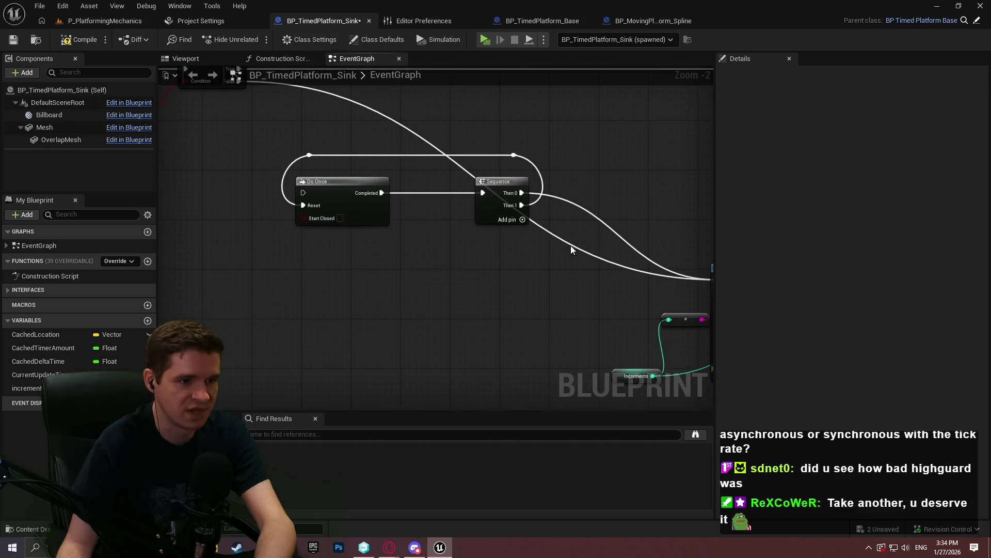
{"action": "left_click_drag", "start_coordinate": [571, 250], "coordinate": [276, 146]}
{"action": "left_click_drag", "start_coordinate": [262, 255], "coordinate": [488, 197]}
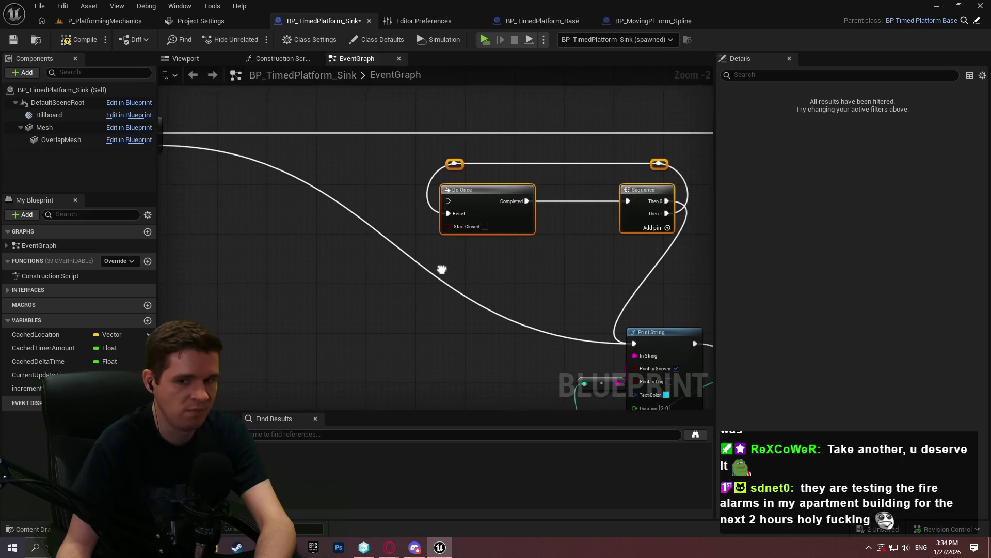
{"action": "left_click_drag", "start_coordinate": [442, 269], "coordinate": [353, 249]}
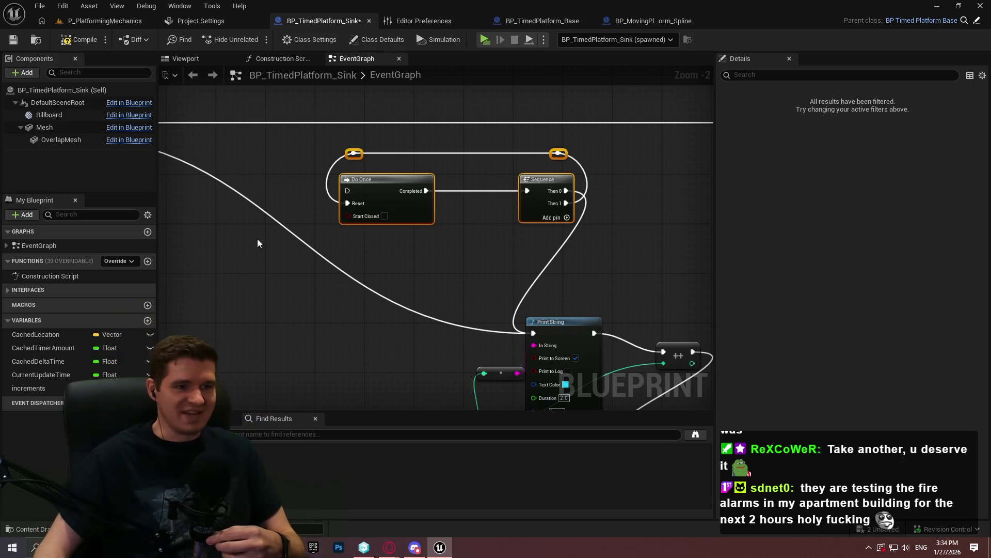
{"action": "mouse_move", "coordinate": [282, 293]}
{"action": "left_mouse_down"}
{"action": "mouse_move", "coordinate": [318, 227]}
{"action": "mouse_move", "coordinate": [320, 176]}
{"action": "mouse_move", "coordinate": [351, 216]}
{"action": "mouse_move", "coordinate": [528, 165]}
{"action": "mouse_move", "coordinate": [396, 324]}
{"action": "mouse_move", "coordinate": [482, 199]}
{"action": "mouse_move", "coordinate": [320, 239]}
{"action": "left_mouse_up"}
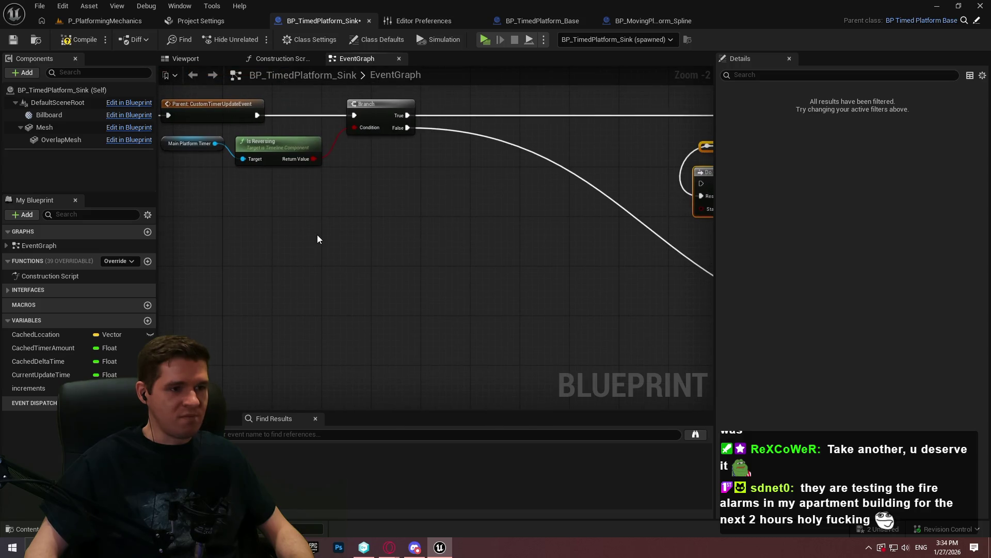
- Add a Get Game Time in Seconds node beside the SET Cached Delta Time node
{"action": "right_click", "coordinate": [317, 238]}
{"action": "type", "text": "get game time"}
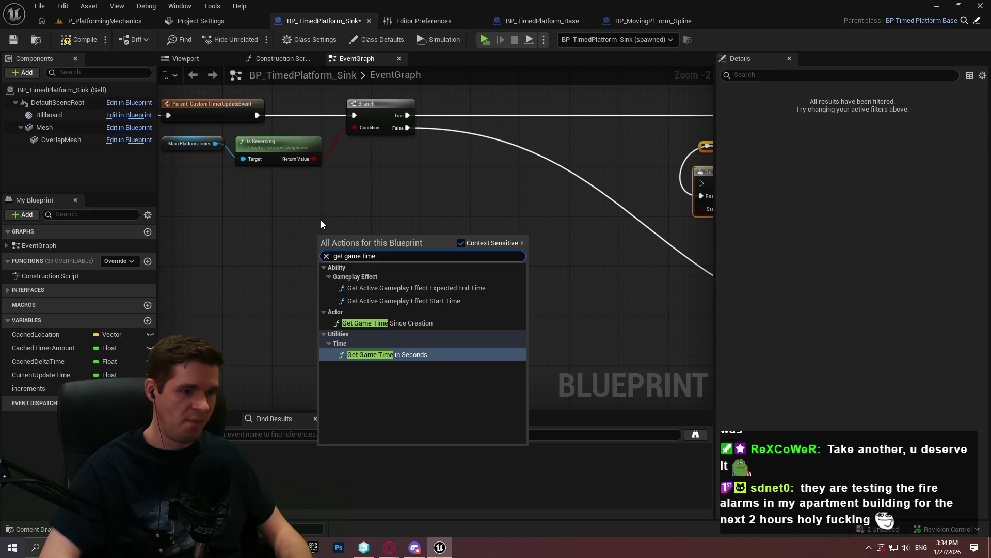
{"action": "key", "text": "Return"}
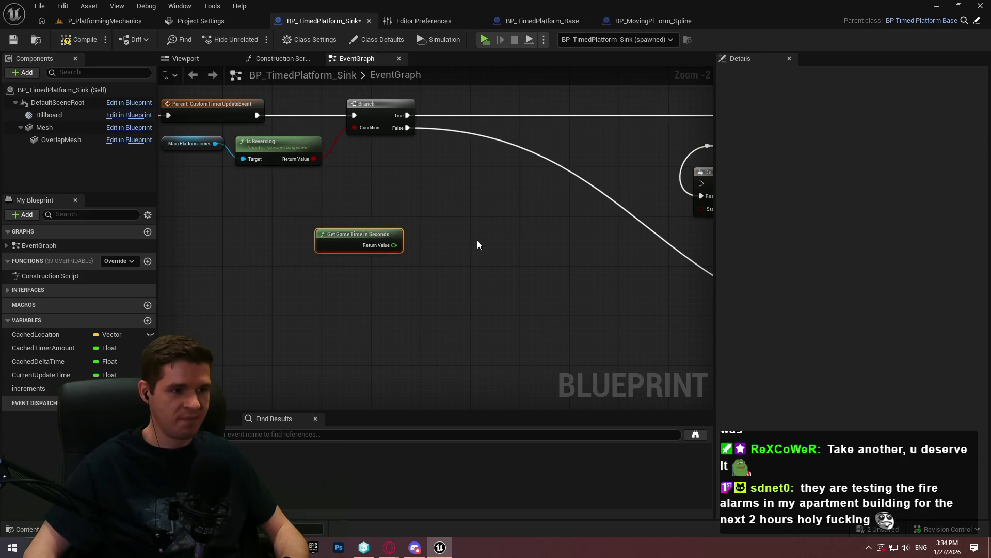
{"action": "scroll", "coordinate": [478, 244], "scroll_direction": "down", "scroll_amount": 4}
{"action": "scroll", "coordinate": [507, 277], "scroll_direction": "up", "scroll_amount": 2}
{"action": "left_click_drag", "start_coordinate": [464, 244], "coordinate": [486, 232]}
{"action": "left_click_drag", "start_coordinate": [377, 201], "coordinate": [606, 281]}
{"action": "scroll", "coordinate": [646, 239], "scroll_direction": "down", "scroll_amount": 1}
{"action": "scroll", "coordinate": [646, 240], "scroll_direction": "up", "scroll_amount": 1}
{"action": "left_click", "coordinate": [496, 202]}
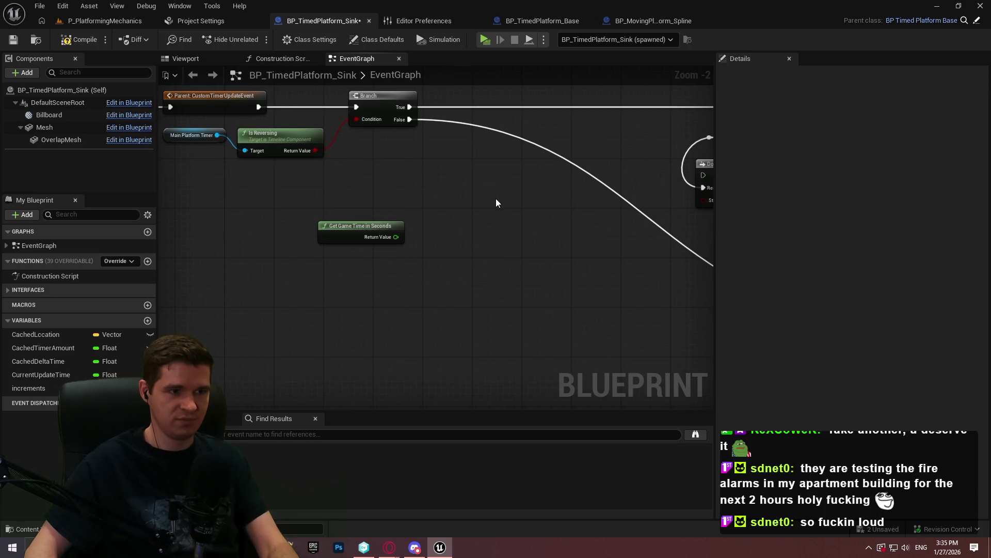
{"action": "left_click_drag", "start_coordinate": [496, 202], "coordinate": [464, 204]}
{"action": "left_click_drag", "start_coordinate": [364, 228], "coordinate": [314, 240]}
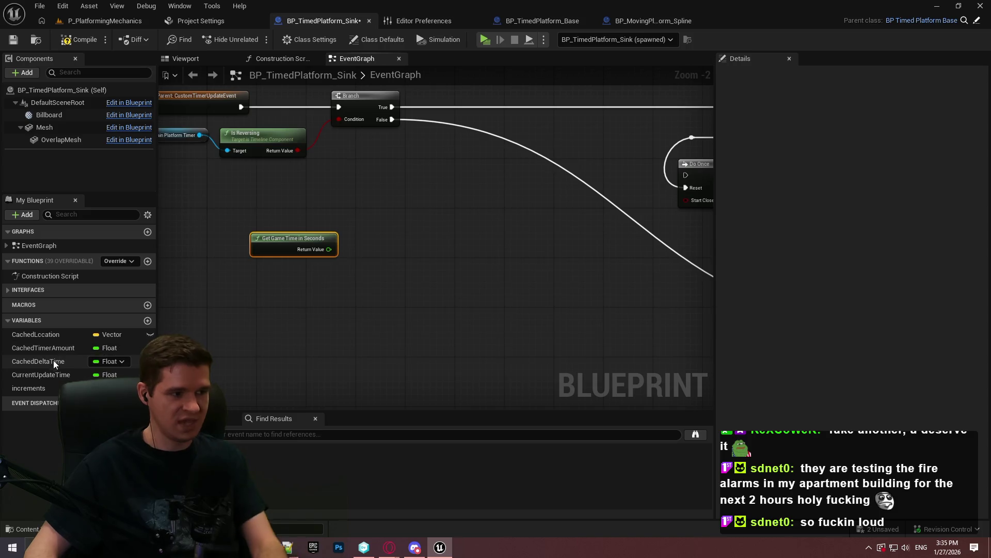
- Place a Cached Delta Time getter and create a >= comparison node wired from its output
{"action": "mouse_move", "coordinate": [55, 364]}
{"action": "left_mouse_down"}
{"action": "mouse_move", "coordinate": [259, 194]}
{"action": "mouse_move", "coordinate": [303, 216]}
{"action": "mouse_move", "coordinate": [315, 266]}
{"action": "mouse_move", "coordinate": [380, 273]}
{"action": "left_mouse_up"}
{"action": "scroll", "coordinate": [382, 220], "scroll_direction": "up", "scroll_amount": 1}
{"action": "left_click", "coordinate": [366, 199]}
{"action": "left_click", "coordinate": [341, 209]}
{"action": "mouse_move", "coordinate": [346, 238]}
{"action": "left_mouse_down"}
{"action": "mouse_move", "coordinate": [373, 256]}
{"action": "mouse_move", "coordinate": [391, 249]}
{"action": "left_mouse_up"}
{"action": "left_click", "coordinate": [449, 318]}
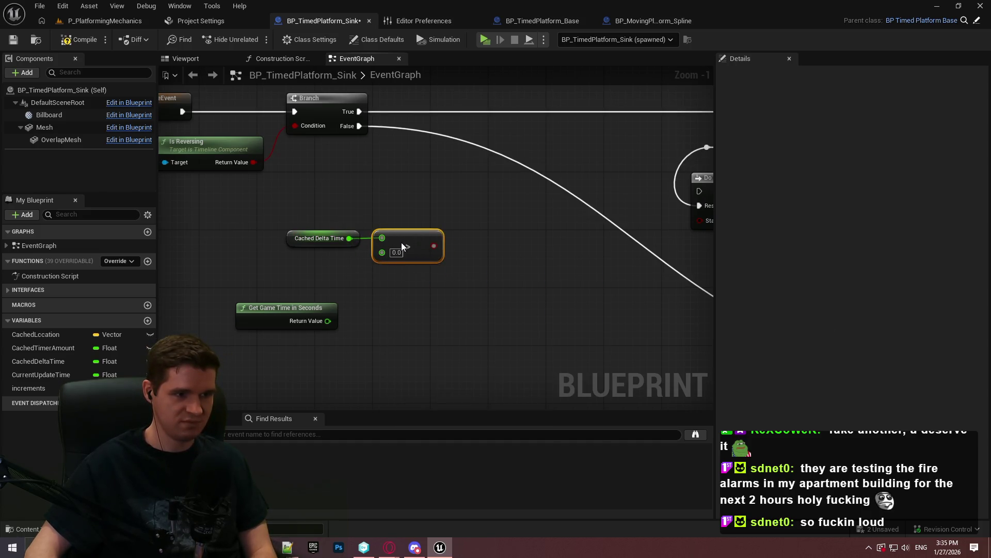
{"action": "left_click", "coordinate": [473, 287]}
{"action": "mouse_move", "coordinate": [473, 287]}
{"action": "left_mouse_down"}
{"action": "mouse_move", "coordinate": [525, 250]}
{"action": "mouse_move", "coordinate": [449, 219]}
{"action": "mouse_move", "coordinate": [426, 221]}
{"action": "left_mouse_up"}
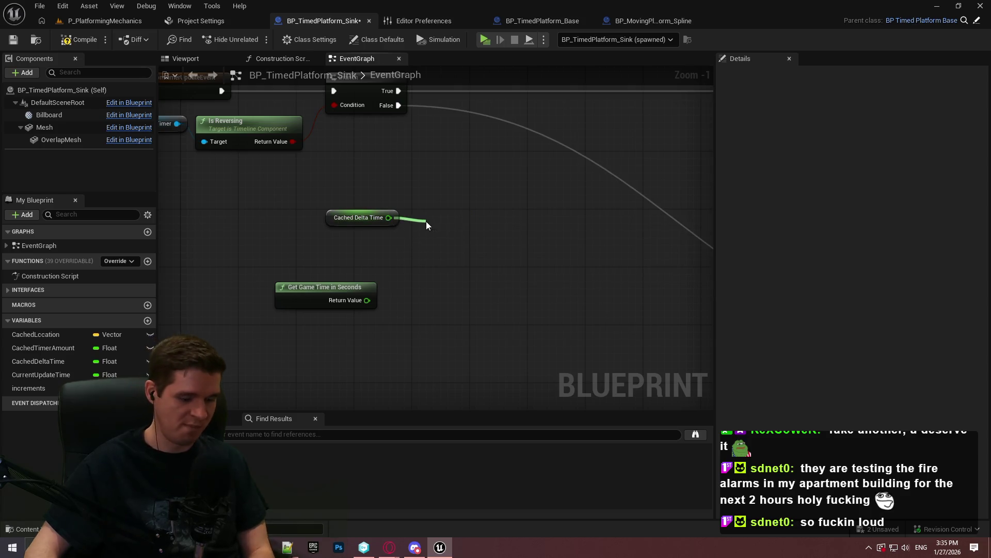
{"action": "type", "text": ">"}
{"action": "left_click", "coordinate": [495, 293]}
{"action": "left_click", "coordinate": [474, 302]}
{"action": "mouse_move", "coordinate": [474, 302]}
{"action": "left_mouse_down"}
{"action": "mouse_move", "coordinate": [489, 221]}
{"action": "mouse_move", "coordinate": [416, 266]}
{"action": "left_mouse_up"}
{"action": "scroll", "coordinate": [417, 266], "scroll_direction": "up", "scroll_amount": 1}
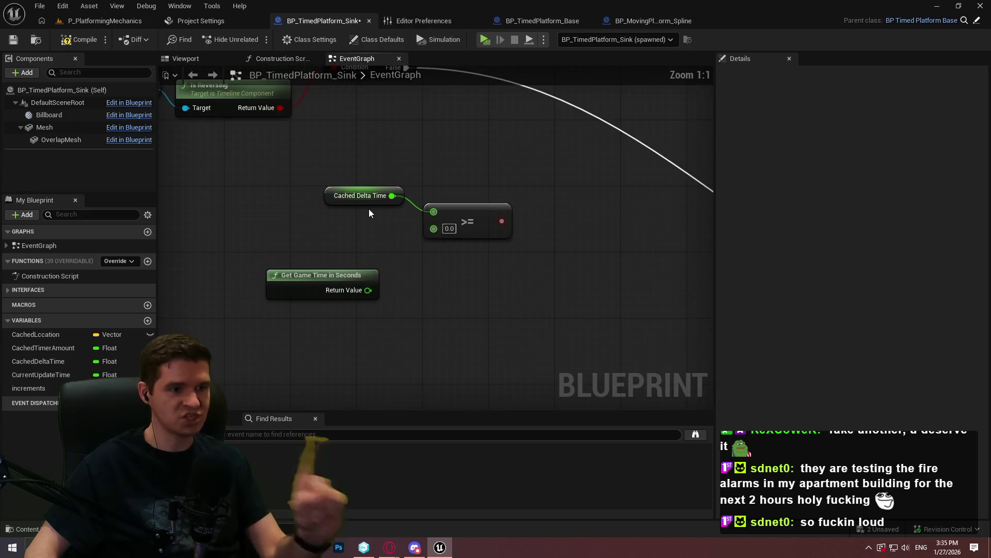
- Duplicate the CurrentUpdateTime variable and name the copy TimeIncre
{"action": "right_click", "coordinate": [54, 375]}
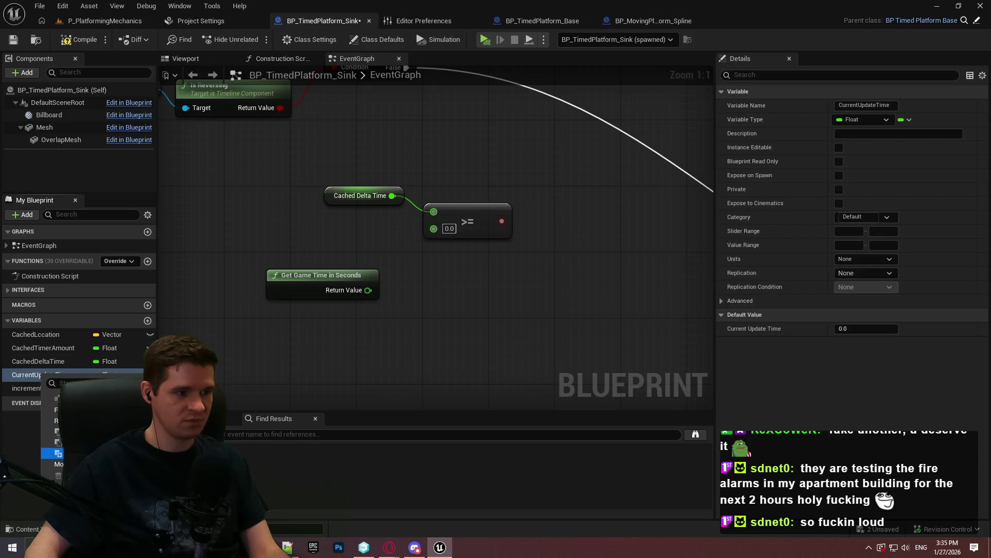
{"action": "left_click", "coordinate": [59, 453]}
{"action": "type", "text": "Increme"}
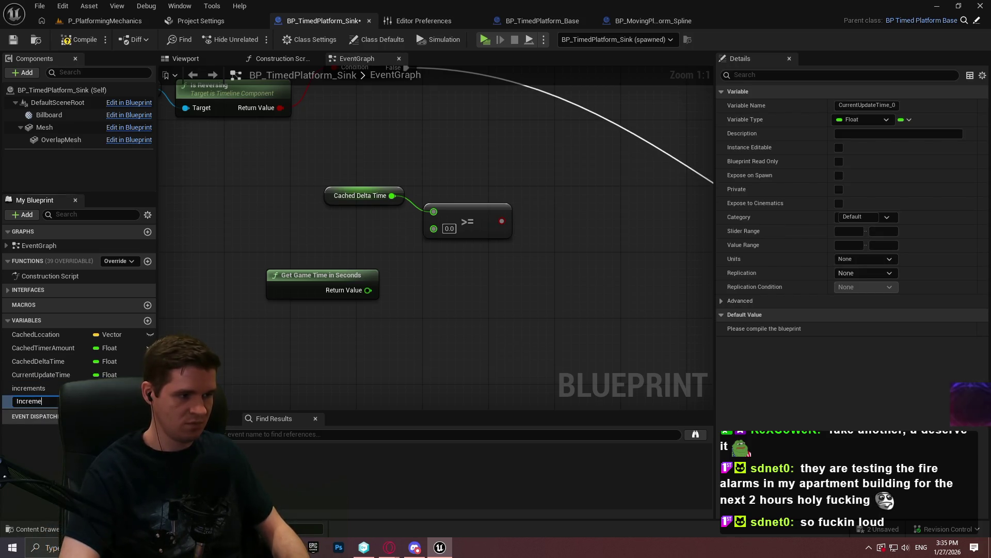
{"action": "type", "text": "ntAmount"}
{"action": "key", "text": "Return"}
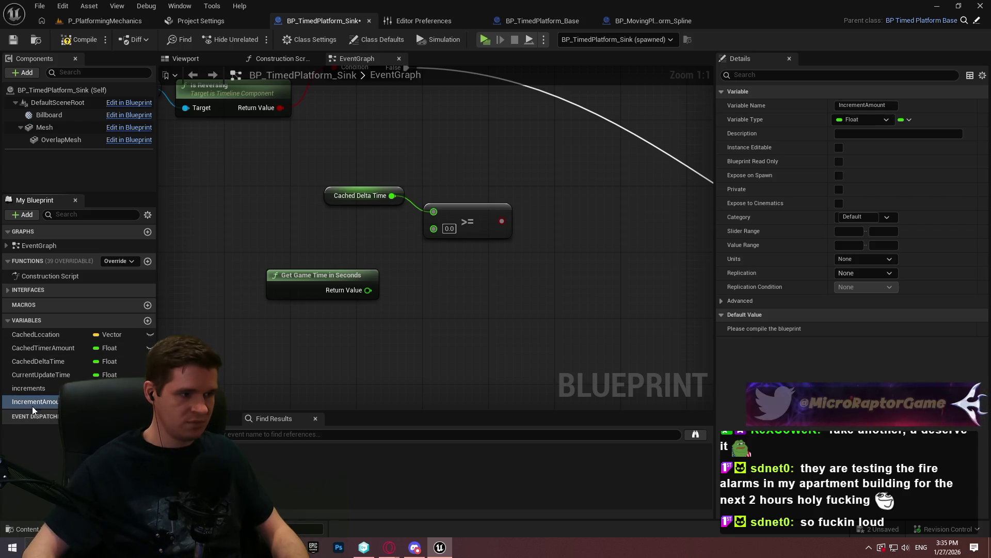
{"action": "left_click", "coordinate": [42, 402]}
{"action": "type", "text": "TimeIncre"}
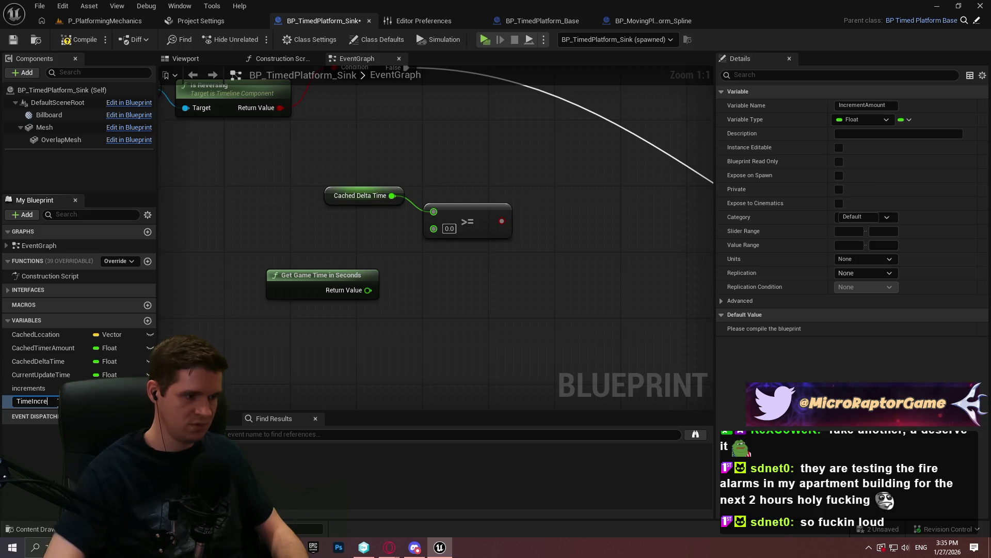
{"action": "key", "text": "Return"}
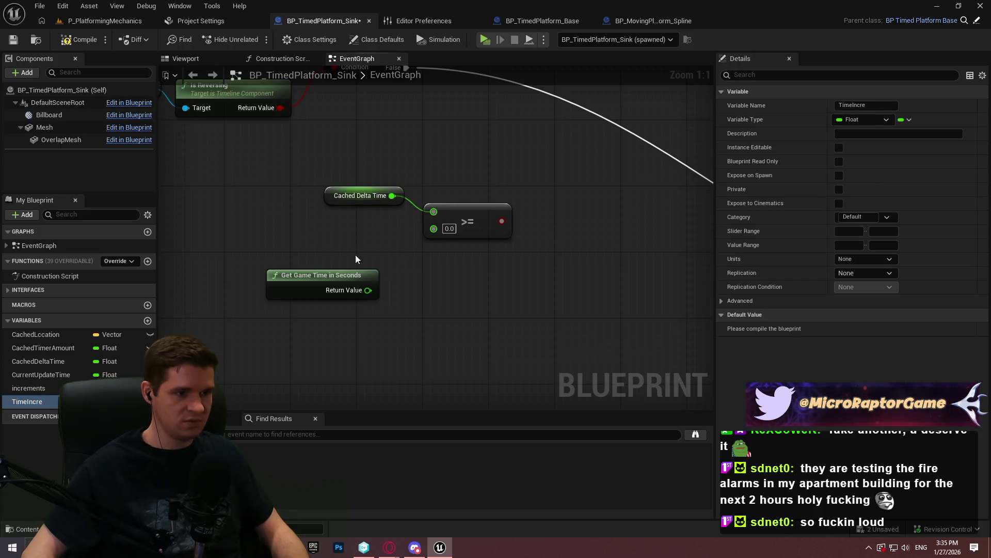
- Wire game time into the >= node, comparing it against an Add of Cached Delta Time and TimeIncre
{"action": "left_click_drag", "start_coordinate": [410, 212], "coordinate": [444, 183]}
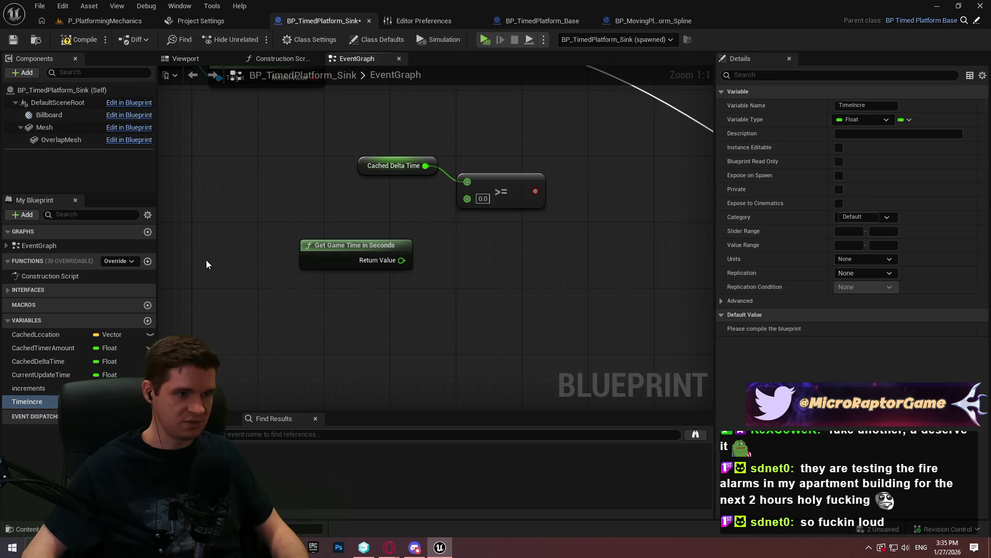
{"action": "left_click_drag", "start_coordinate": [335, 258], "coordinate": [366, 342]}
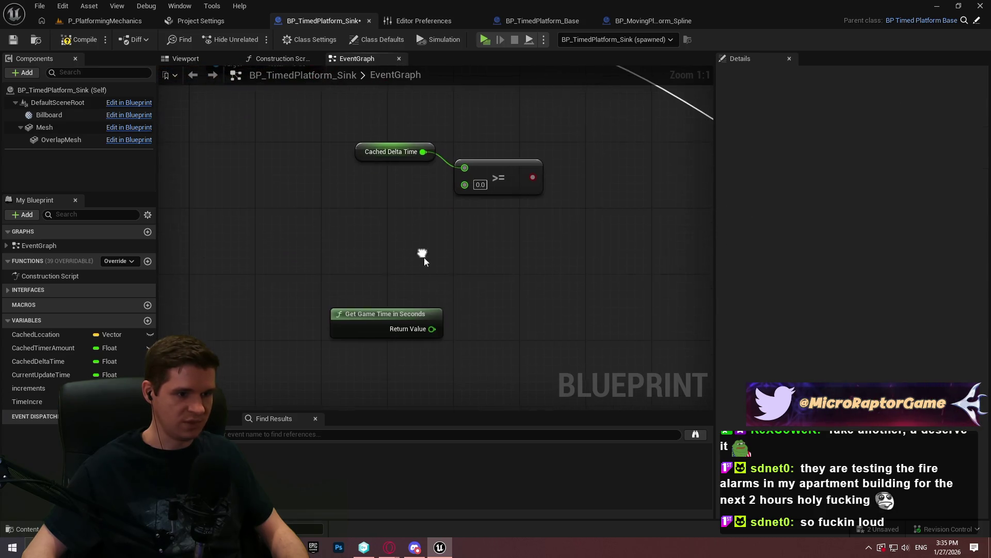
{"action": "key", "text": "ctrl+z"}
{"action": "mouse_move", "coordinate": [359, 179]}
{"action": "left_mouse_down"}
{"action": "mouse_move", "coordinate": [466, 167]}
{"action": "mouse_move", "coordinate": [424, 320]}
{"action": "left_mouse_up"}
{"action": "mouse_move", "coordinate": [312, 173]}
{"action": "left_mouse_down"}
{"action": "mouse_move", "coordinate": [396, 135]}
{"action": "mouse_move", "coordinate": [372, 150]}
{"action": "left_mouse_up"}
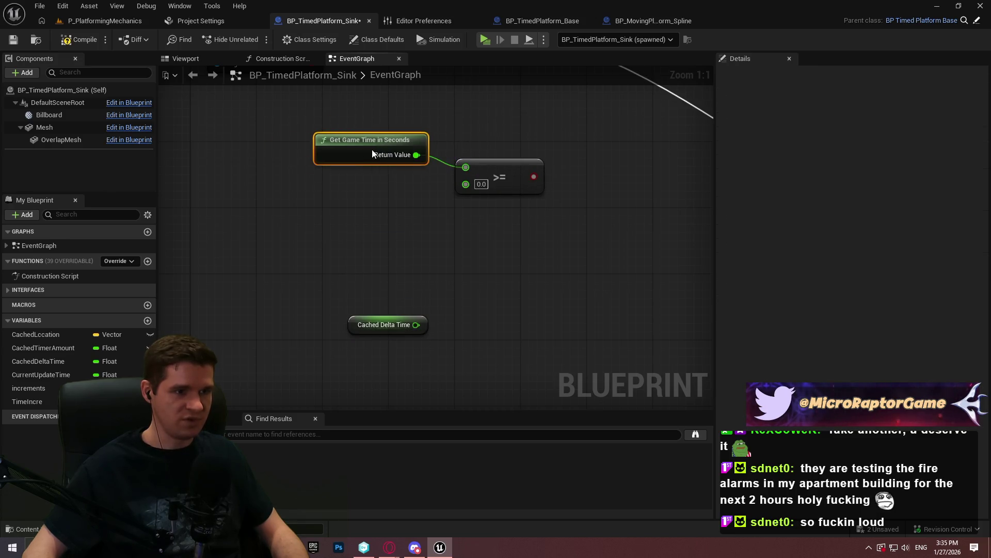
{"action": "left_click_drag", "start_coordinate": [376, 256], "coordinate": [416, 258]}
{"action": "mouse_move", "coordinate": [498, 187]}
{"action": "left_mouse_down"}
{"action": "mouse_move", "coordinate": [435, 225]}
{"action": "mouse_move", "coordinate": [449, 252]}
{"action": "left_mouse_up"}
{"action": "type", "text": "+"}
{"action": "left_click", "coordinate": [478, 317]}
{"action": "mouse_move", "coordinate": [460, 320]}
{"action": "left_mouse_down"}
{"action": "mouse_move", "coordinate": [341, 233]}
{"action": "mouse_move", "coordinate": [411, 228]}
{"action": "mouse_move", "coordinate": [414, 243]}
{"action": "left_mouse_up"}
{"action": "mouse_move", "coordinate": [36, 402]}
{"action": "left_mouse_down"}
{"action": "mouse_move", "coordinate": [388, 257]}
{"action": "mouse_move", "coordinate": [414, 258]}
{"action": "left_mouse_up"}
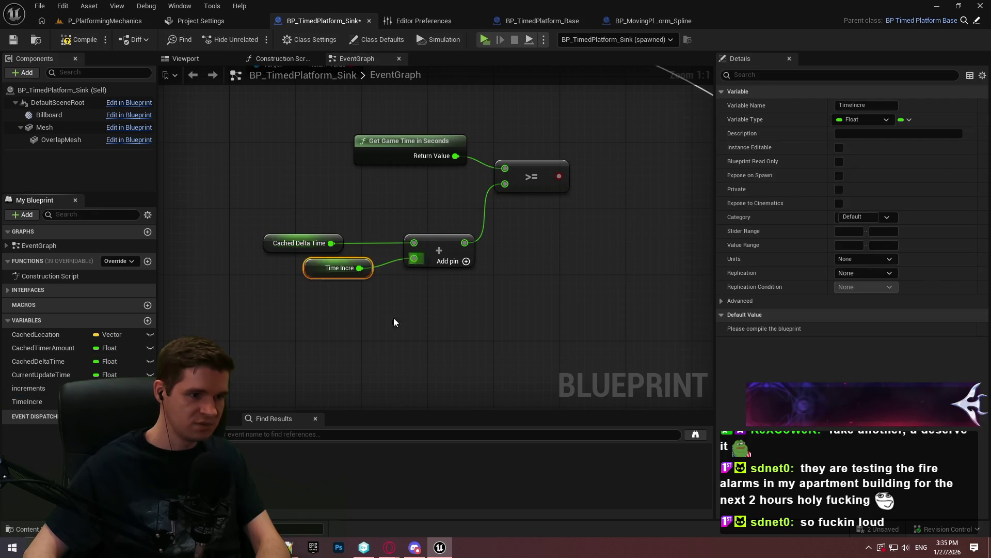
{"action": "left_click_drag", "start_coordinate": [337, 263], "coordinate": [344, 261]}
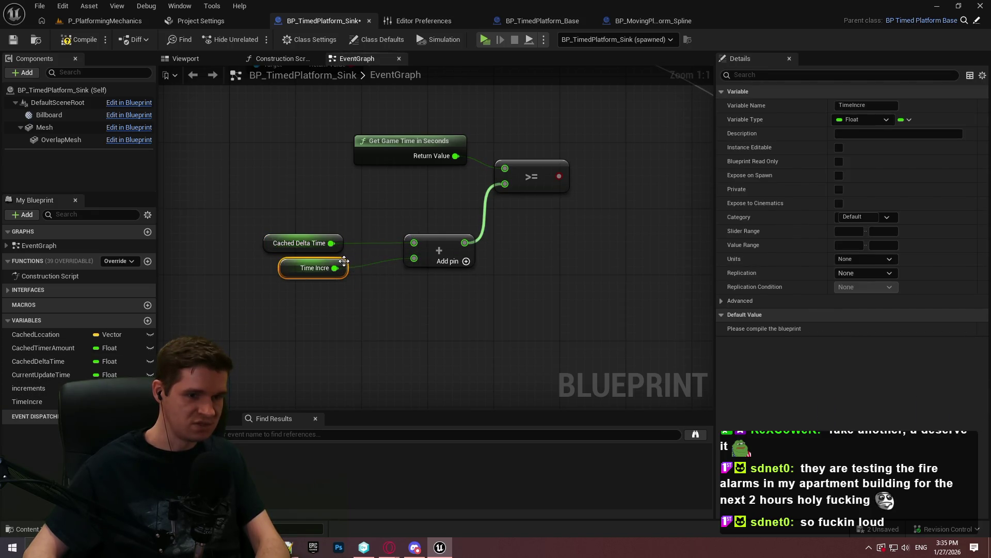
- Compile the blueprint and set TimeIncre's default value to 0.1
{"action": "left_click", "coordinate": [67, 41]}
{"action": "left_click", "coordinate": [848, 331]}
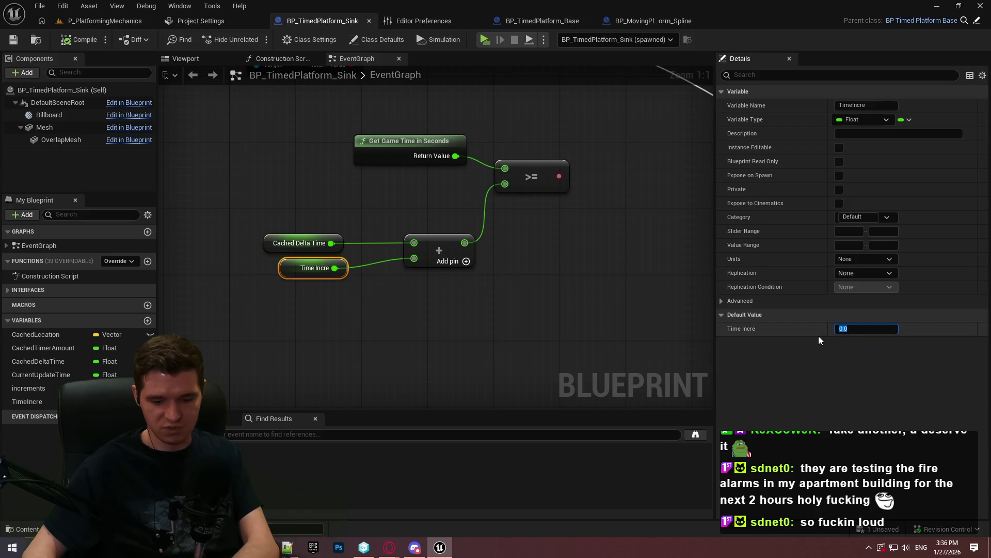
{"action": "type", "text": "0."}
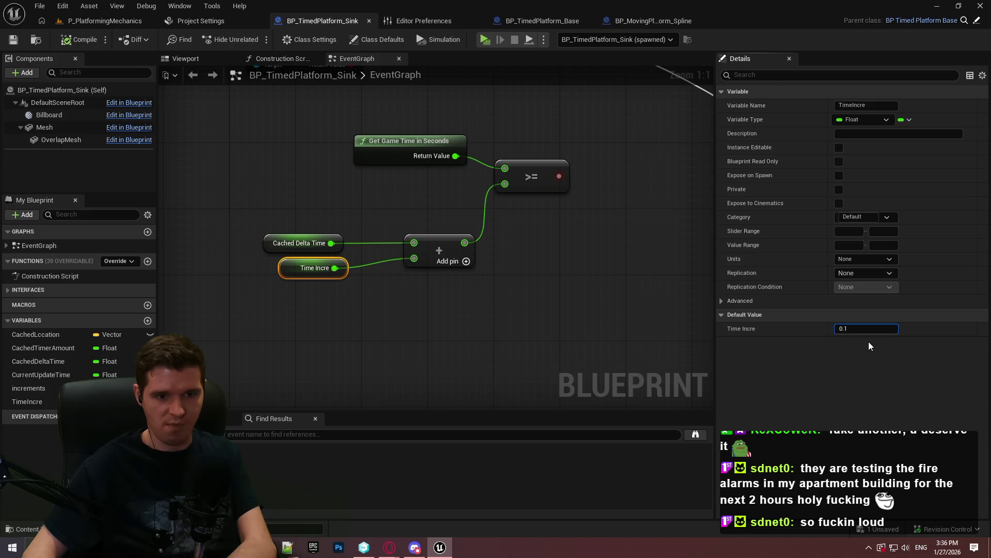
{"action": "key", "text": "Return"}
{"action": "left_click", "coordinate": [418, 280]}
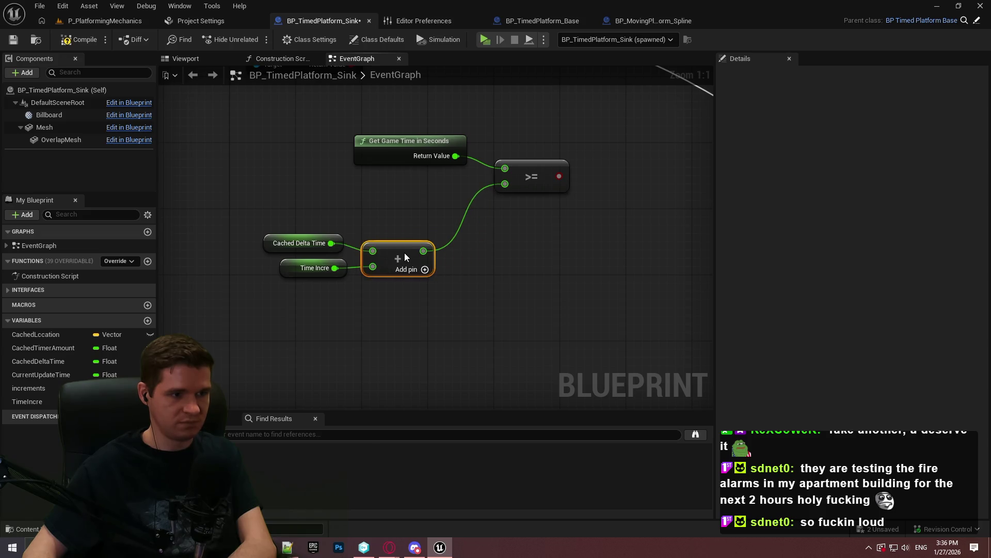
- Wire a Current Update Time getter into the Add node's third input and add a Branch from the >= result
{"action": "left_click", "coordinate": [565, 287]}
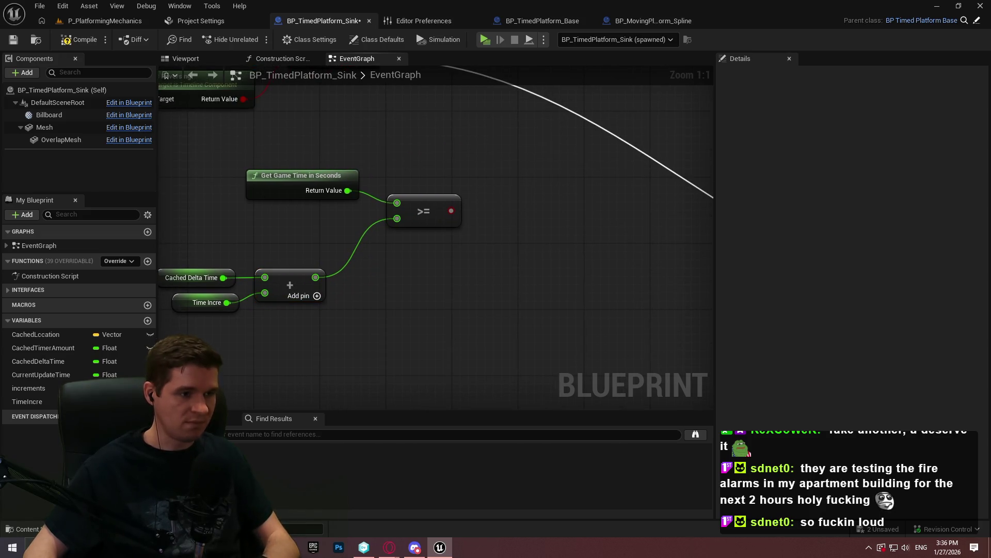
{"action": "left_click_drag", "start_coordinate": [508, 209], "coordinate": [615, 143]}
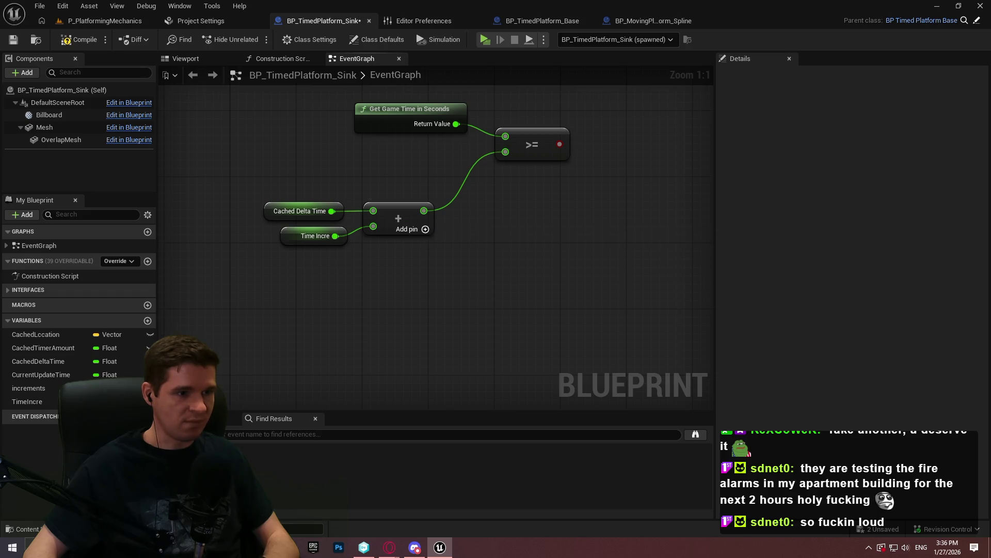
{"action": "left_click_drag", "start_coordinate": [533, 216], "coordinate": [451, 307]}
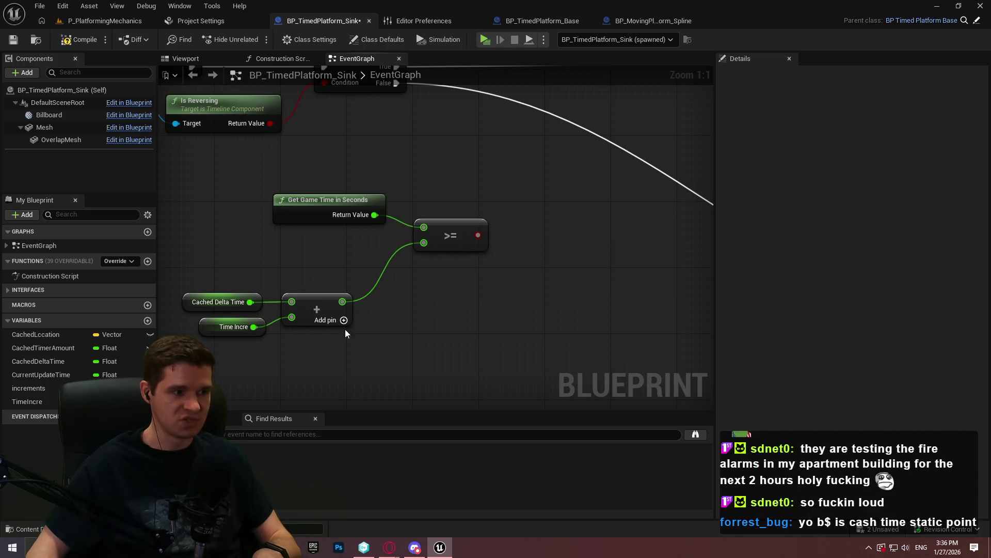
{"action": "mouse_move", "coordinate": [37, 377]}
{"action": "left_mouse_down"}
{"action": "mouse_move", "coordinate": [217, 367]}
{"action": "mouse_move", "coordinate": [292, 334]}
{"action": "left_mouse_up"}
{"action": "left_click", "coordinate": [313, 355]}
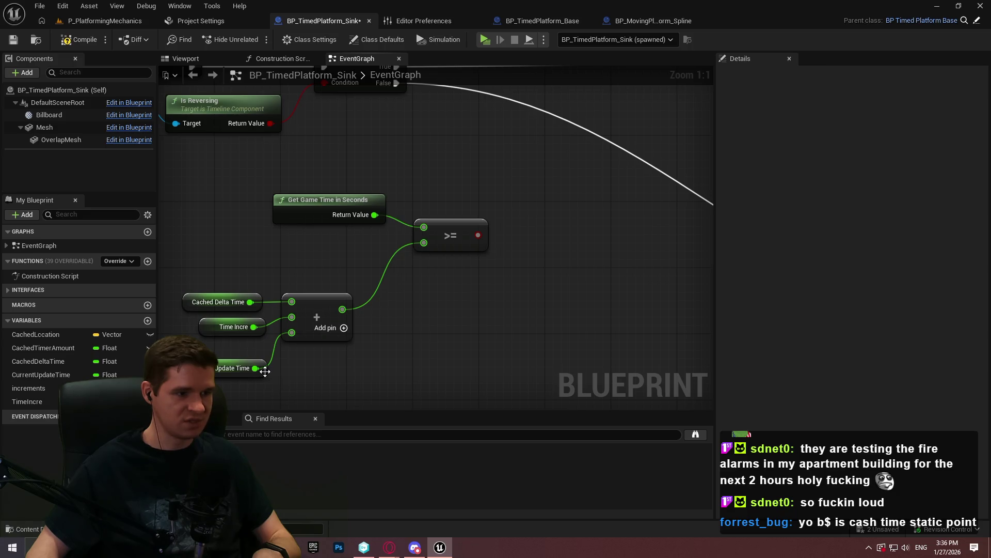
{"action": "left_click", "coordinate": [265, 371]}
{"action": "left_click", "coordinate": [416, 370]}
{"action": "left_click_drag", "start_coordinate": [416, 370], "coordinate": [464, 303]}
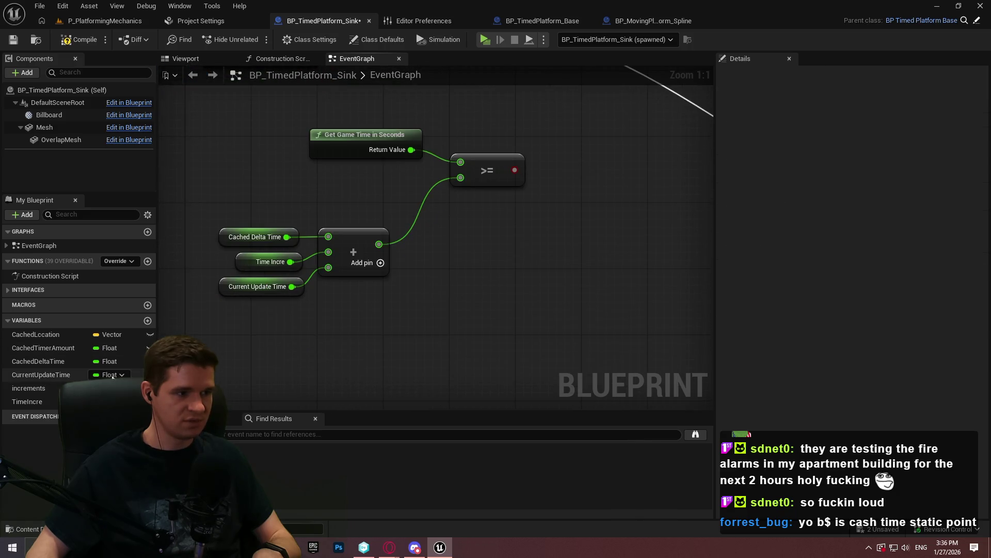
{"action": "mouse_move", "coordinate": [441, 337]}
{"action": "left_mouse_down"}
{"action": "mouse_move", "coordinate": [491, 296]}
{"action": "mouse_move", "coordinate": [514, 310]}
{"action": "mouse_move", "coordinate": [479, 167]}
{"action": "mouse_move", "coordinate": [435, 269]}
{"action": "left_mouse_up"}
{"action": "left_click", "coordinate": [501, 151]}
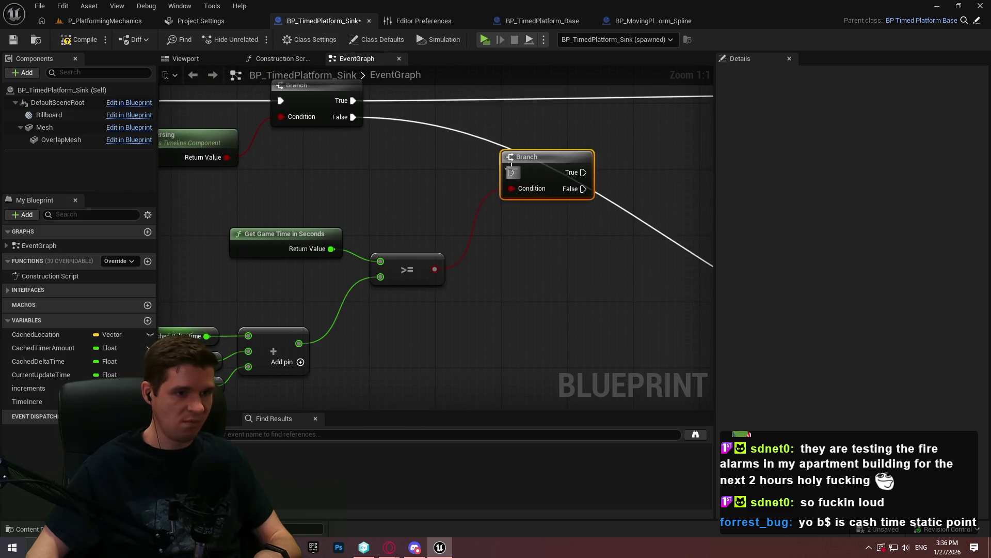
- Place the new Branch in the exec chain and shift the Do Once/Sequence group left
{"action": "left_click_drag", "start_coordinate": [506, 145], "coordinate": [471, 169]}
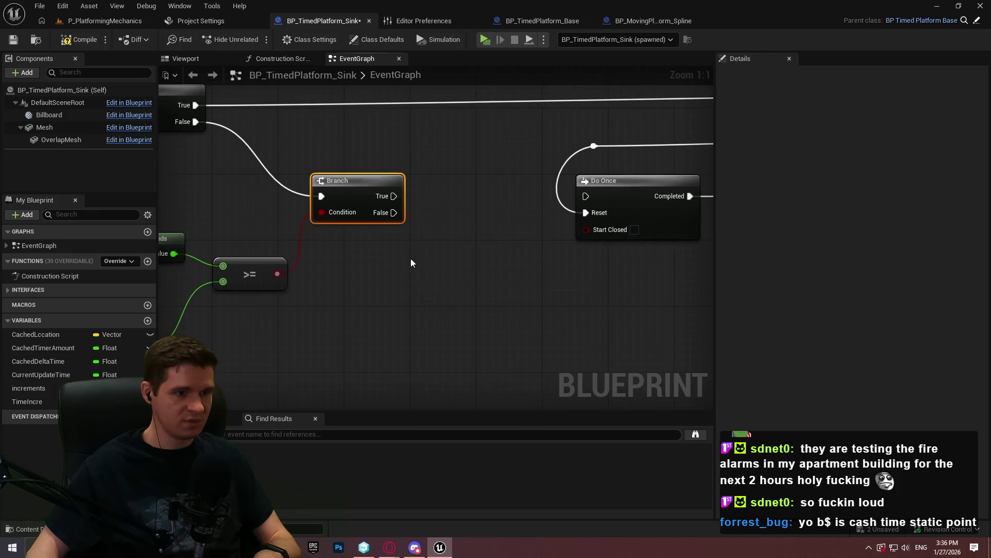
{"action": "mouse_move", "coordinate": [448, 259]}
{"action": "left_mouse_down"}
{"action": "mouse_move", "coordinate": [348, 268]}
{"action": "mouse_move", "coordinate": [419, 269]}
{"action": "left_mouse_up"}
{"action": "mouse_move", "coordinate": [41, 375]}
{"action": "left_mouse_down"}
{"action": "mouse_move", "coordinate": [155, 331]}
{"action": "mouse_move", "coordinate": [448, 284]}
{"action": "left_mouse_up"}
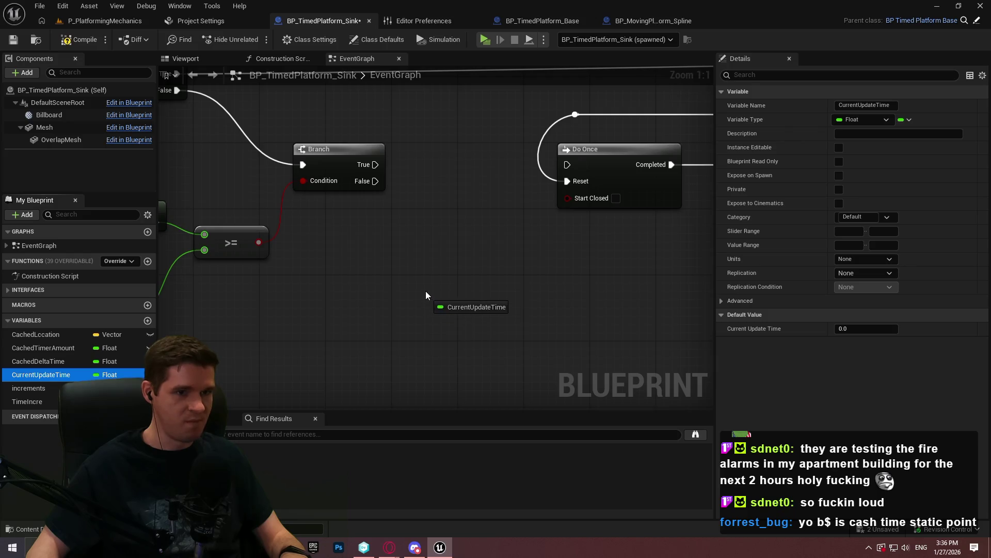
{"action": "mouse_move", "coordinate": [521, 234]}
{"action": "left_mouse_down"}
{"action": "mouse_move", "coordinate": [217, 227]}
{"action": "mouse_move", "coordinate": [401, 160]}
{"action": "left_mouse_up"}
{"action": "mouse_move", "coordinate": [622, 226]}
{"action": "left_mouse_down"}
{"action": "mouse_move", "coordinate": [613, 283]}
{"action": "mouse_move", "coordinate": [356, 155]}
{"action": "left_mouse_up"}
{"action": "left_click_drag", "start_coordinate": [439, 228], "coordinate": [304, 216]}
{"action": "left_click_drag", "start_coordinate": [441, 326], "coordinate": [352, 330]}
- Add Current Update Time and Time Incre getters plus a SET Current Update Time node
{"action": "left_click", "coordinate": [81, 379]}
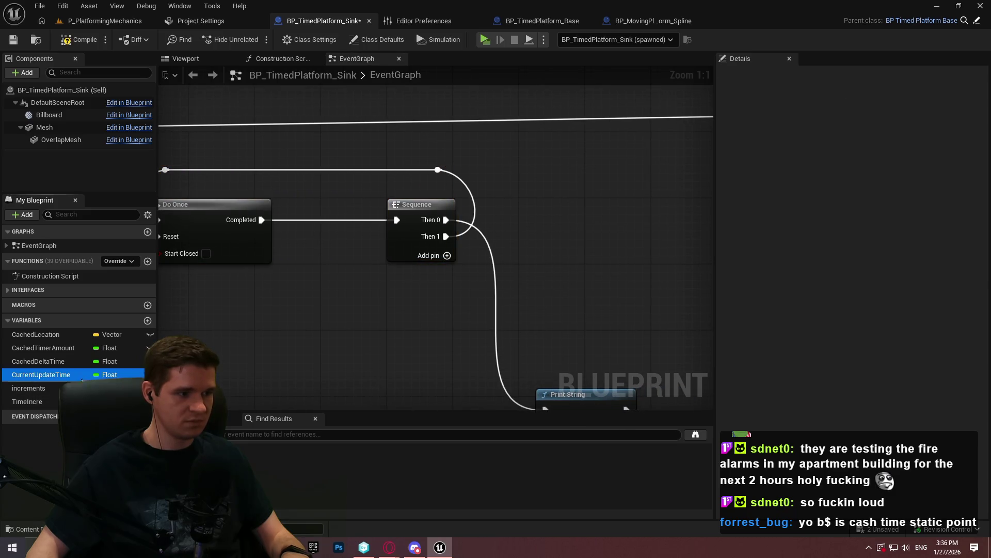
{"action": "left_click_drag", "start_coordinate": [82, 382], "coordinate": [480, 269]}
{"action": "left_click", "coordinate": [511, 275]}
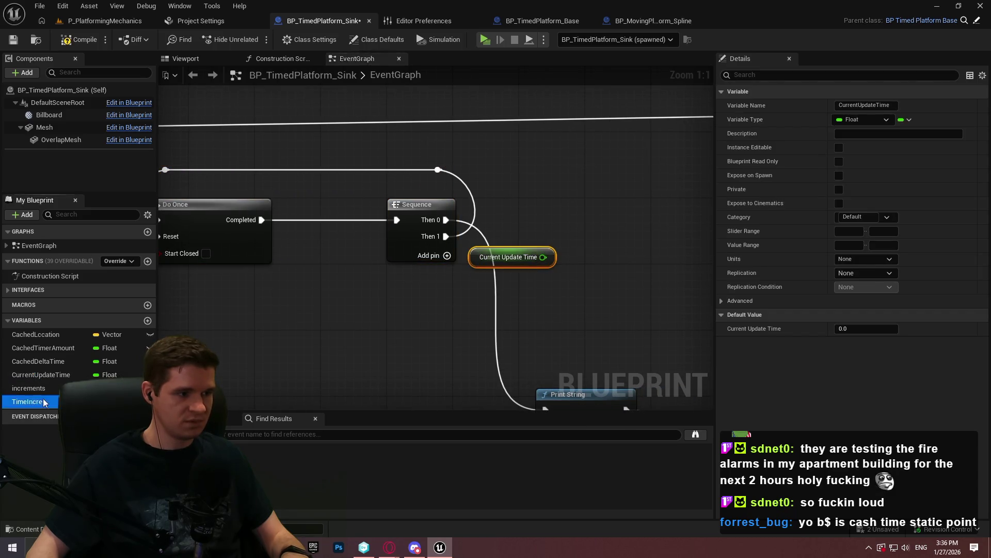
{"action": "left_click_drag", "start_coordinate": [575, 280], "coordinate": [482, 293]}
{"action": "left_click", "coordinate": [495, 305]}
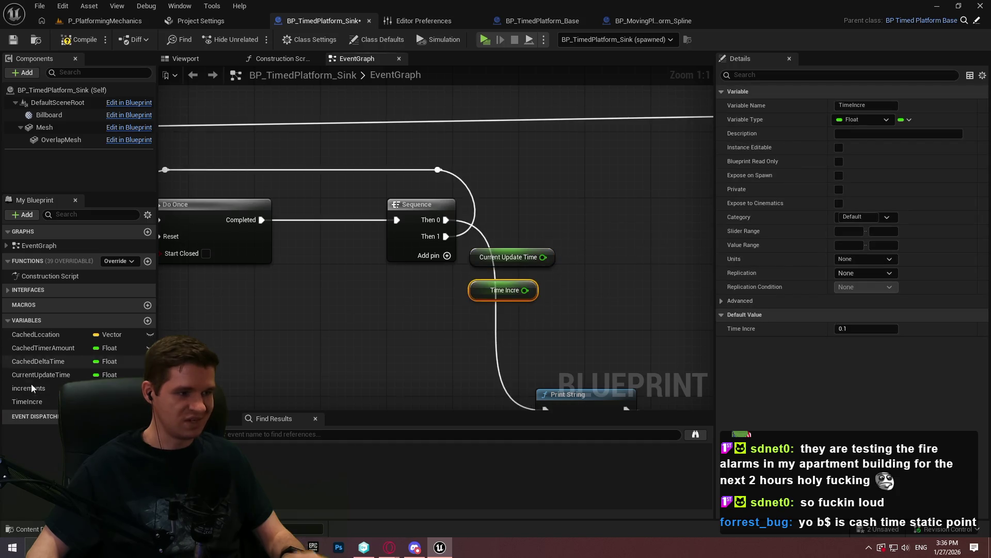
{"action": "left_click_drag", "start_coordinate": [42, 379], "coordinate": [640, 192]}
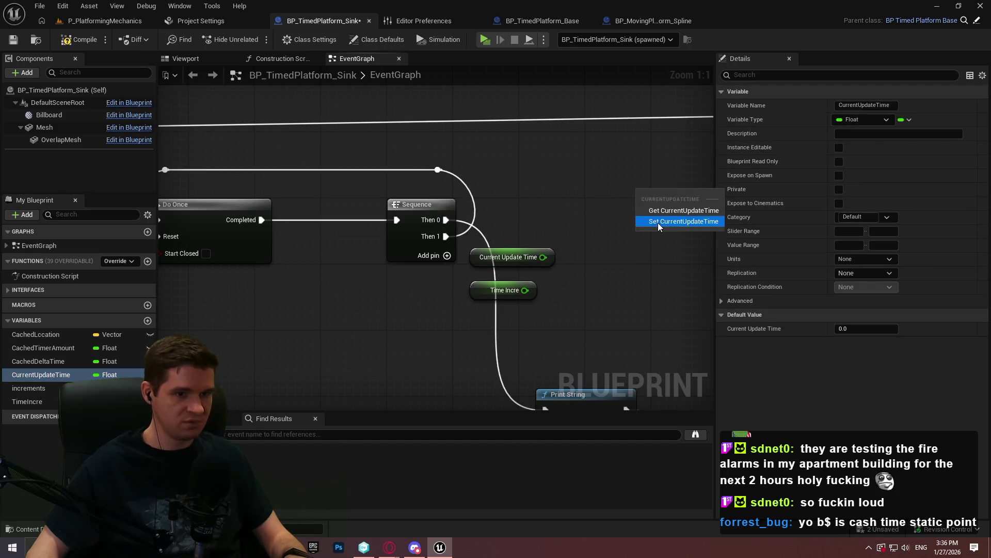
{"action": "left_click", "coordinate": [658, 222]}
- Set Current Update Time to Current Update Time + Time Incre after Sequence Then 0, continuing to Print String
{"action": "left_click_drag", "start_coordinate": [489, 212], "coordinate": [450, 237]}
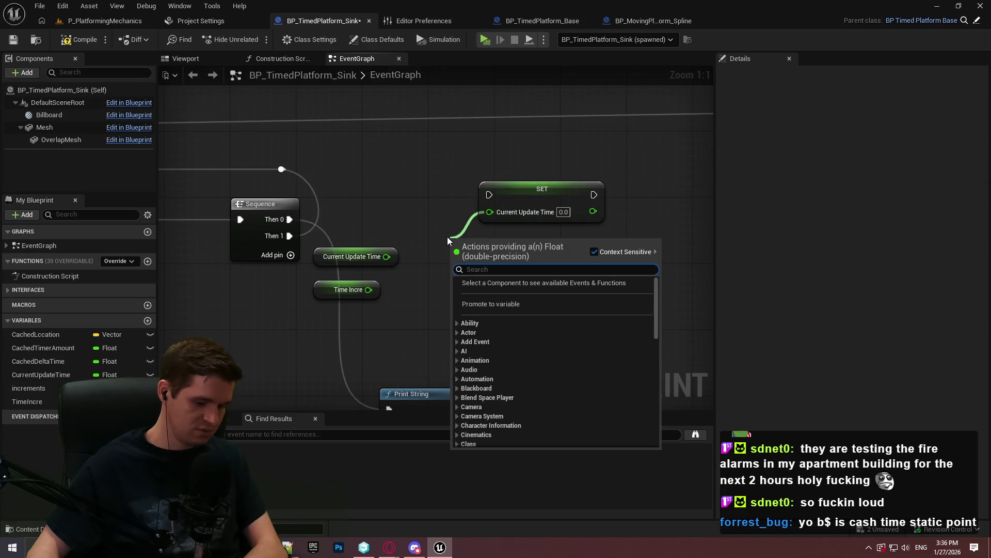
{"action": "type", "text": "+"}
{"action": "left_click", "coordinate": [487, 325]}
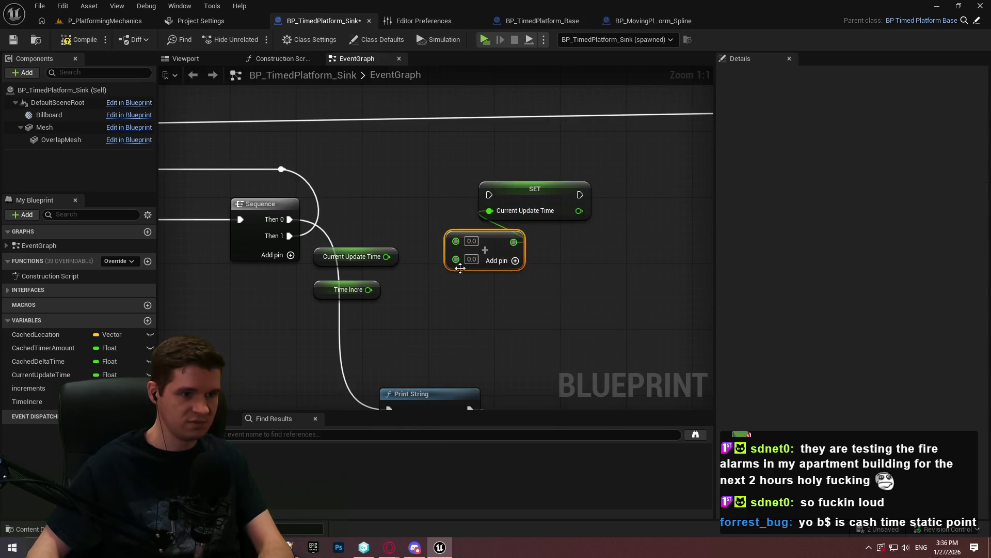
{"action": "left_click_drag", "start_coordinate": [384, 258], "coordinate": [386, 257]}
{"action": "mouse_move", "coordinate": [368, 290]}
{"action": "left_mouse_down"}
{"action": "mouse_move", "coordinate": [456, 259]}
{"action": "mouse_move", "coordinate": [464, 265]}
{"action": "mouse_move", "coordinate": [440, 281]}
{"action": "left_mouse_up"}
{"action": "mouse_move", "coordinate": [481, 192]}
{"action": "left_mouse_down"}
{"action": "mouse_move", "coordinate": [330, 221]}
{"action": "mouse_move", "coordinate": [370, 222]}
{"action": "mouse_move", "coordinate": [290, 219]}
{"action": "left_mouse_up"}
{"action": "left_click_drag", "start_coordinate": [534, 191], "coordinate": [550, 212]}
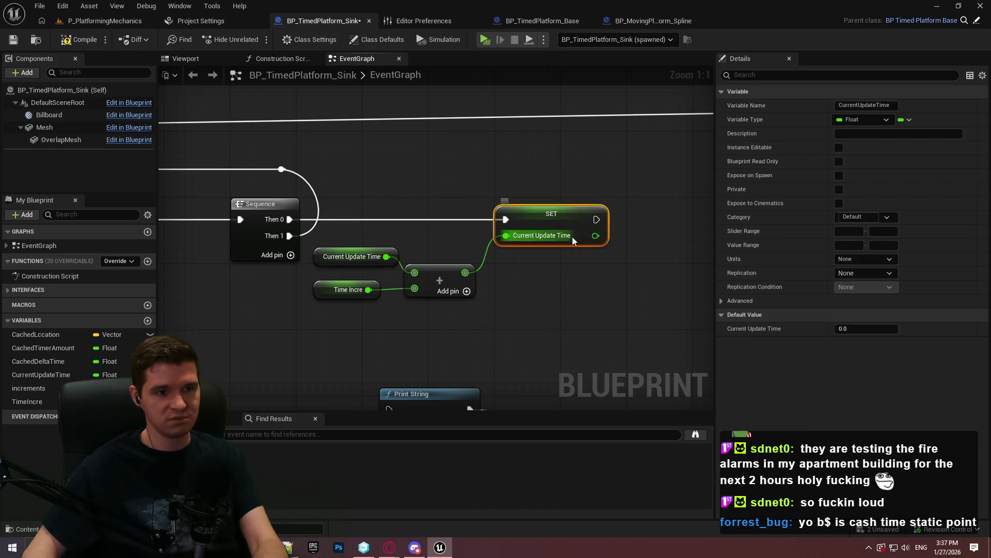
{"action": "mouse_move", "coordinate": [596, 219]}
{"action": "left_mouse_down"}
{"action": "mouse_move", "coordinate": [398, 361]}
{"action": "mouse_move", "coordinate": [388, 331]}
{"action": "mouse_move", "coordinate": [382, 342]}
{"action": "left_mouse_up"}
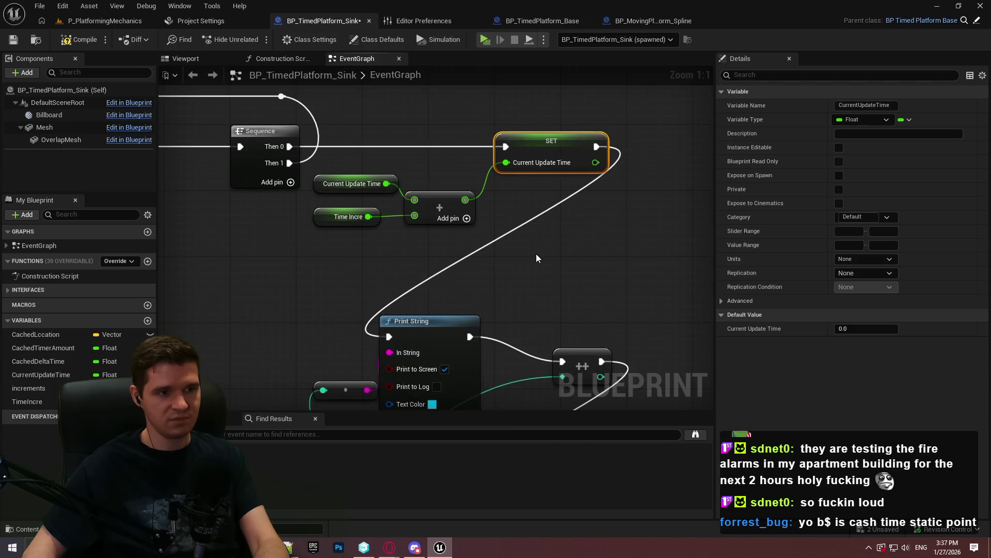
- Save the blueprint and start a playtest of the level
{"action": "left_click", "coordinate": [700, 263]}
{"action": "scroll", "coordinate": [371, 288], "scroll_direction": "down", "scroll_amount": 3}
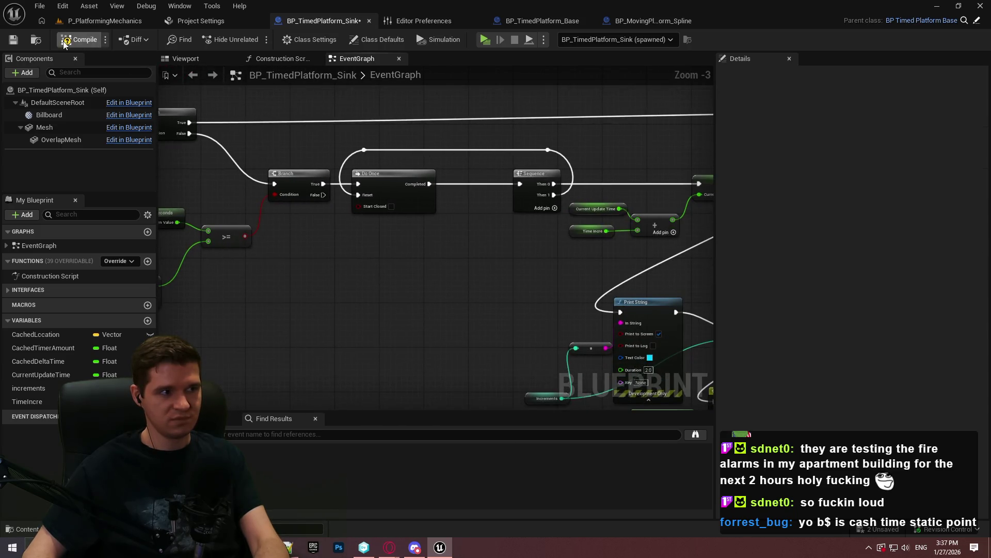
{"action": "key", "text": "ctrl+s"}
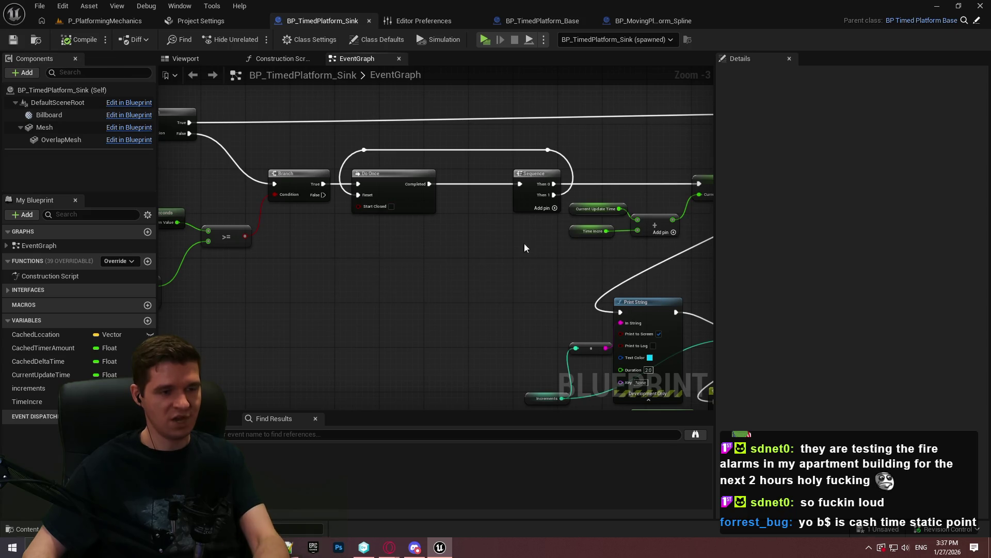
{"action": "mouse_move", "coordinate": [494, 257]}
{"action": "left_mouse_down"}
{"action": "mouse_move", "coordinate": [443, 228]}
{"action": "mouse_move", "coordinate": [448, 219]}
{"action": "left_mouse_up"}
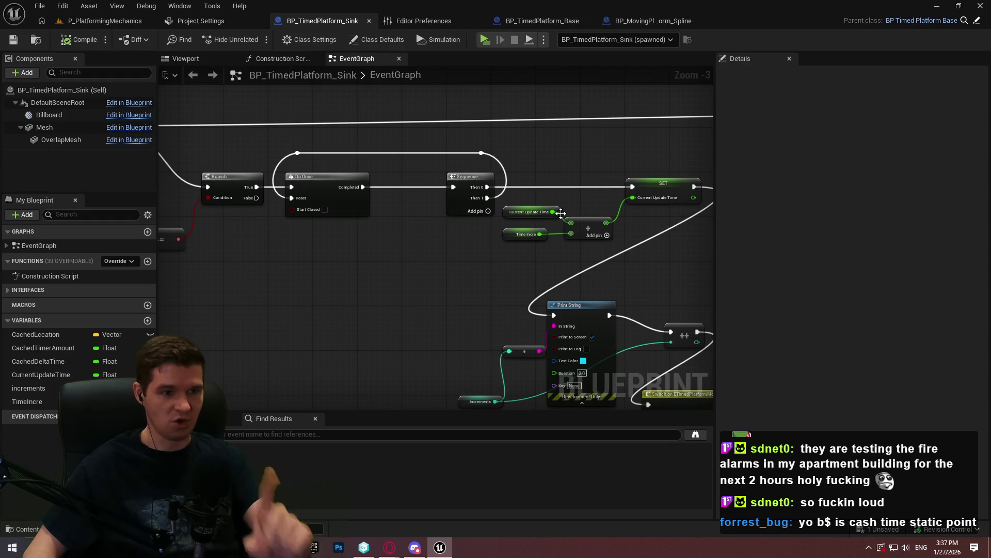
{"action": "mouse_move", "coordinate": [356, 257]}
{"action": "left_mouse_down"}
{"action": "mouse_move", "coordinate": [519, 243]}
{"action": "mouse_move", "coordinate": [520, 270]}
{"action": "mouse_move", "coordinate": [352, 214]}
{"action": "mouse_move", "coordinate": [126, 161]}
{"action": "left_mouse_up"}
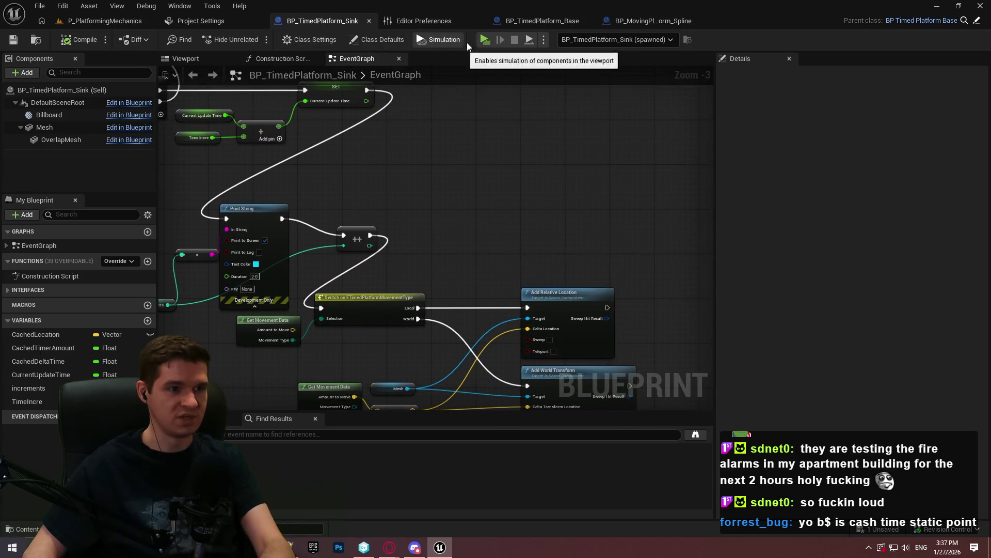
{"action": "left_click", "coordinate": [485, 40]}
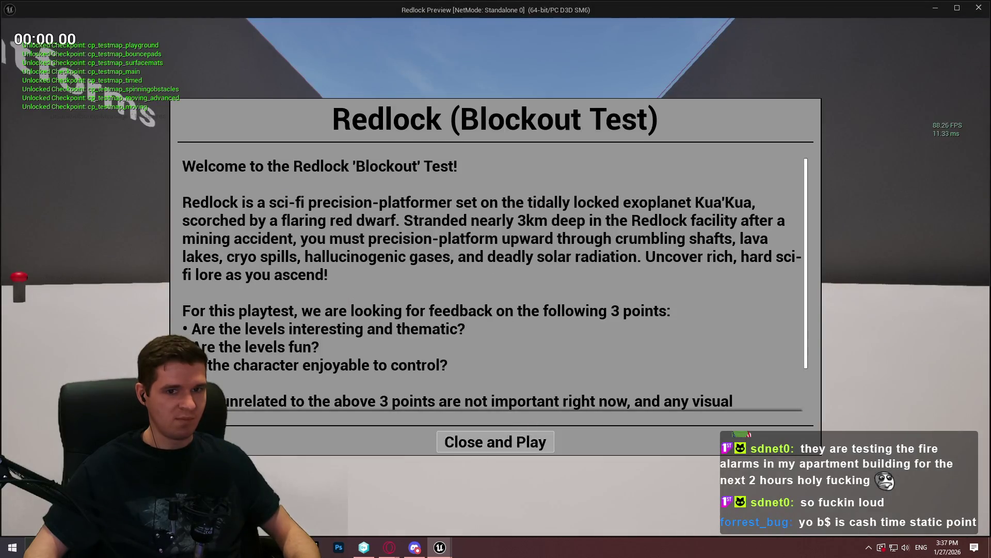
- Run forward and jump onto the moving platform several times, then stop the playtest with Esc
{"action": "key", "text": "Return"}
{"action": "key", "text": "w"}
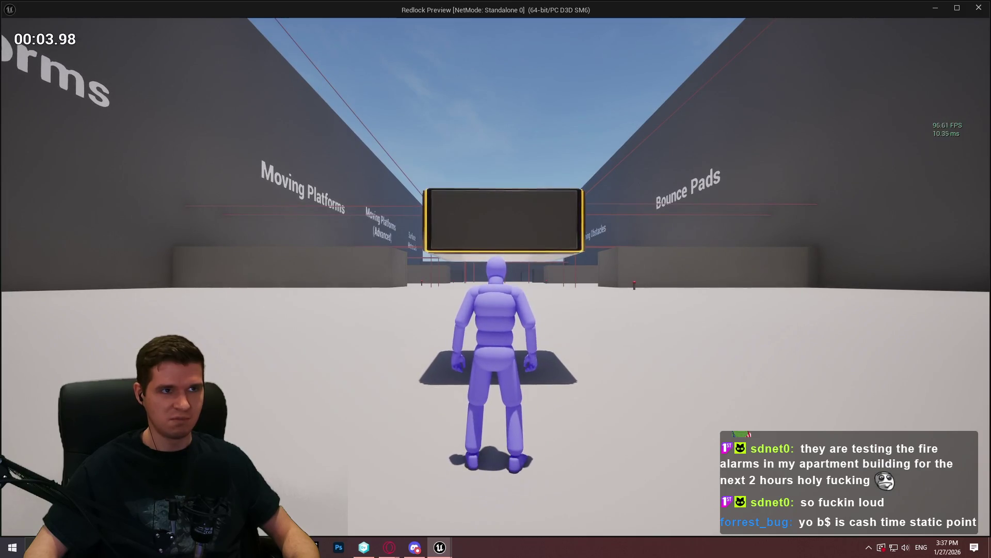
{"action": "key", "text": "space"}
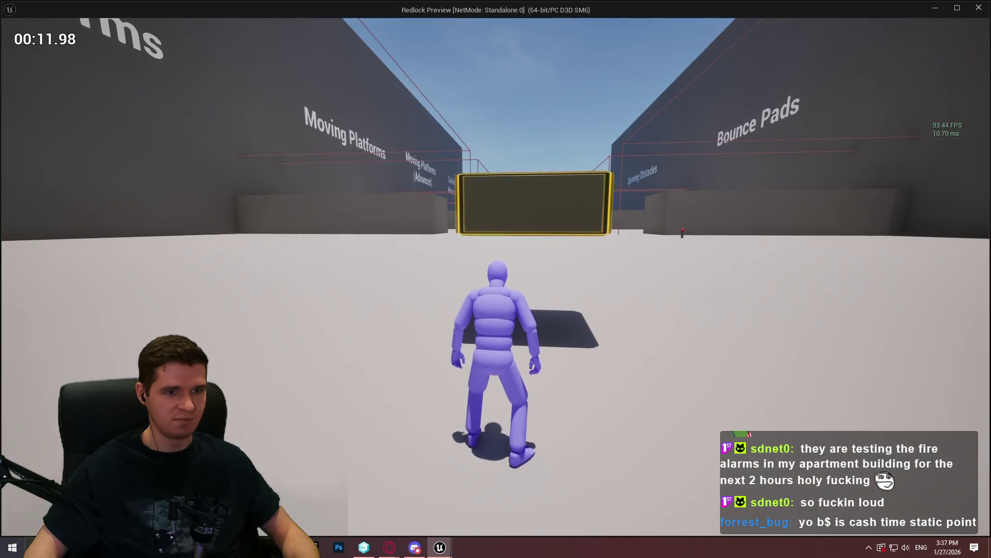
{"action": "key", "text": "space"}
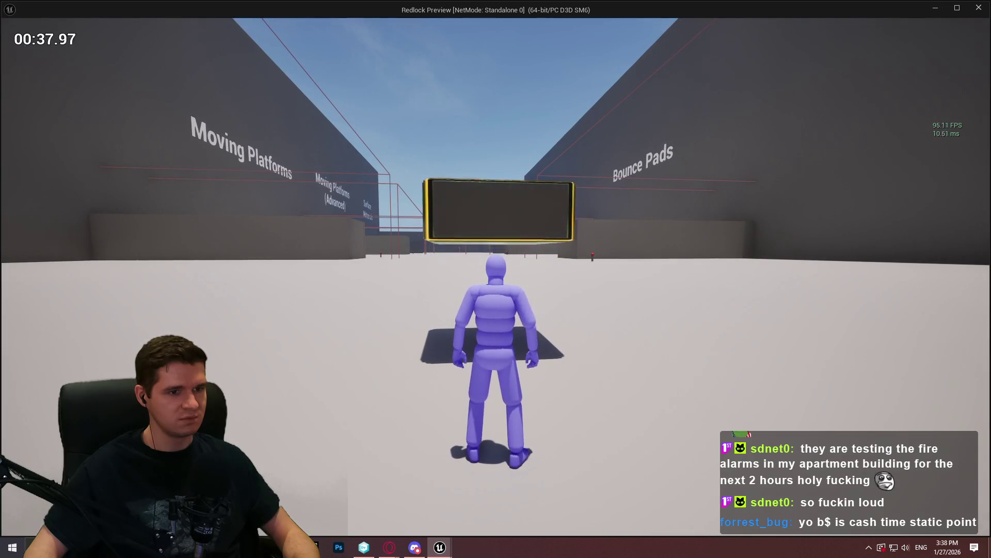
{"action": "key", "text": "space"}
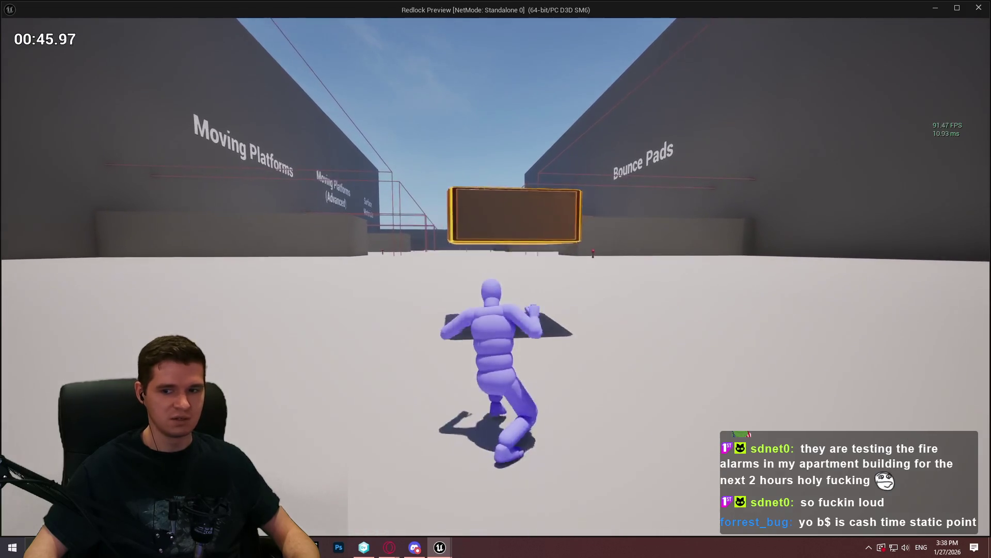
{"action": "key", "text": "Escape"}
{"action": "mouse_move", "coordinate": [465, 320]}
{"action": "left_mouse_down"}
{"action": "mouse_move", "coordinate": [742, 303]}
{"action": "mouse_move", "coordinate": [543, 414]}
{"action": "mouse_move", "coordinate": [548, 401]}
{"action": "left_mouse_up"}
- Connect Do Once's Completed pin to the reroute knot feeding the Sequence/SET chain and launch a new playtest
{"action": "mouse_move", "coordinate": [536, 448]}
{"action": "left_mouse_down"}
{"action": "mouse_move", "coordinate": [591, 326]}
{"action": "mouse_move", "coordinate": [524, 284]}
{"action": "mouse_move", "coordinate": [601, 334]}
{"action": "mouse_move", "coordinate": [697, 334]}
{"action": "left_mouse_up"}
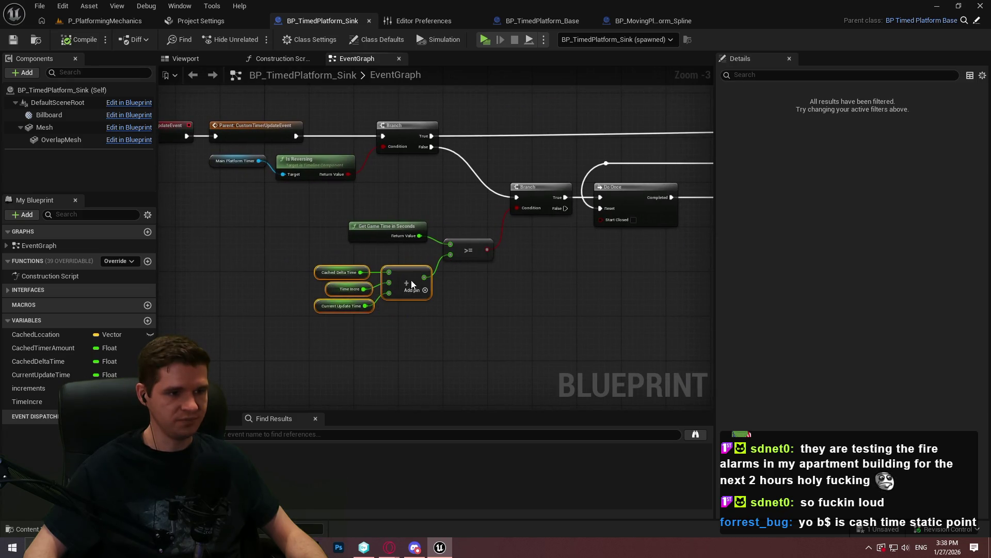
{"action": "left_click_drag", "start_coordinate": [686, 319], "coordinate": [364, 358]}
{"action": "mouse_move", "coordinate": [591, 340]}
{"action": "left_mouse_down"}
{"action": "mouse_move", "coordinate": [376, 214]}
{"action": "mouse_move", "coordinate": [323, 148]}
{"action": "mouse_move", "coordinate": [217, 77]}
{"action": "mouse_move", "coordinate": [502, 323]}
{"action": "mouse_move", "coordinate": [465, 221]}
{"action": "mouse_move", "coordinate": [237, 166]}
{"action": "mouse_move", "coordinate": [454, 244]}
{"action": "left_mouse_up"}
{"action": "scroll", "coordinate": [555, 263], "scroll_direction": "down", "scroll_amount": 2}
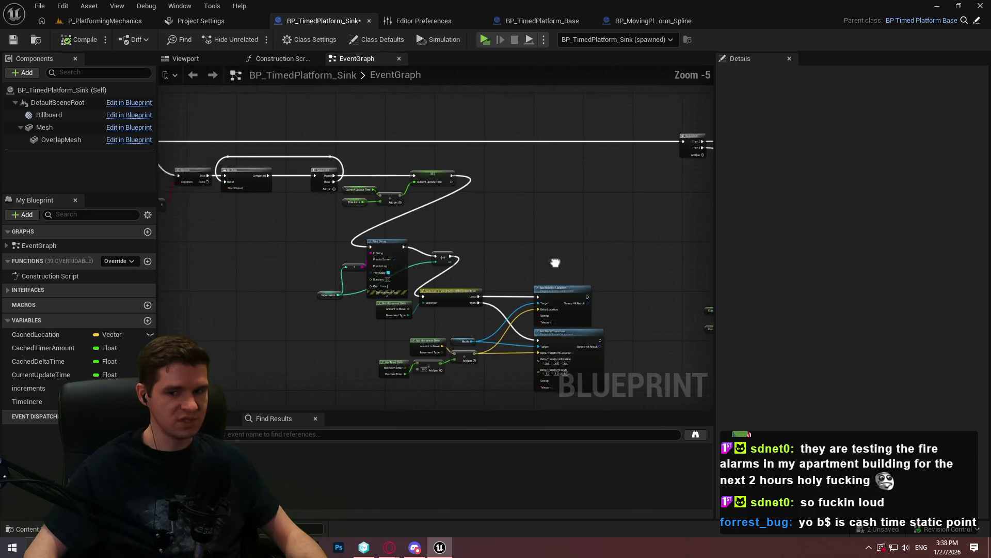
{"action": "left_click_drag", "start_coordinate": [555, 263], "coordinate": [614, 255]}
{"action": "scroll", "coordinate": [398, 167], "scroll_direction": "up", "scroll_amount": 2}
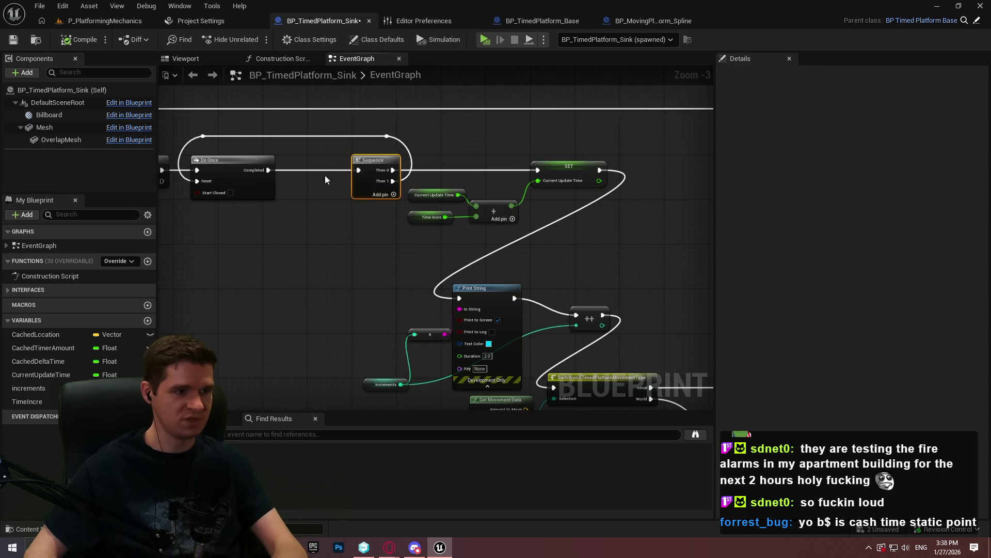
{"action": "mouse_move", "coordinate": [266, 170]}
{"action": "left_mouse_down"}
{"action": "mouse_move", "coordinate": [553, 169]}
{"action": "mouse_move", "coordinate": [671, 310]}
{"action": "mouse_move", "coordinate": [630, 334]}
{"action": "mouse_move", "coordinate": [321, 144]}
{"action": "mouse_move", "coordinate": [616, 284]}
{"action": "left_mouse_up"}
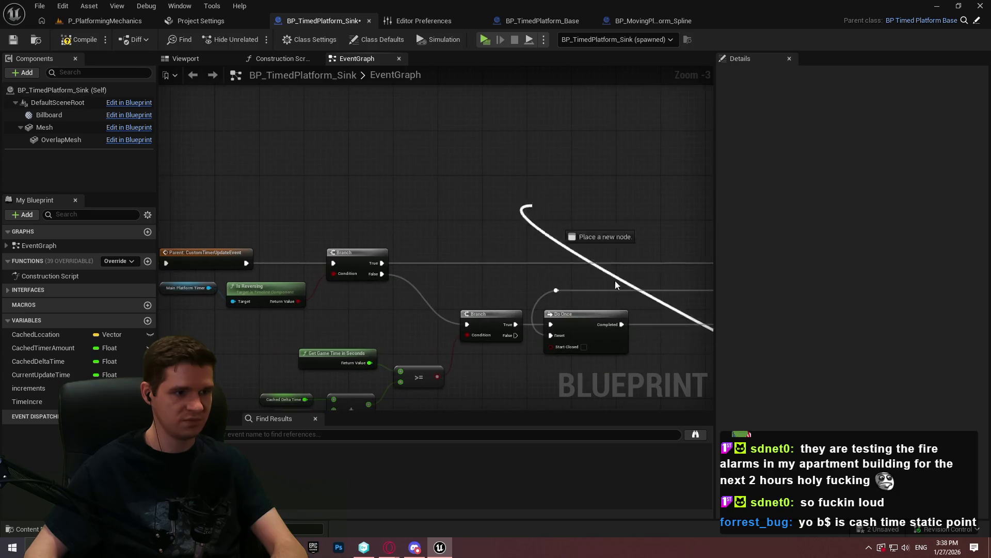
{"action": "left_click_drag", "start_coordinate": [652, 312], "coordinate": [455, 310]}
{"action": "mouse_move", "coordinate": [321, 183]}
{"action": "left_mouse_down"}
{"action": "mouse_move", "coordinate": [443, 194]}
{"action": "mouse_move", "coordinate": [926, 411]}
{"action": "mouse_move", "coordinate": [98, 230]}
{"action": "mouse_move", "coordinate": [510, 235]}
{"action": "mouse_move", "coordinate": [708, 382]}
{"action": "mouse_move", "coordinate": [475, 184]}
{"action": "mouse_move", "coordinate": [595, 285]}
{"action": "left_mouse_up"}
{"action": "left_click_drag", "start_coordinate": [577, 247], "coordinate": [572, 249]}
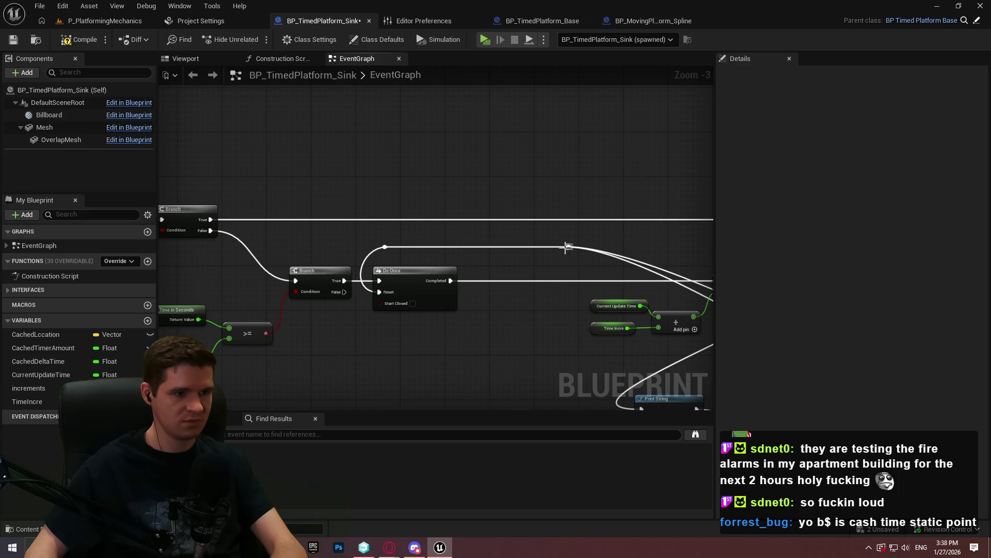
{"action": "left_click", "coordinate": [485, 39]}
{"action": "left_click", "coordinate": [470, 443]}
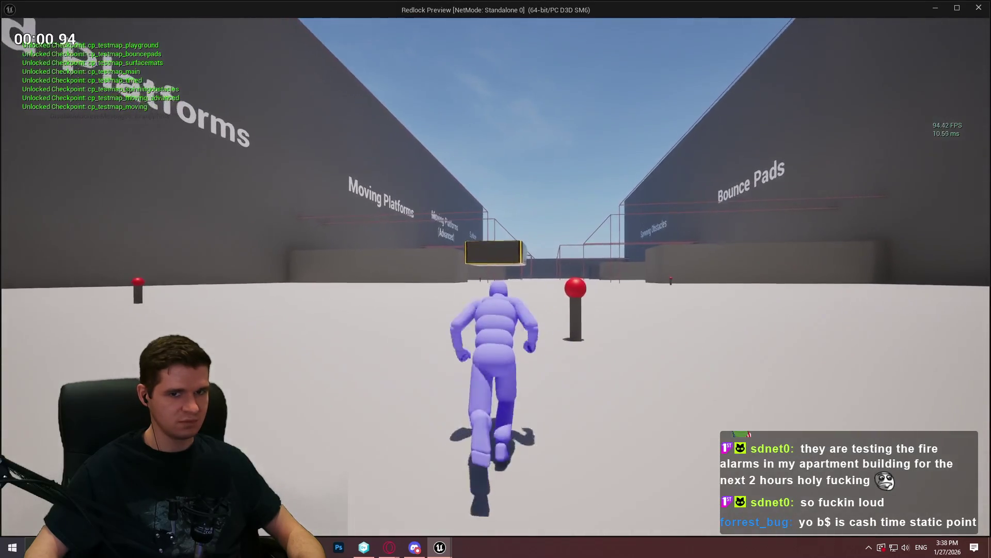
- Jump onto the floating platform, ride it while debug values count down and it turns red, then exit
{"action": "key", "text": "space"}
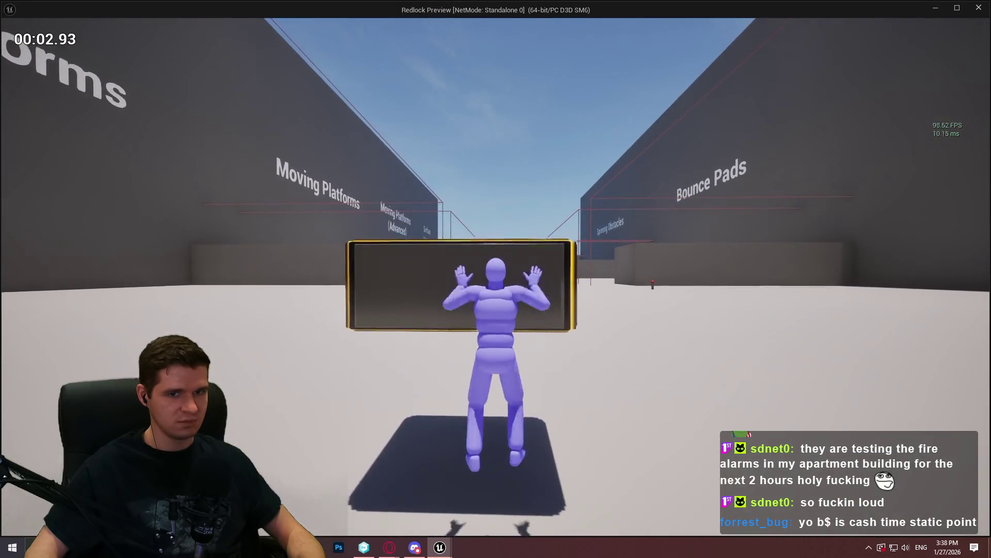
{"action": "key", "text": "space"}
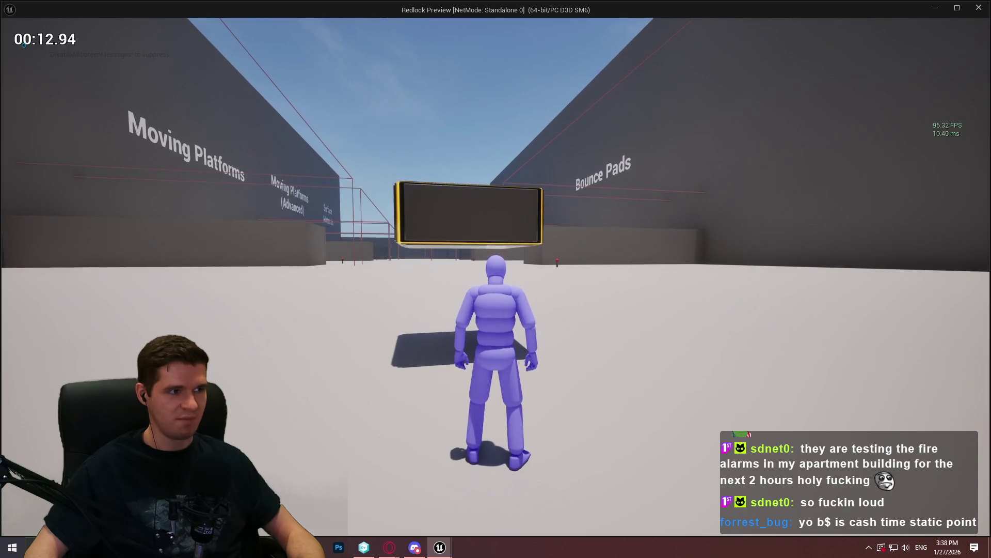
{"action": "key", "text": "w"}
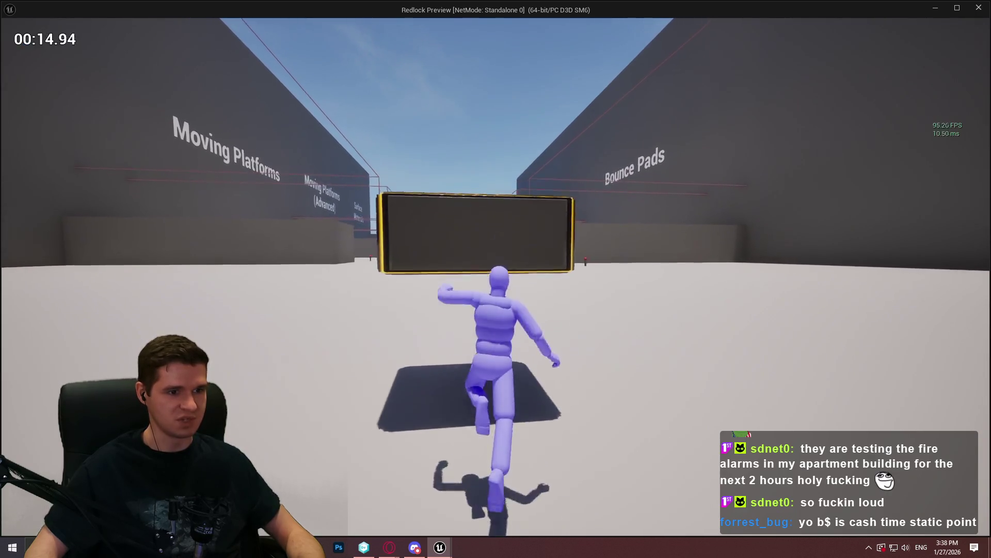
{"action": "key", "text": "space"}
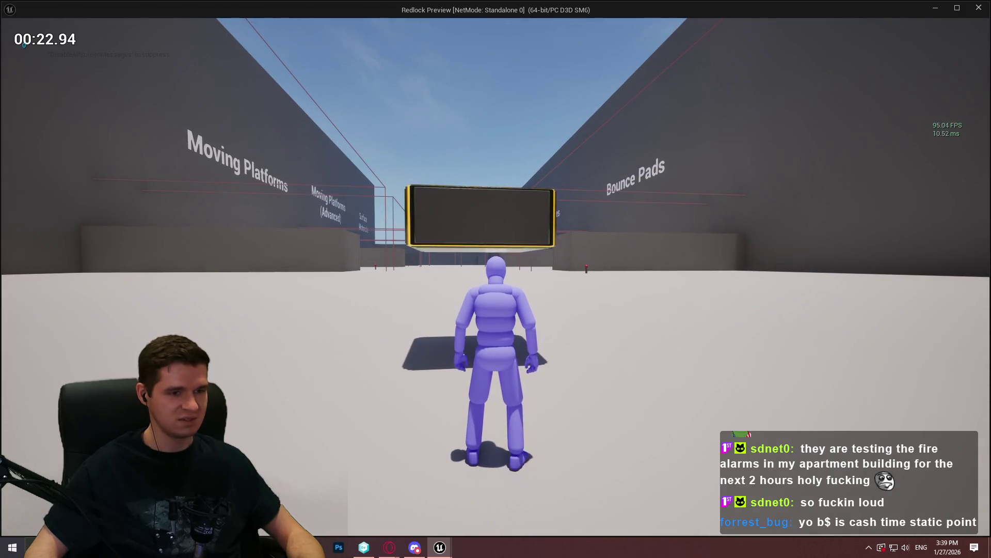
{"action": "key", "text": "w"}
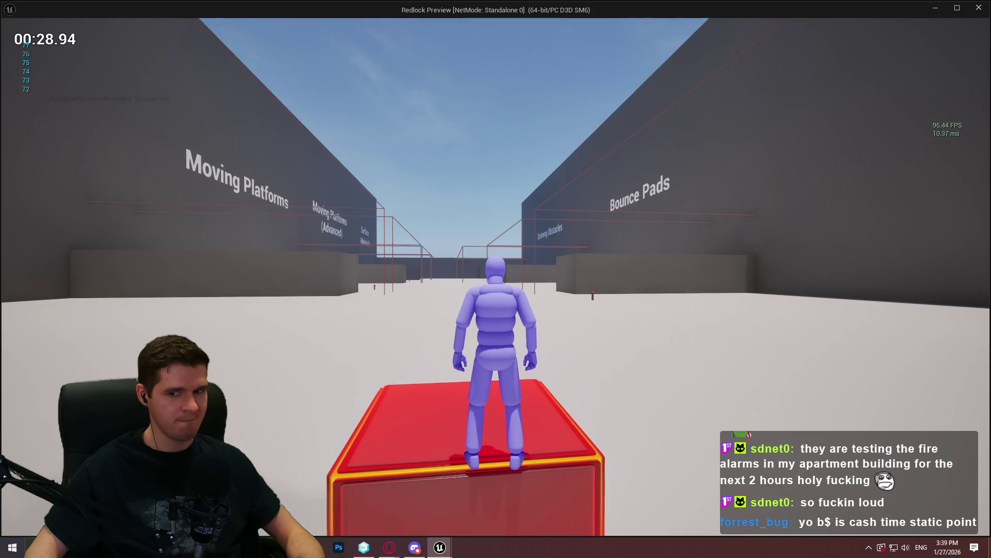
{"action": "key", "text": "Escape"}
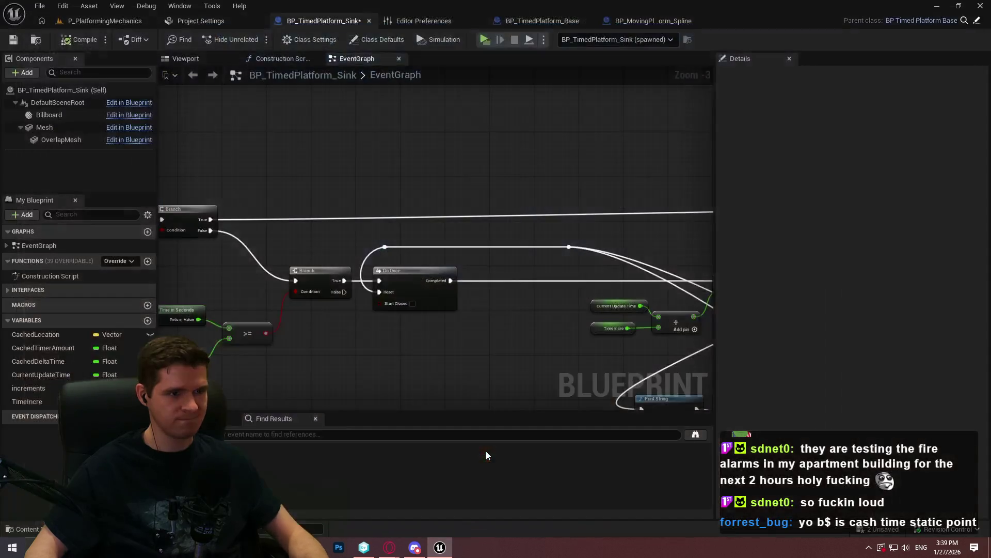
- Switch to the P_PlatformingMechanics level and start a playtest past the intro dialog
{"action": "mouse_move", "coordinate": [436, 394]}
{"action": "left_mouse_down"}
{"action": "mouse_move", "coordinate": [570, 253]}
{"action": "mouse_move", "coordinate": [238, 305]}
{"action": "left_mouse_up"}
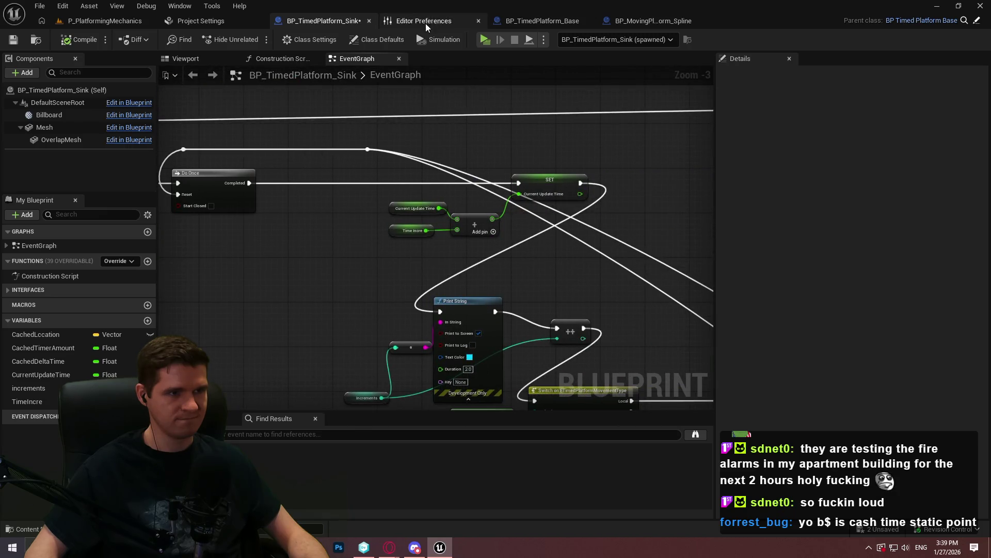
{"action": "left_click", "coordinate": [426, 21]}
{"action": "left_click", "coordinate": [141, 23]}
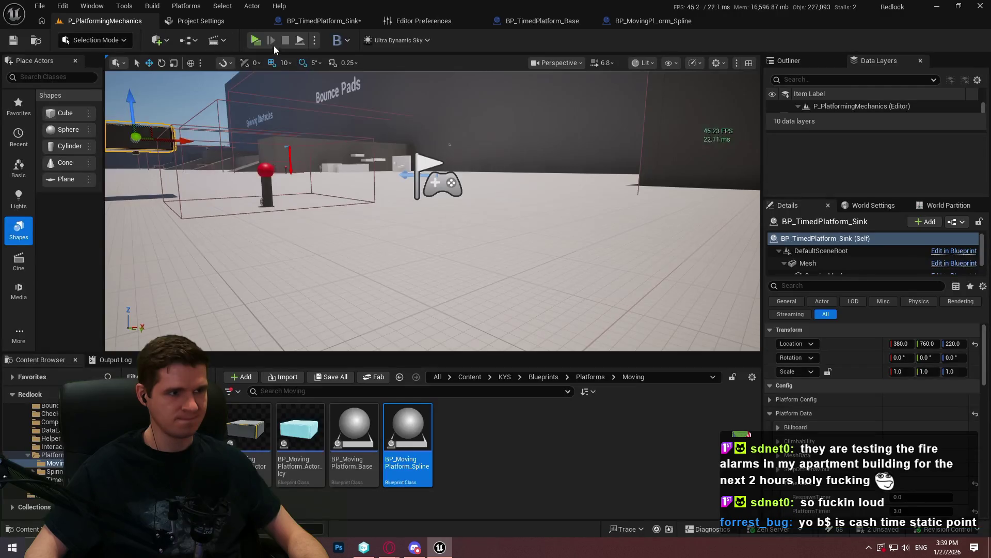
{"action": "key", "text": "alt+p"}
{"action": "left_click", "coordinate": [478, 432]}
- Ride the descending platform until it turns red, then stop and return to BP_TimedPlatform_Sink
{"action": "key", "text": "w"}
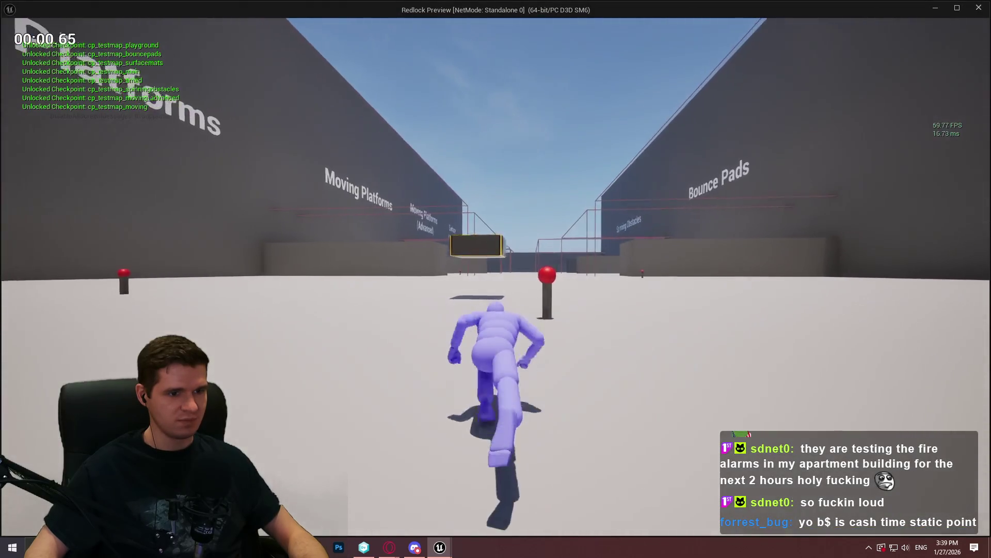
{"action": "key", "text": "space"}
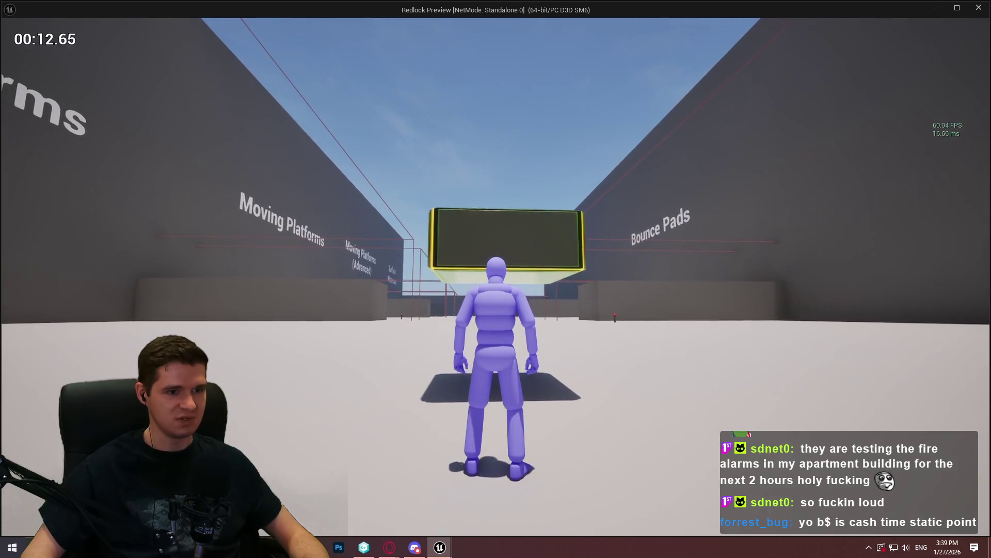
{"action": "key", "text": "space"}
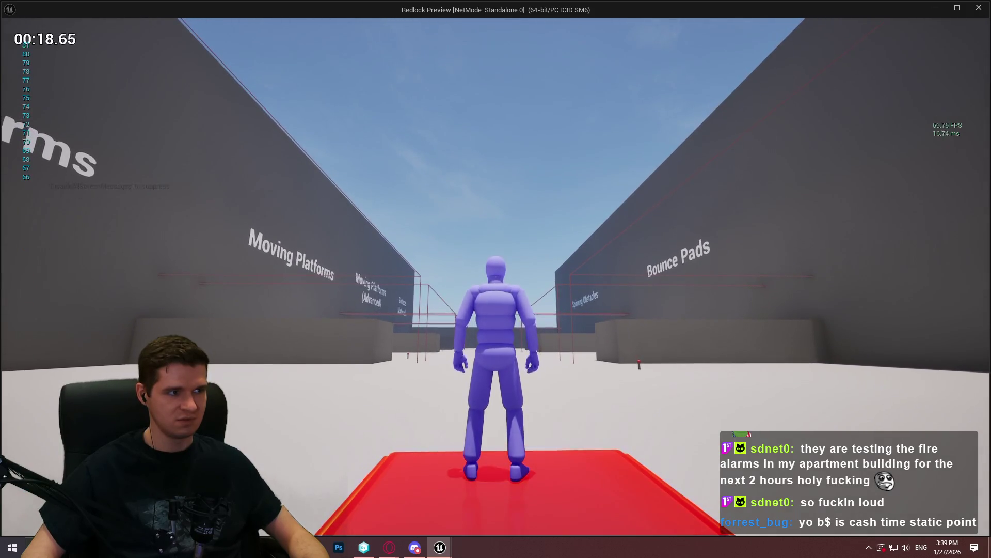
{"action": "key", "text": "w"}
{"action": "key", "text": "Escape"}
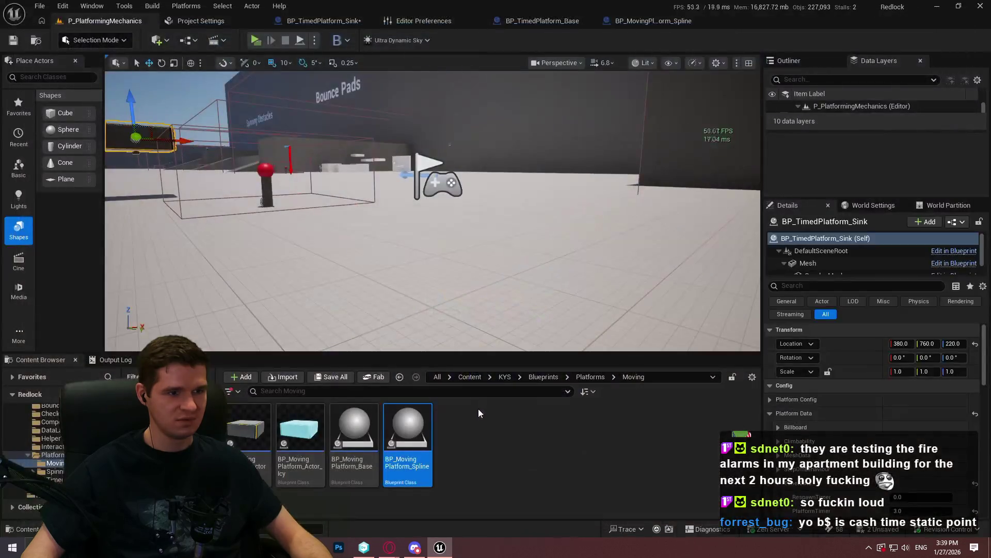
{"action": "left_click", "coordinate": [334, 23]}
- Give the Time Incre node a default value of 1.0 in Details, then start a playtest
{"action": "scroll", "coordinate": [465, 290], "scroll_direction": "up", "scroll_amount": 3}
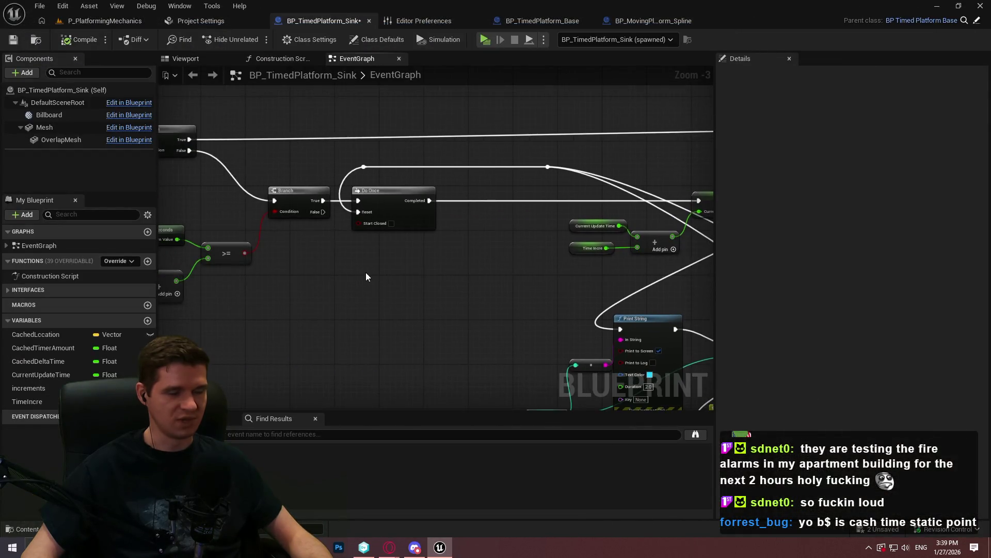
{"action": "scroll", "coordinate": [465, 291], "scroll_direction": "up", "scroll_amount": 3}
{"action": "left_click", "coordinate": [337, 271]}
{"action": "left_click", "coordinate": [847, 329]}
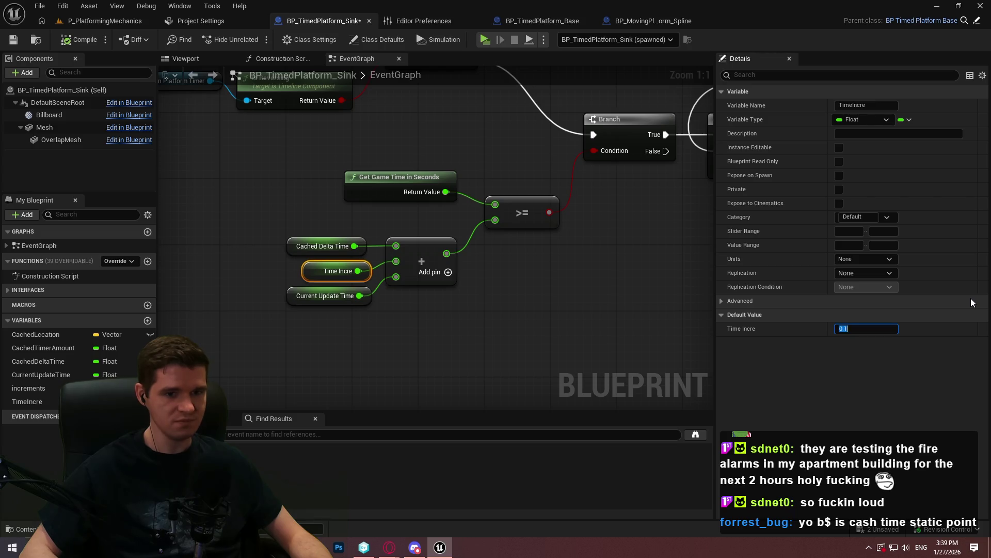
{"action": "left_click", "coordinate": [487, 42]}
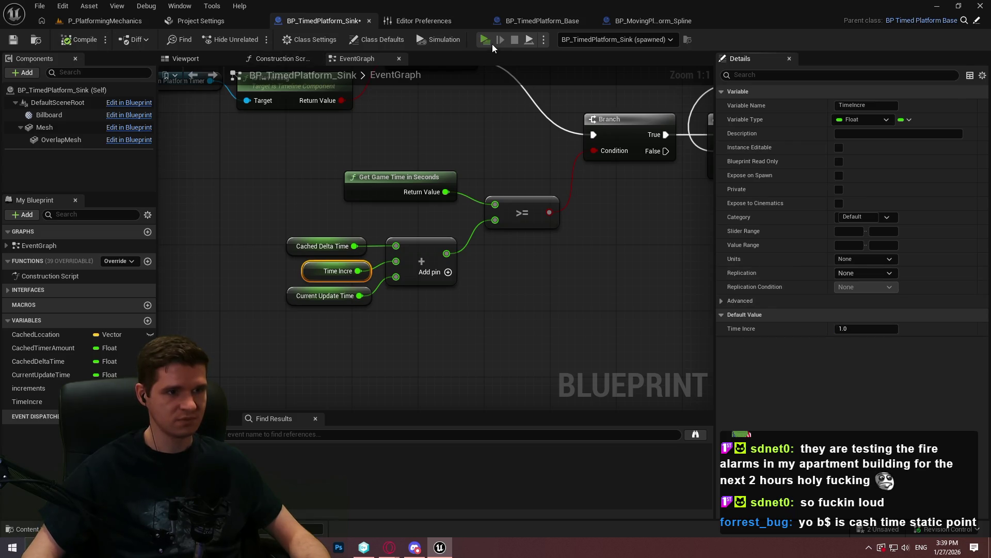
{"action": "left_click", "coordinate": [495, 442]}
- Run and jump onto the box platform with TimeIncre at 1.0, then end the session
{"action": "key", "text": "w"}
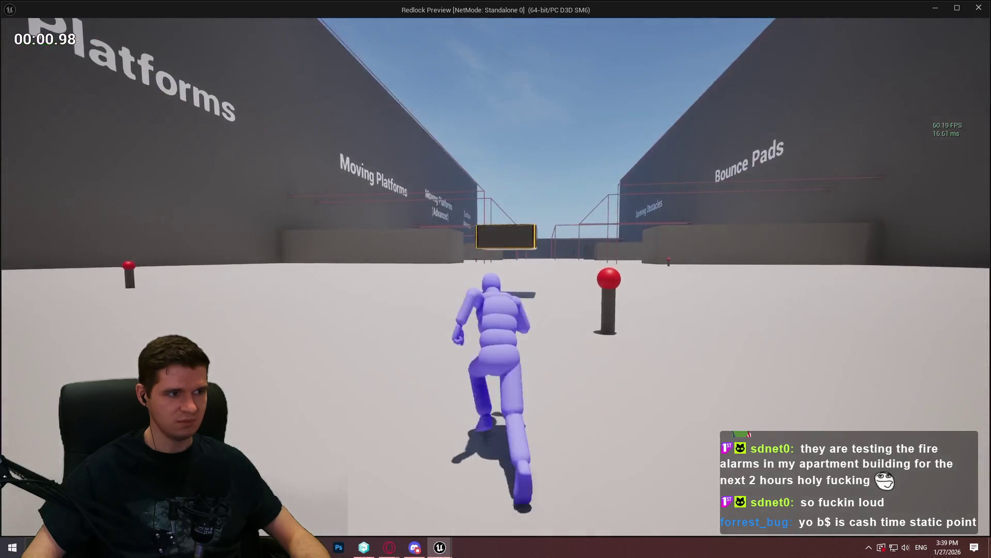
{"action": "key", "text": "space"}
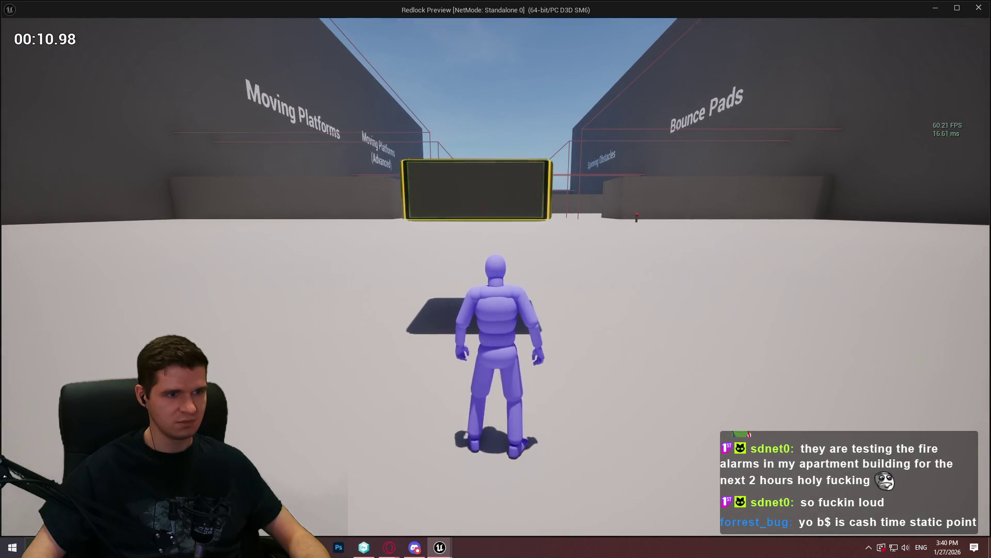
{"action": "key", "text": "Escape"}
{"action": "scroll", "coordinate": [609, 222], "scroll_direction": "down", "scroll_amount": 1}
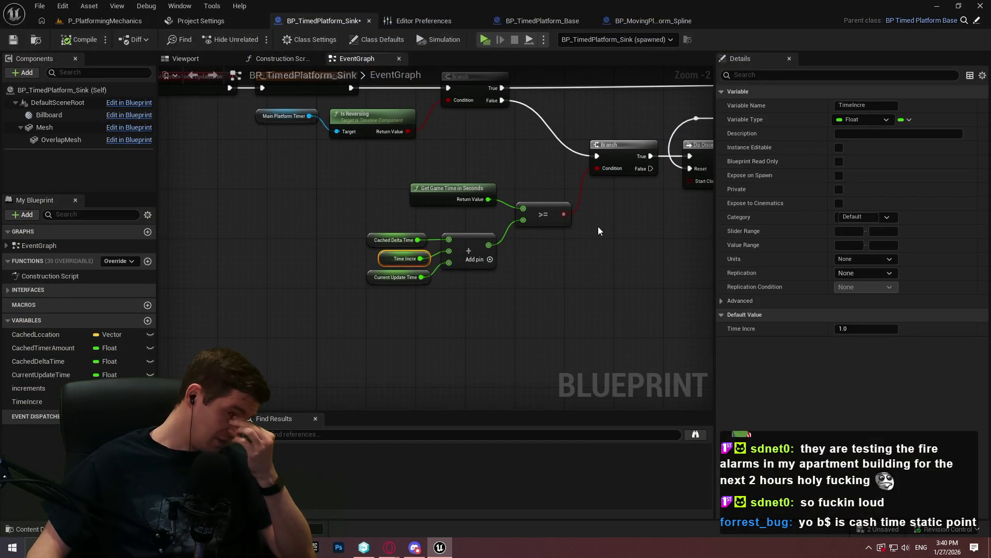
{"action": "scroll", "coordinate": [598, 226], "scroll_direction": "down", "scroll_amount": 2}
{"action": "left_click_drag", "start_coordinate": [598, 226], "coordinate": [283, 287]}
{"action": "mouse_move", "coordinate": [426, 282]}
{"action": "left_mouse_down"}
{"action": "mouse_move", "coordinate": [360, 281]}
{"action": "mouse_move", "coordinate": [427, 207]}
{"action": "mouse_move", "coordinate": [427, 62]}
{"action": "mouse_move", "coordinate": [813, 101]}
{"action": "left_mouse_up"}
{"action": "left_click_drag", "start_coordinate": [427, 206], "coordinate": [310, 258]}
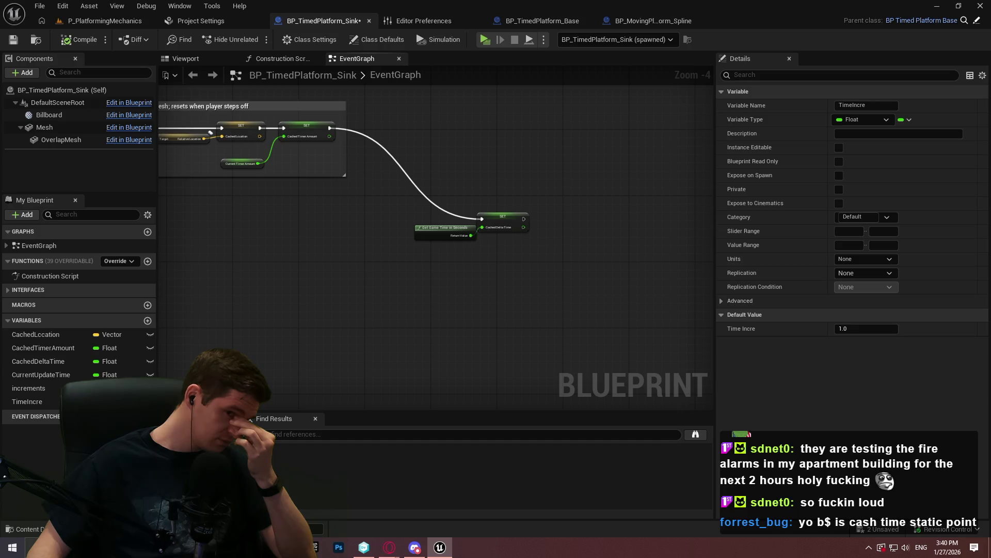
{"action": "mouse_move", "coordinate": [310, 258]}
{"action": "left_mouse_down"}
{"action": "mouse_move", "coordinate": [507, 277]}
{"action": "mouse_move", "coordinate": [310, 252]}
{"action": "left_mouse_up"}
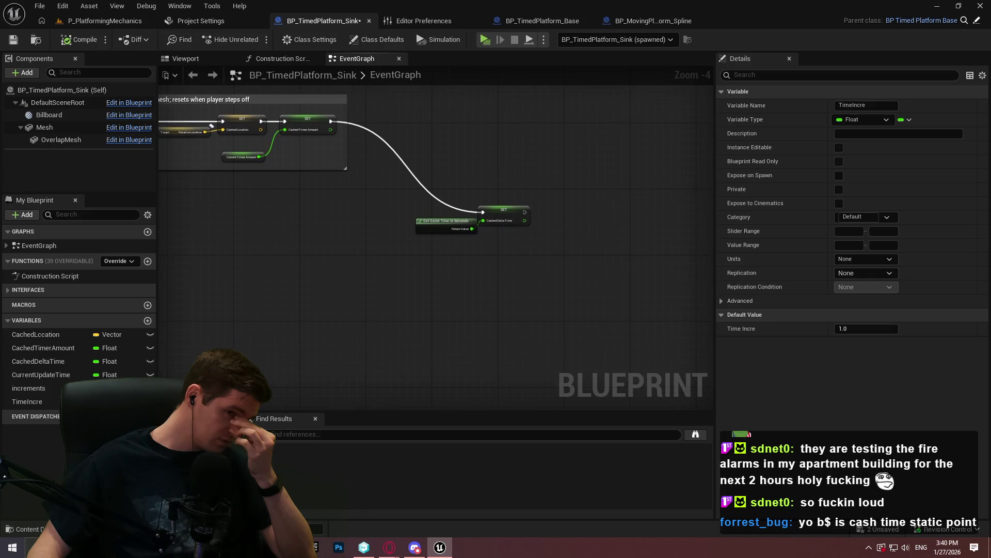
{"action": "left_click_drag", "start_coordinate": [159, 209], "coordinate": [200, 194]}
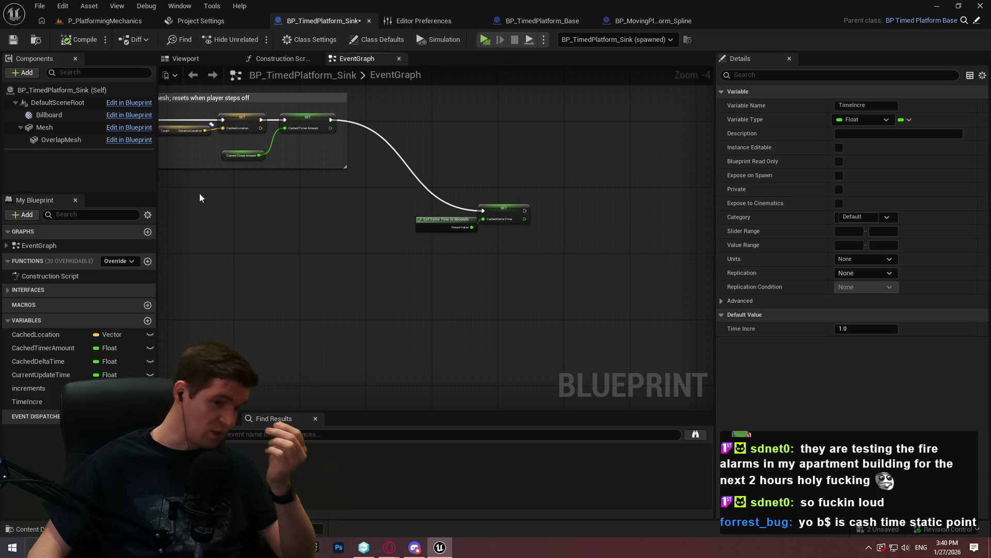
{"action": "left_click_drag", "start_coordinate": [408, 159], "coordinate": [408, 159]}
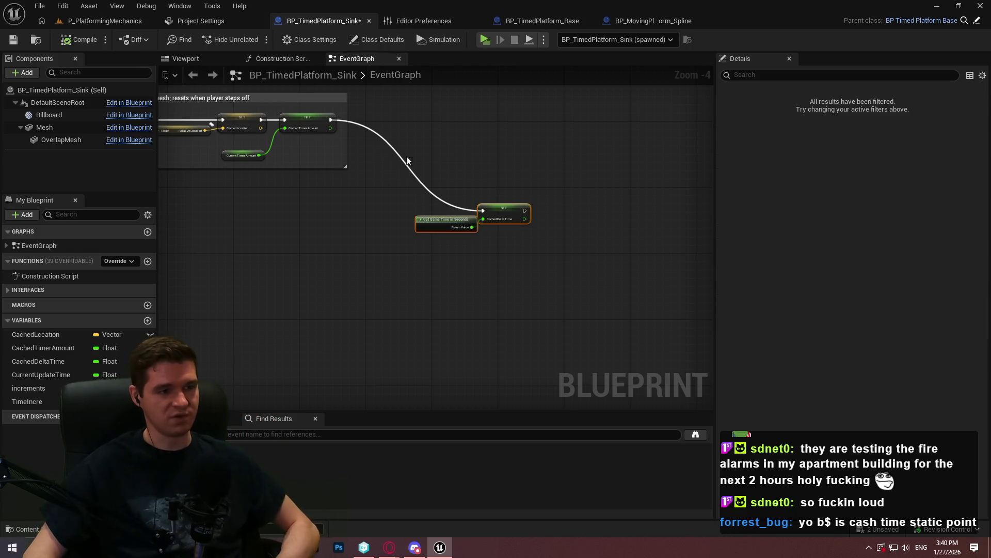
{"action": "key", "text": "Delete"}
{"action": "mouse_move", "coordinate": [354, 243]}
{"action": "left_mouse_down"}
{"action": "mouse_move", "coordinate": [243, 282]}
{"action": "mouse_move", "coordinate": [558, 255]}
{"action": "left_mouse_up"}
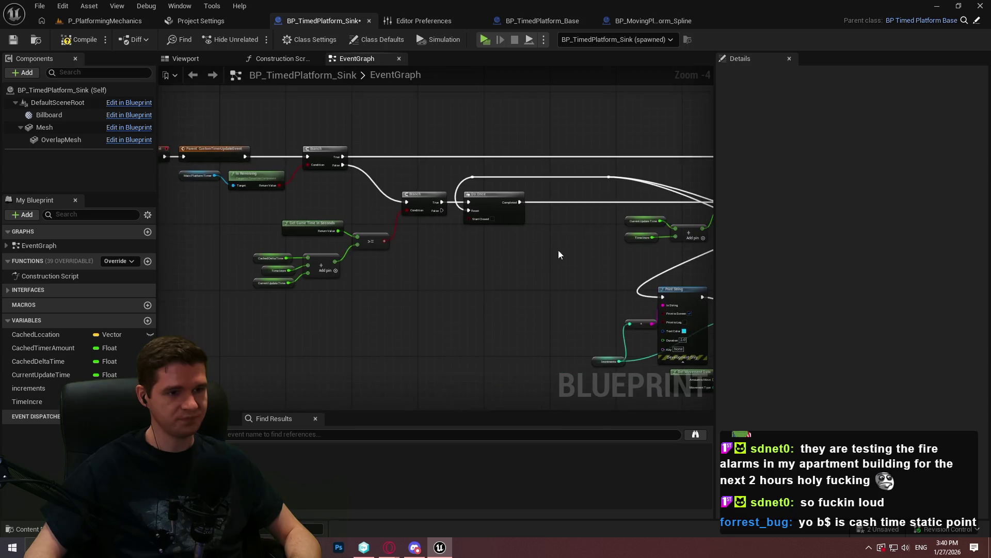
{"action": "scroll", "coordinate": [386, 287], "scroll_direction": "up", "scroll_amount": 1}
{"action": "mouse_move", "coordinate": [385, 287]}
{"action": "left_mouse_down"}
{"action": "mouse_move", "coordinate": [408, 284]}
{"action": "mouse_move", "coordinate": [467, 339]}
{"action": "mouse_move", "coordinate": [356, 354]}
{"action": "mouse_move", "coordinate": [332, 310]}
{"action": "mouse_move", "coordinate": [162, 206]}
{"action": "mouse_move", "coordinate": [384, 228]}
{"action": "left_mouse_up"}
{"action": "scroll", "coordinate": [161, 206], "scroll_direction": "down", "scroll_amount": 1}
{"action": "scroll", "coordinate": [354, 198], "scroll_direction": "up", "scroll_amount": 1}
{"action": "left_click_drag", "start_coordinate": [355, 198], "coordinate": [437, 208]}
{"action": "left_click_drag", "start_coordinate": [543, 128], "coordinate": [545, 125]}
{"action": "left_click_drag", "start_coordinate": [783, 197], "coordinate": [577, 205]}
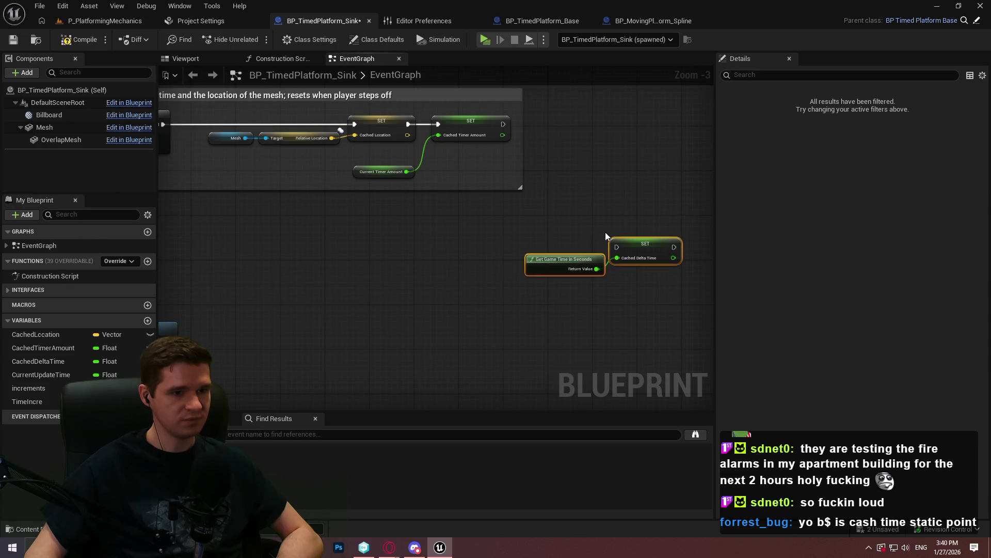
{"action": "left_click_drag", "start_coordinate": [645, 278], "coordinate": [572, 243]}
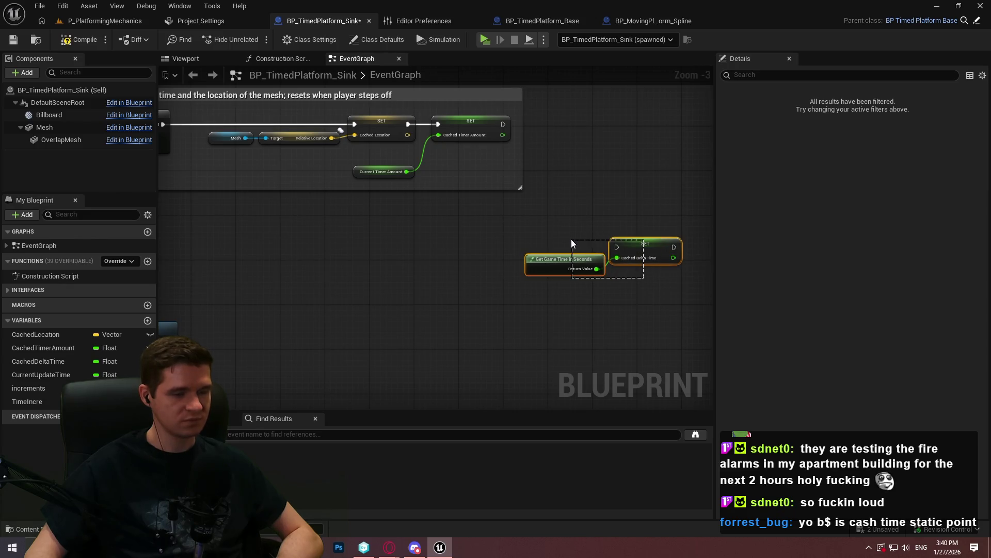
- Move the two setter nodes closer to the cache group
{"action": "left_click", "coordinate": [570, 237]}
{"action": "left_click", "coordinate": [578, 237]}
{"action": "left_click_drag", "start_coordinate": [584, 258], "coordinate": [534, 230]}
{"action": "left_click", "coordinate": [531, 144]}
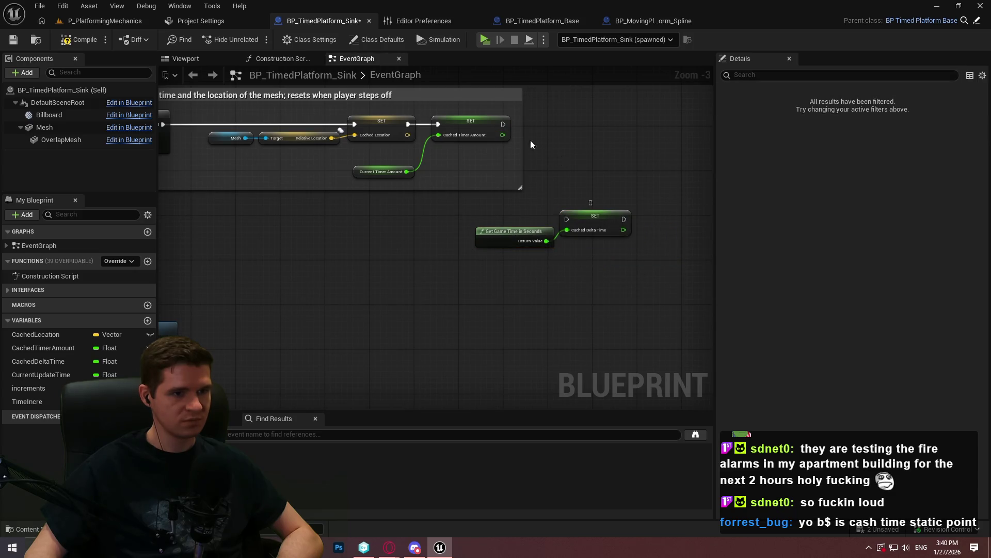
- Add a Print String after the Cached Delta Time setter, rewire execution to the ++ node, and playtest
{"action": "mouse_move", "coordinate": [502, 124]}
{"action": "left_mouse_down"}
{"action": "mouse_move", "coordinate": [567, 219]}
{"action": "mouse_move", "coordinate": [675, 207]}
{"action": "left_mouse_up"}
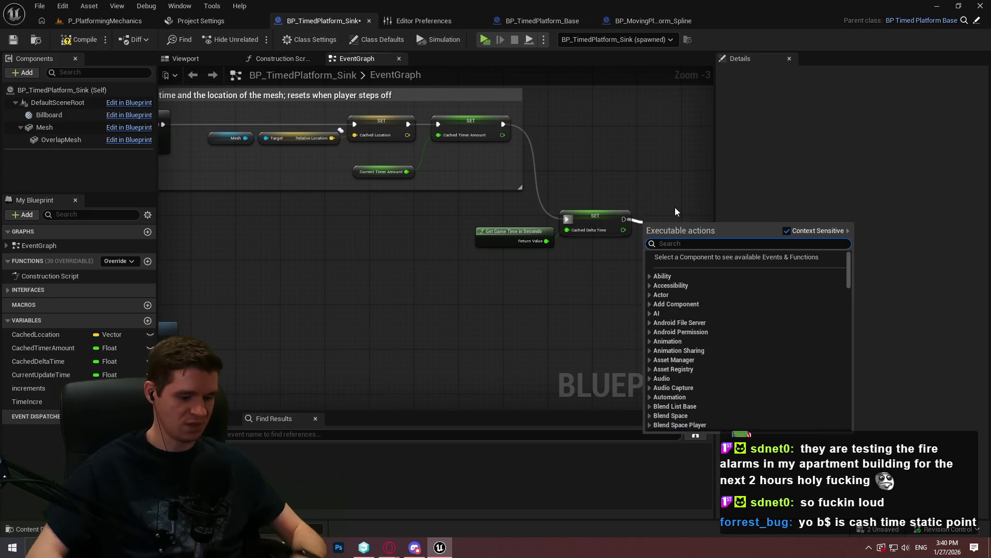
{"action": "type", "text": "print"}
{"action": "key", "text": "Return"}
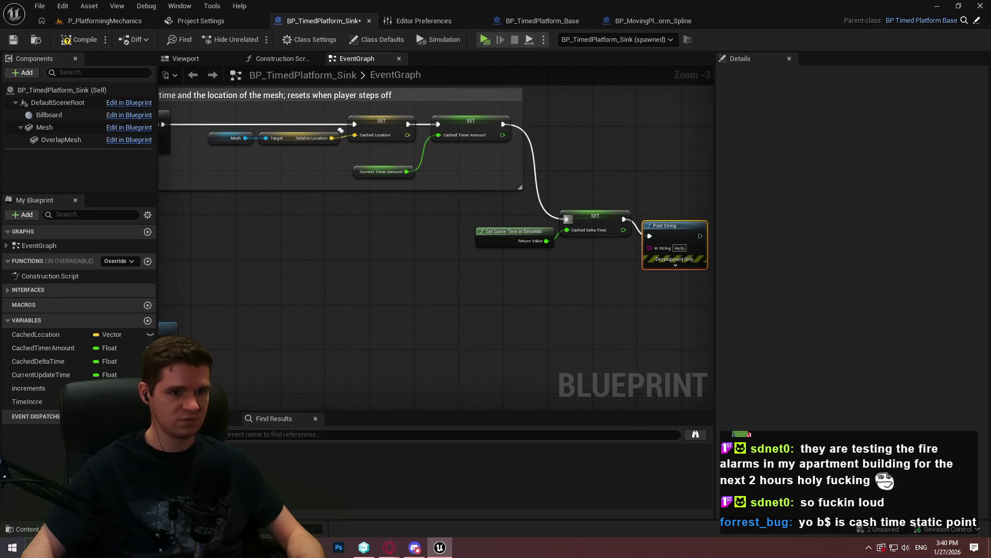
{"action": "scroll", "coordinate": [409, 176], "scroll_direction": "down", "scroll_amount": 1}
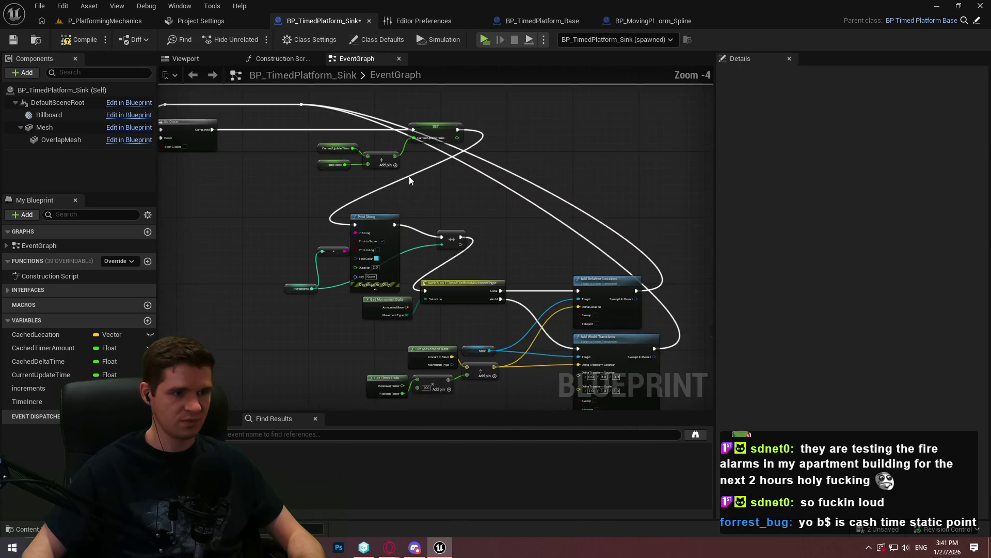
{"action": "mouse_move", "coordinate": [497, 161]}
{"action": "left_mouse_down"}
{"action": "mouse_move", "coordinate": [495, 274]}
{"action": "mouse_move", "coordinate": [482, 267]}
{"action": "left_mouse_up"}
{"action": "left_click", "coordinate": [488, 40]}
- Jump across the raised platform onto the moving box, ride it through red, then stop the preview
{"action": "left_click", "coordinate": [512, 444]}
{"action": "key", "text": "w"}
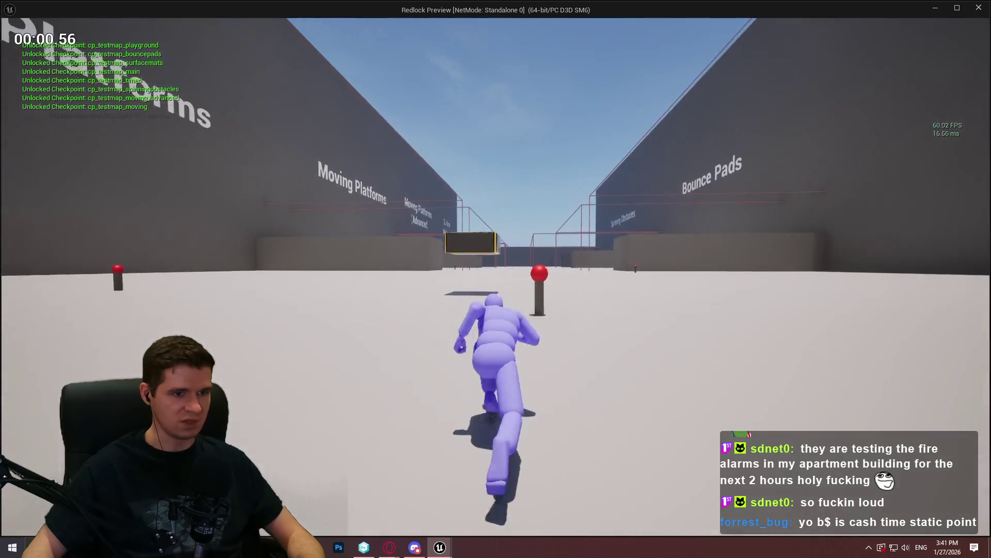
{"action": "key", "text": "space"}
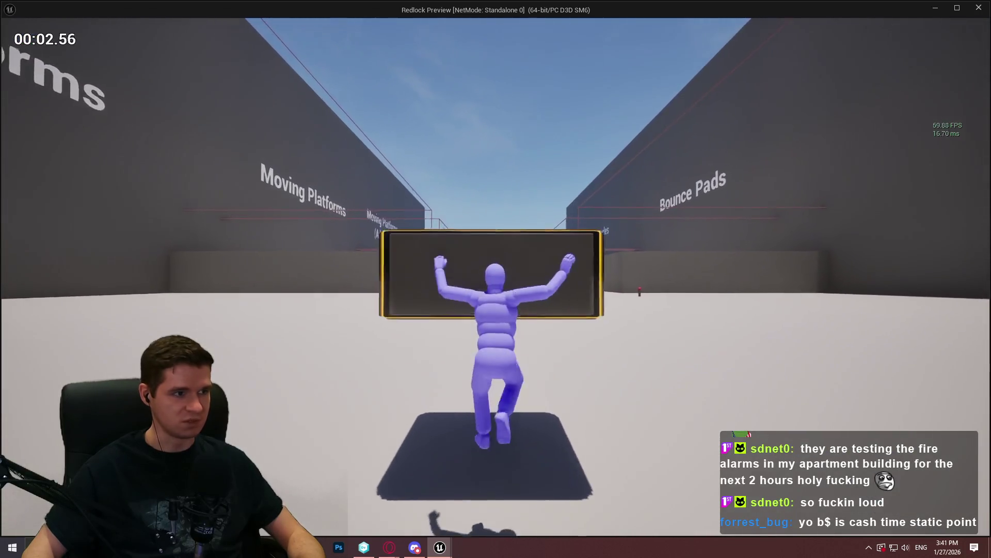
{"action": "key", "text": "w"}
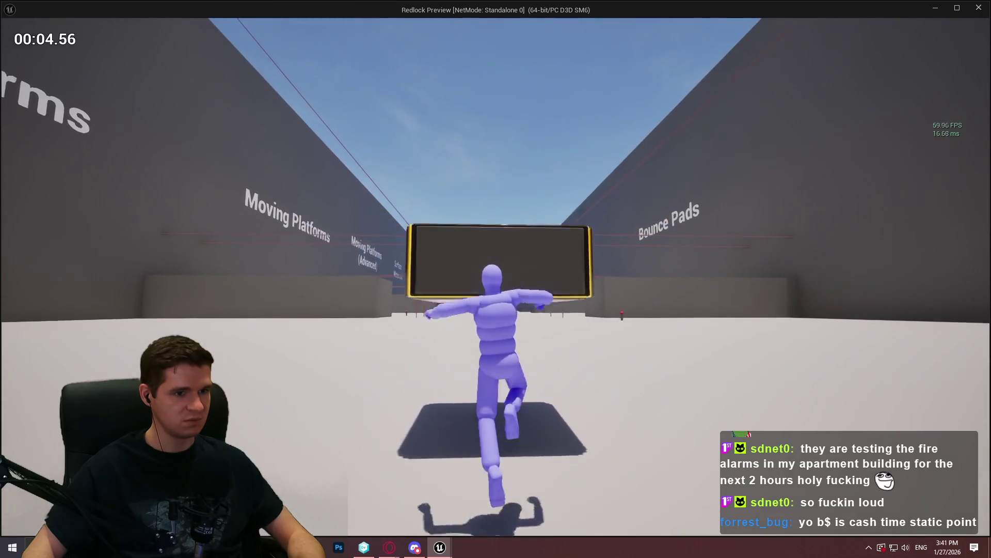
{"action": "key", "text": "space"}
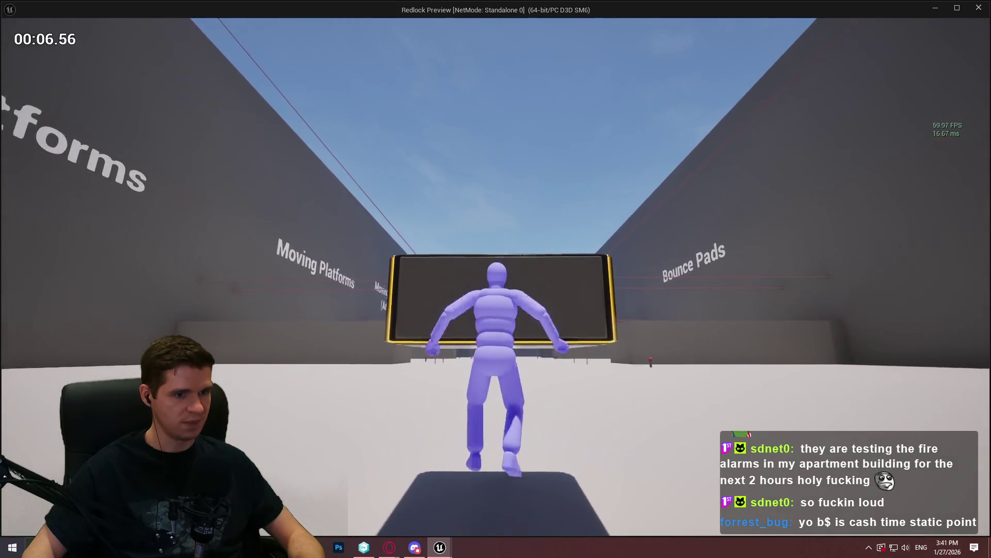
{"action": "key", "text": "w"}
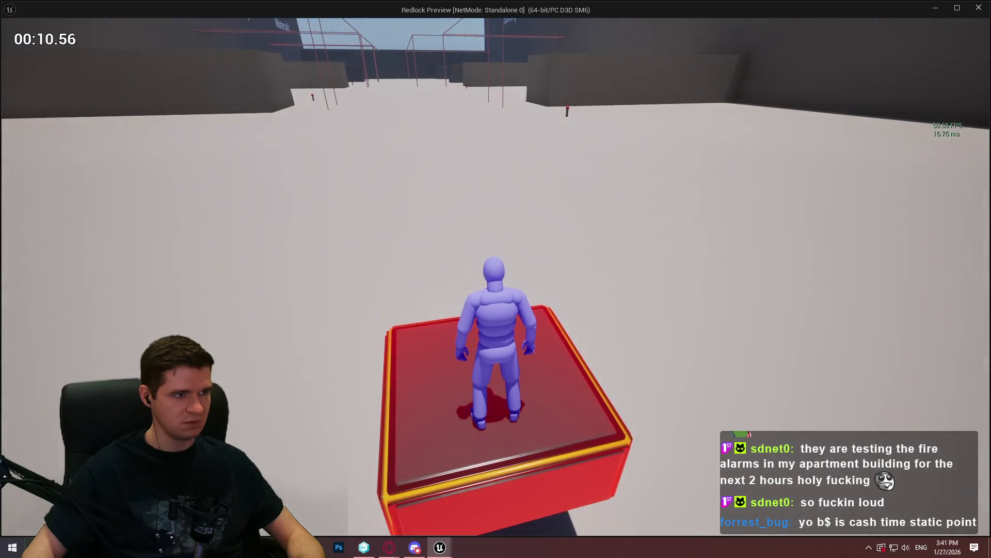
{"action": "key", "text": "w"}
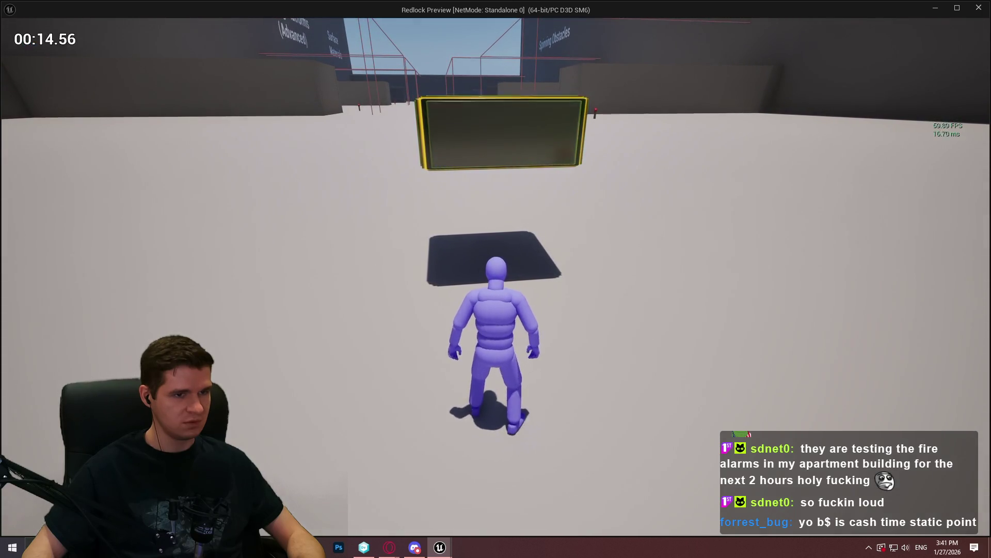
{"action": "key", "text": "space"}
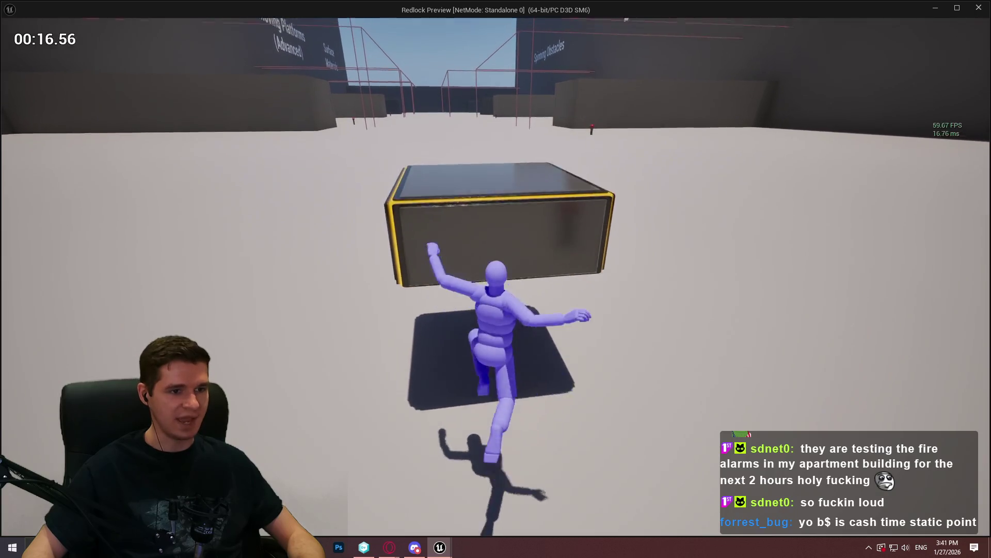
{"action": "key", "text": "Escape"}
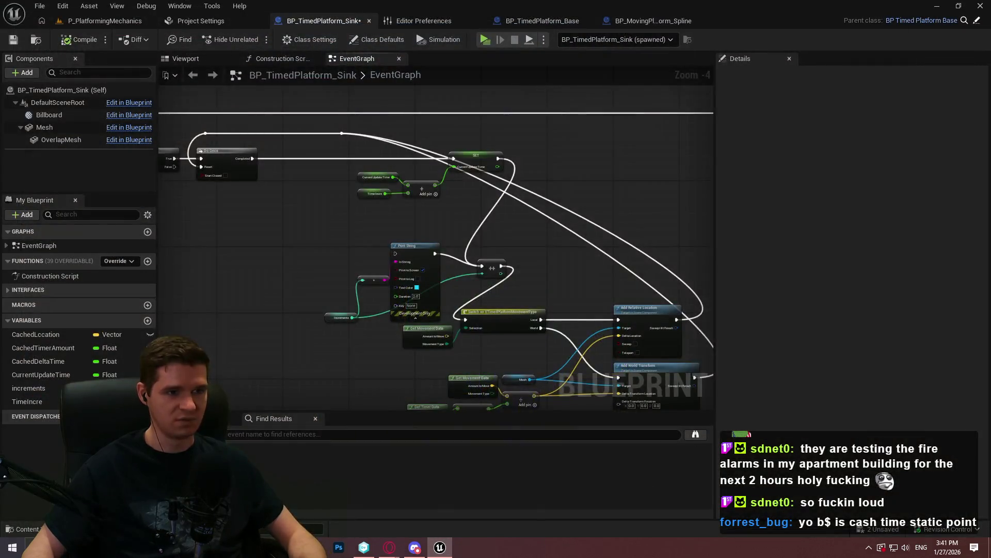
- Select and remove the debug Print String node after the Cached Delta Time set
{"action": "scroll", "coordinate": [259, 174], "scroll_direction": "up", "scroll_amount": 3}
{"action": "left_click_drag", "start_coordinate": [595, 275], "coordinate": [593, 278]}
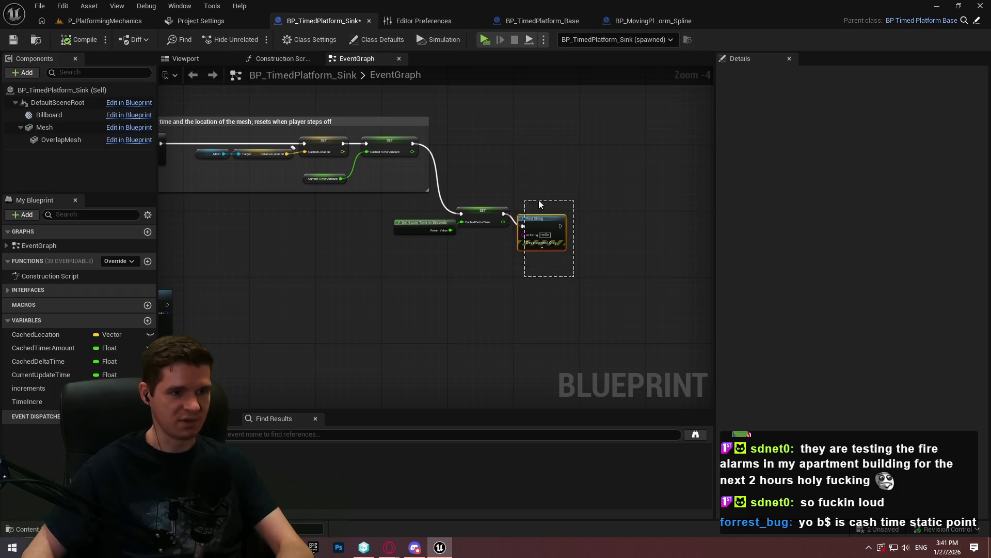
{"action": "left_click_drag", "start_coordinate": [419, 213], "coordinate": [419, 217]}
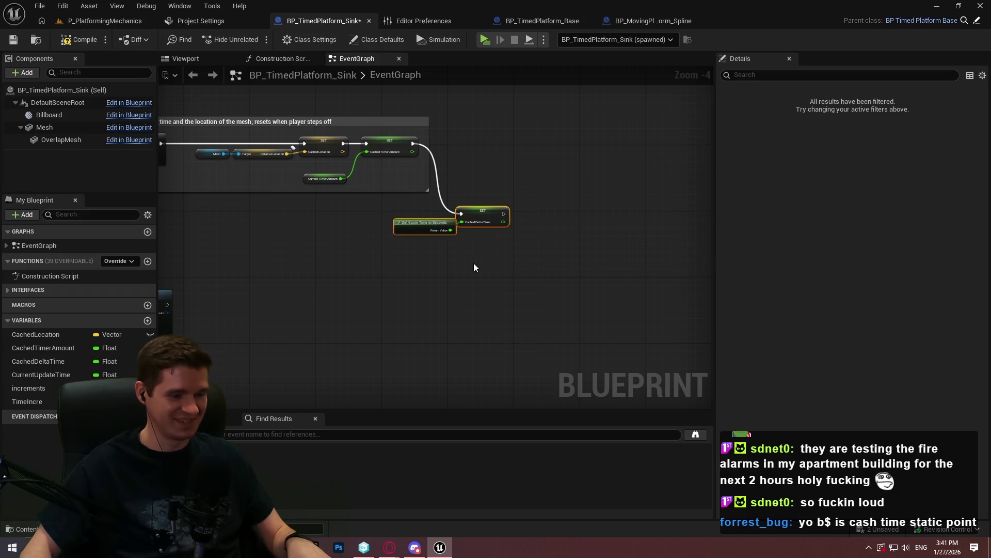
{"action": "left_click", "coordinate": [453, 258]}
- Pan through the ResetSinkingPlatform and lower node groups, then bring up the add-node action list
{"action": "scroll", "coordinate": [453, 258], "scroll_direction": "down", "scroll_amount": 3}
{"action": "scroll", "coordinate": [445, 240], "scroll_direction": "up", "scroll_amount": 5}
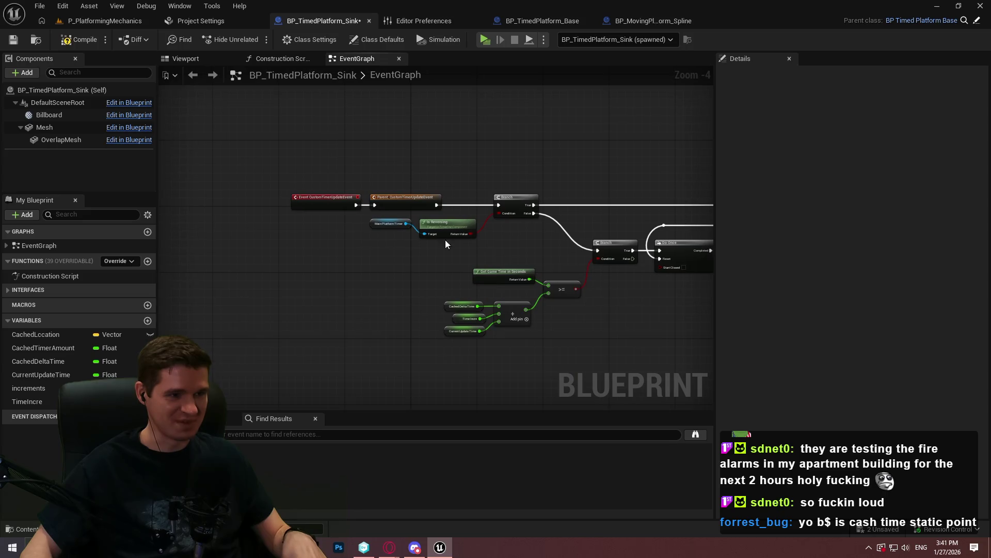
{"action": "scroll", "coordinate": [341, 205], "scroll_direction": "down", "scroll_amount": 3}
{"action": "scroll", "coordinate": [374, 218], "scroll_direction": "up", "scroll_amount": 2}
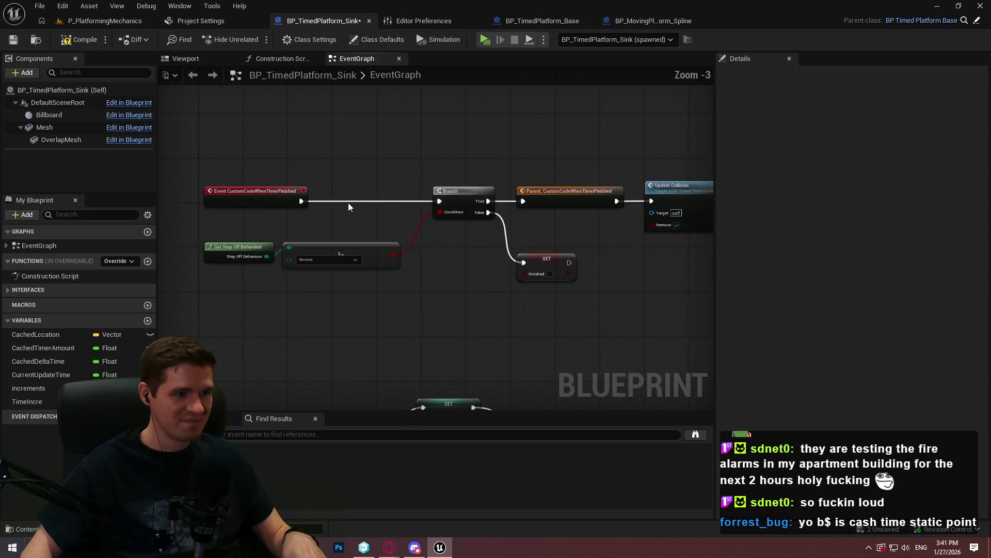
{"action": "mouse_move", "coordinate": [378, 367]}
{"action": "left_mouse_down"}
{"action": "mouse_move", "coordinate": [379, 173]}
{"action": "mouse_move", "coordinate": [388, 227]}
{"action": "mouse_move", "coordinate": [372, 320]}
{"action": "mouse_move", "coordinate": [467, 323]}
{"action": "mouse_move", "coordinate": [468, 310]}
{"action": "mouse_move", "coordinate": [368, 131]}
{"action": "left_mouse_up"}
{"action": "scroll", "coordinate": [573, 107], "scroll_direction": "down", "scroll_amount": 5}
{"action": "left_click_drag", "start_coordinate": [368, 336], "coordinate": [331, 132]}
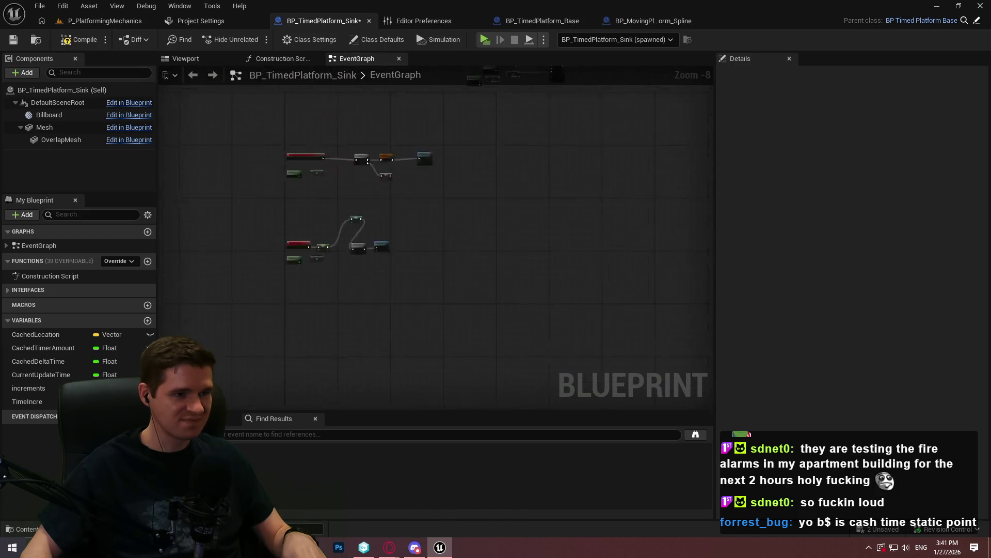
{"action": "scroll", "coordinate": [310, 248], "scroll_direction": "up", "scroll_amount": 3}
{"action": "right_click", "coordinate": [288, 265]}
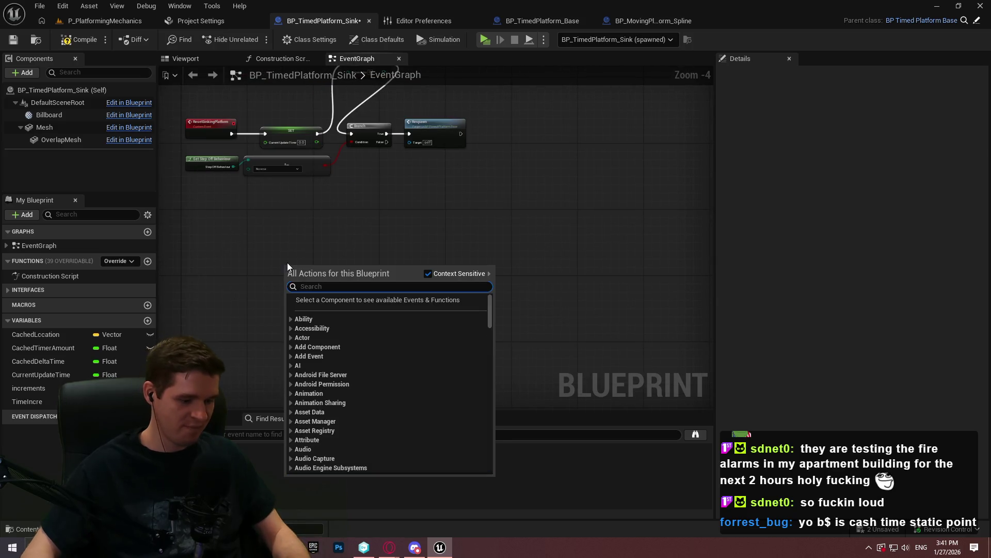
- Add a Bind Event to Timer Reached Start node and place it beside Bind Event to Player Stepped Off
{"action": "type", "text": "start"}
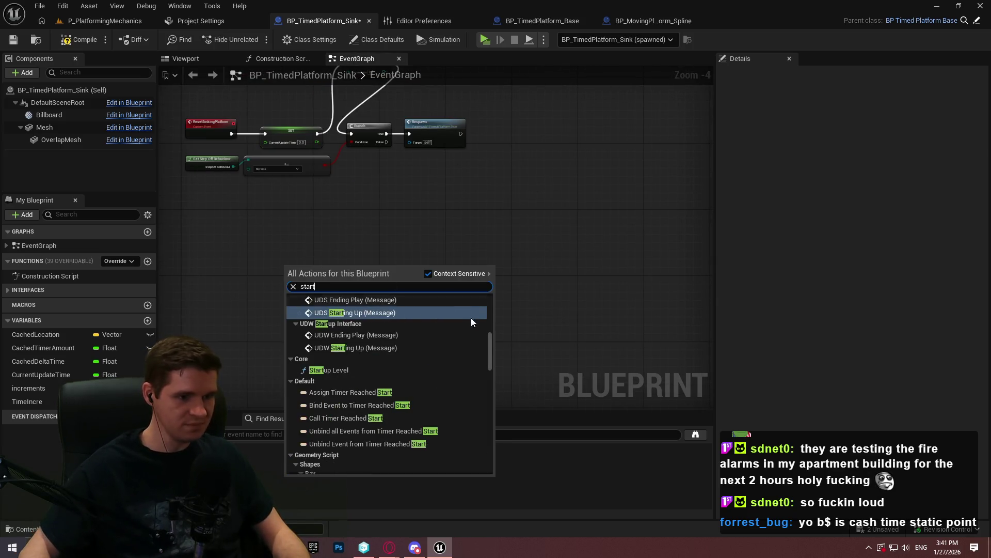
{"action": "mouse_move", "coordinate": [490, 339]}
{"action": "left_mouse_down"}
{"action": "mouse_move", "coordinate": [488, 306]}
{"action": "mouse_move", "coordinate": [497, 309]}
{"action": "mouse_move", "coordinate": [495, 370]}
{"action": "mouse_move", "coordinate": [494, 345]}
{"action": "left_mouse_up"}
{"action": "scroll", "coordinate": [488, 305], "scroll_direction": "up", "scroll_amount": 3}
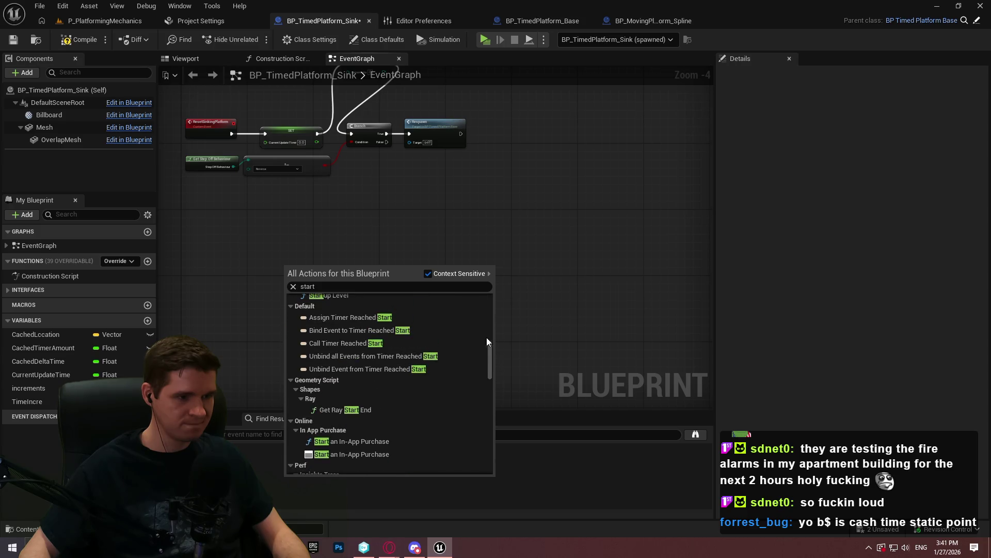
{"action": "left_click", "coordinate": [390, 332]}
{"action": "left_click_drag", "start_coordinate": [322, 273], "coordinate": [497, 4]}
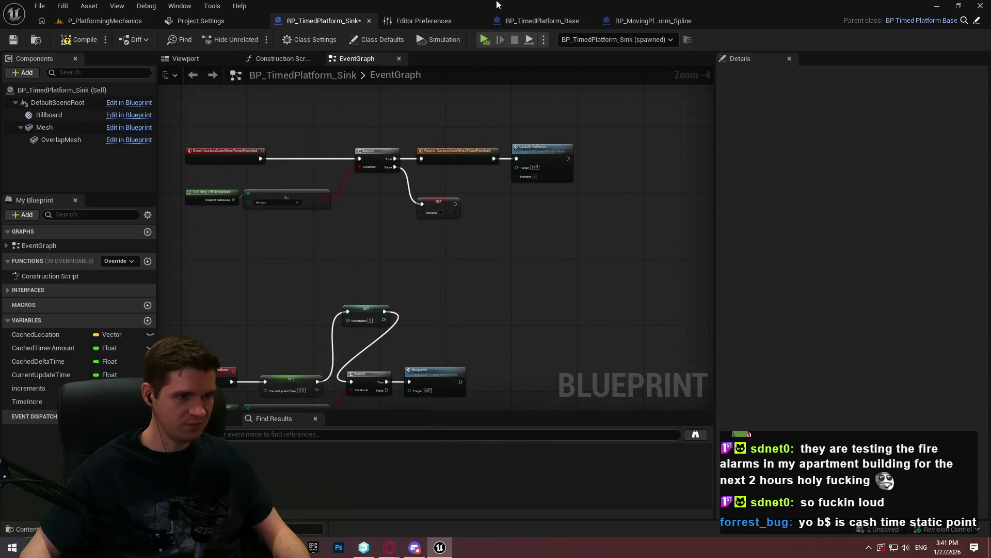
{"action": "mouse_move", "coordinate": [499, 51]}
{"action": "left_mouse_down"}
{"action": "mouse_move", "coordinate": [530, 64]}
{"action": "mouse_move", "coordinate": [522, 103]}
{"action": "mouse_move", "coordinate": [568, 216]}
{"action": "left_mouse_up"}
{"action": "scroll", "coordinate": [497, 222], "scroll_direction": "up", "scroll_amount": 2}
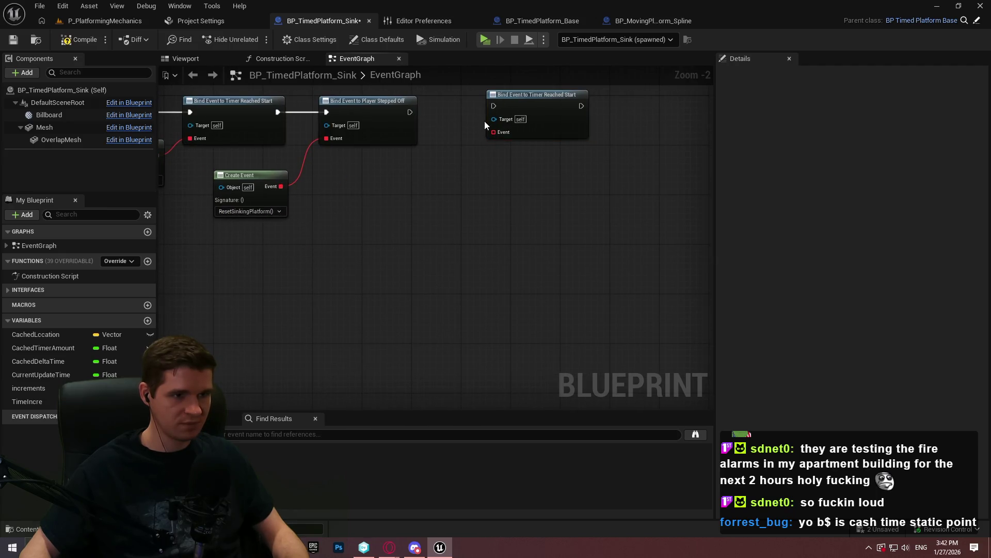
- Add a Create Event node for the bind's Event pin and a custom event named CacheDeltaTime
{"action": "mouse_move", "coordinate": [518, 104]}
{"action": "left_mouse_down"}
{"action": "mouse_move", "coordinate": [483, 110]}
{"action": "mouse_move", "coordinate": [428, 191]}
{"action": "left_mouse_up"}
{"action": "type", "text": "create event"}
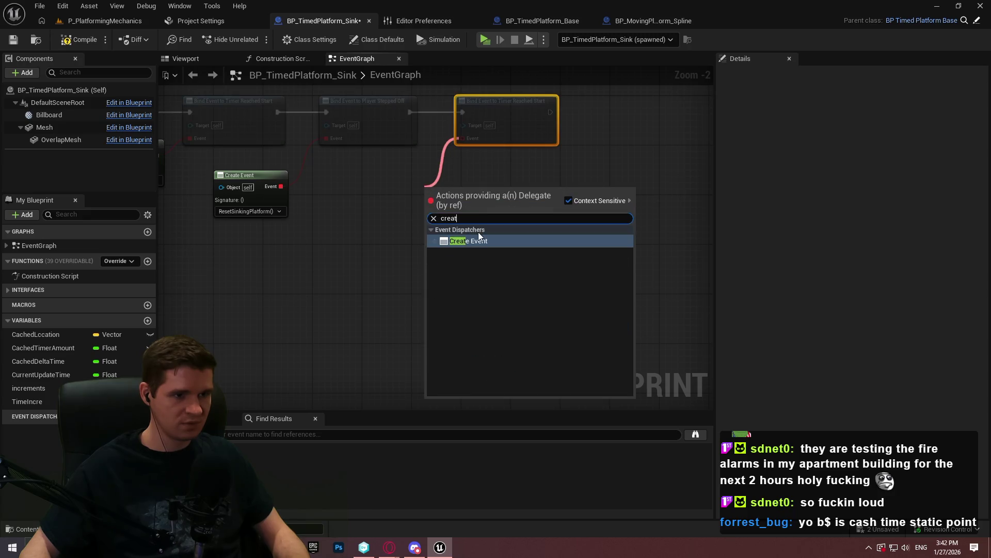
{"action": "left_click", "coordinate": [479, 236]}
{"action": "right_click", "coordinate": [336, 247]}
{"action": "type", "text": "custom event"}
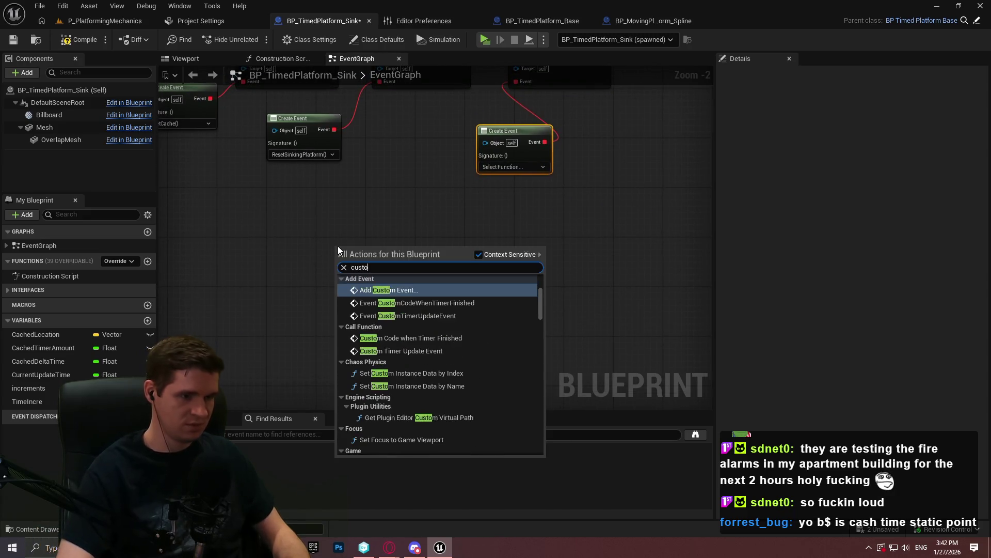
{"action": "key", "text": "Return"}
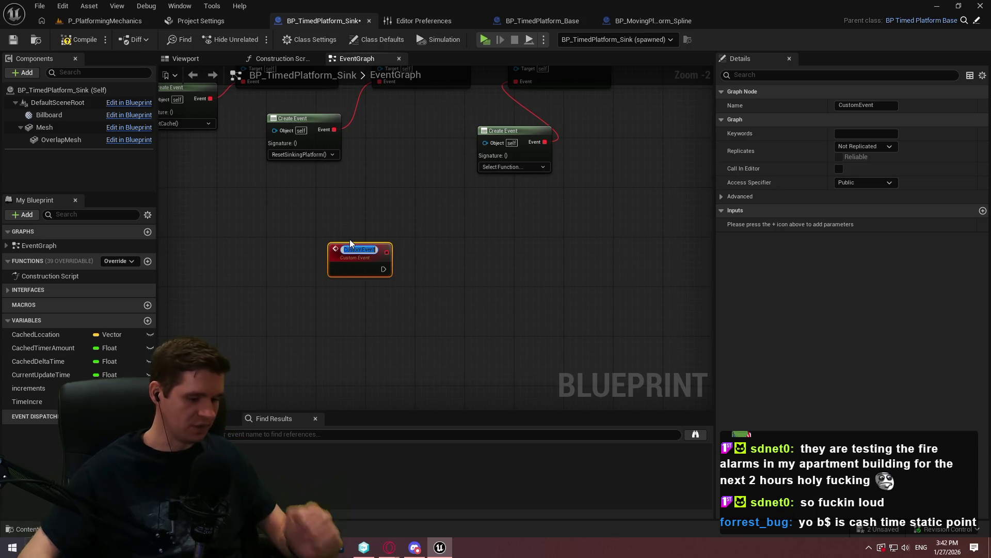
{"action": "type", "text": "ache"}
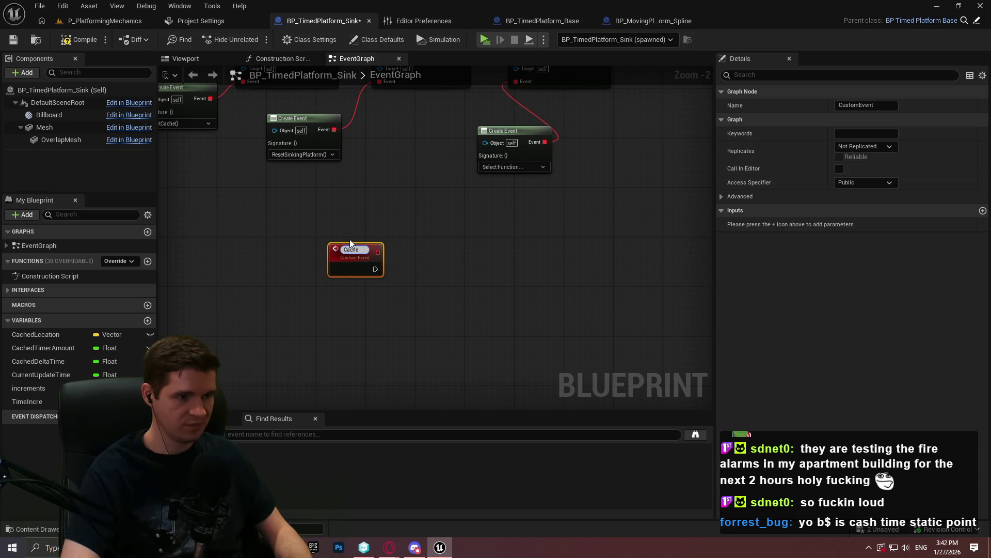
{"action": "type", "text": "DeltaTime"}
{"action": "key", "text": "Return"}
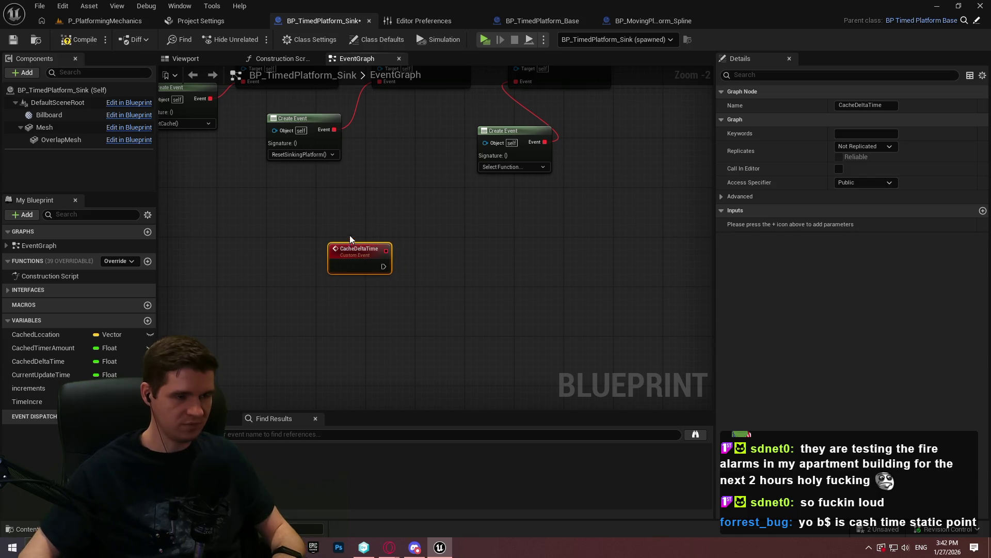
- Paste the SET Cached Delta Time and Get Game Time in Seconds nodes beneath CacheDeltaTime
{"action": "key", "text": "ctrl+v"}
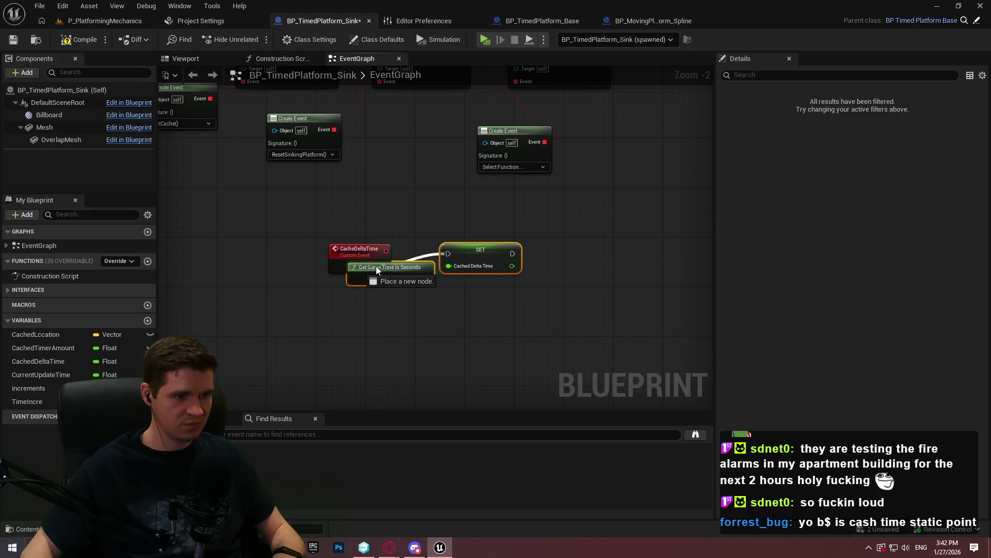
{"action": "right_click", "coordinate": [385, 268]}
{"action": "key", "text": "Escape"}
{"action": "left_click", "coordinate": [390, 258]}
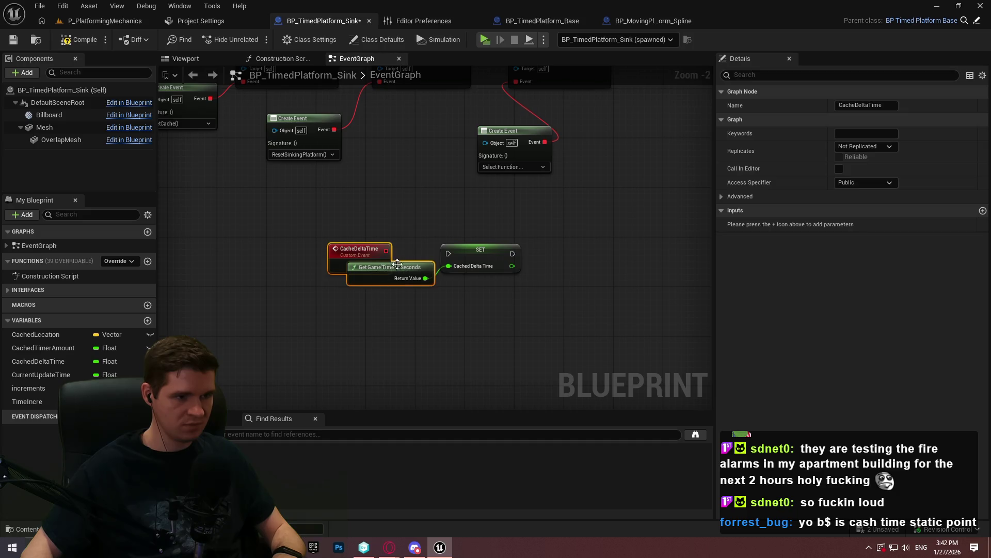
{"action": "mouse_move", "coordinate": [397, 264]}
{"action": "left_mouse_down"}
{"action": "mouse_move", "coordinate": [376, 292]}
{"action": "mouse_move", "coordinate": [392, 298]}
{"action": "mouse_move", "coordinate": [449, 254]}
{"action": "mouse_move", "coordinate": [467, 274]}
{"action": "left_mouse_up"}
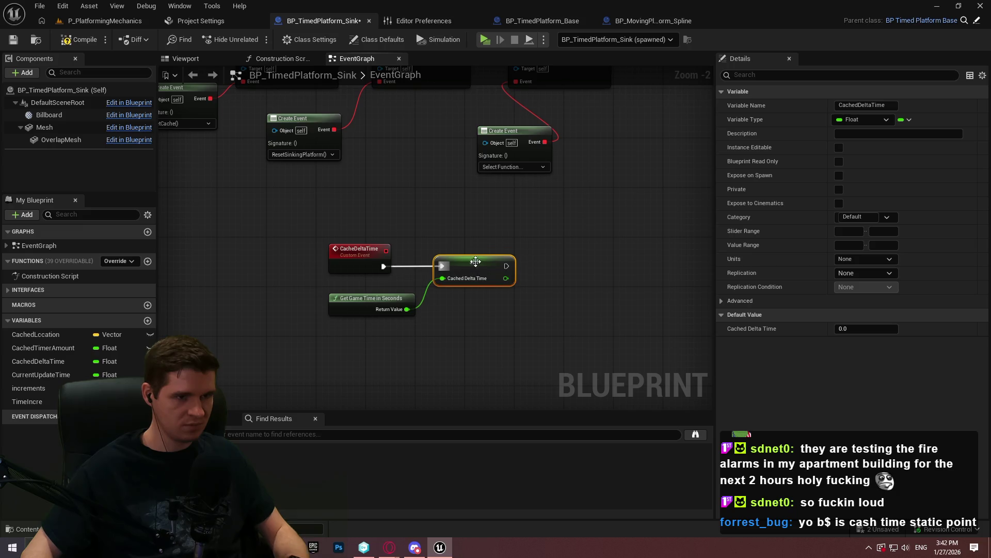
- Wire CacheDeltaTime into the setter, choose it in Create Event, tidy the nodes, and playtest
{"action": "left_click", "coordinate": [522, 165]}
{"action": "type", "text": "cac"}
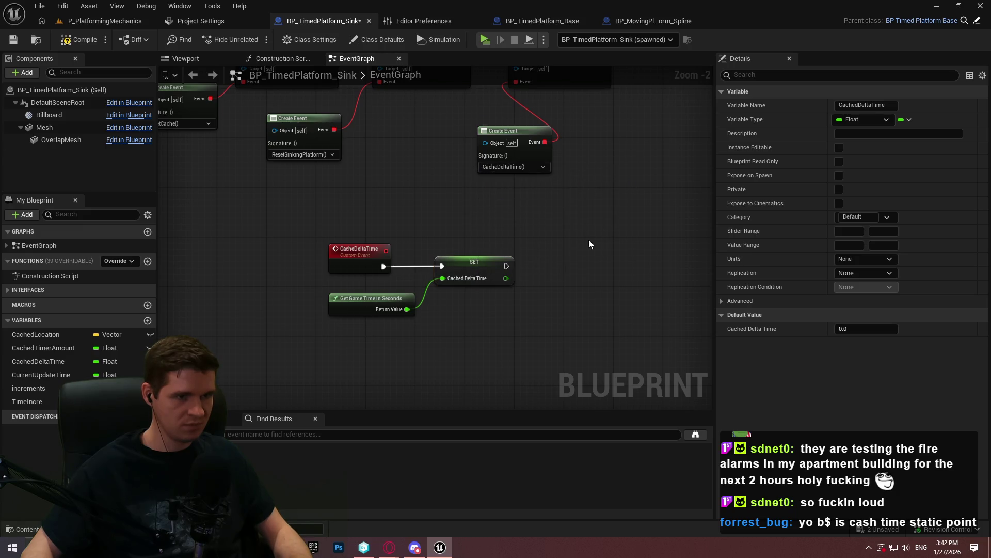
{"action": "left_click_drag", "start_coordinate": [590, 90], "coordinate": [537, 207]}
{"action": "left_click_drag", "start_coordinate": [473, 256], "coordinate": [391, 247]}
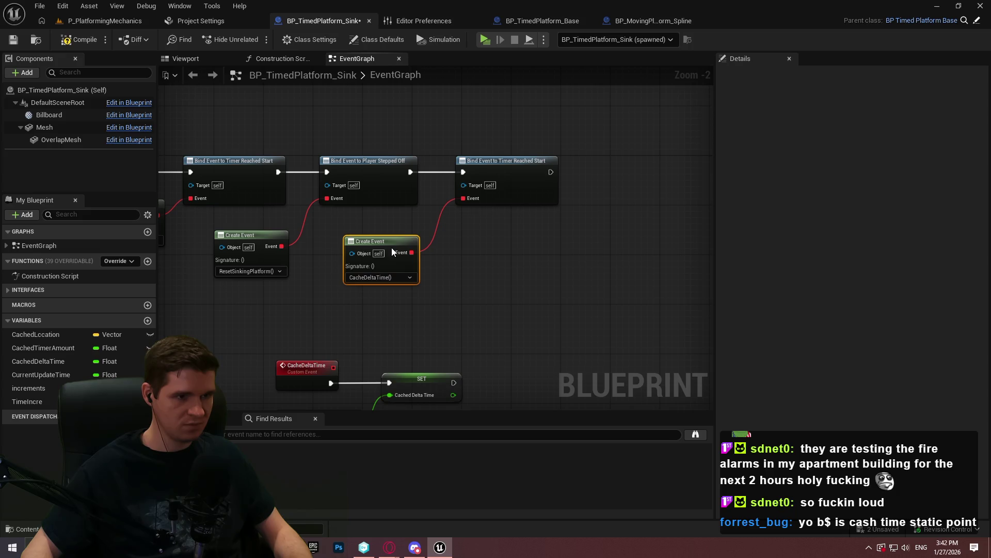
{"action": "left_click_drag", "start_coordinate": [452, 332], "coordinate": [483, 172]}
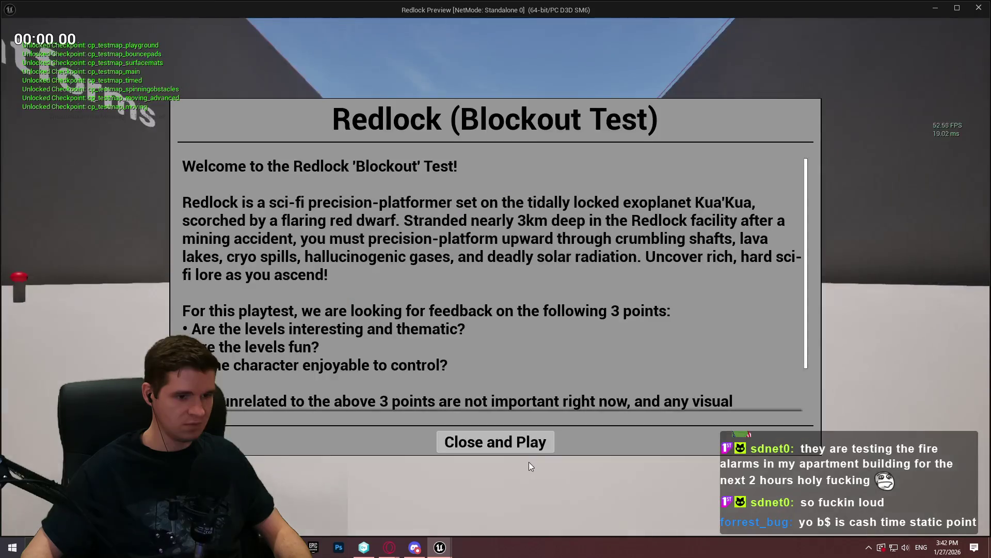
{"action": "left_click", "coordinate": [516, 442]}
{"action": "key", "text": "w"}
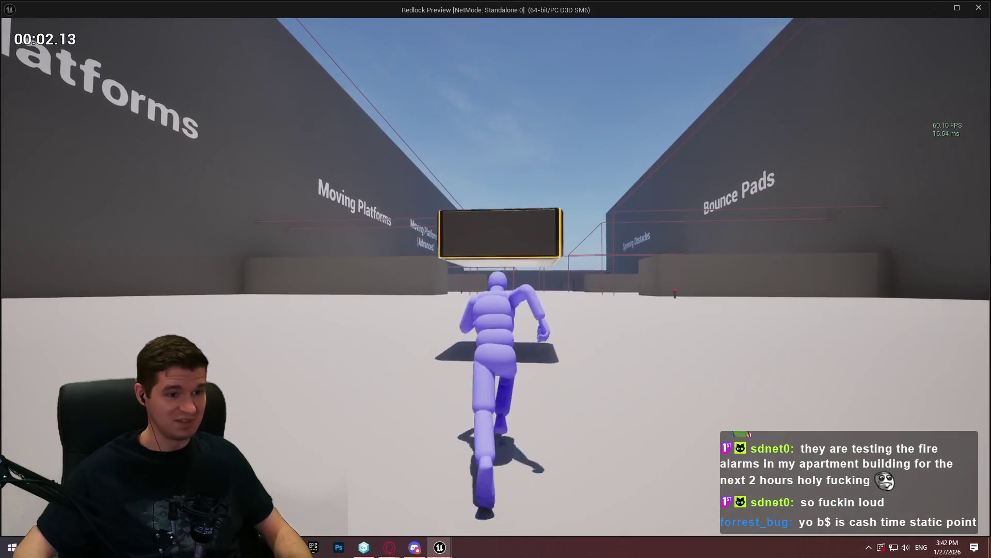
- Jump onto the platform, cross it, step back off once it turns red, and end the playtest
{"action": "key", "text": "space"}
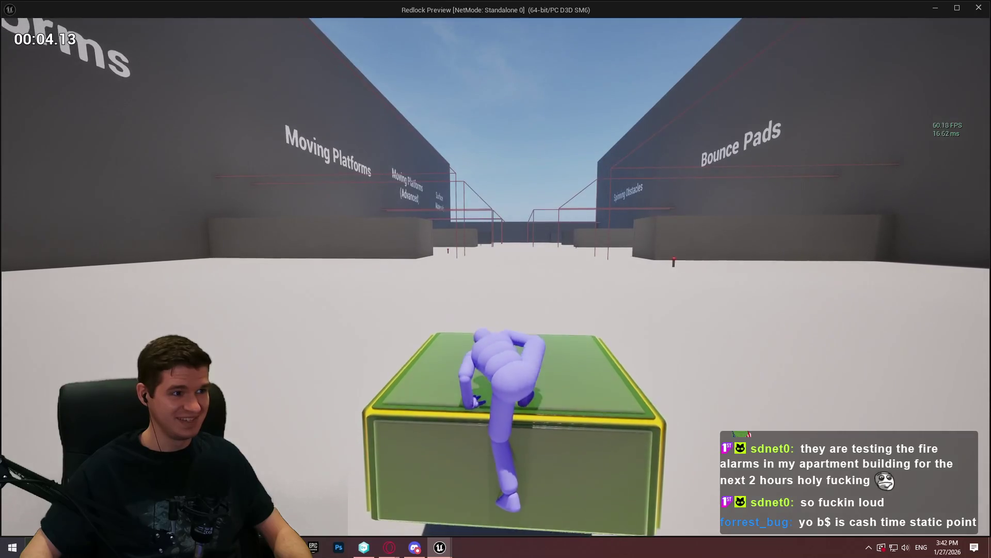
{"action": "key", "text": "w"}
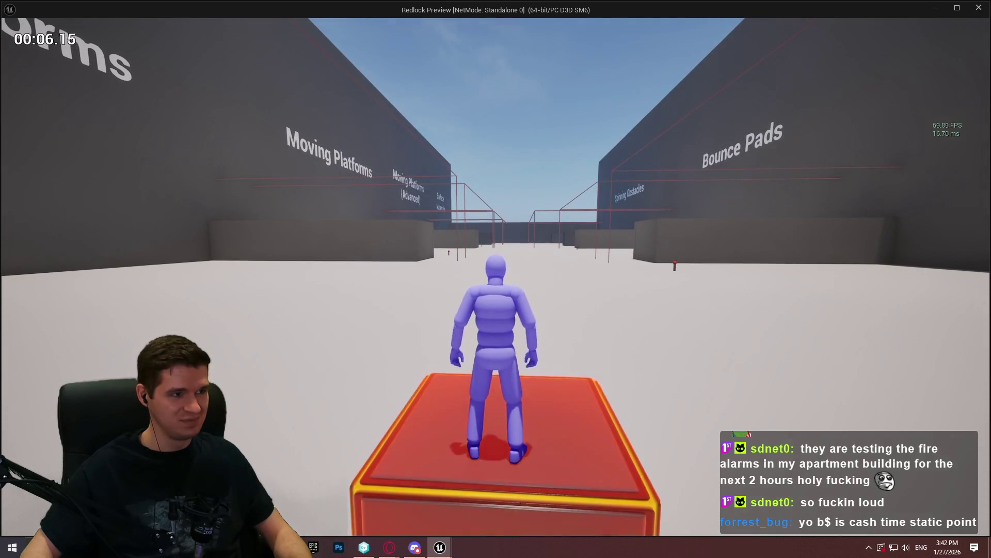
{"action": "key", "text": "s"}
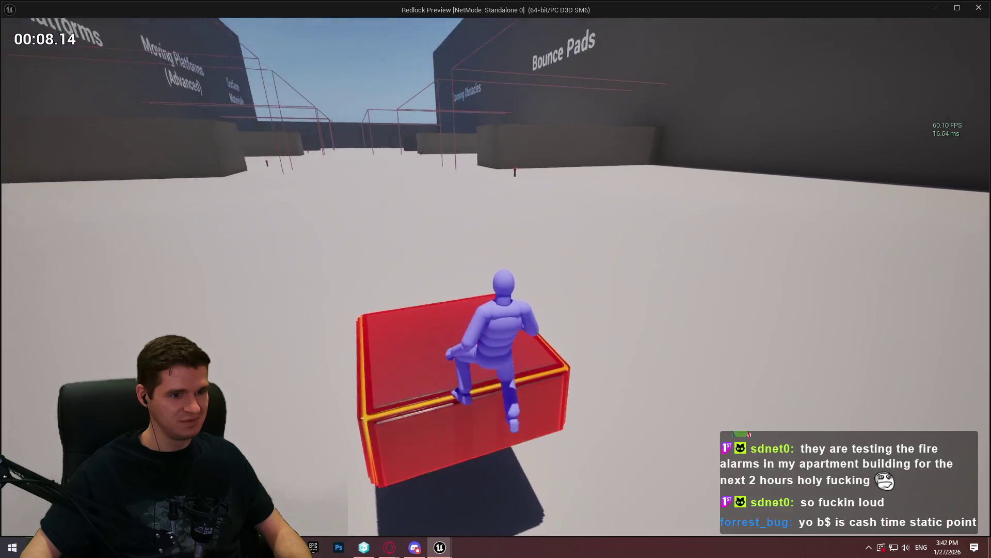
{"action": "key", "text": "Escape"}
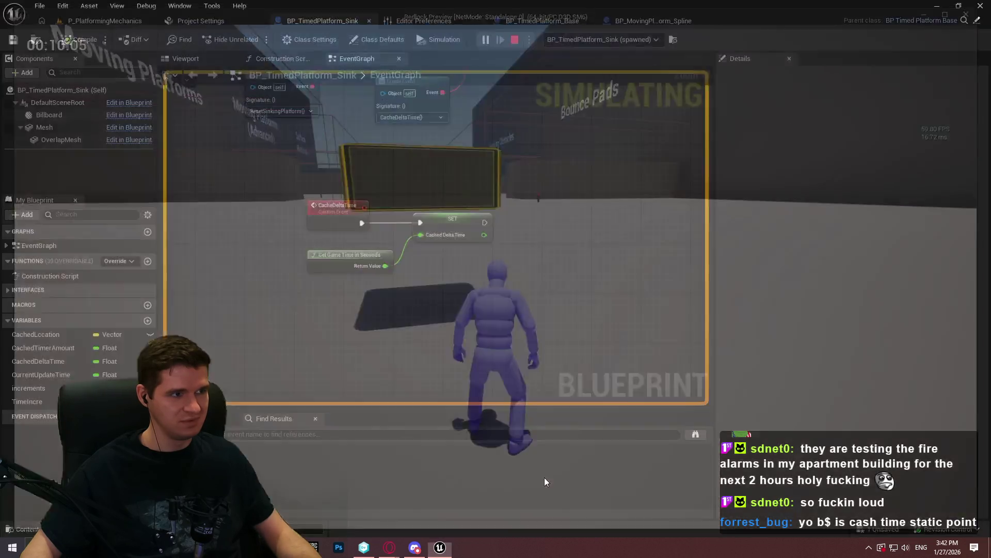
{"action": "scroll", "coordinate": [464, 335], "scroll_direction": "up", "scroll_amount": 5}
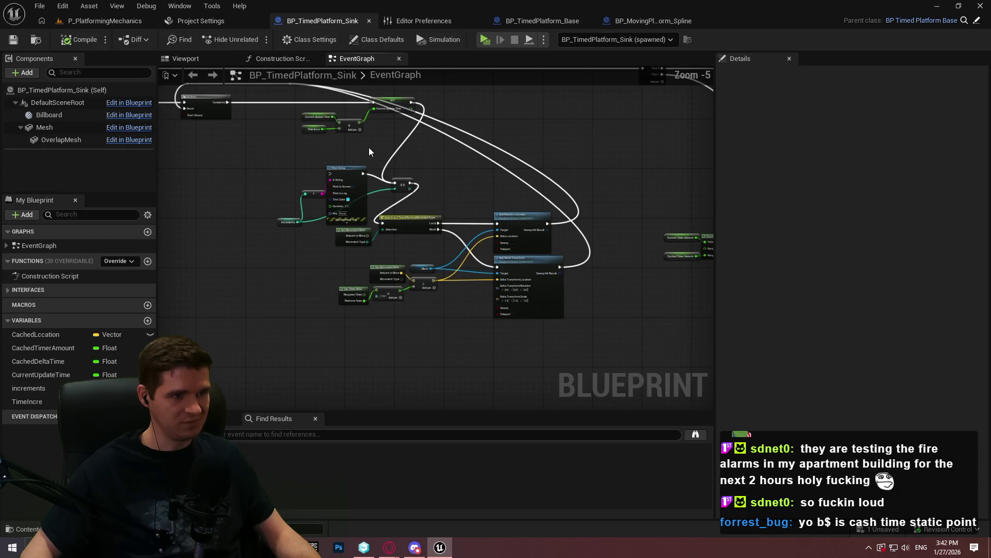
- Wire SET Current Update Time's exec into Print String, then playtest by jumping onto the platform
{"action": "scroll", "coordinate": [498, 300], "scroll_direction": "down", "scroll_amount": 2}
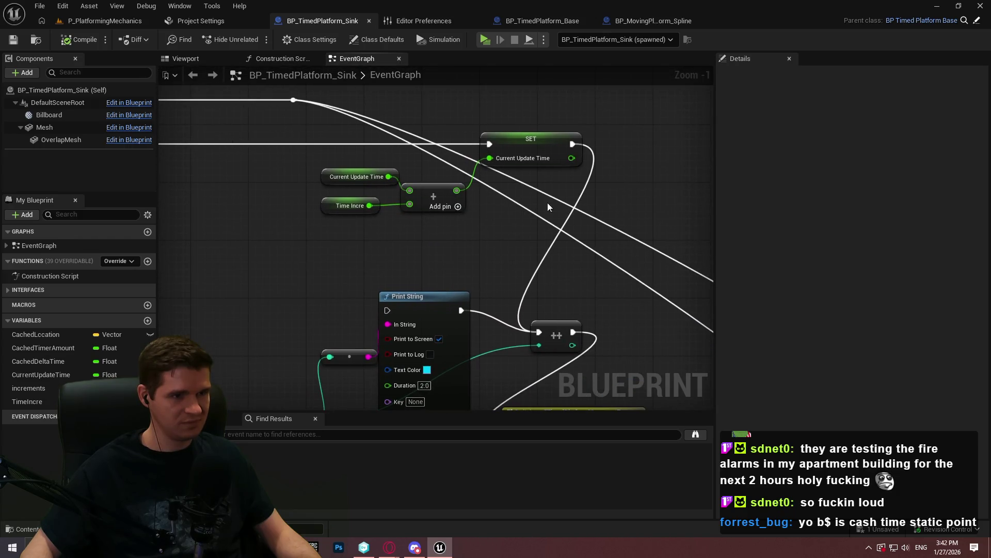
{"action": "mouse_move", "coordinate": [436, 284]}
{"action": "left_mouse_down"}
{"action": "mouse_move", "coordinate": [586, 163]}
{"action": "mouse_move", "coordinate": [570, 157]}
{"action": "left_mouse_up"}
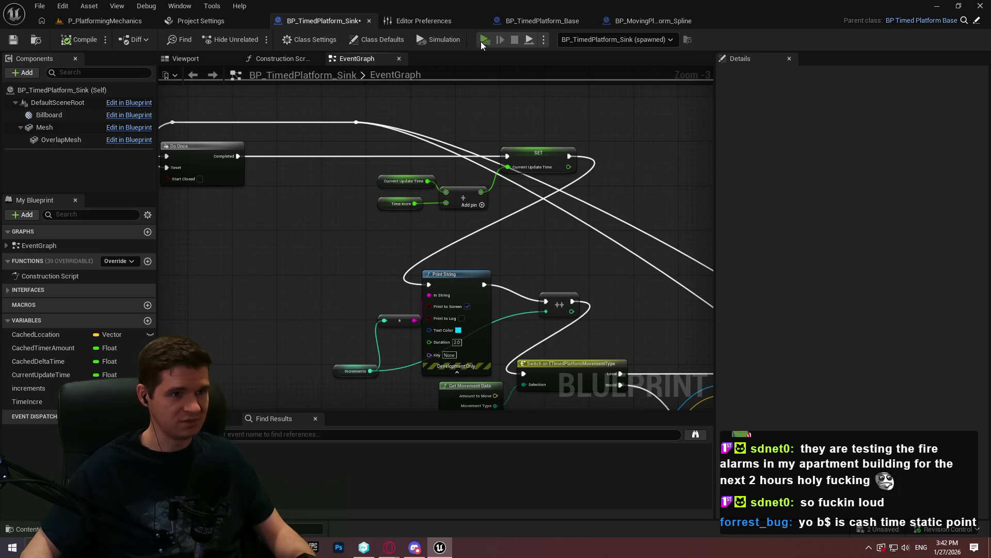
{"action": "left_click", "coordinate": [481, 42]}
{"action": "key", "text": "Return"}
{"action": "key", "text": "w"}
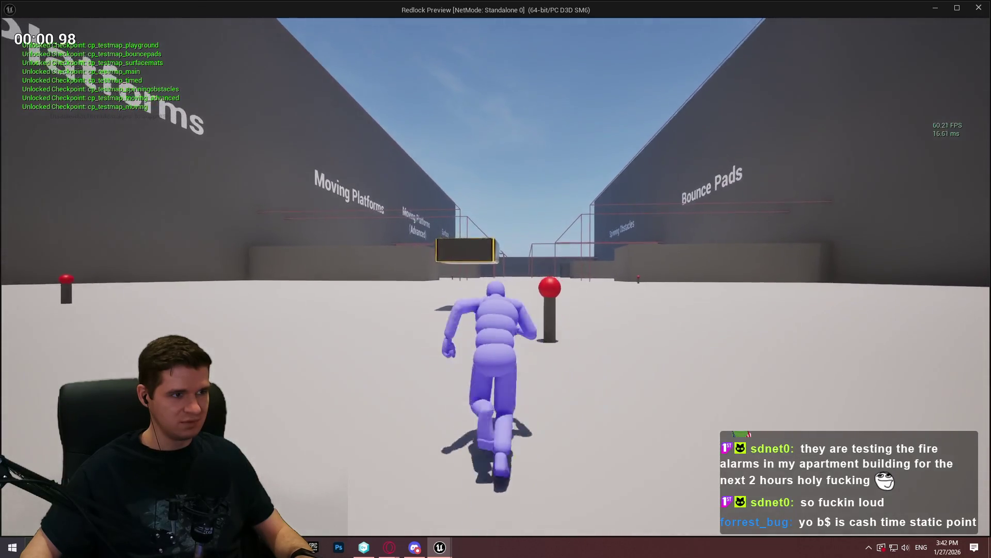
{"action": "key", "text": "space"}
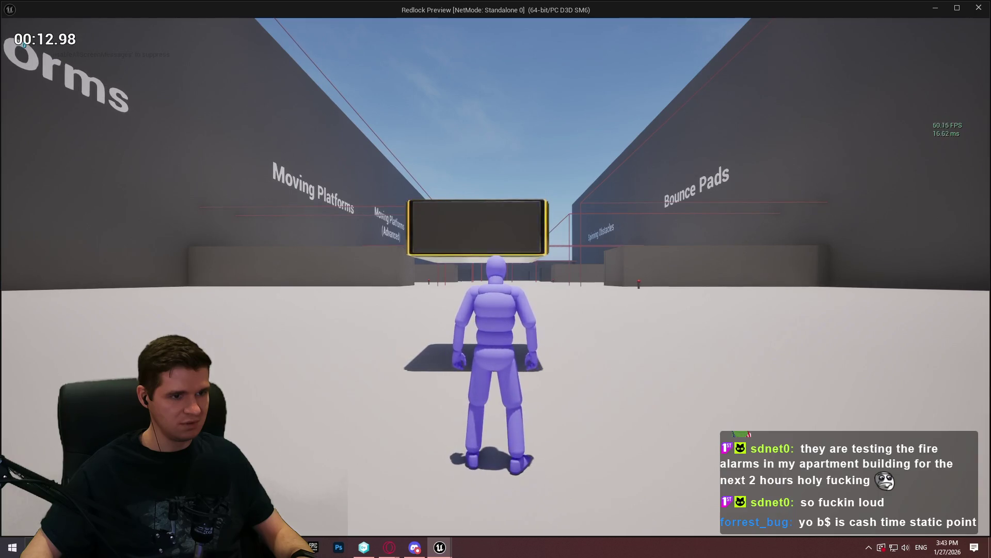
{"action": "key", "text": "Escape"}
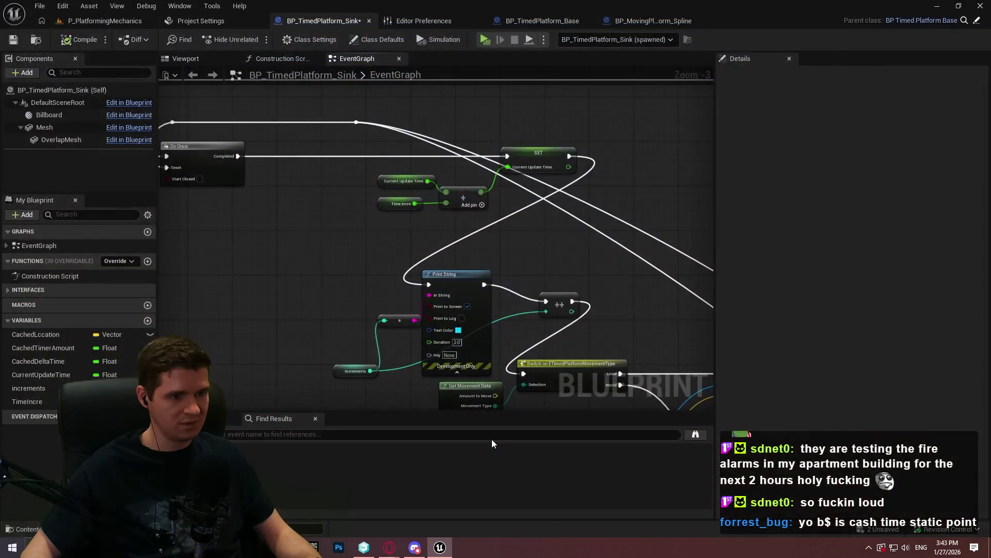
- Select the Time Incre getter to check its 0.1 default, then start a new playtest
{"action": "scroll", "coordinate": [498, 245], "scroll_direction": "up", "scroll_amount": 2}
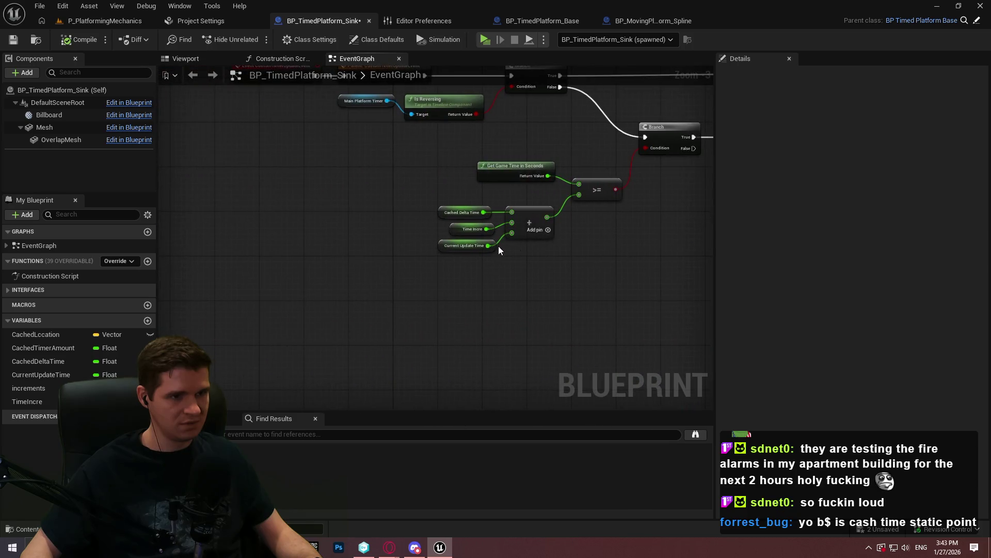
{"action": "left_click", "coordinate": [435, 226]}
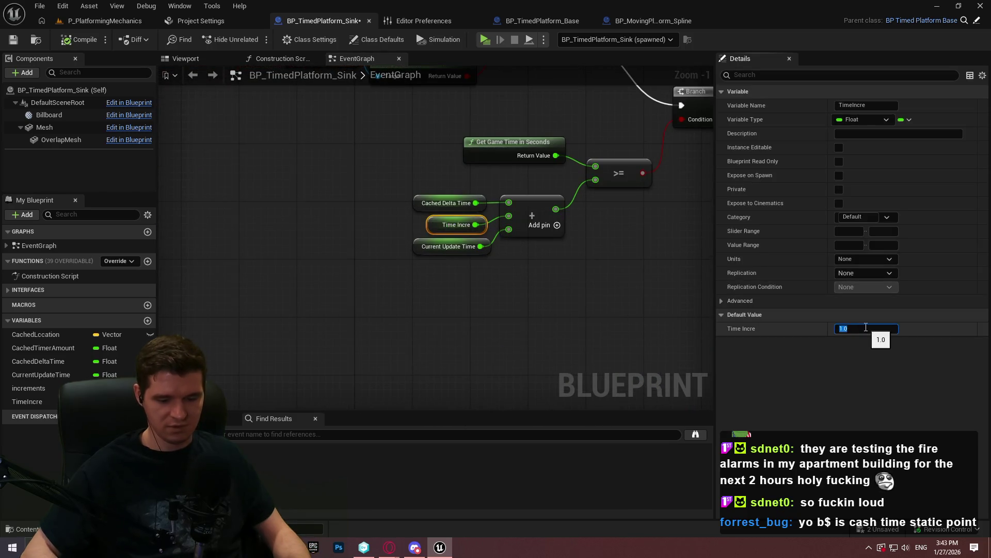
{"action": "left_click", "coordinate": [77, 20]}
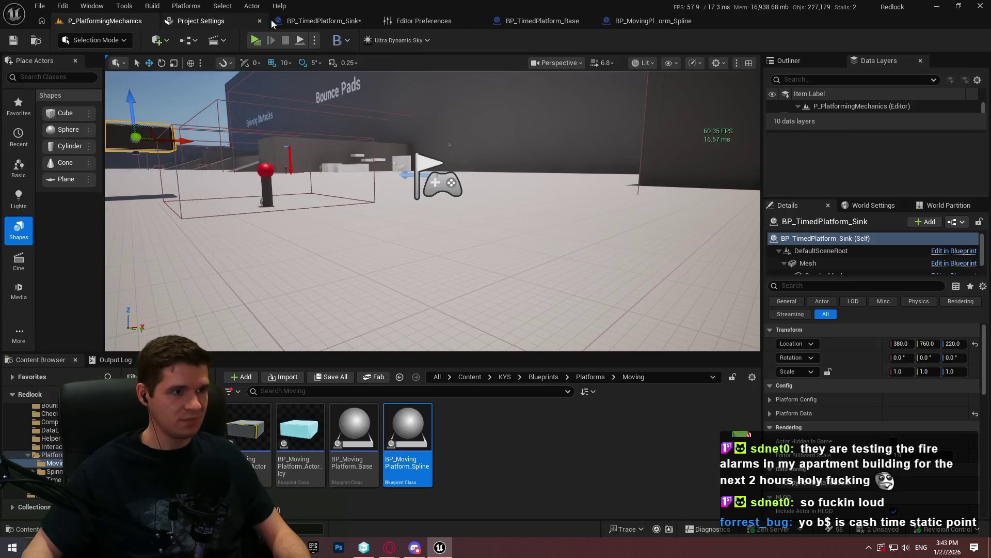
{"action": "left_click", "coordinate": [311, 24]}
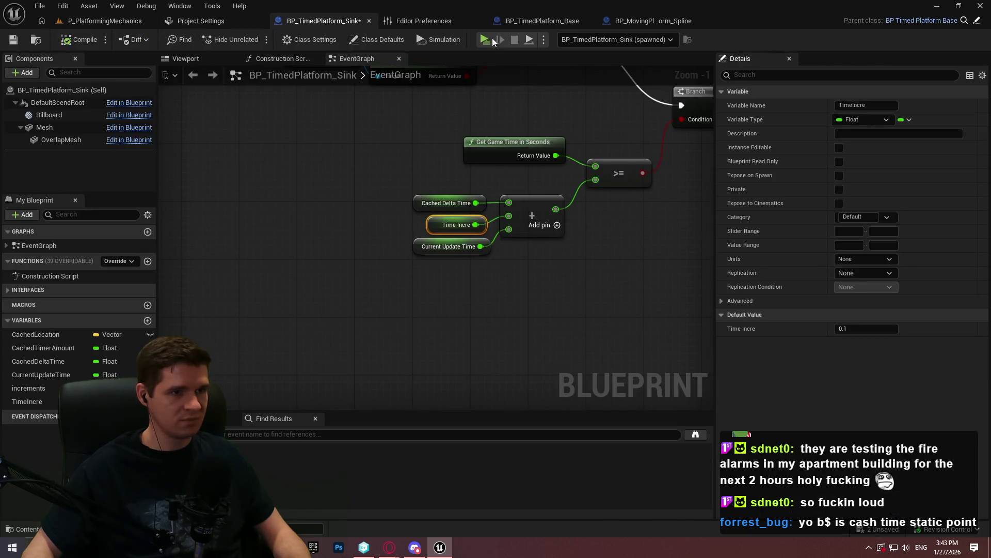
{"action": "left_click", "coordinate": [491, 38]}
{"action": "left_click", "coordinate": [537, 440]}
{"action": "key", "text": "w"}
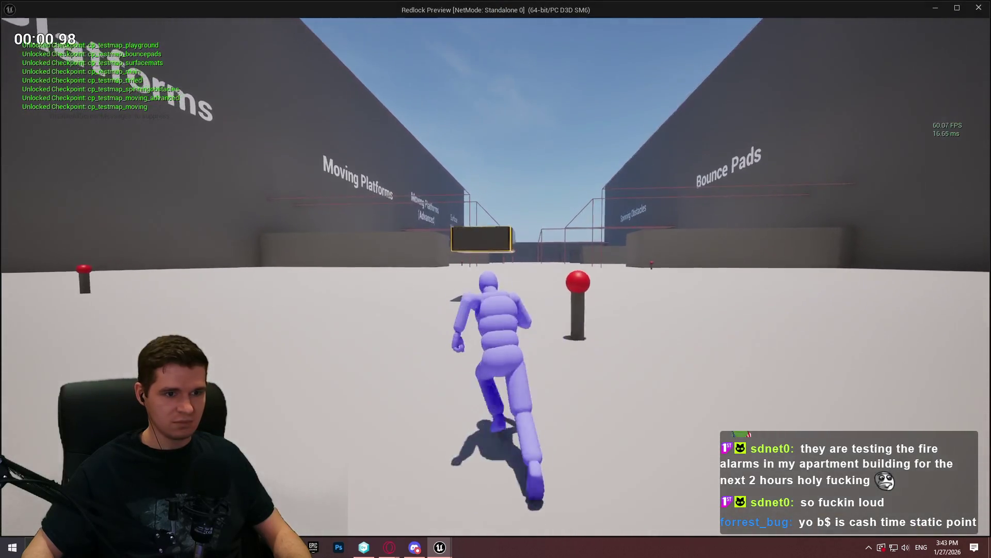
{"action": "key", "text": "space"}
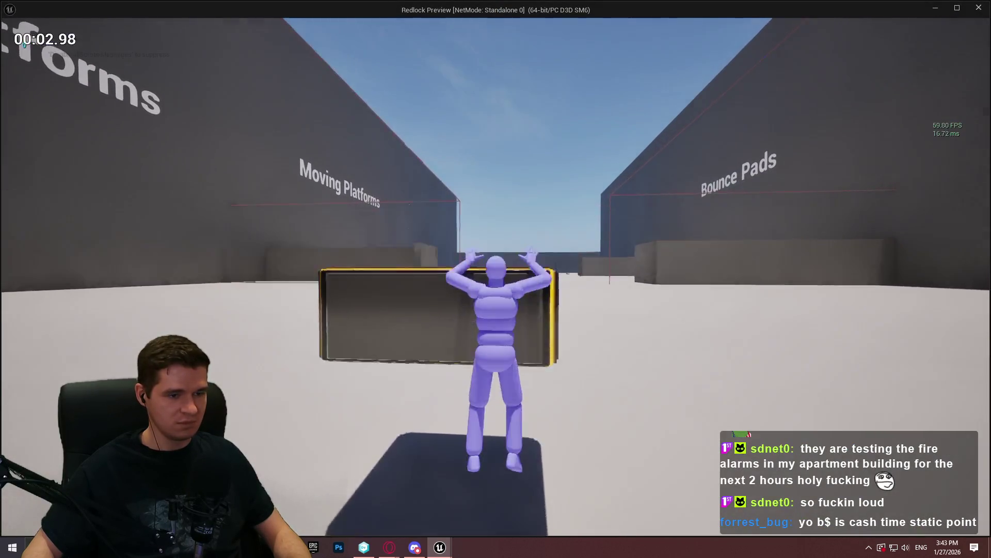
{"action": "key", "text": "space"}
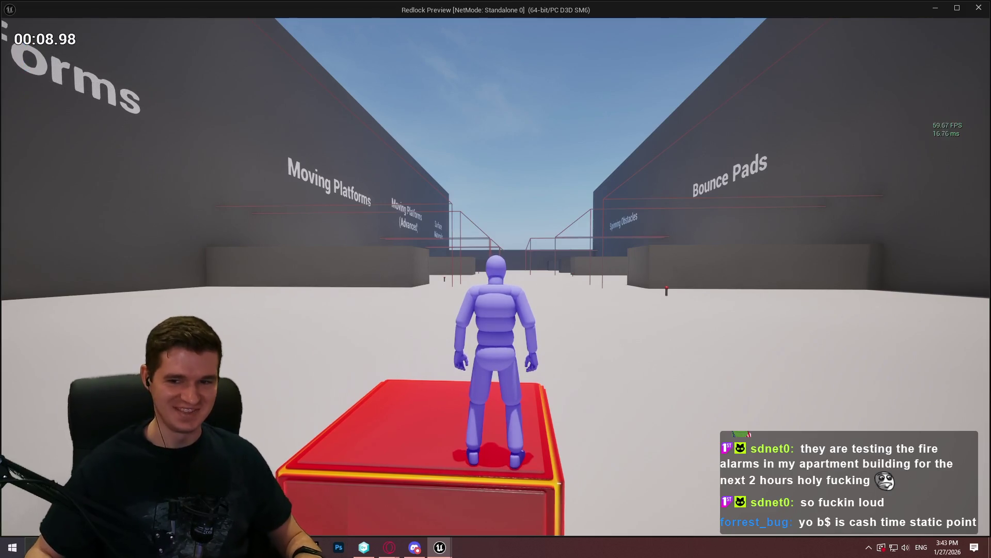
{"action": "key", "text": "Escape"}
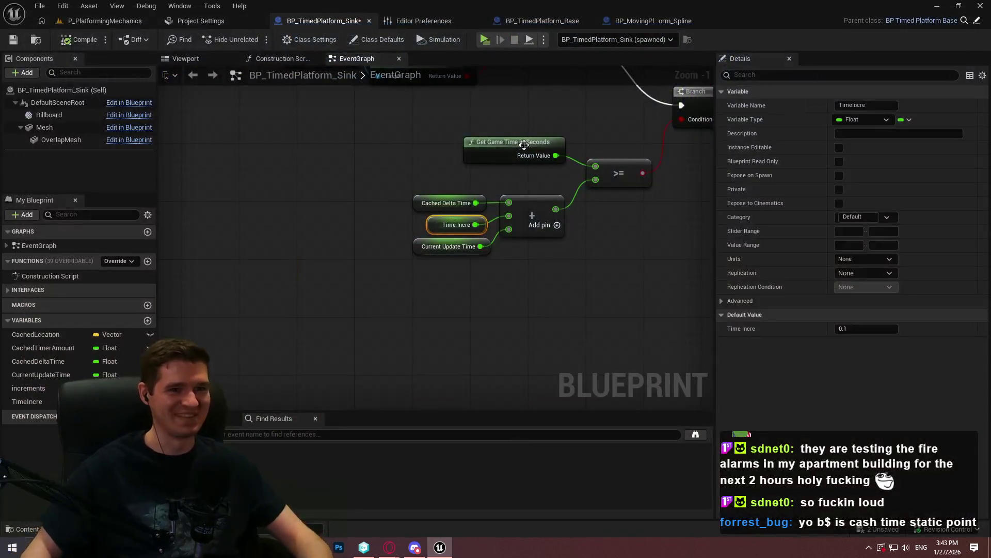
- Pan the EventGraph across the Branch, Is Reversing, CacheDeltaTime and cached SET nodes
{"action": "mouse_move", "coordinate": [578, 132]}
{"action": "left_mouse_down"}
{"action": "mouse_move", "coordinate": [591, 178]}
{"action": "mouse_move", "coordinate": [567, 293]}
{"action": "left_mouse_up"}
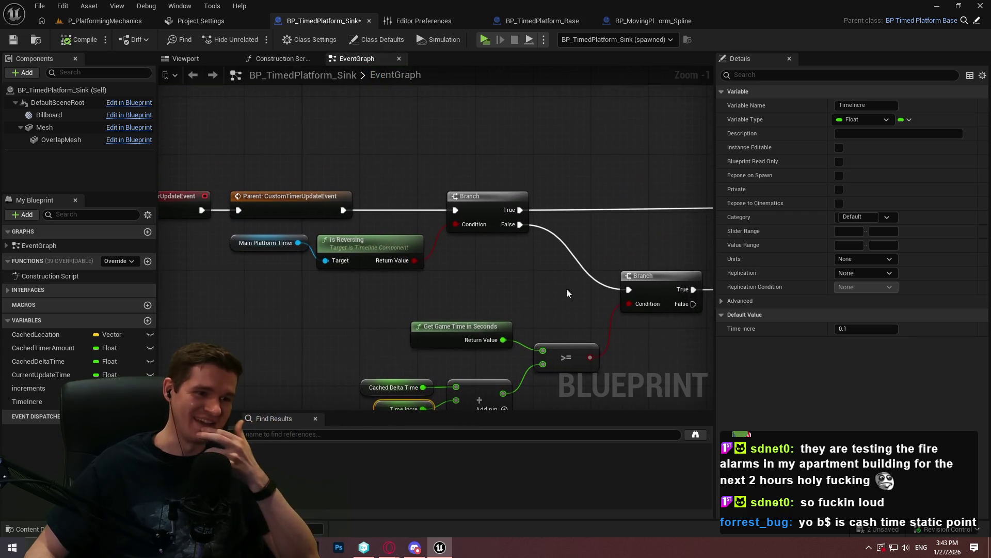
{"action": "mouse_move", "coordinate": [575, 195]}
{"action": "left_mouse_down"}
{"action": "mouse_move", "coordinate": [316, 155]}
{"action": "mouse_move", "coordinate": [151, 387]}
{"action": "mouse_move", "coordinate": [81, 161]}
{"action": "left_mouse_up"}
{"action": "mouse_move", "coordinate": [516, 362]}
{"action": "left_mouse_down"}
{"action": "mouse_move", "coordinate": [413, 260]}
{"action": "mouse_move", "coordinate": [532, 131]}
{"action": "mouse_move", "coordinate": [307, 34]}
{"action": "left_mouse_up"}
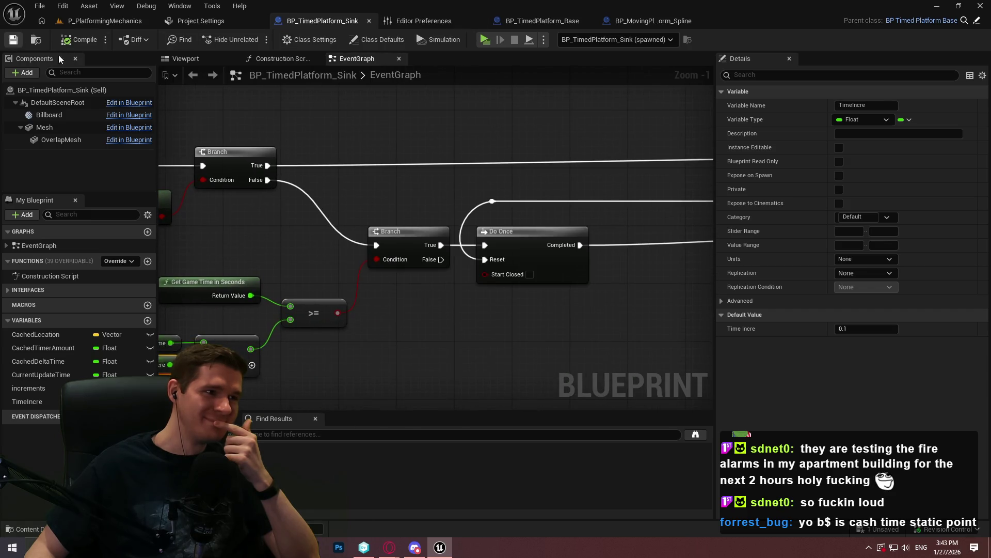
{"action": "scroll", "coordinate": [518, 167], "scroll_direction": "down", "scroll_amount": 5}
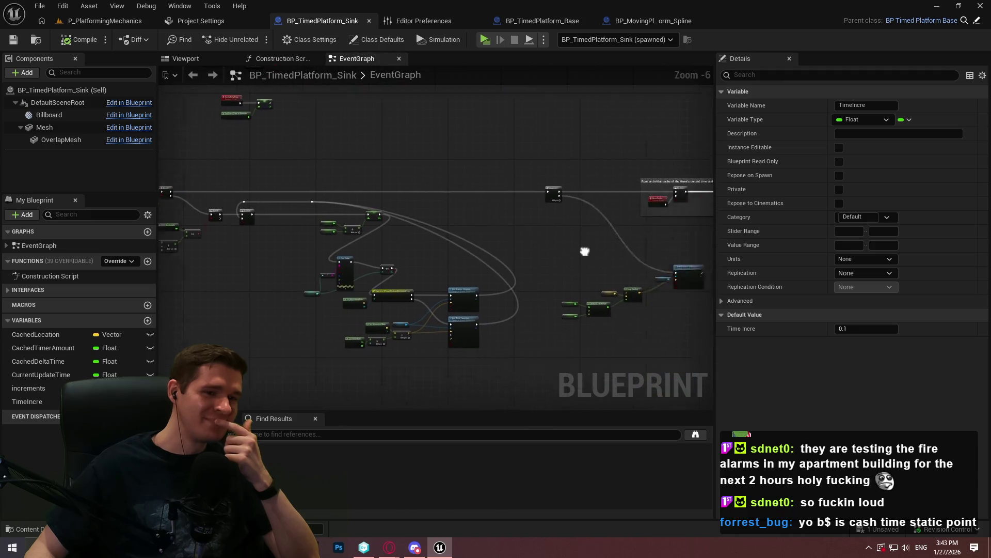
{"action": "left_click_drag", "start_coordinate": [625, 209], "coordinate": [505, 274]}
{"action": "scroll", "coordinate": [556, 334], "scroll_direction": "up", "scroll_amount": 5}
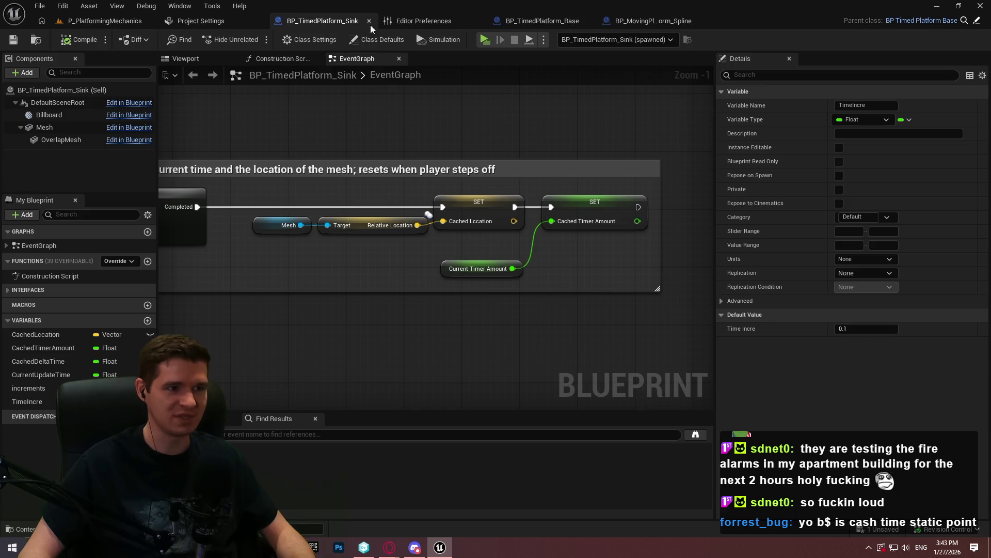
- Launch a playtest, close it immediately, and bring up Editor Preferences
{"action": "left_click", "coordinate": [486, 41]}
{"action": "key", "text": "Escape"}
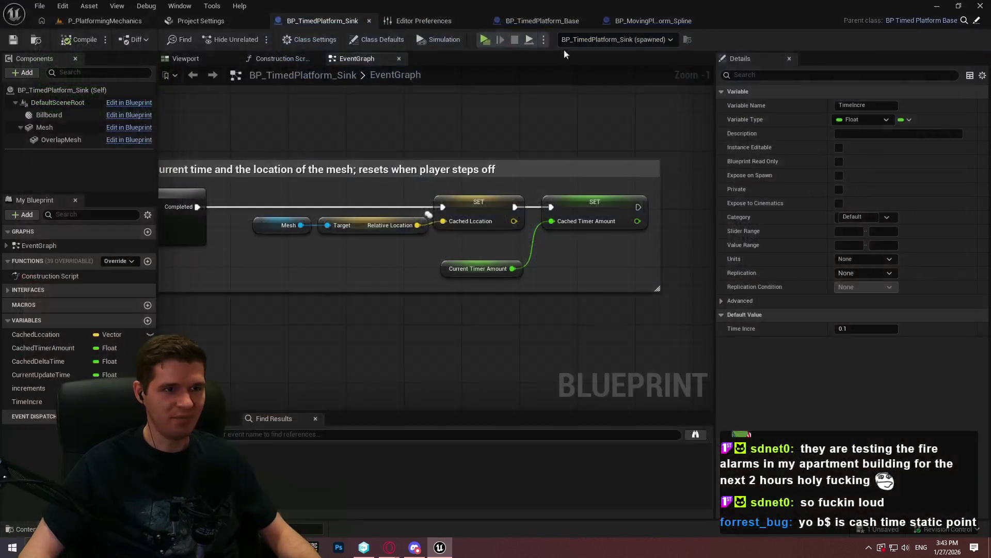
{"action": "left_click", "coordinate": [416, 21]}
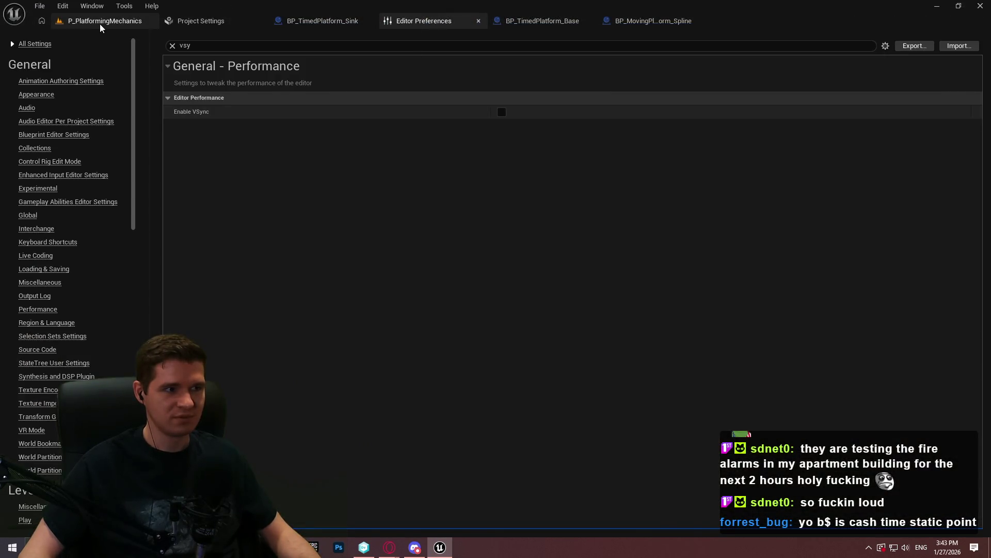
- Playtest the level, running and jumping the character onto the platform, then end play
{"action": "left_click", "coordinate": [101, 22]}
{"action": "left_click", "coordinate": [256, 40]}
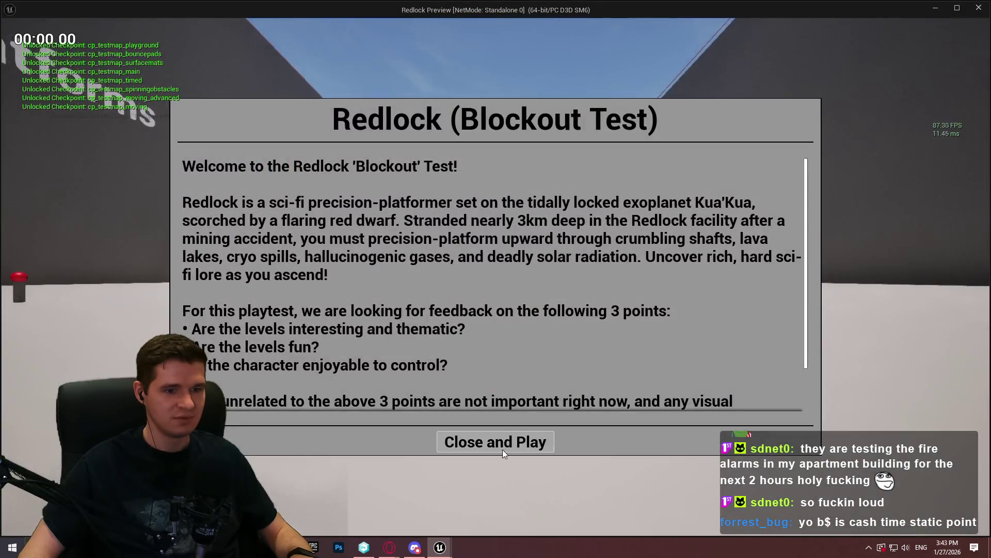
{"action": "left_click", "coordinate": [502, 446]}
{"action": "key", "text": "w"}
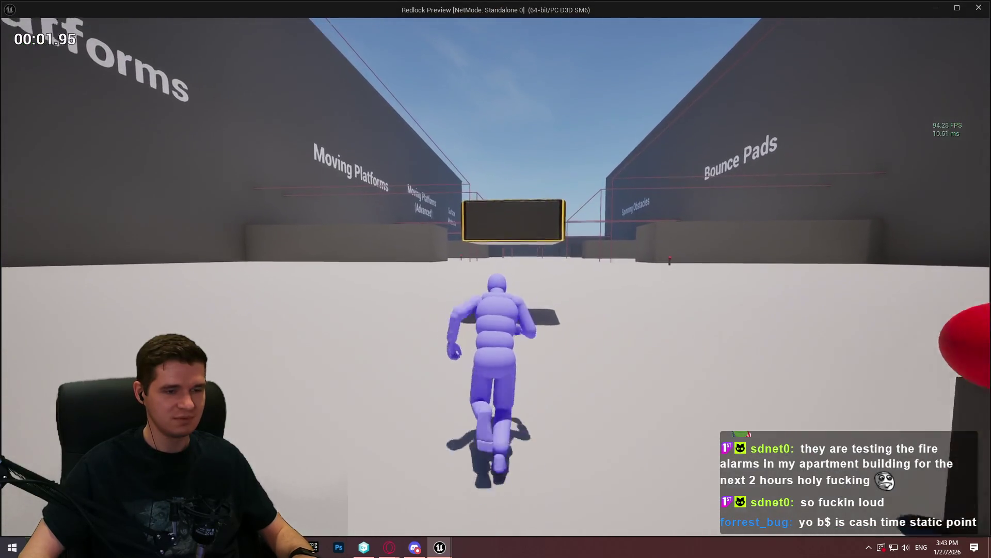
{"action": "key", "text": "space"}
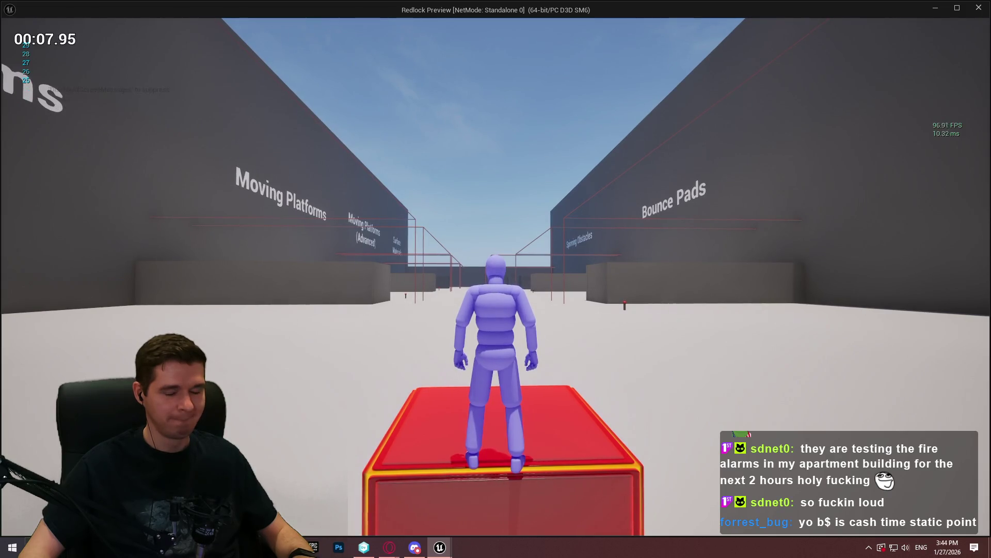
{"action": "key", "text": "Escape"}
- Turn on Enable VSync in Editor Preferences and return to the level editor
{"action": "left_click", "coordinate": [408, 22]}
{"action": "left_click", "coordinate": [503, 112]}
{"action": "left_click", "coordinate": [106, 21]}
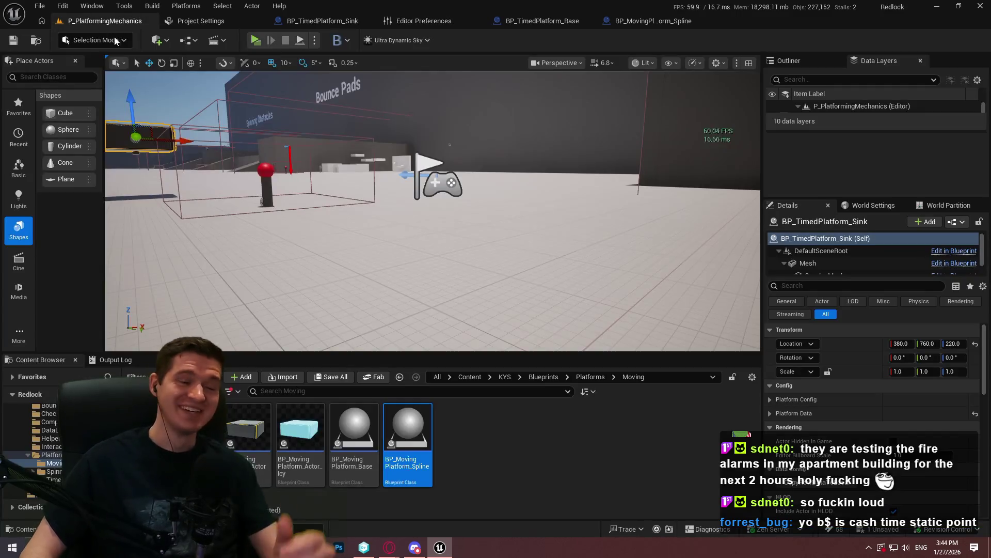
- Look through the File and Help menus without choosing anything
{"action": "left_click", "coordinate": [32, 6]}
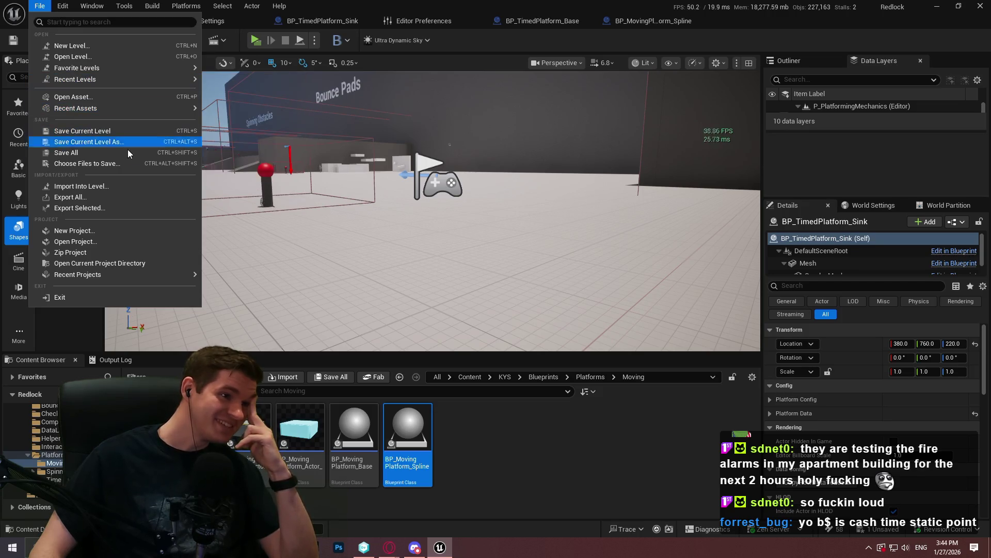
{"action": "left_click", "coordinate": [111, 131]}
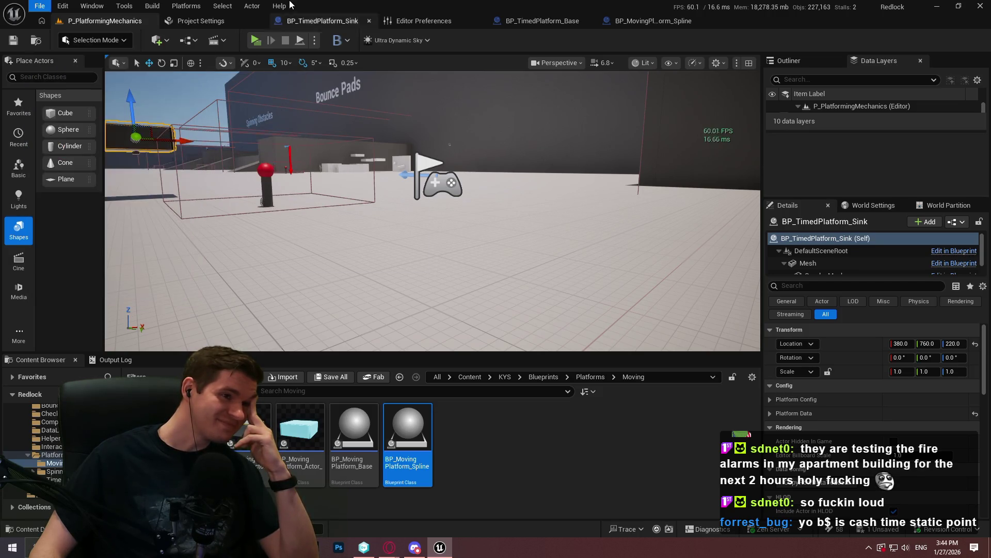
{"action": "left_click", "coordinate": [279, 6]}
{"action": "left_click", "coordinate": [452, 10]}
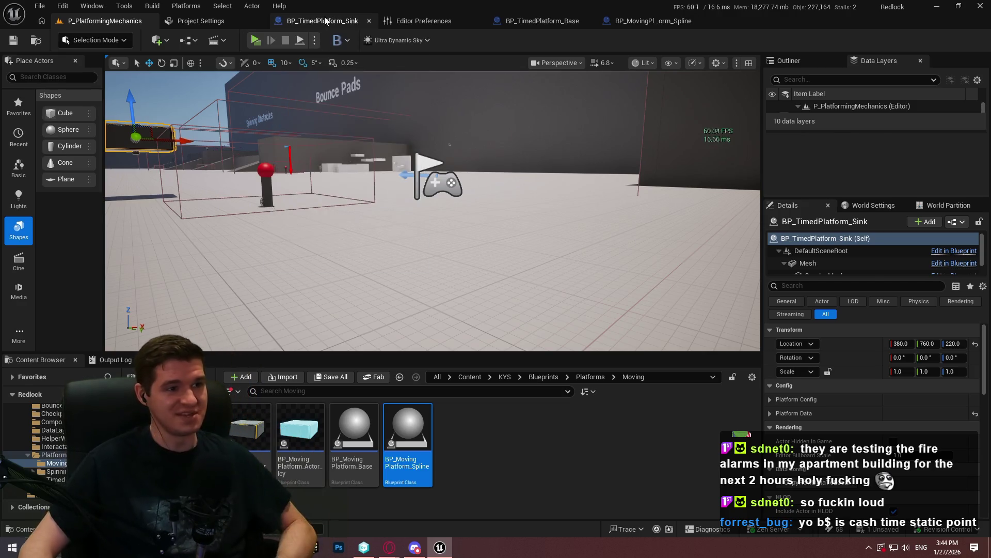
- In the sink Blueprint, move the cached delta time and game-time nodes left and down
{"action": "left_click", "coordinate": [321, 20]}
{"action": "scroll", "coordinate": [554, 301], "scroll_direction": "down", "scroll_amount": 6}
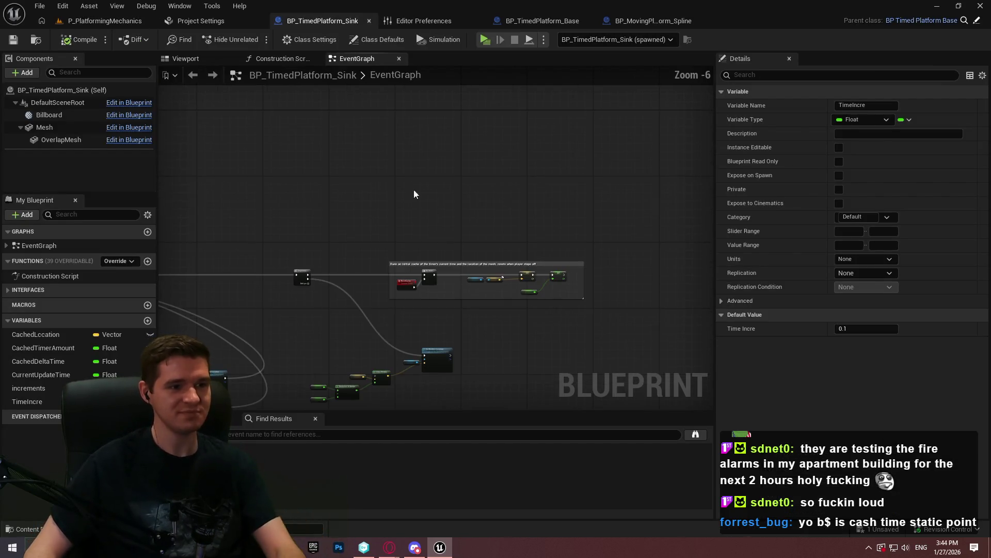
{"action": "scroll", "coordinate": [520, 346], "scroll_direction": "up", "scroll_amount": 3}
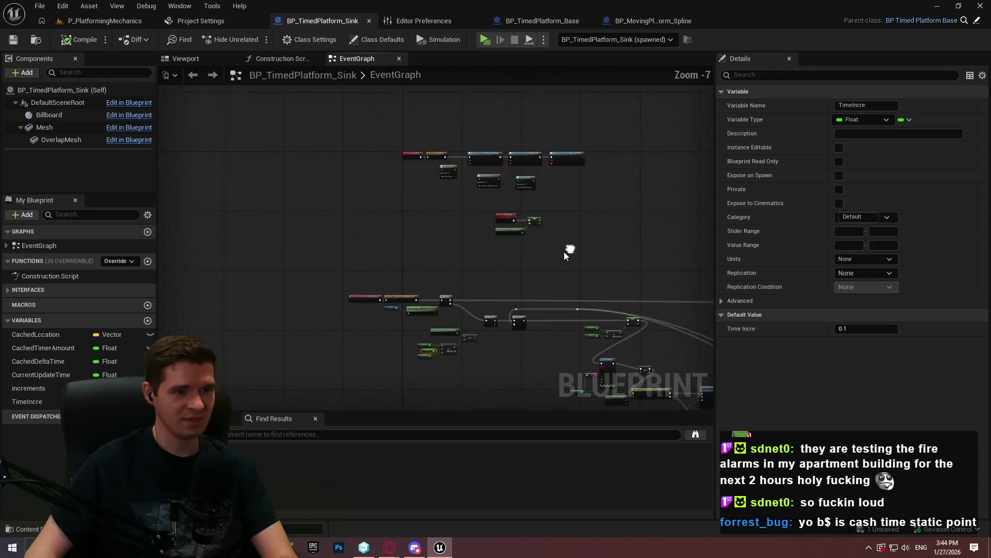
{"action": "left_click_drag", "start_coordinate": [540, 173], "coordinate": [400, 233]}
{"action": "left_click_drag", "start_coordinate": [423, 181], "coordinate": [216, 210]}
- Zoom in on the Time Incre addition chain and select the Time Incre getter
{"action": "scroll", "coordinate": [555, 302], "scroll_direction": "down", "scroll_amount": 3}
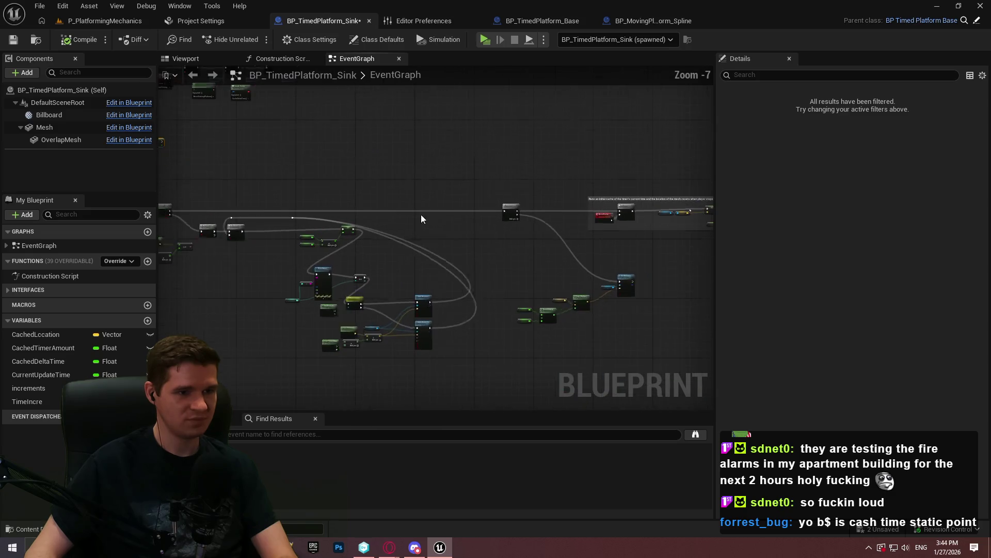
{"action": "scroll", "coordinate": [501, 232], "scroll_direction": "up", "scroll_amount": 5}
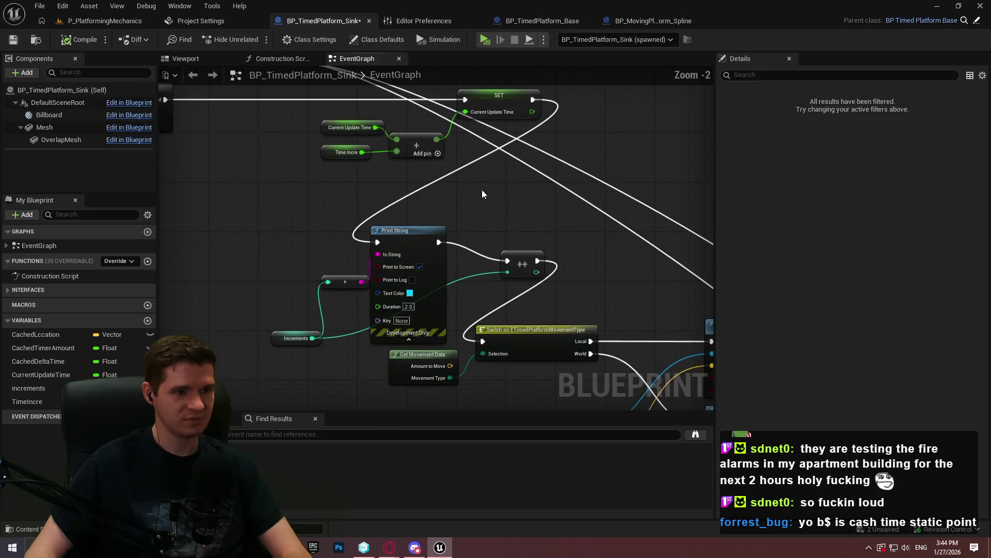
{"action": "mouse_move", "coordinate": [625, 251]}
{"action": "left_mouse_down"}
{"action": "mouse_move", "coordinate": [588, 212]}
{"action": "mouse_move", "coordinate": [545, 206]}
{"action": "mouse_move", "coordinate": [512, 242]}
{"action": "left_mouse_up"}
{"action": "scroll", "coordinate": [429, 237], "scroll_direction": "up", "scroll_amount": 2}
{"action": "left_click", "coordinate": [401, 283]}
{"action": "mouse_move", "coordinate": [599, 284]}
{"action": "left_mouse_down"}
{"action": "mouse_move", "coordinate": [551, 284]}
{"action": "mouse_move", "coordinate": [546, 329]}
{"action": "left_mouse_up"}
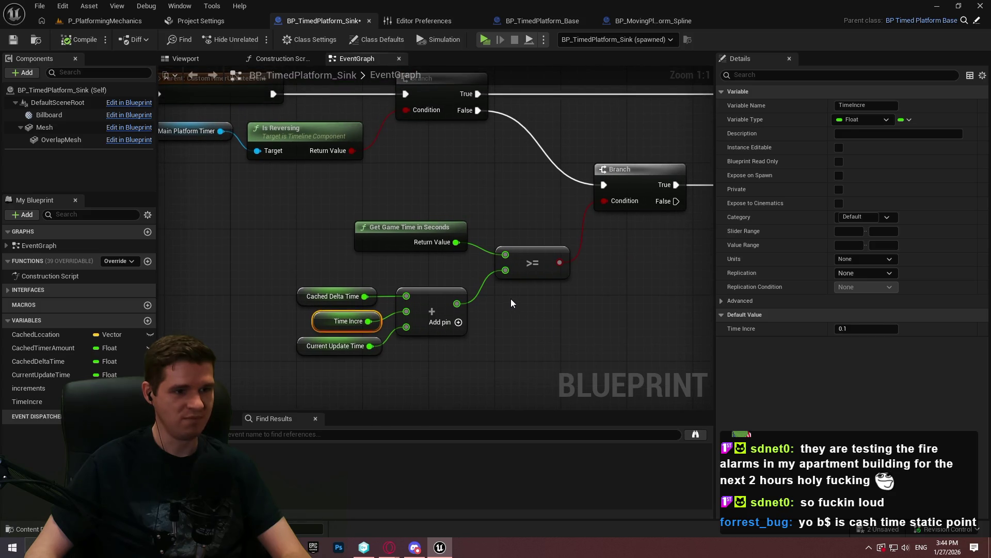
- Set Time Incre's default value to 0.025 and save the blueprint
{"action": "left_click", "coordinate": [872, 331]}
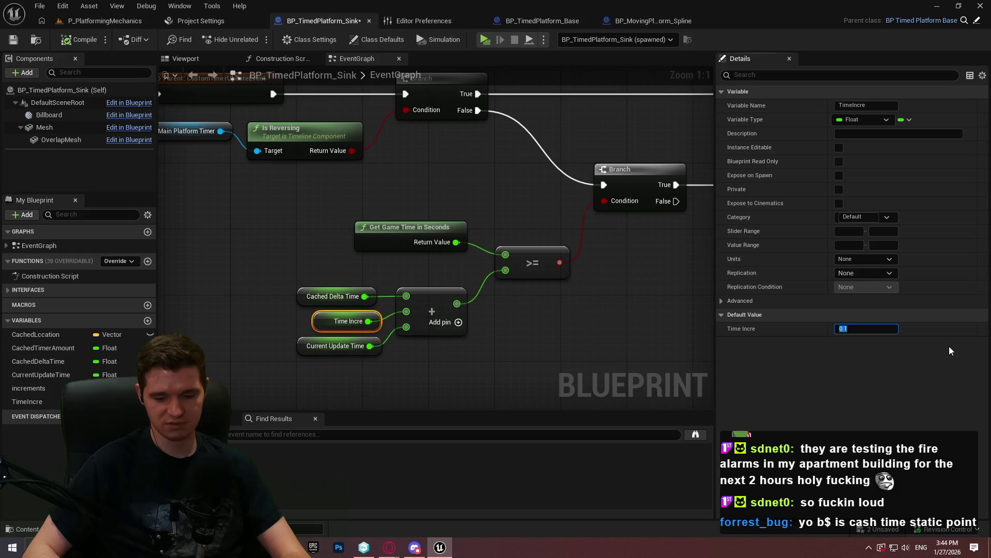
{"action": "type", "text": "0.025"}
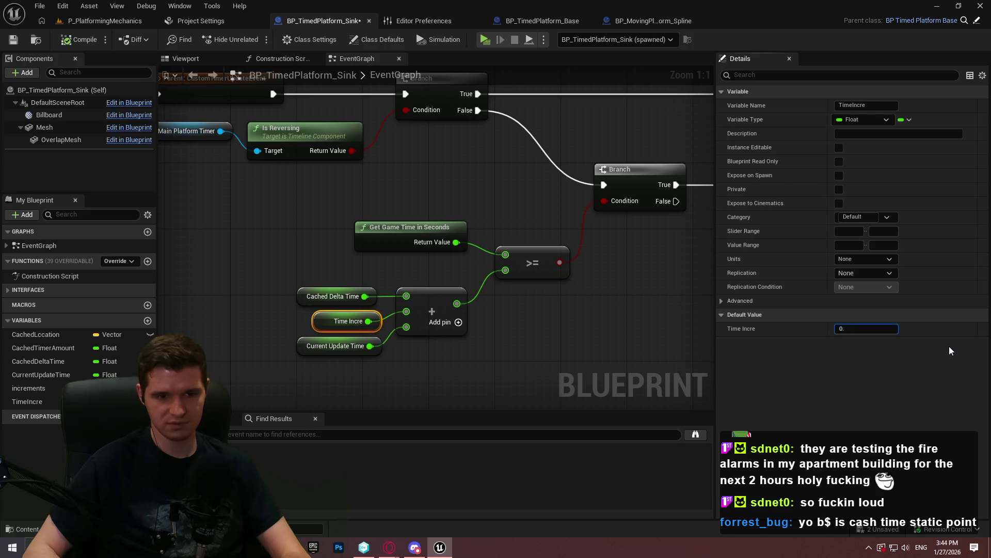
{"action": "key", "text": "Return"}
{"action": "left_click", "coordinate": [13, 40]}
- Start a playtest, dismiss the intro dialog and run toward the platforms
{"action": "left_click", "coordinate": [488, 40]}
{"action": "left_click", "coordinate": [496, 441]}
{"action": "key", "text": "w"}
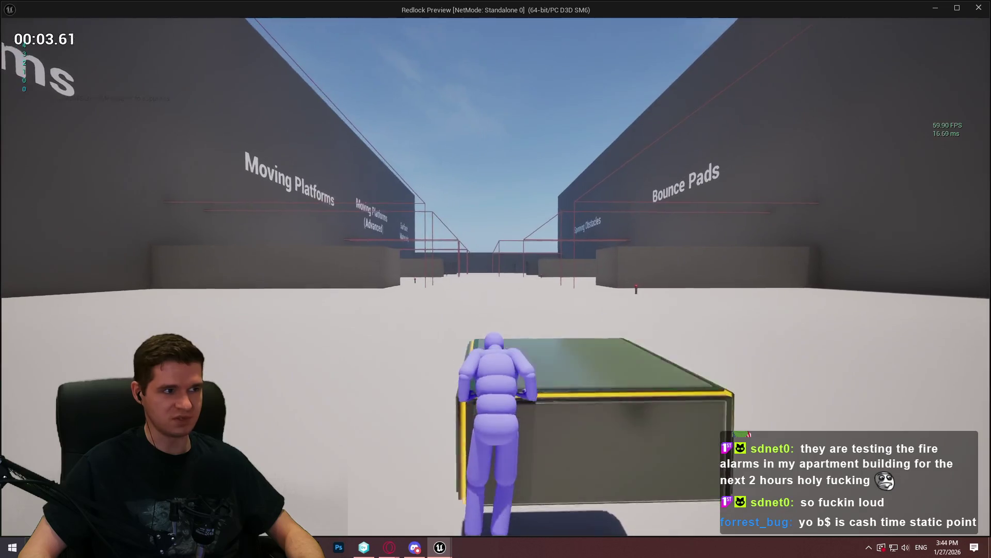
- Climb the boxes onto the gold-outlined sink platform, jump off, then stop the playtest
{"action": "key", "text": "space"}
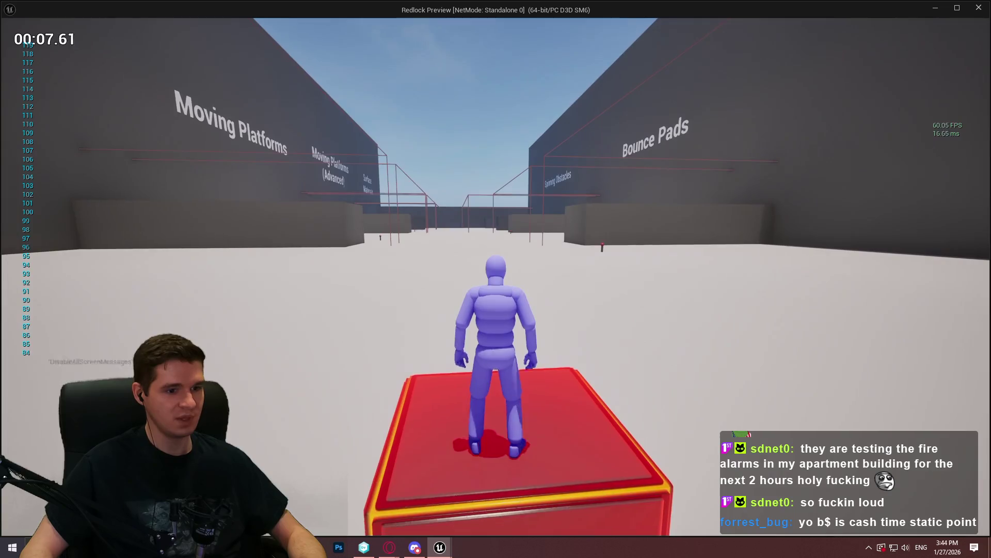
{"action": "key", "text": "w"}
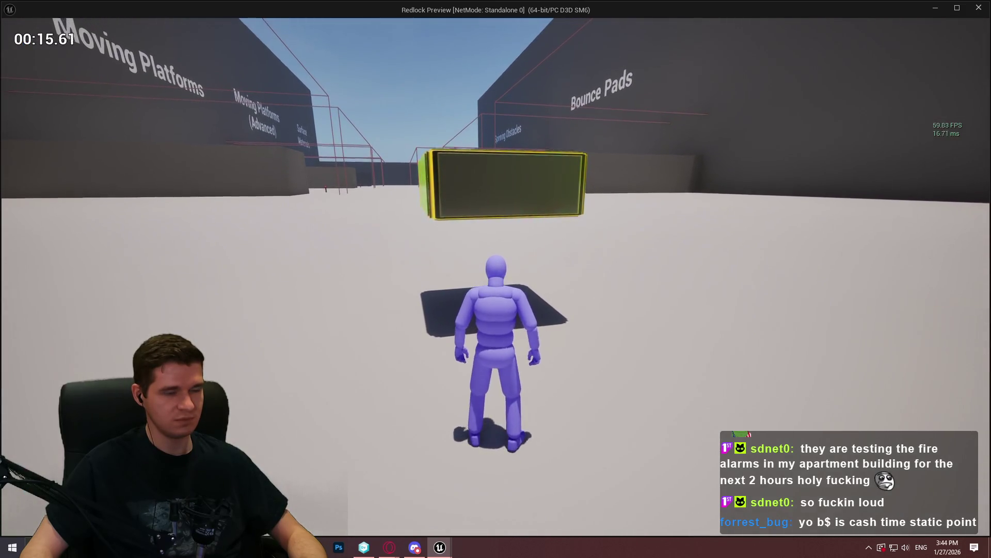
{"action": "key", "text": "w"}
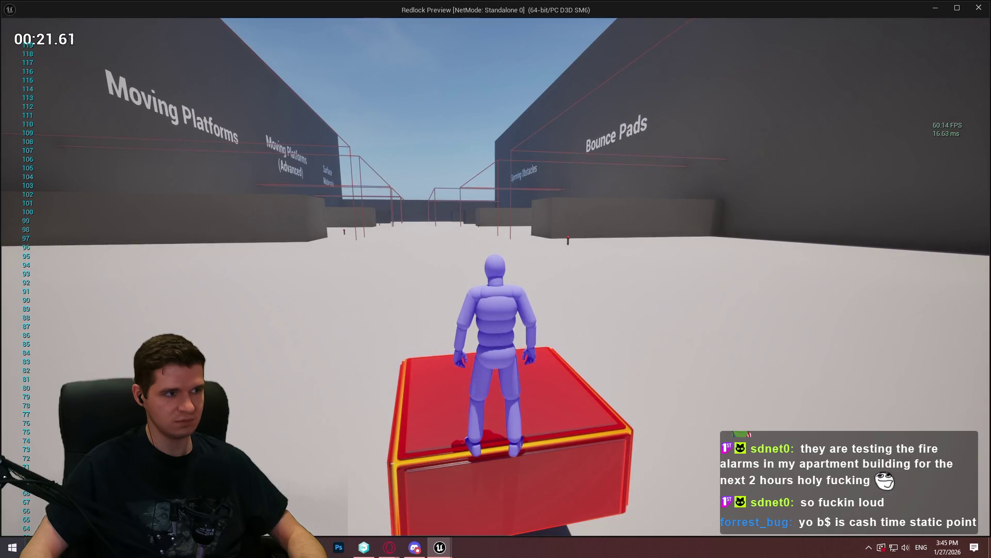
{"action": "key", "text": "w"}
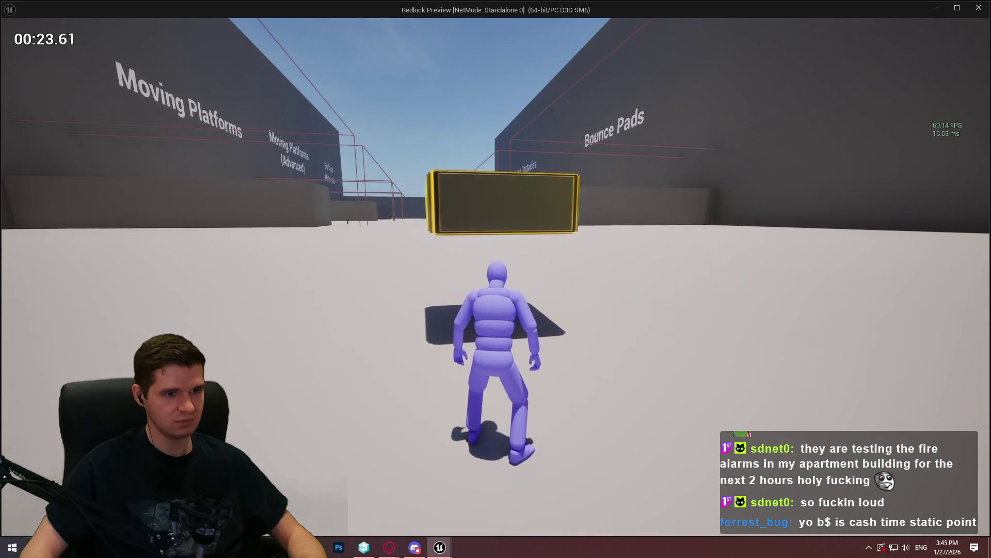
{"action": "key", "text": "Escape"}
{"action": "left_click_drag", "start_coordinate": [497, 377], "coordinate": [515, 101]}
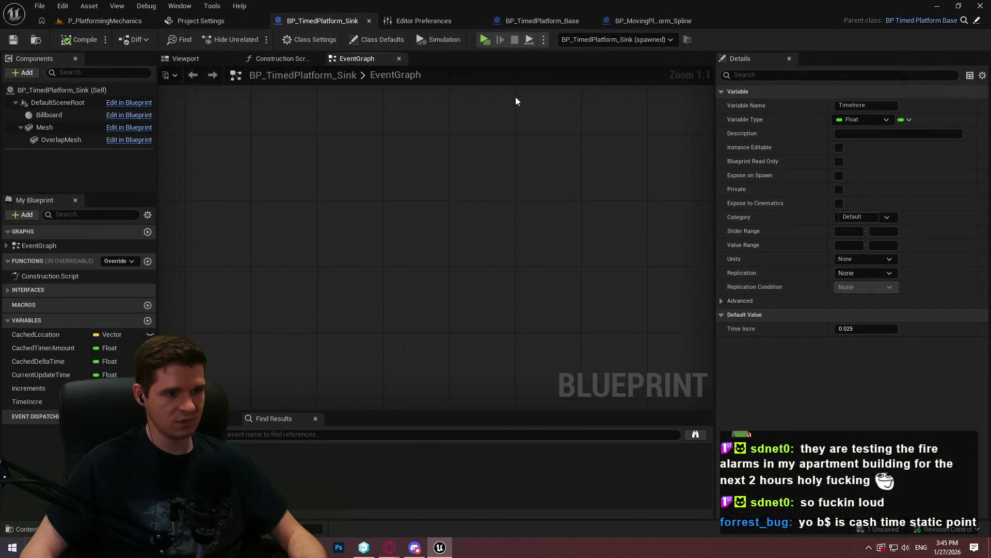
- Pan past the Branch, Do Once and game time nodes to the Get Timer Data math nodes
{"action": "scroll", "coordinate": [525, 172], "scroll_direction": "down", "scroll_amount": 5}
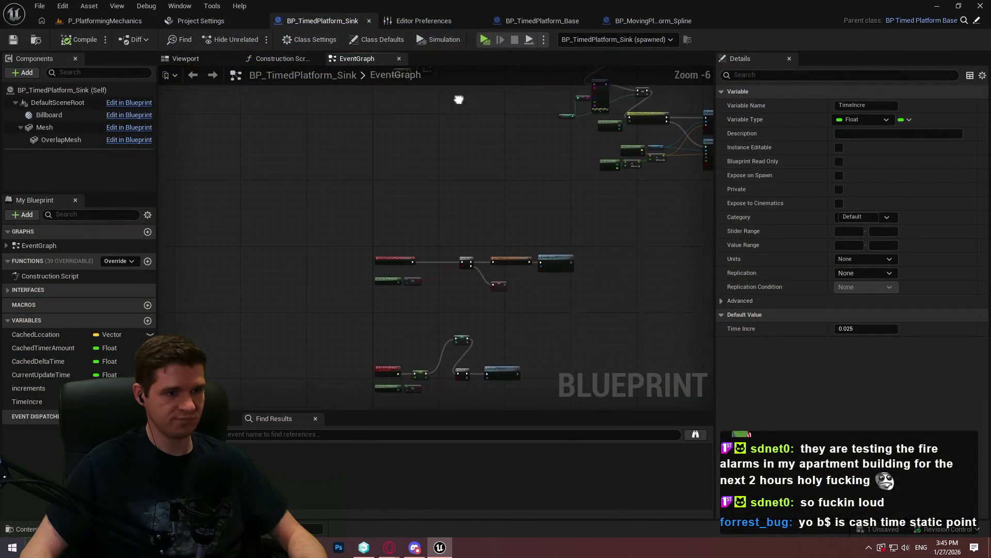
{"action": "scroll", "coordinate": [515, 354], "scroll_direction": "up", "scroll_amount": 6}
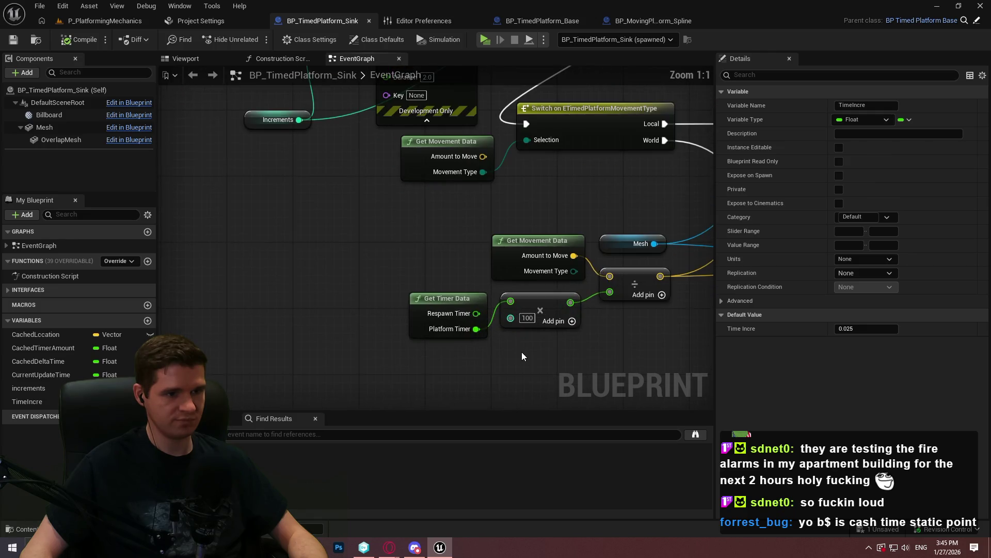
{"action": "left_click_drag", "start_coordinate": [521, 352], "coordinate": [416, 318]}
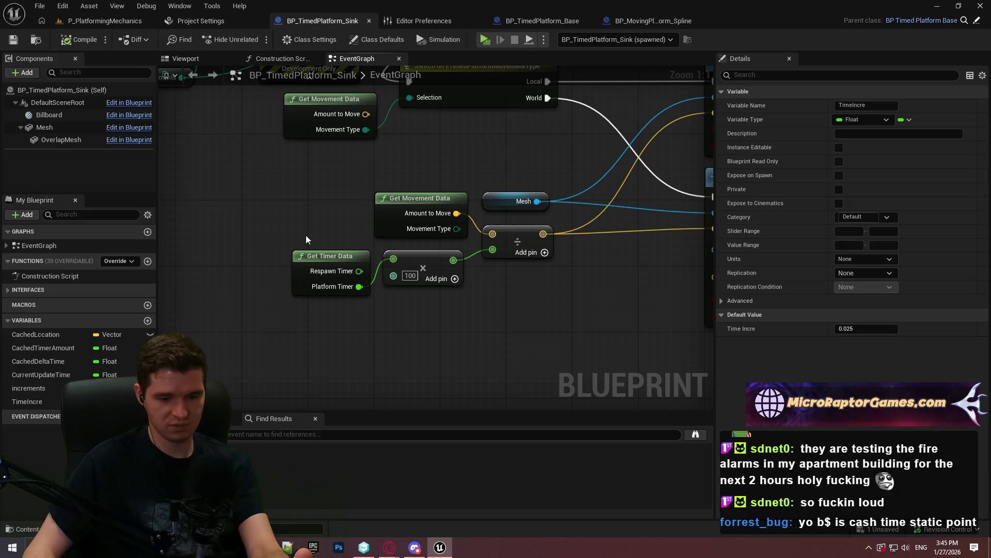
{"action": "left_click_drag", "start_coordinate": [287, 176], "coordinate": [310, 362]}
{"action": "left_click_drag", "start_coordinate": [616, 363], "coordinate": [686, 281]}
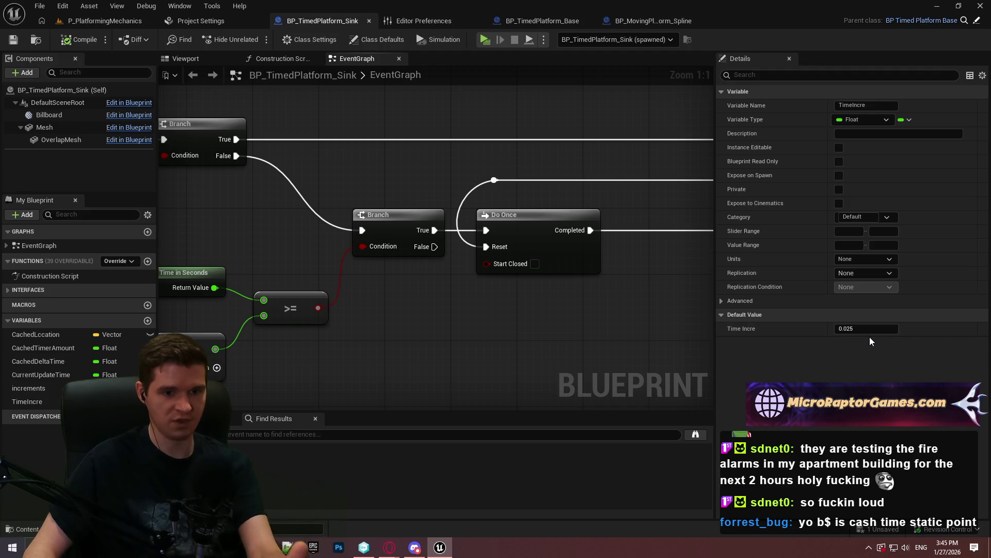
{"action": "mouse_move", "coordinate": [365, 362]}
{"action": "left_mouse_down"}
{"action": "mouse_move", "coordinate": [411, 146]}
{"action": "mouse_move", "coordinate": [796, 111]}
{"action": "left_mouse_up"}
{"action": "mouse_move", "coordinate": [623, 98]}
{"action": "left_mouse_down"}
{"action": "mouse_move", "coordinate": [354, 293]}
{"action": "mouse_move", "coordinate": [299, 290]}
{"action": "mouse_move", "coordinate": [367, 214]}
{"action": "left_mouse_up"}
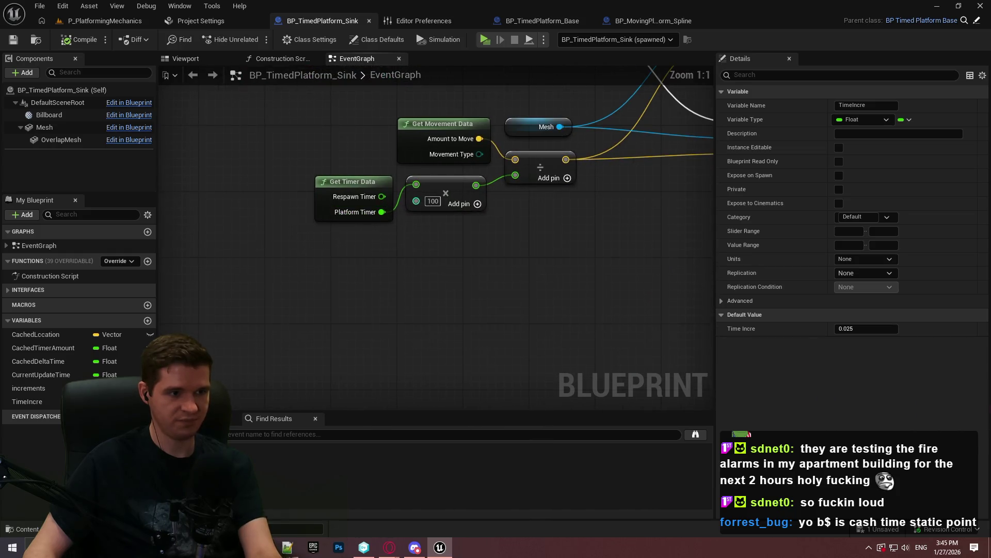
- Change the Platform Timer multiplier from 100 to 40
{"action": "left_click_drag", "start_coordinate": [398, 259], "coordinate": [378, 324]}
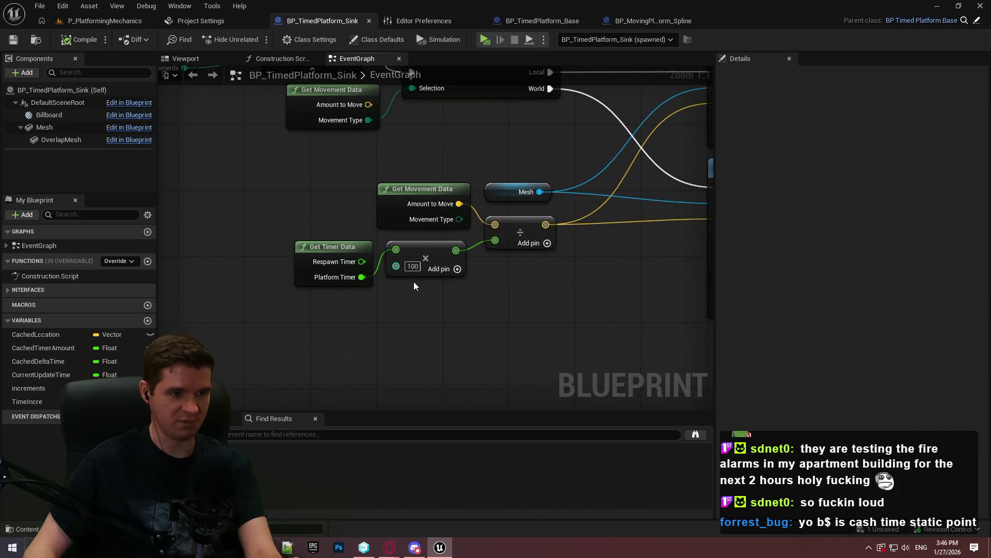
{"action": "left_click", "coordinate": [413, 266]}
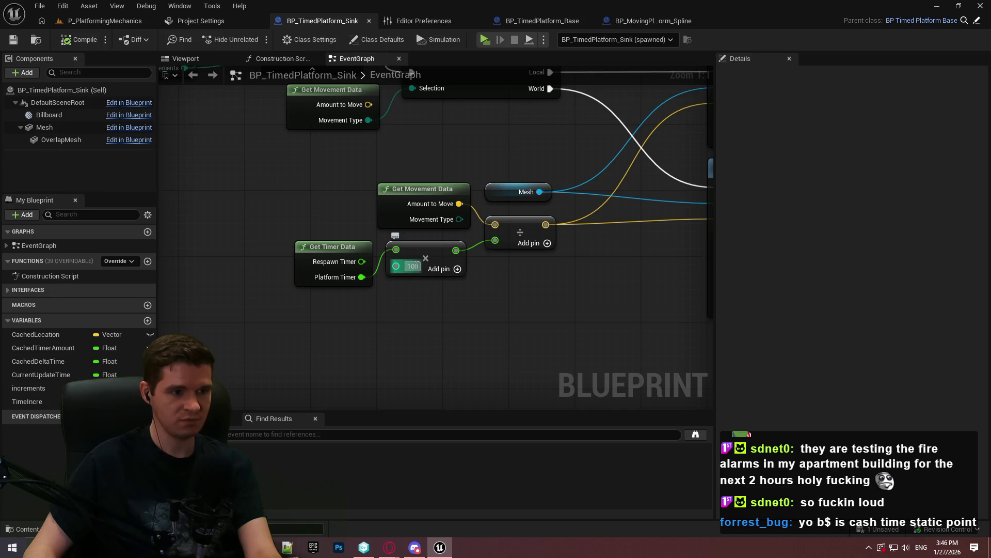
{"action": "type", "text": "40"}
{"action": "key", "text": "Return"}
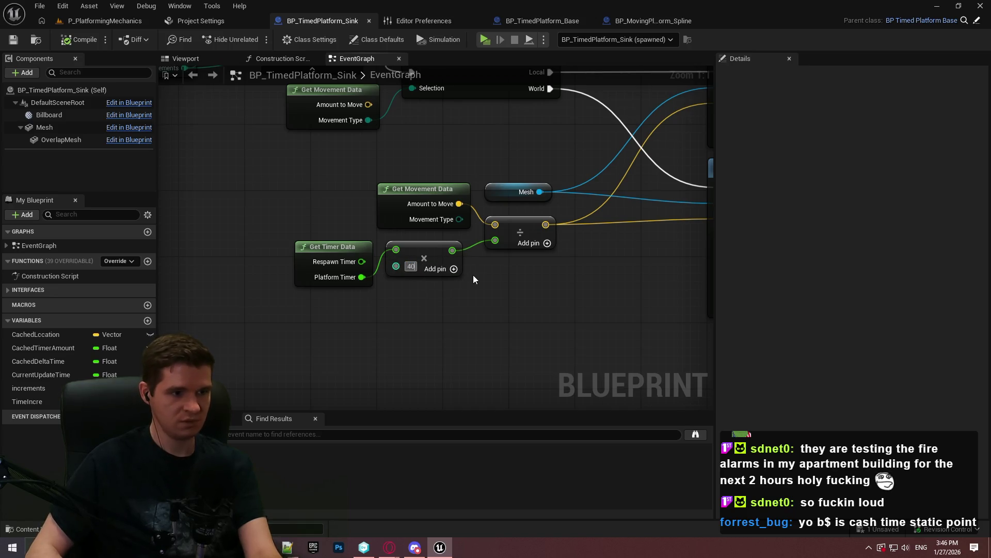
- Save the blueprint and drop a Time Incre getter near the timer nodes
{"action": "left_click_drag", "start_coordinate": [488, 302], "coordinate": [466, 332]}
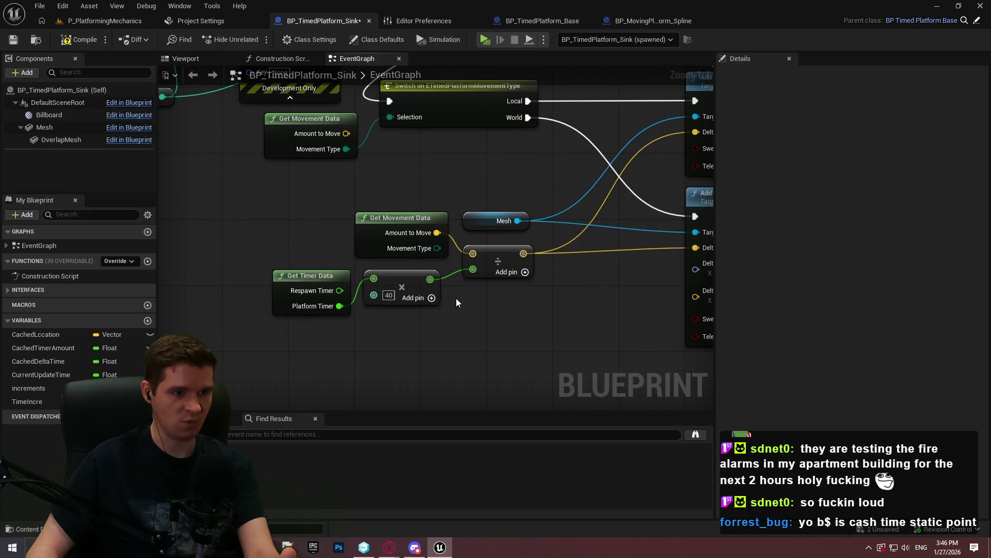
{"action": "left_click_drag", "start_coordinate": [457, 298], "coordinate": [389, 309]}
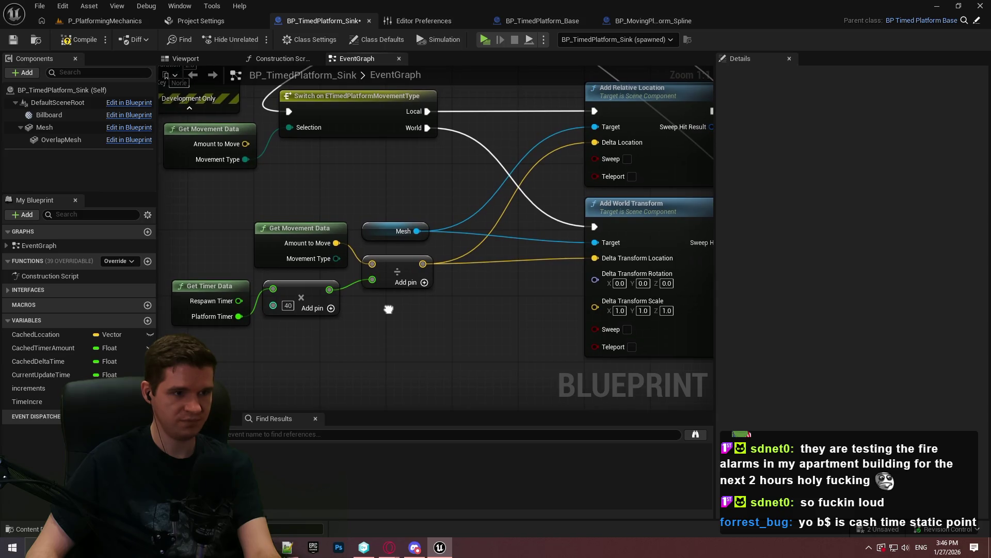
{"action": "left_click", "coordinate": [13, 39]}
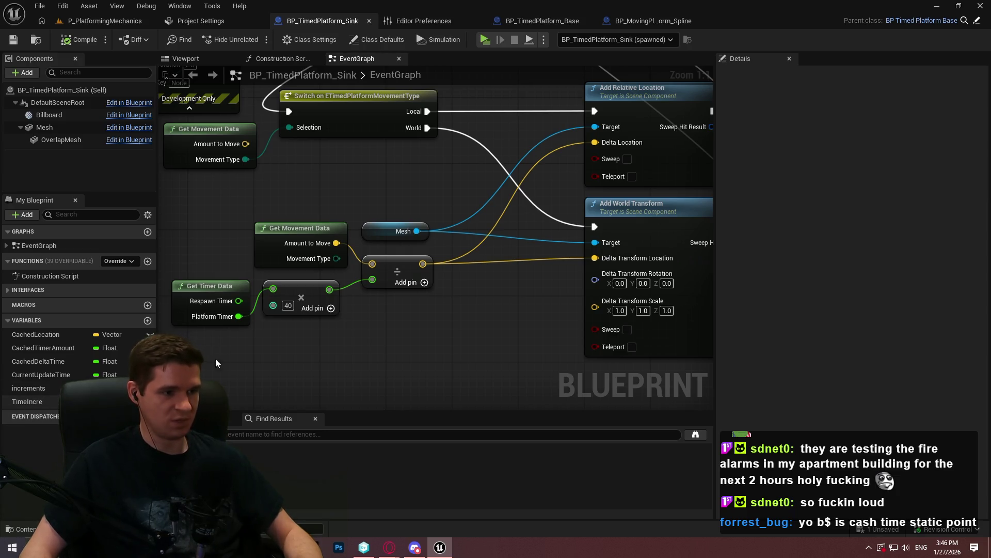
{"action": "mouse_move", "coordinate": [26, 401]}
{"action": "left_mouse_down"}
{"action": "mouse_move", "coordinate": [203, 339]}
{"action": "mouse_move", "coordinate": [295, 321]}
{"action": "left_mouse_up"}
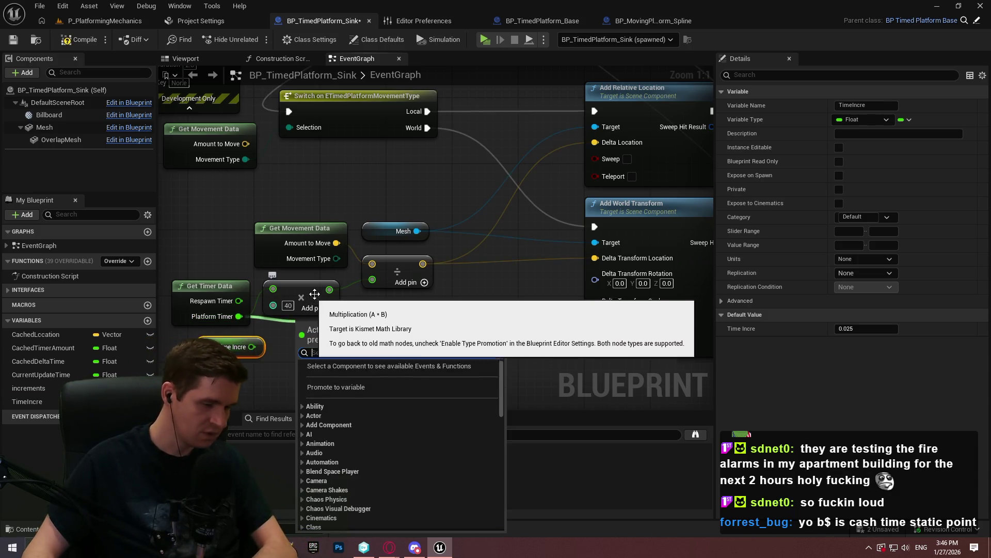
- Replace the ×40 multiply with Platform Timer ÷ Time Incre feeding the movement division
{"action": "type", "text": "/"}
{"action": "left_click", "coordinate": [349, 382]}
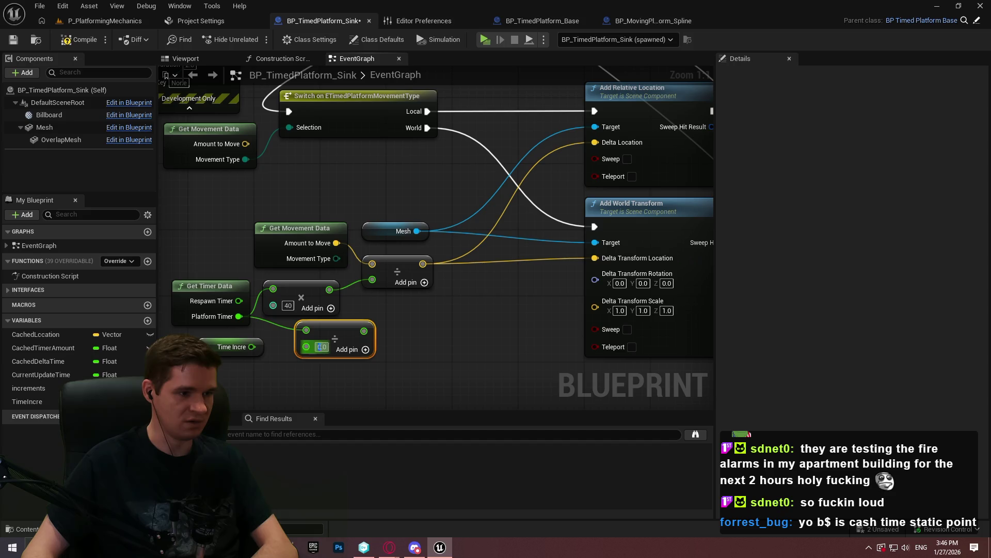
{"action": "mouse_move", "coordinate": [251, 347]}
{"action": "left_mouse_down"}
{"action": "mouse_move", "coordinate": [307, 346]}
{"action": "mouse_move", "coordinate": [384, 289]}
{"action": "mouse_move", "coordinate": [372, 279]}
{"action": "left_mouse_up"}
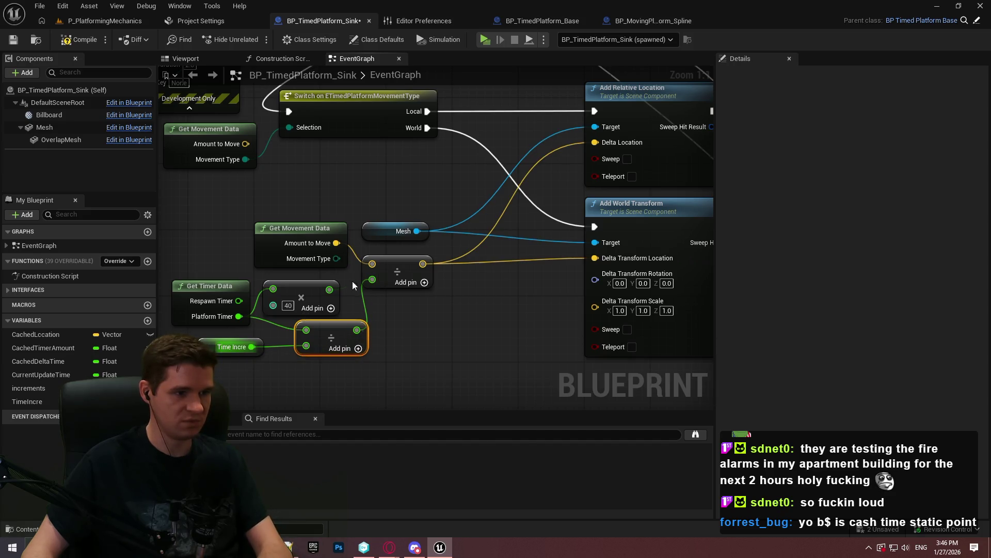
{"action": "key", "text": "Delete"}
- Reposition the Divide node beside the timer nodes and compile the blueprint
{"action": "mouse_move", "coordinate": [324, 335]}
{"action": "left_mouse_down"}
{"action": "mouse_move", "coordinate": [293, 323]}
{"action": "mouse_move", "coordinate": [227, 340]}
{"action": "left_mouse_up"}
{"action": "left_click", "coordinate": [253, 329]}
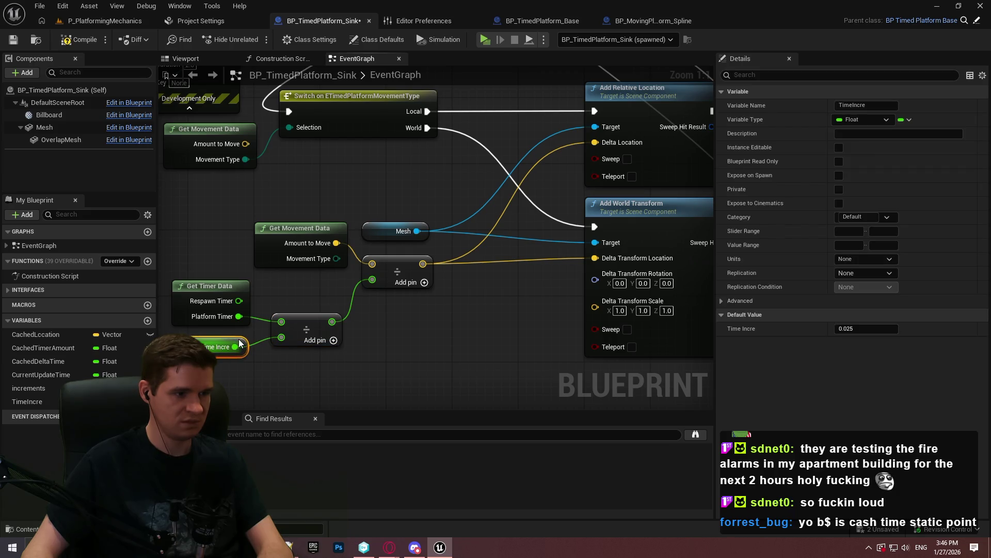
{"action": "left_click_drag", "start_coordinate": [316, 328], "coordinate": [306, 328]}
{"action": "left_click", "coordinate": [253, 331]}
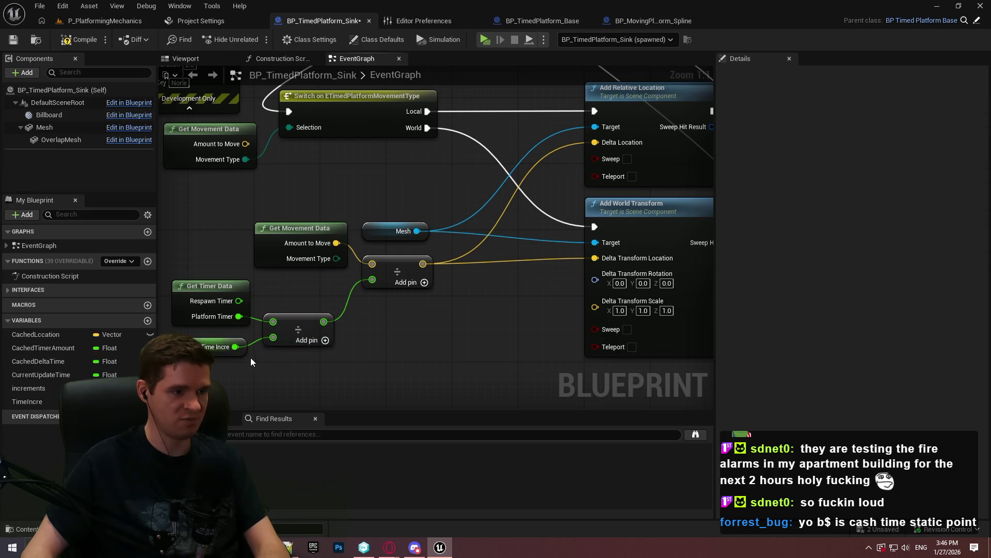
{"action": "left_click_drag", "start_coordinate": [349, 379], "coordinate": [179, 301]}
{"action": "left_click", "coordinate": [63, 42]}
{"action": "left_click", "coordinate": [408, 356]}
{"action": "left_click_drag", "start_coordinate": [407, 356], "coordinate": [460, 365]}
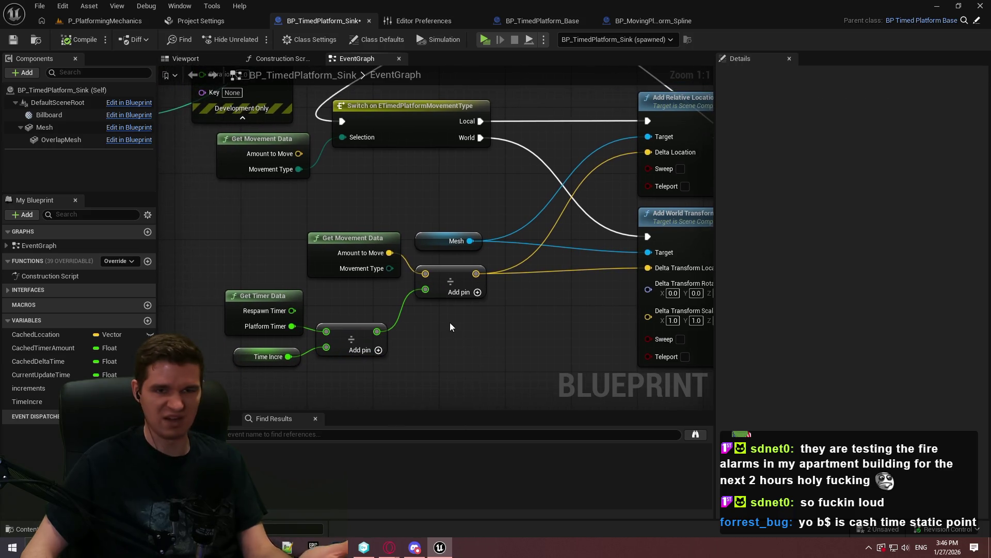
- Start a playtest and run the character onto the yellow-edged box
{"action": "left_click", "coordinate": [485, 41]}
{"action": "left_click", "coordinate": [454, 442]}
{"action": "key", "text": "w"}
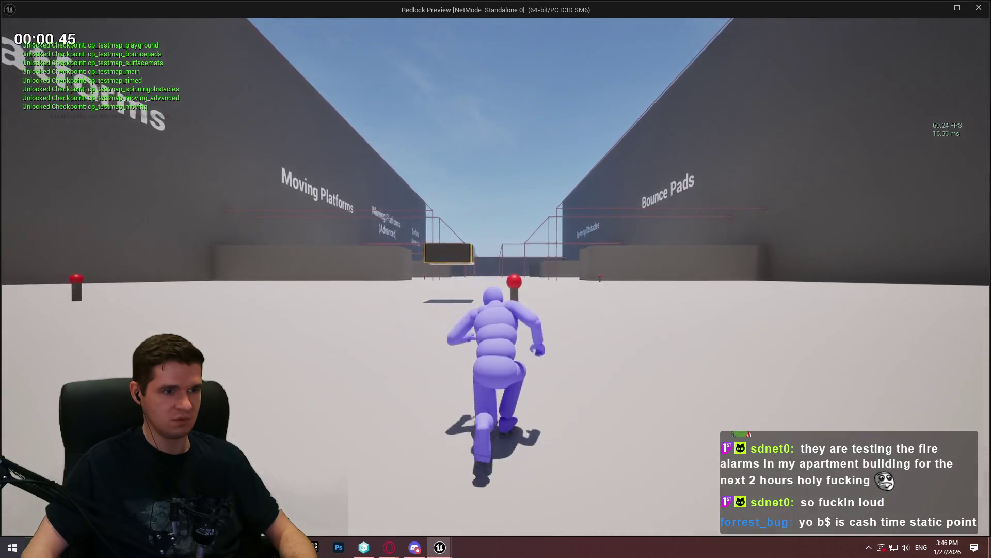
{"action": "key", "text": "space"}
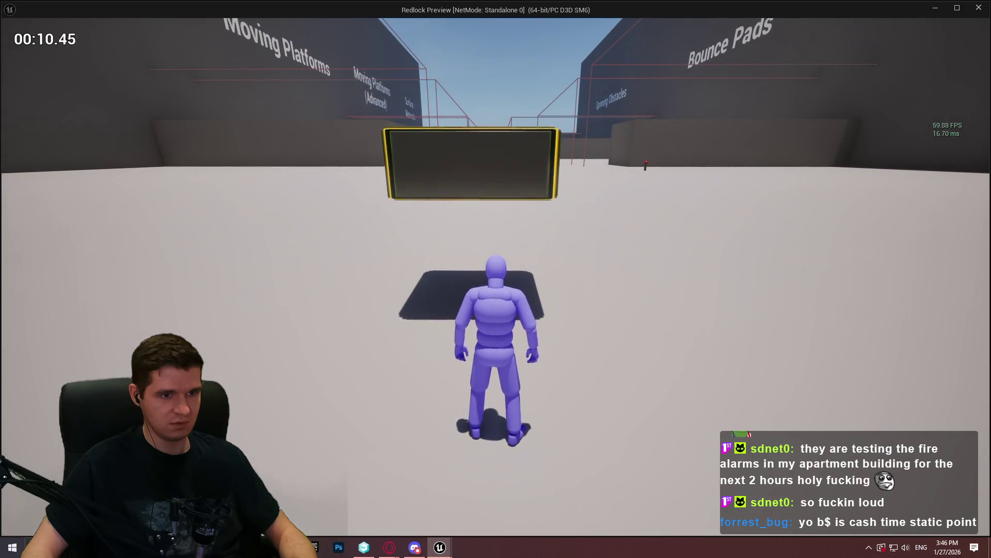
- Jump onto the lowered sink platform, then stop play and return to P_PlatformingMechanics
{"action": "key", "text": "space"}
{"action": "key", "text": "w"}
{"action": "key", "text": "space"}
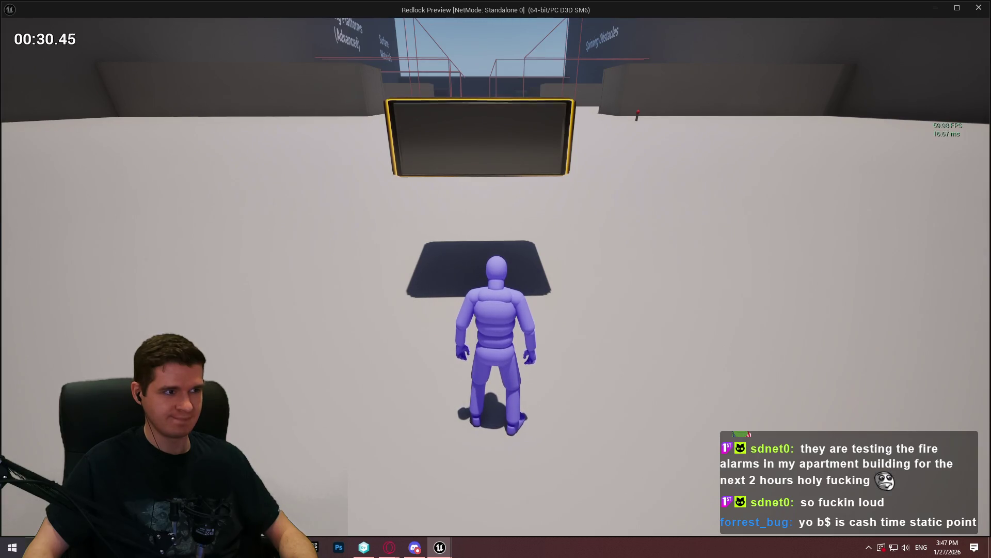
{"action": "key", "text": "Escape"}
{"action": "left_click", "coordinate": [103, 21]}
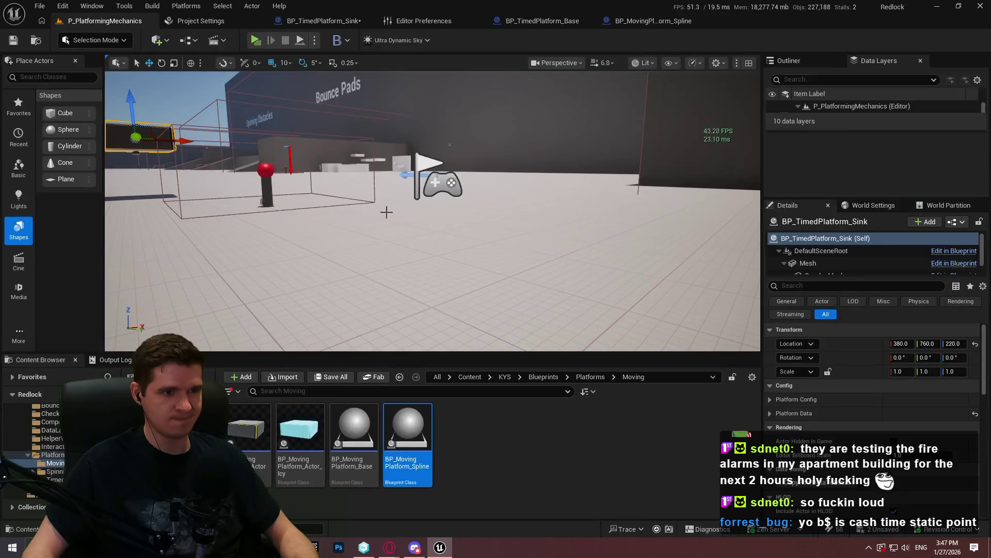
- Frame BP_TimedPlatform_Sink in the level viewport with F, then return to its blueprint
{"action": "key", "text": "f"}
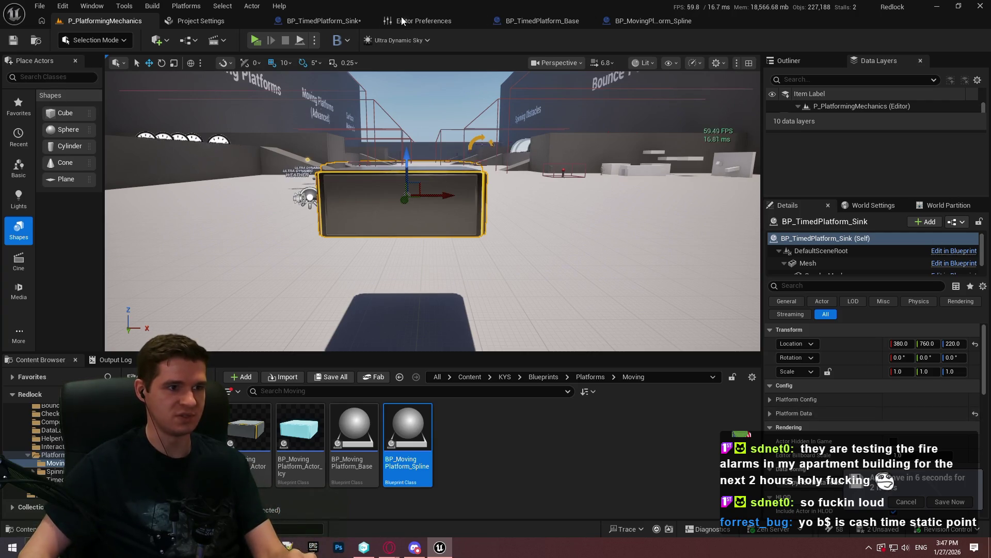
{"action": "left_click", "coordinate": [327, 20]}
- Add a Sequence node off Do Once's Completed, save the blueprint, and start a playtest
{"action": "scroll", "coordinate": [458, 202], "scroll_direction": "down", "scroll_amount": 2}
{"action": "scroll", "coordinate": [488, 184], "scroll_direction": "up", "scroll_amount": 2}
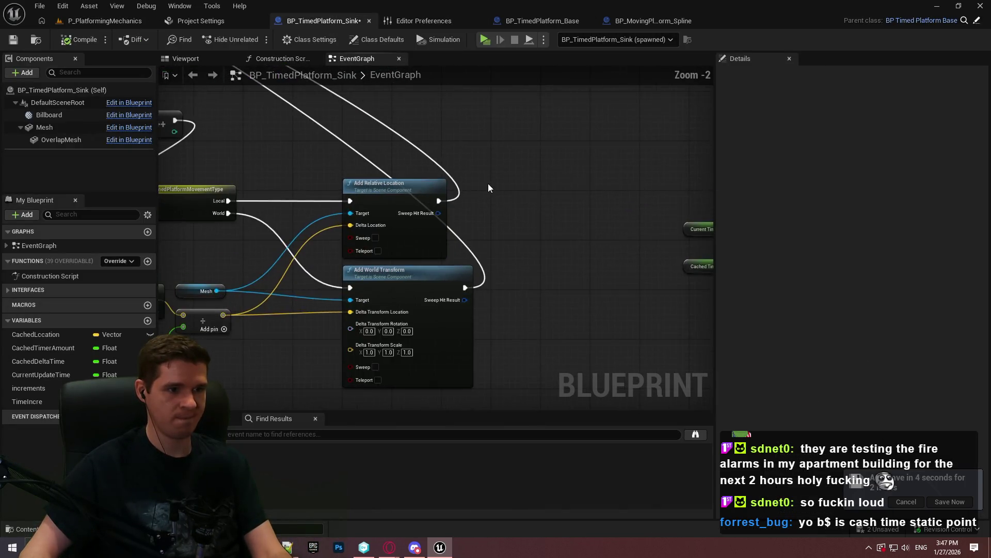
{"action": "mouse_move", "coordinate": [413, 232]}
{"action": "left_mouse_down"}
{"action": "mouse_move", "coordinate": [697, 254]}
{"action": "mouse_move", "coordinate": [465, 204]}
{"action": "mouse_move", "coordinate": [517, 229]}
{"action": "mouse_move", "coordinate": [407, 162]}
{"action": "left_mouse_up"}
{"action": "scroll", "coordinate": [299, 145], "scroll_direction": "up", "scroll_amount": 2}
{"action": "mouse_move", "coordinate": [284, 178]}
{"action": "left_mouse_down"}
{"action": "mouse_move", "coordinate": [386, 189]}
{"action": "mouse_move", "coordinate": [463, 141]}
{"action": "mouse_move", "coordinate": [460, 127]}
{"action": "left_mouse_up"}
{"action": "type", "text": "sequence"}
{"action": "key", "text": "Return"}
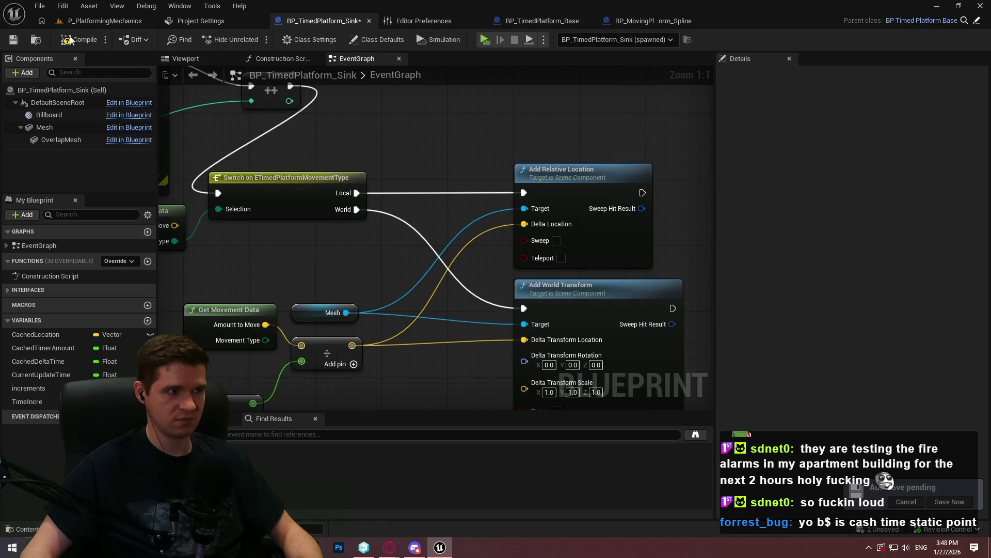
{"action": "left_click", "coordinate": [13, 40]}
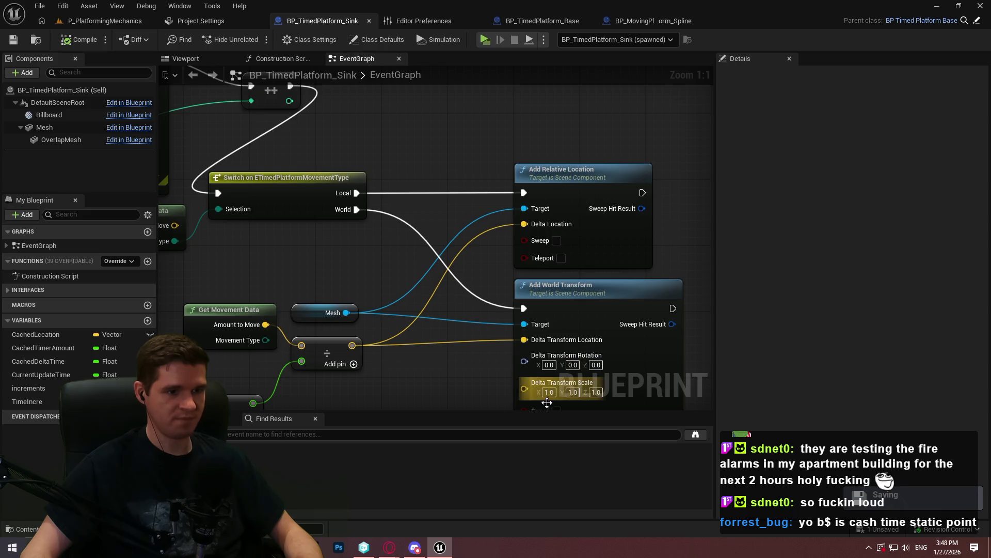
{"action": "left_click", "coordinate": [485, 40]}
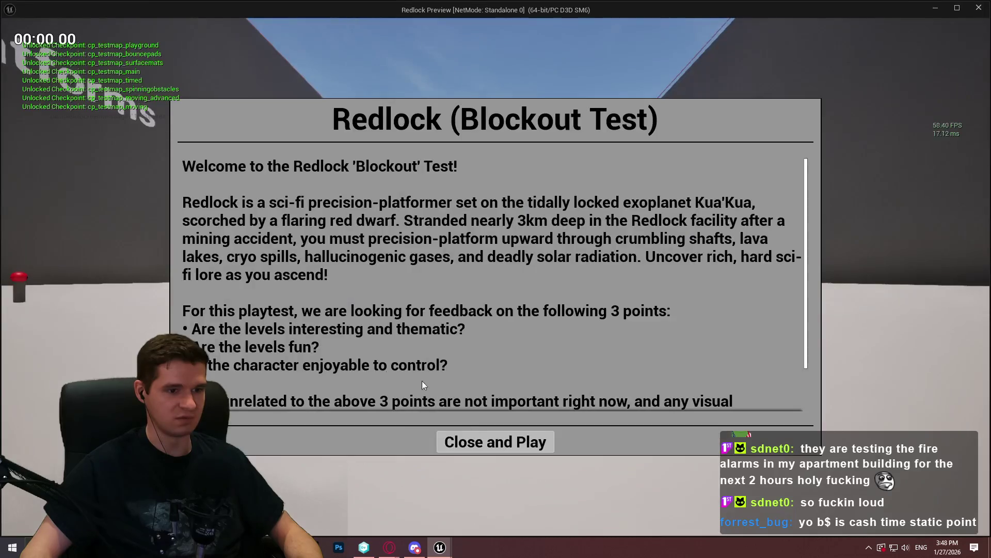
- Run forward, jump onto the red box, watch it sink, then exit the preview
{"action": "left_click", "coordinate": [470, 444]}
{"action": "key", "text": "w"}
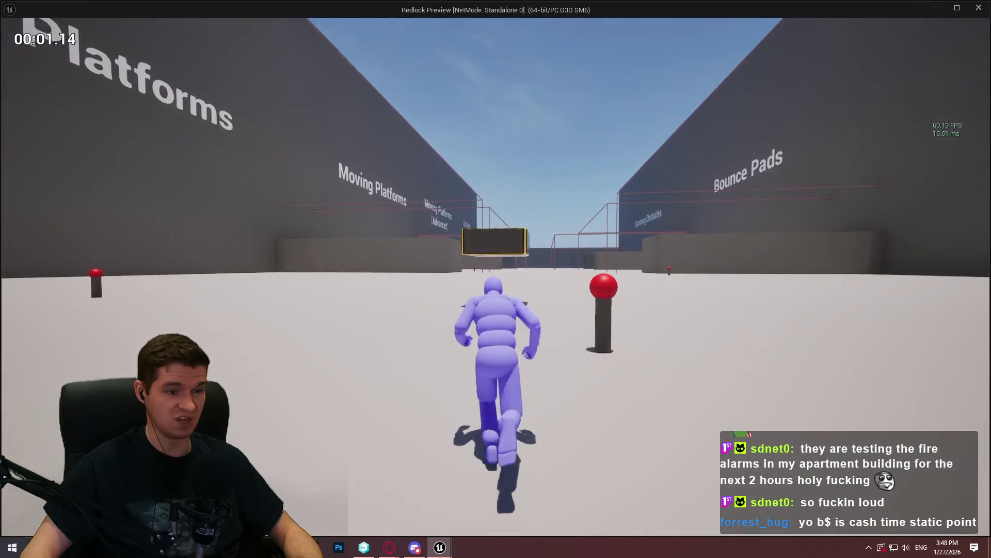
{"action": "key", "text": "space"}
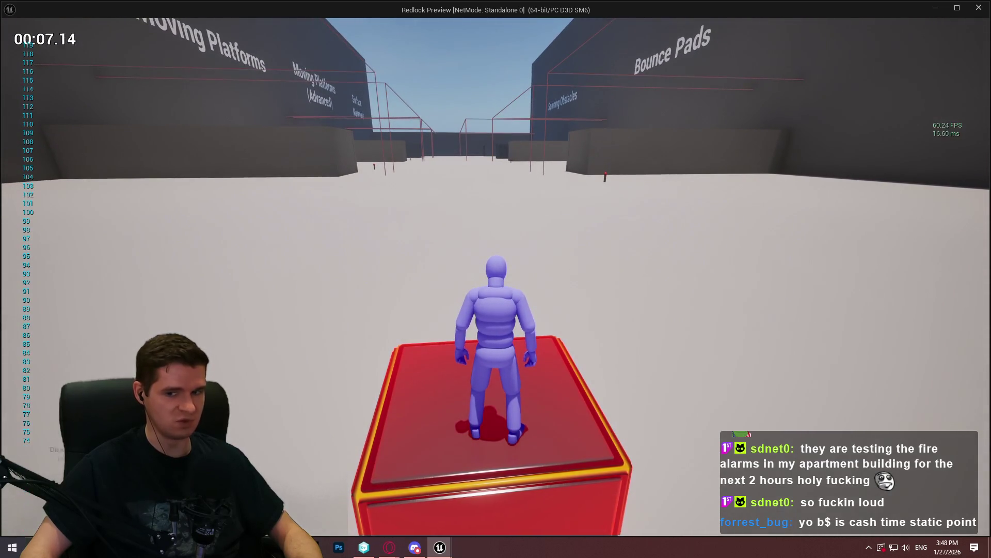
{"action": "key", "text": "Escape"}
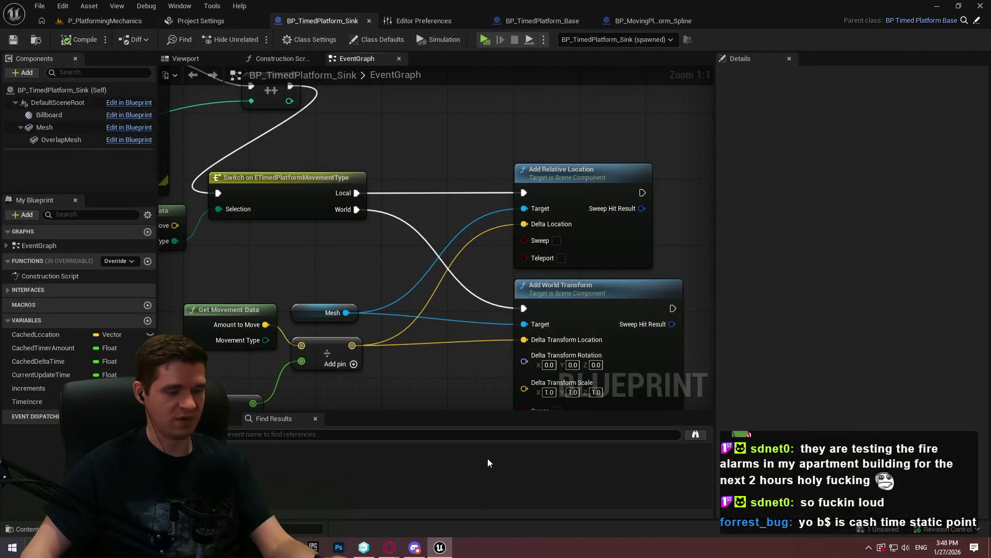
- Add a Print String after Add Relative Location with Print to Log turned off
{"action": "scroll", "coordinate": [346, 230], "scroll_direction": "down", "scroll_amount": 4}
{"action": "left_click_drag", "start_coordinate": [346, 231], "coordinate": [580, 281]}
{"action": "scroll", "coordinate": [531, 239], "scroll_direction": "up", "scroll_amount": 2}
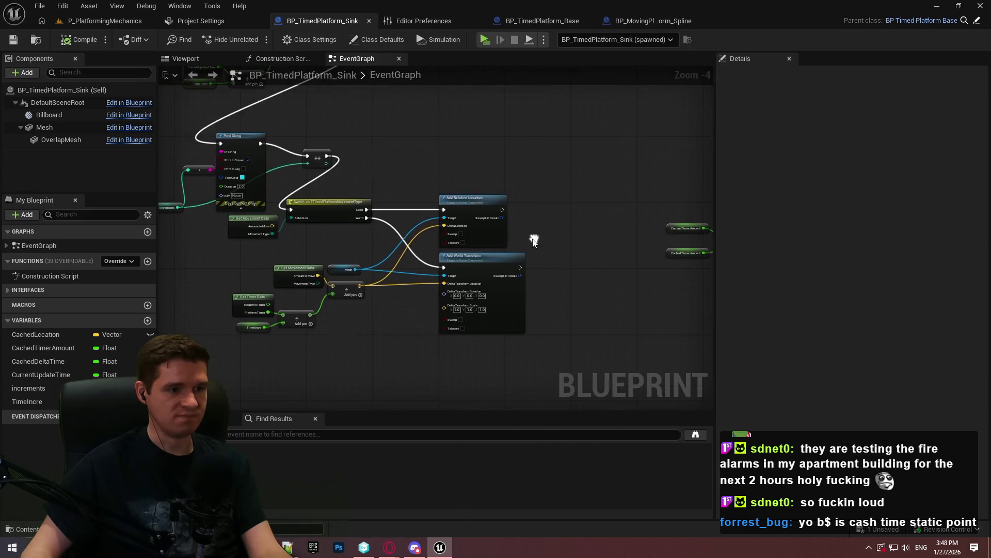
{"action": "mouse_move", "coordinate": [577, 246]}
{"action": "left_mouse_down"}
{"action": "mouse_move", "coordinate": [389, 194]}
{"action": "mouse_move", "coordinate": [449, 156]}
{"action": "left_mouse_up"}
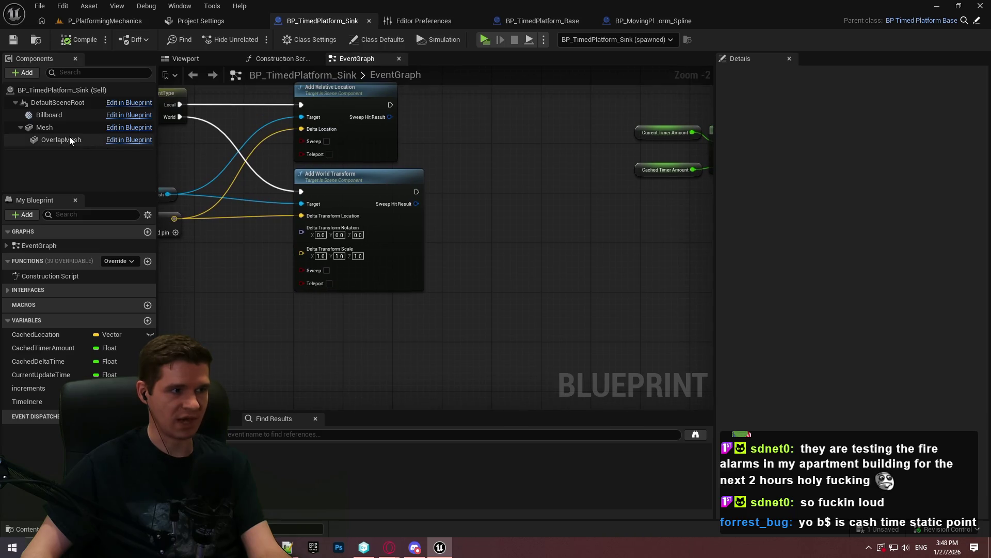
{"action": "mouse_move", "coordinate": [388, 105]}
{"action": "left_mouse_down"}
{"action": "mouse_move", "coordinate": [611, 346]}
{"action": "mouse_move", "coordinate": [603, 233]}
{"action": "left_mouse_up"}
{"action": "type", "text": "print"}
{"action": "key", "text": "Return"}
{"action": "left_click", "coordinate": [639, 286]}
{"action": "left_click", "coordinate": [642, 297]}
- Wire Mesh's Get Relative Location into Print String's In String and start a playtest
{"action": "mouse_move", "coordinate": [526, 234]}
{"action": "left_mouse_down"}
{"action": "mouse_move", "coordinate": [255, 43]}
{"action": "mouse_move", "coordinate": [253, 29]}
{"action": "left_mouse_up"}
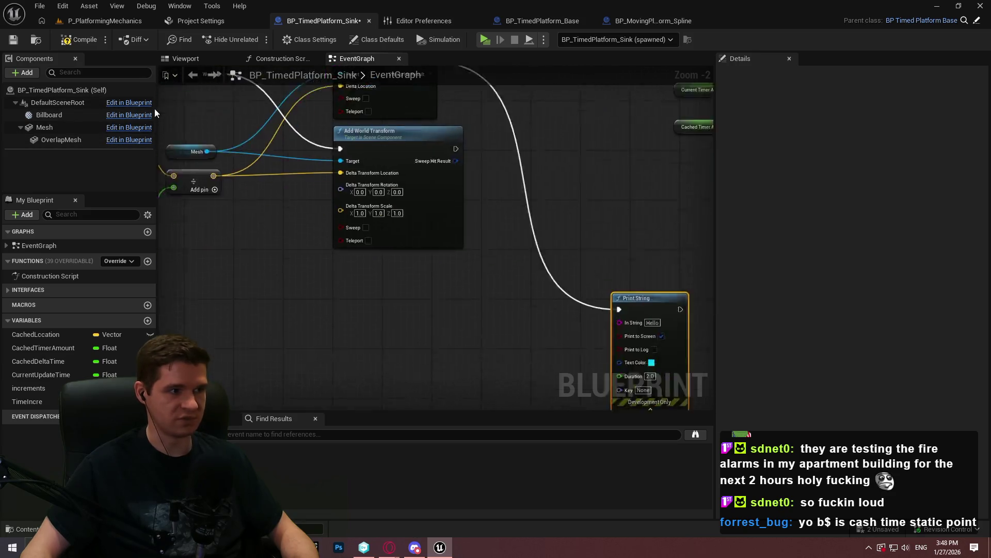
{"action": "mouse_move", "coordinate": [57, 129]}
{"action": "left_mouse_down"}
{"action": "mouse_move", "coordinate": [364, 303]}
{"action": "mouse_move", "coordinate": [426, 298]}
{"action": "left_mouse_up"}
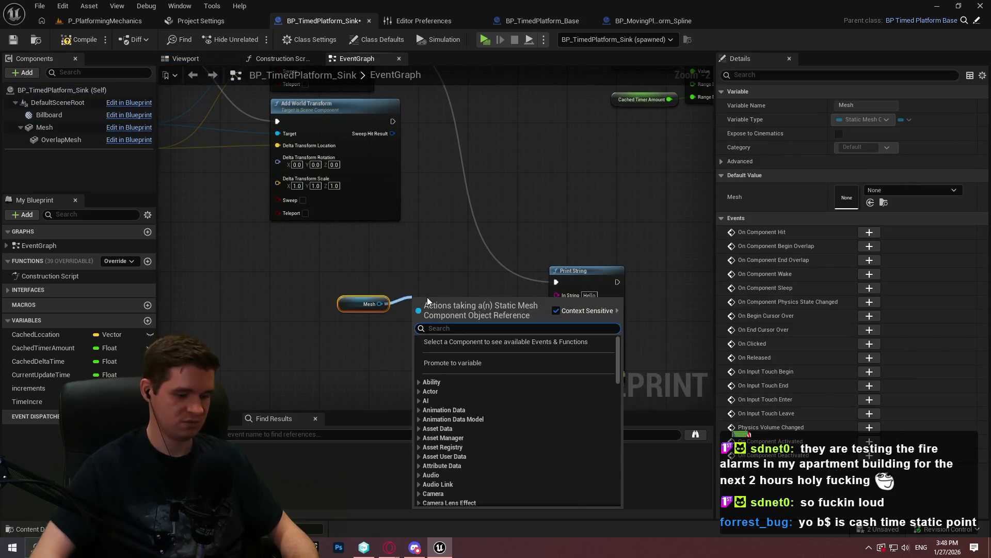
{"action": "type", "text": "relative tra"}
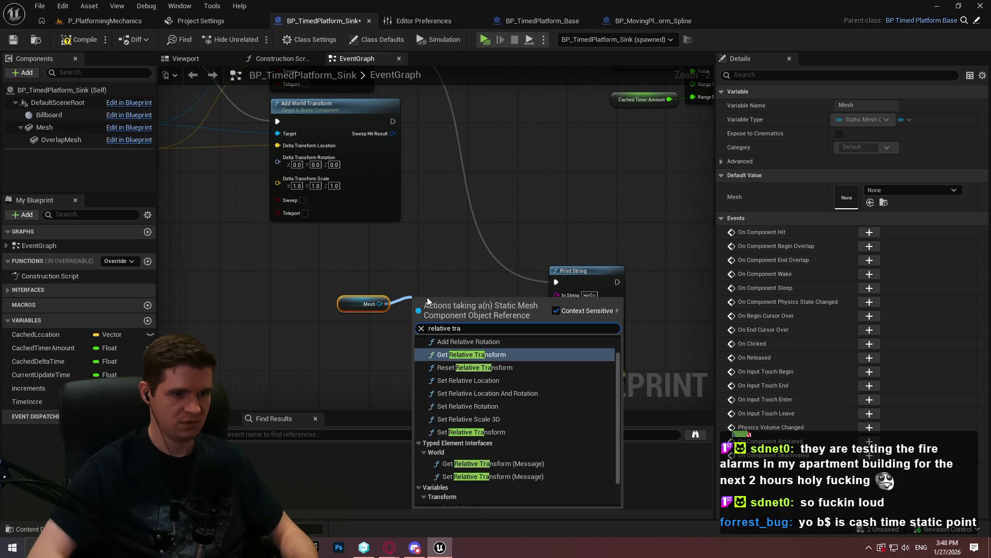
{"action": "key", "text": "BackSpace"}
{"action": "key", "text": "BackSpace"}
{"action": "key", "text": "BackSpace"}
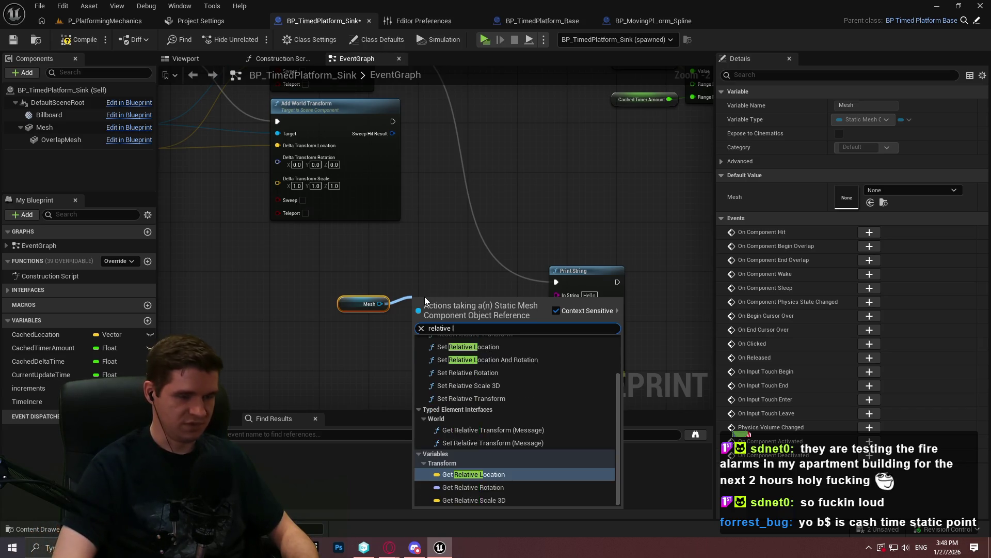
{"action": "type", "text": "loca"}
{"action": "key", "text": "Return"}
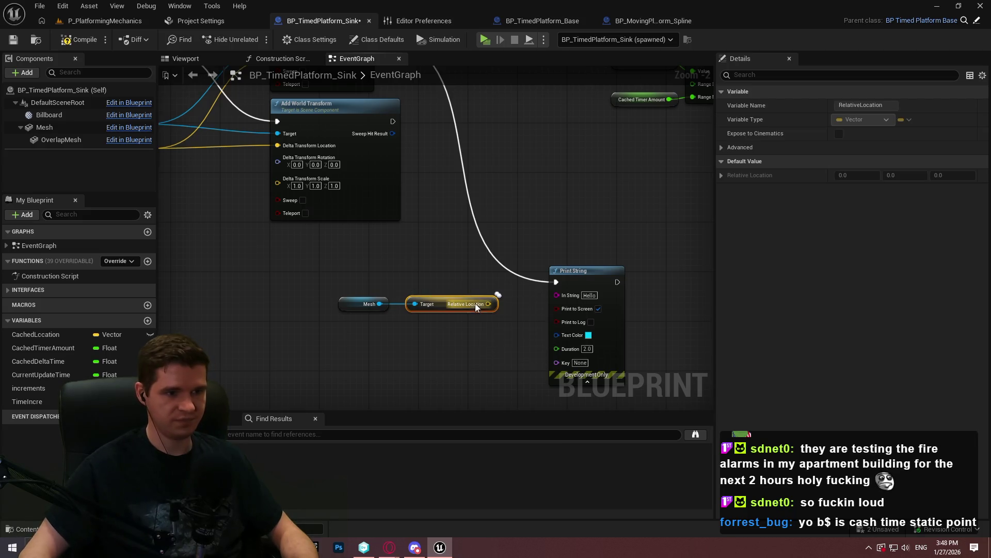
{"action": "left_click_drag", "start_coordinate": [558, 299], "coordinate": [558, 294]}
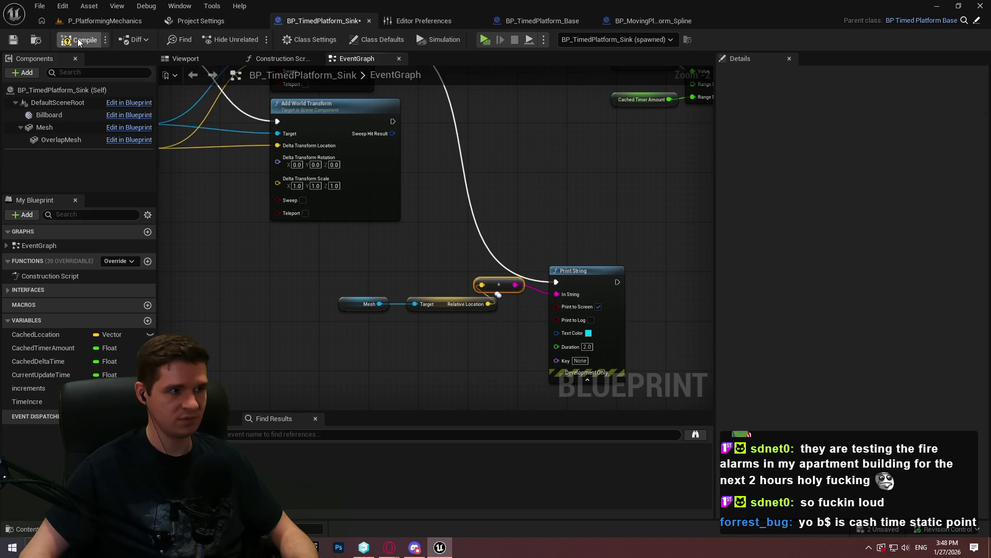
{"action": "left_click", "coordinate": [485, 39]}
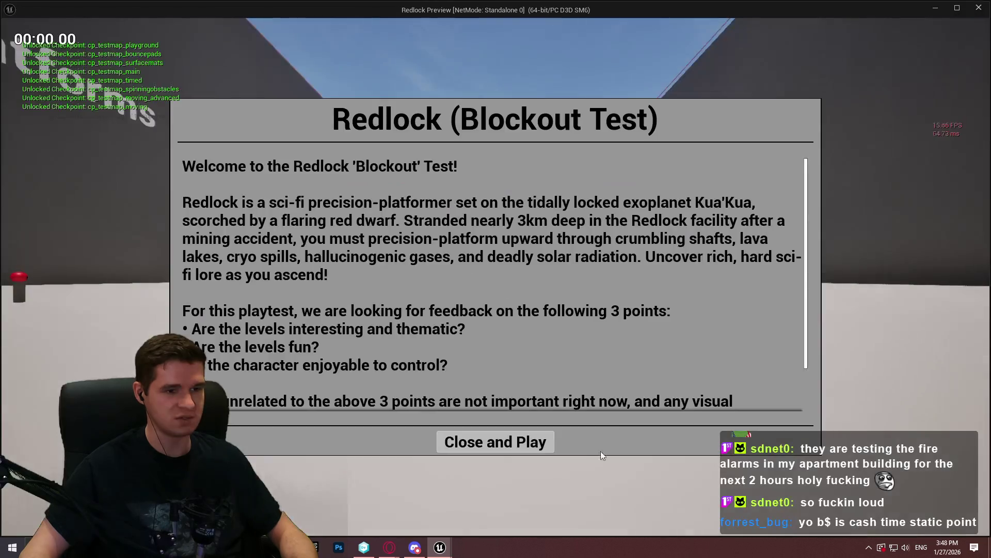
- Run forward and jump across the red and orange boxes onto the yellow-edged box
{"action": "key", "text": "Return"}
{"action": "key", "text": "w"}
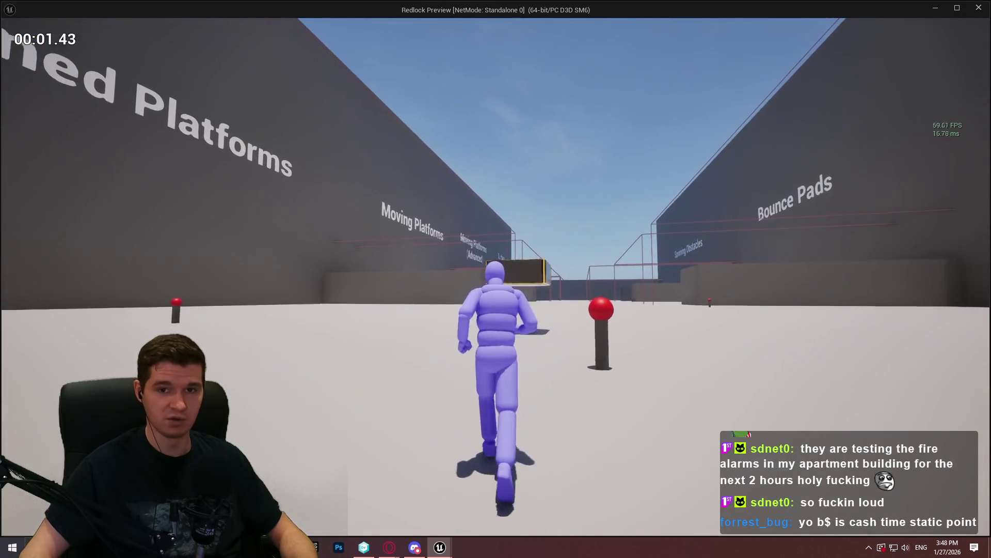
{"action": "key", "text": "space"}
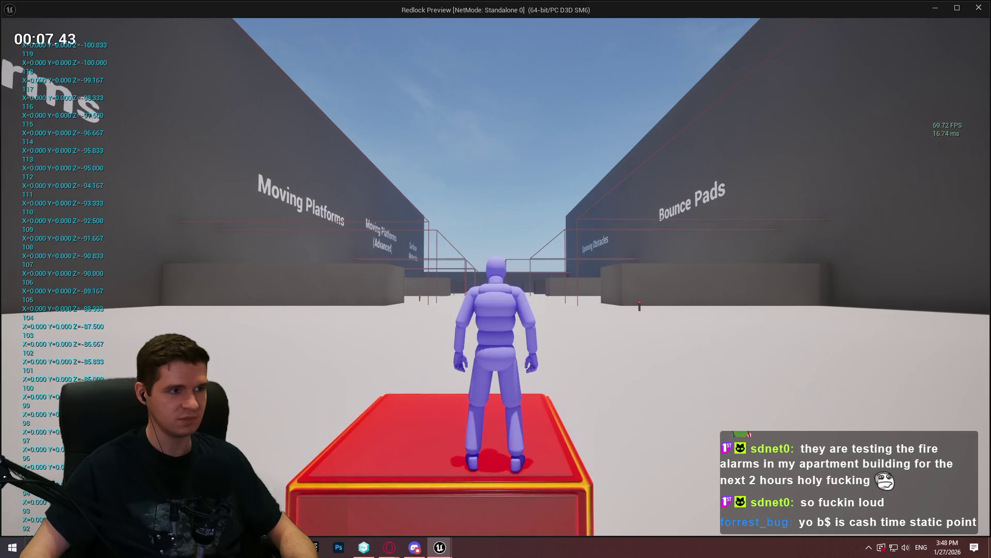
{"action": "key", "text": "space"}
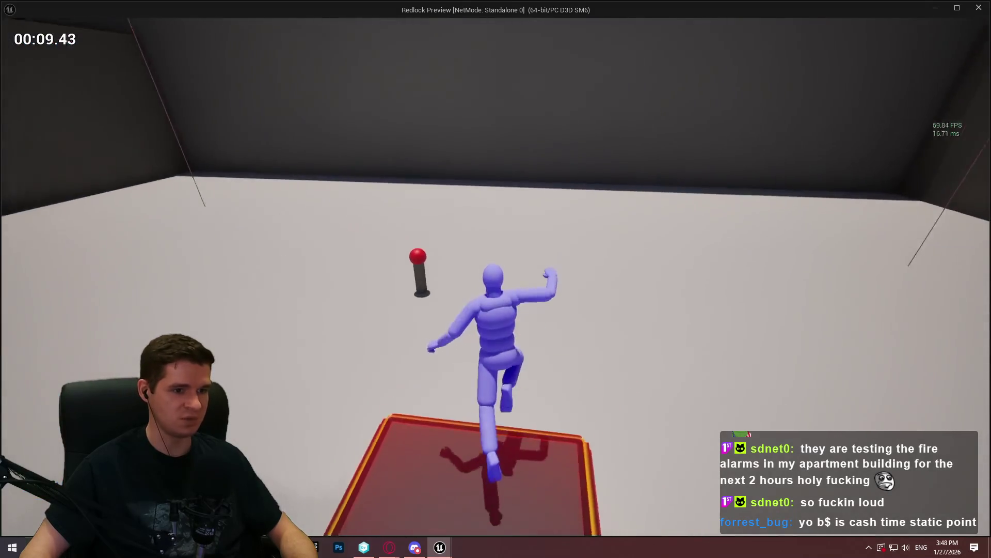
{"action": "key", "text": "w"}
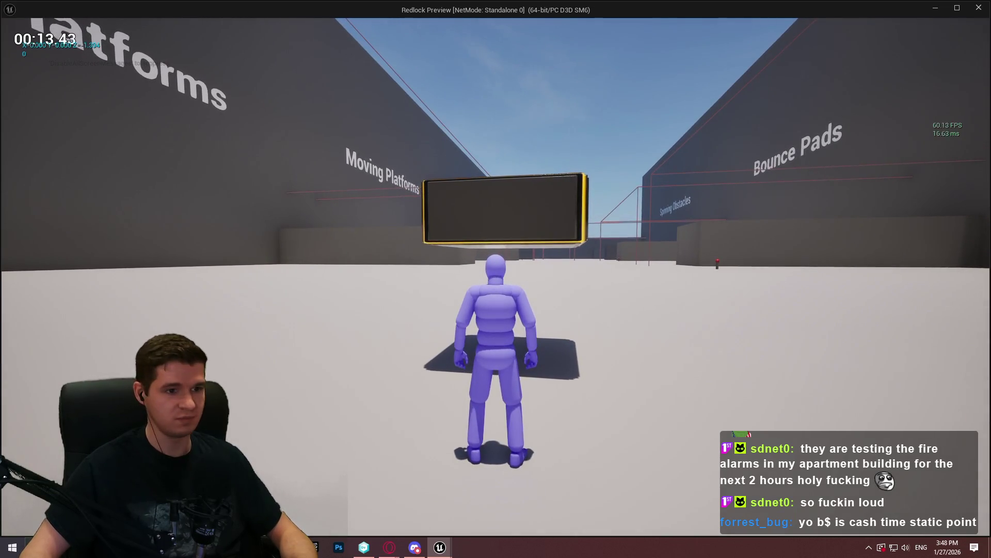
{"action": "key", "text": "w"}
{"action": "key", "text": "space"}
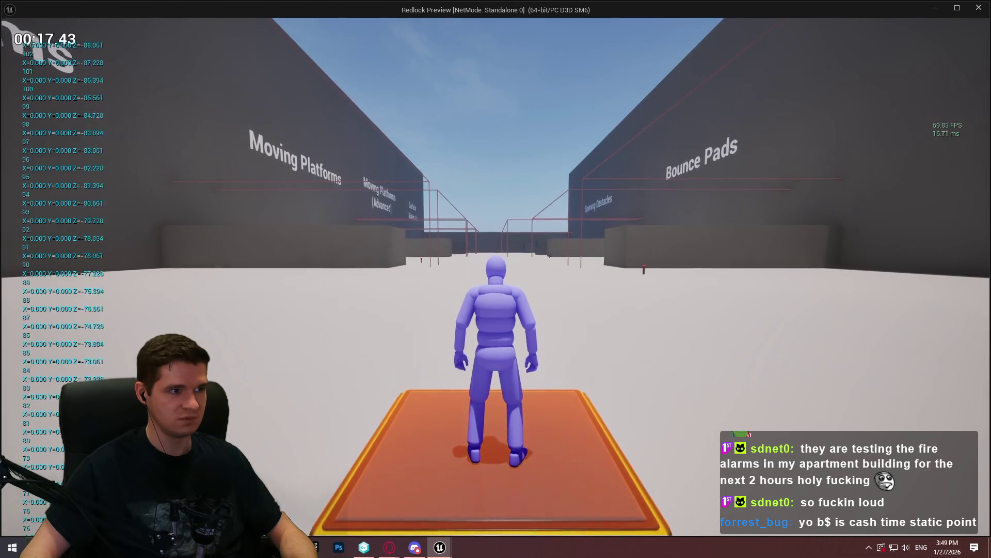
- Repeatedly step off and climb back onto the sinking platform, watching printed Z values, then exit
{"action": "key", "text": "s"}
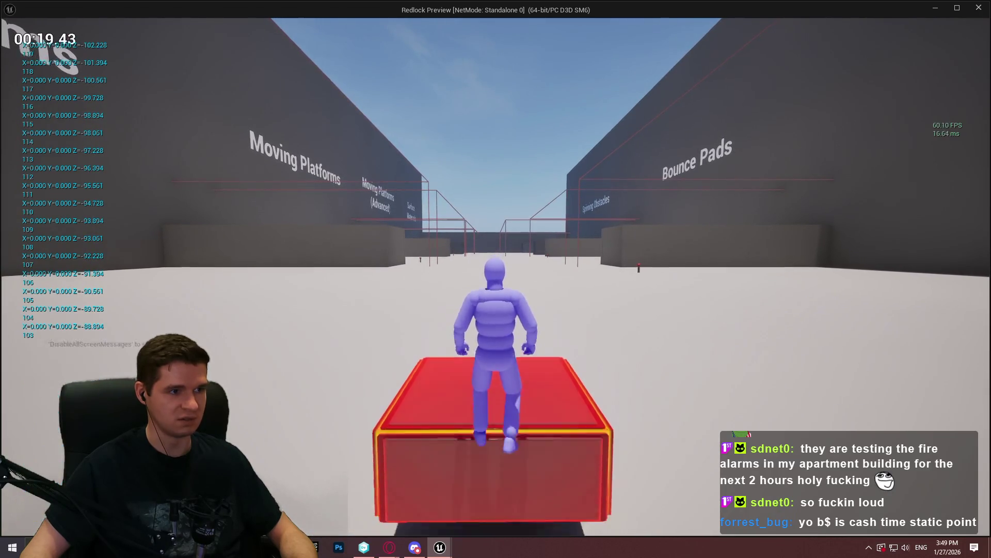
{"action": "key", "text": "w"}
{"action": "key", "text": "space"}
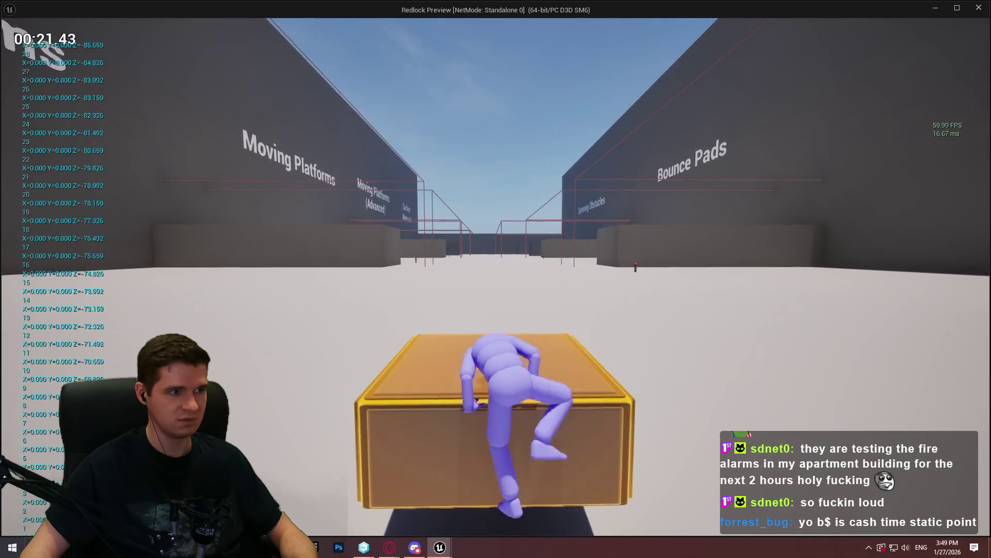
{"action": "key", "text": "s"}
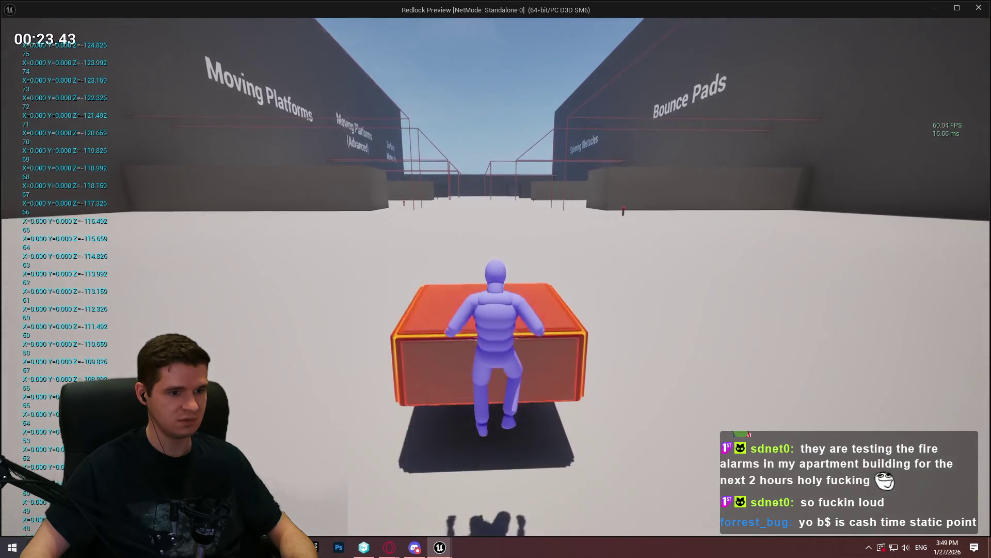
{"action": "key", "text": "w"}
{"action": "key", "text": "space"}
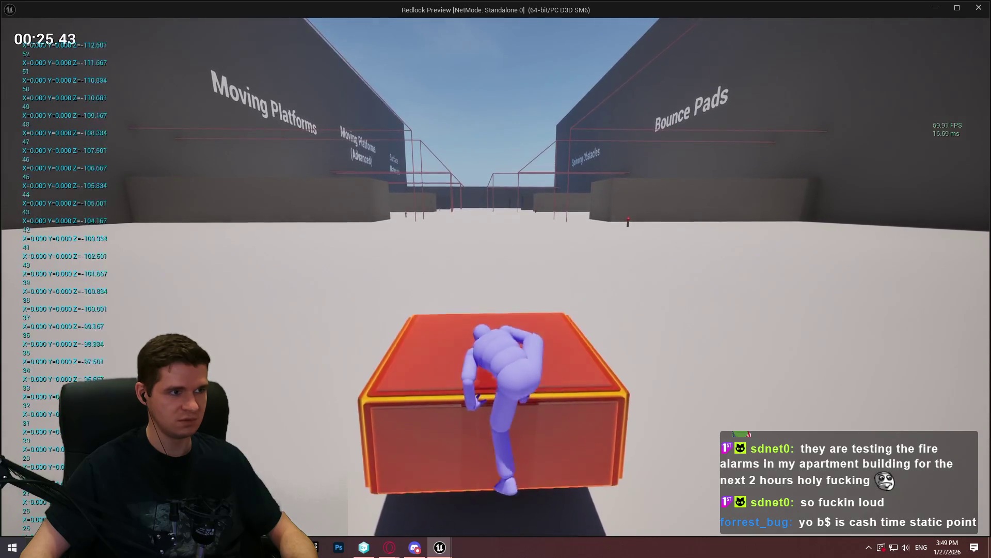
{"action": "key", "text": "s"}
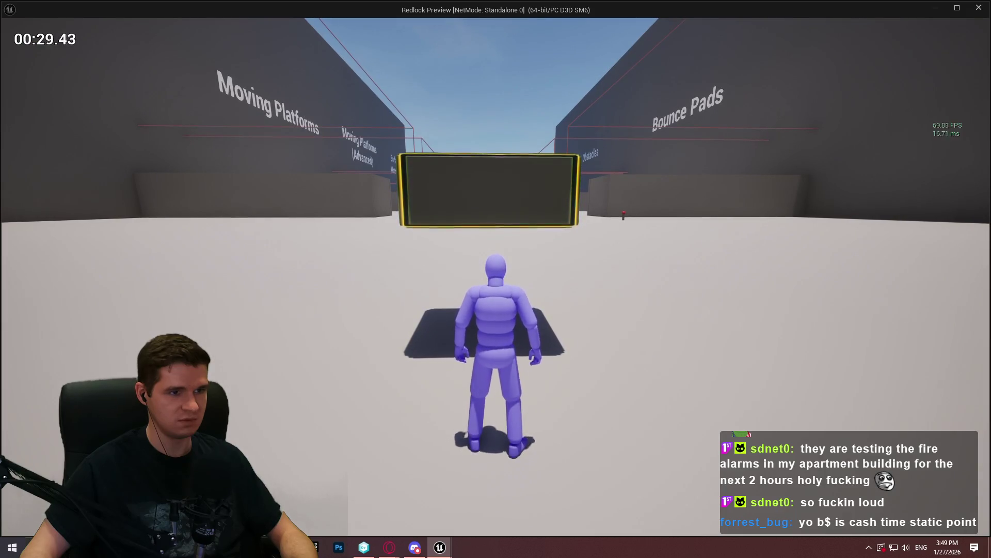
{"action": "key", "text": "w"}
{"action": "key", "text": "space"}
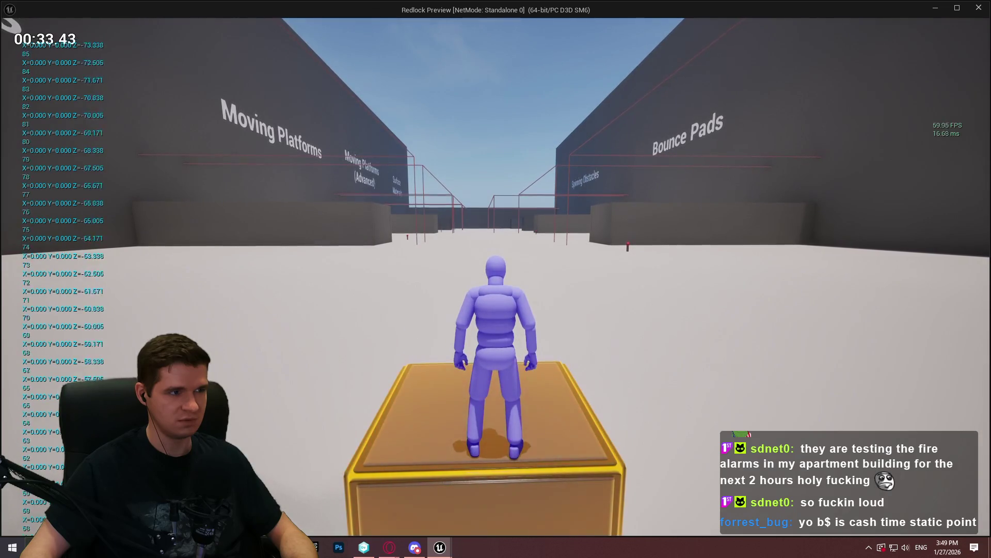
{"action": "key", "text": "s"}
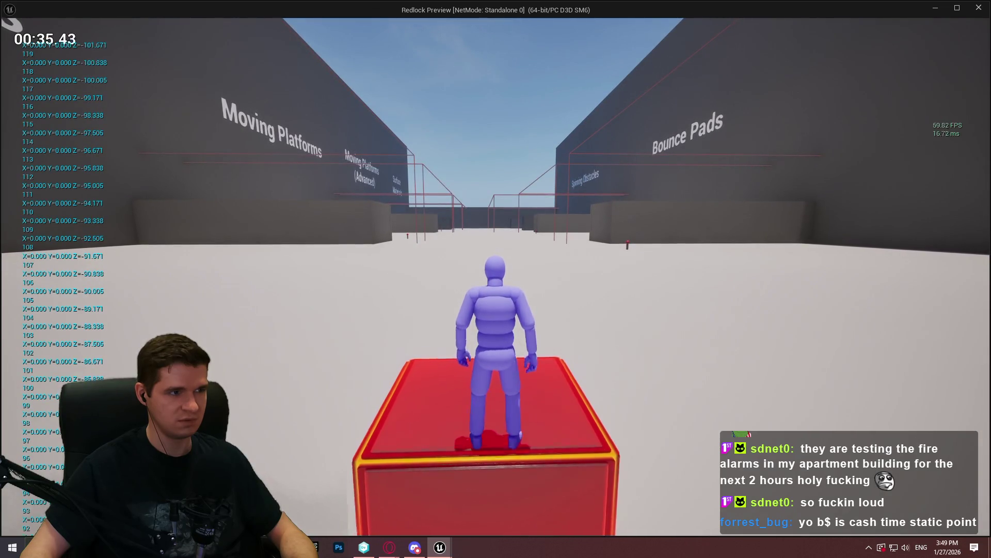
{"action": "key", "text": "w"}
{"action": "key", "text": "space"}
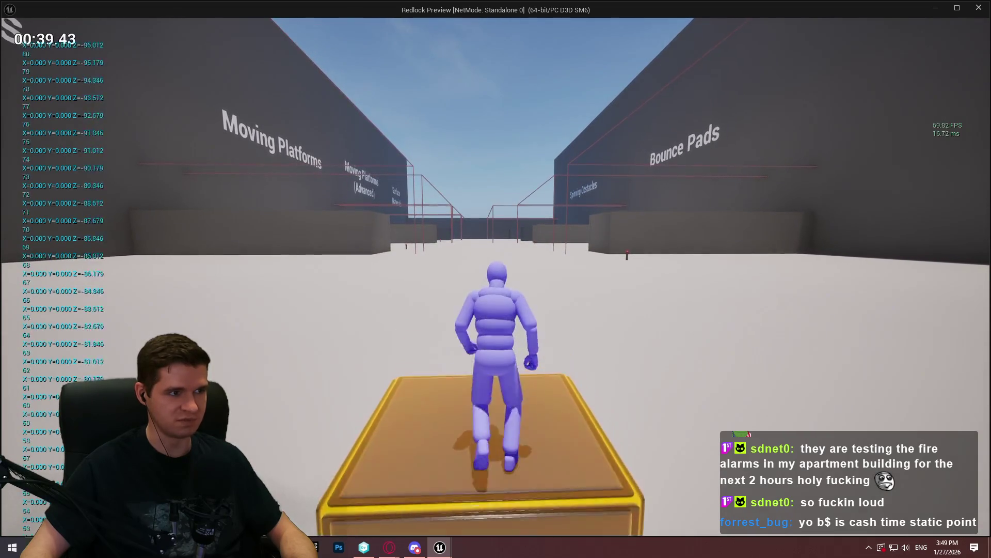
{"action": "key", "text": "space"}
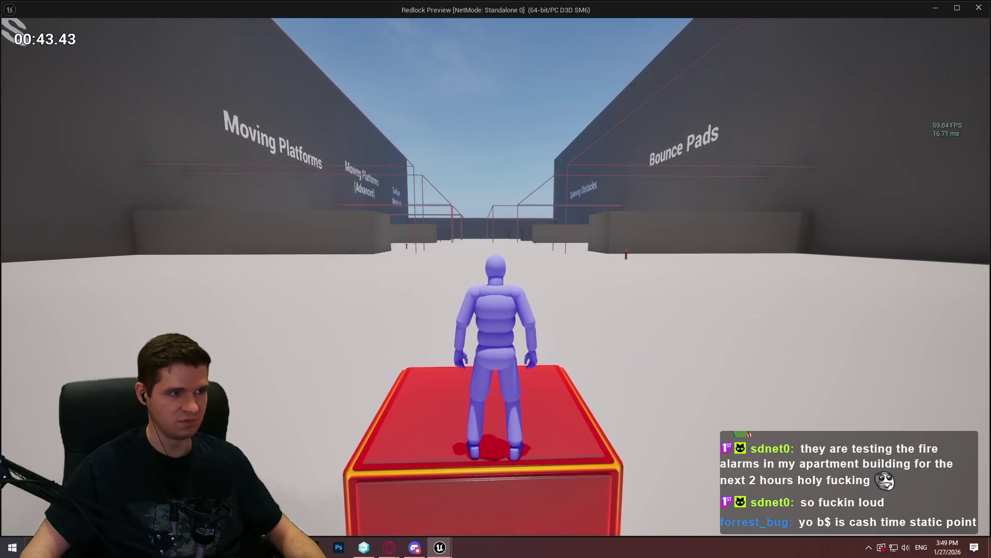
{"action": "key", "text": "Escape"}
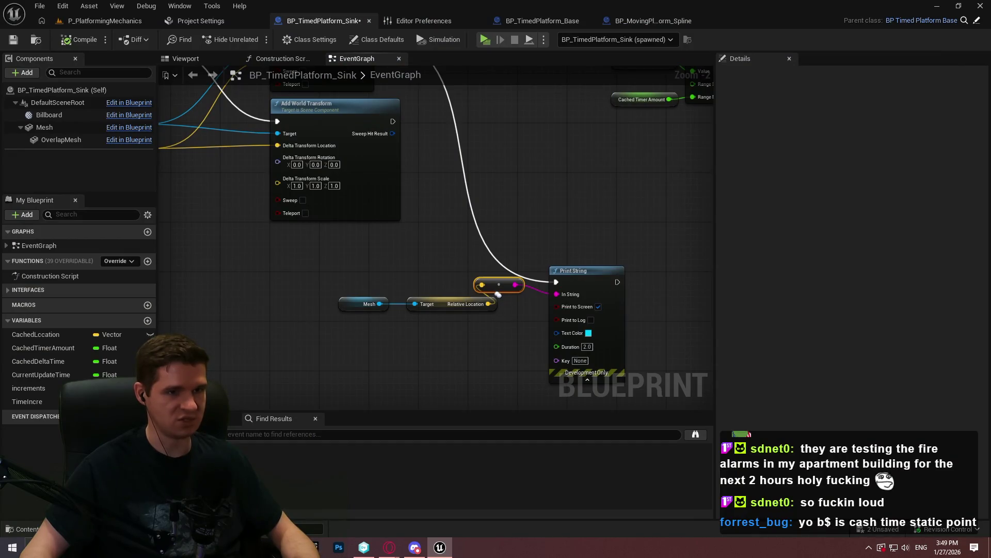
- Reposition Get Timer Data closer to the Time Incre division node
{"action": "scroll", "coordinate": [590, 212], "scroll_direction": "down", "scroll_amount": 3}
{"action": "scroll", "coordinate": [558, 239], "scroll_direction": "up", "scroll_amount": 4}
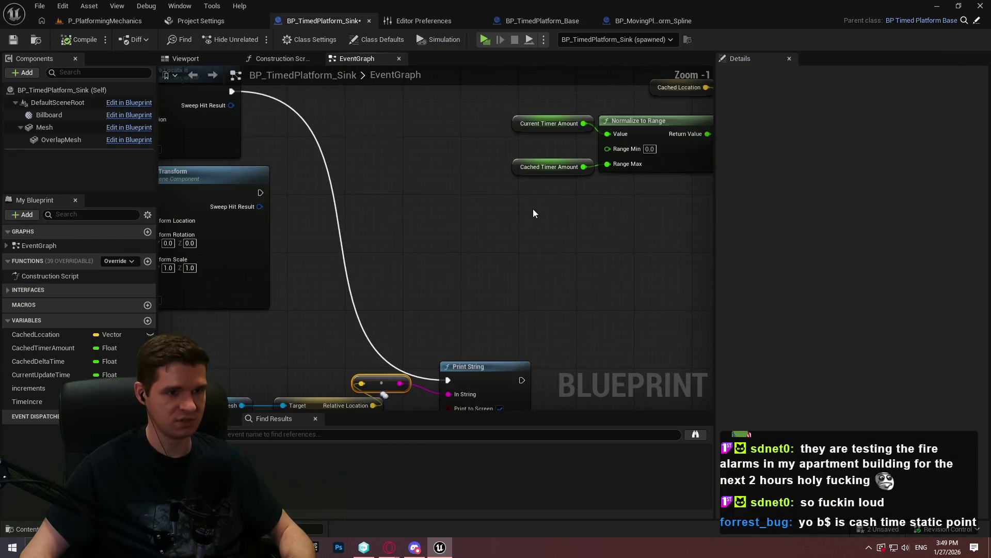
{"action": "left_click_drag", "start_coordinate": [549, 192], "coordinate": [395, 265]}
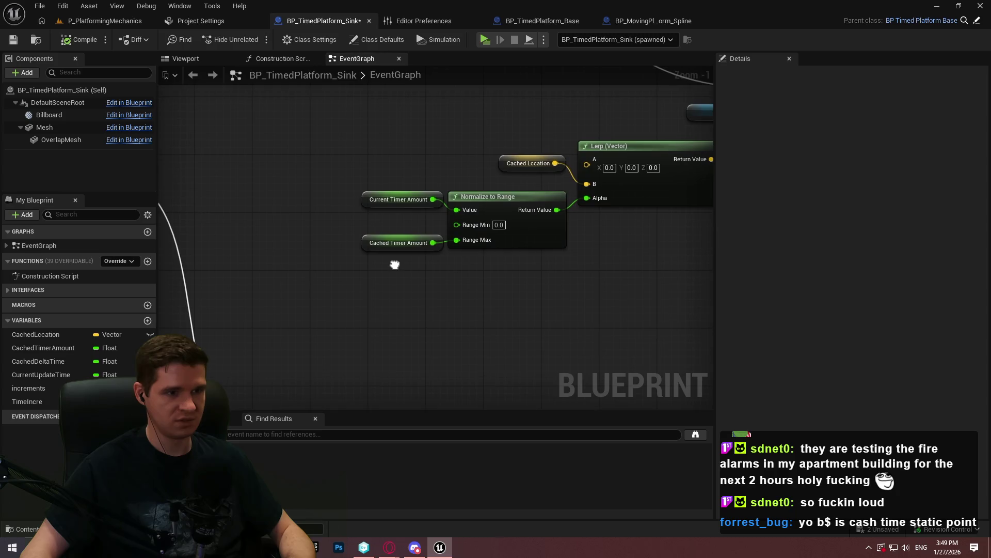
{"action": "left_click", "coordinate": [380, 204]}
{"action": "scroll", "coordinate": [525, 223], "scroll_direction": "down", "scroll_amount": 2}
{"action": "mouse_move", "coordinate": [524, 223]}
{"action": "left_mouse_down"}
{"action": "mouse_move", "coordinate": [387, 304]}
{"action": "mouse_move", "coordinate": [490, 237]}
{"action": "left_mouse_up"}
{"action": "scroll", "coordinate": [489, 237], "scroll_direction": "up", "scroll_amount": 3}
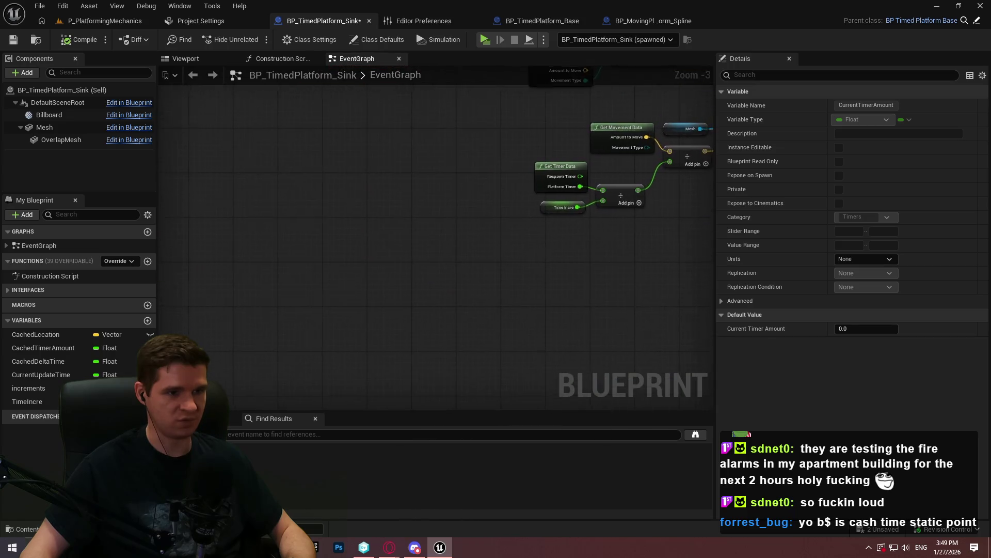
{"action": "left_click", "coordinate": [255, 278]}
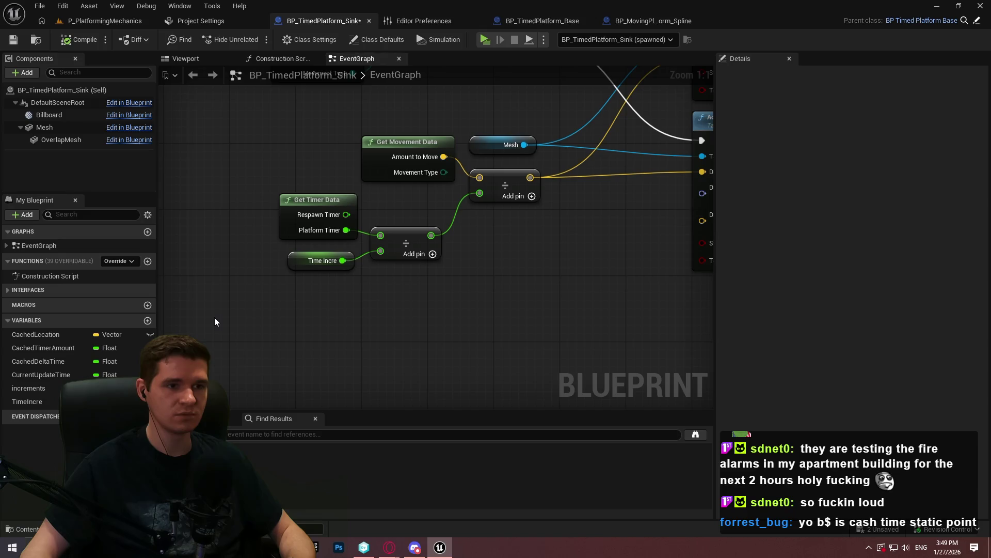
{"action": "left_click_drag", "start_coordinate": [289, 212], "coordinate": [221, 177]}
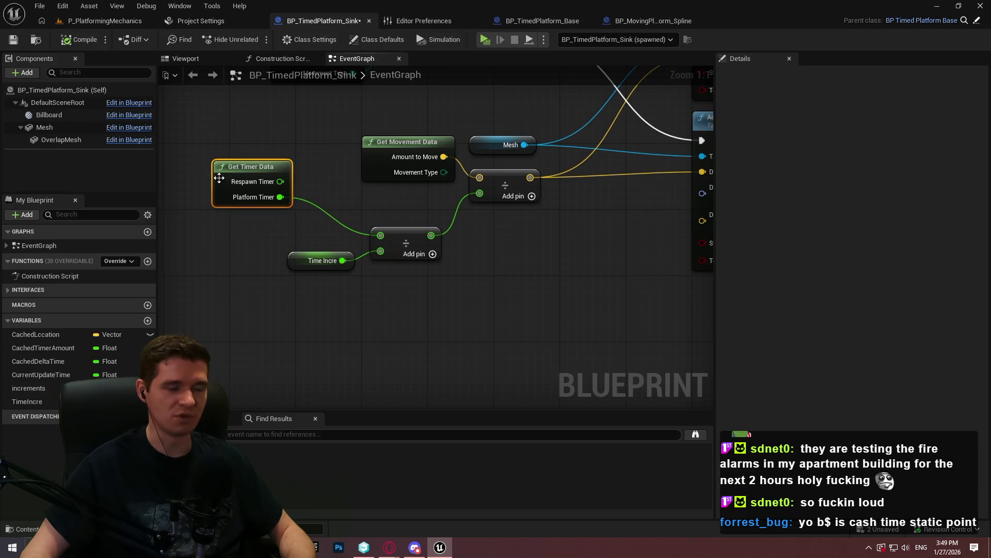
{"action": "mouse_move", "coordinate": [361, 256]}
{"action": "left_mouse_down"}
{"action": "mouse_move", "coordinate": [144, 331]}
{"action": "mouse_move", "coordinate": [320, 277]}
{"action": "left_mouse_up"}
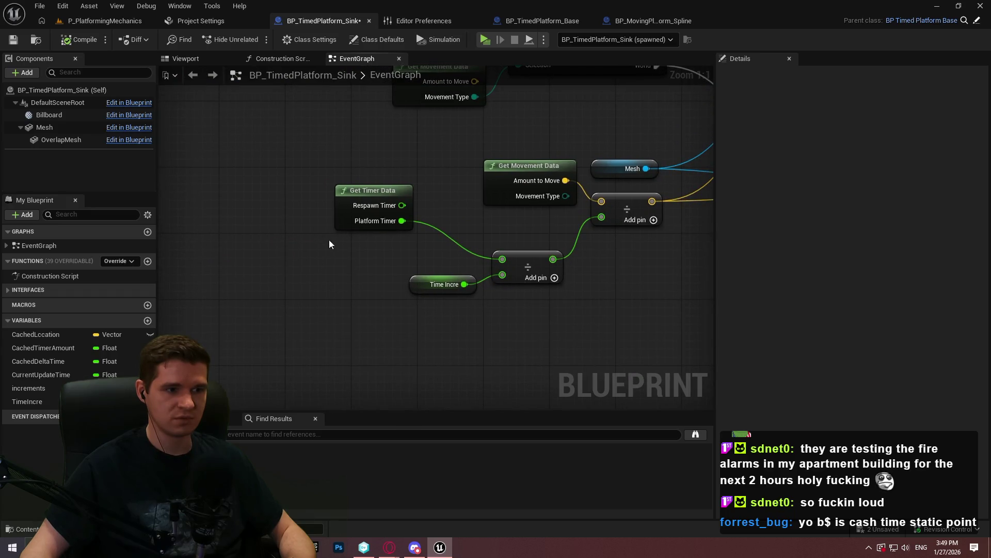
{"action": "left_click_drag", "start_coordinate": [347, 217], "coordinate": [404, 250]}
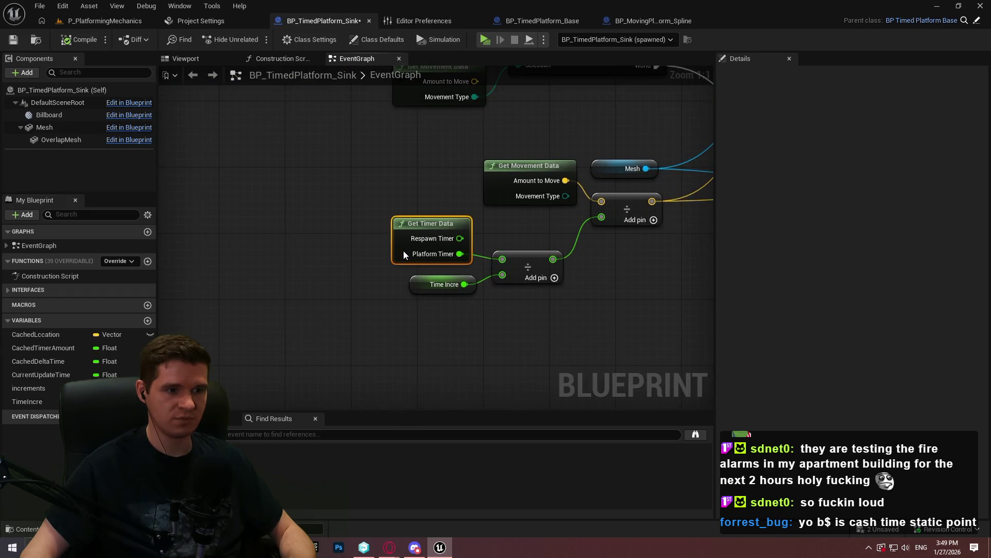
{"action": "left_click", "coordinate": [383, 282]}
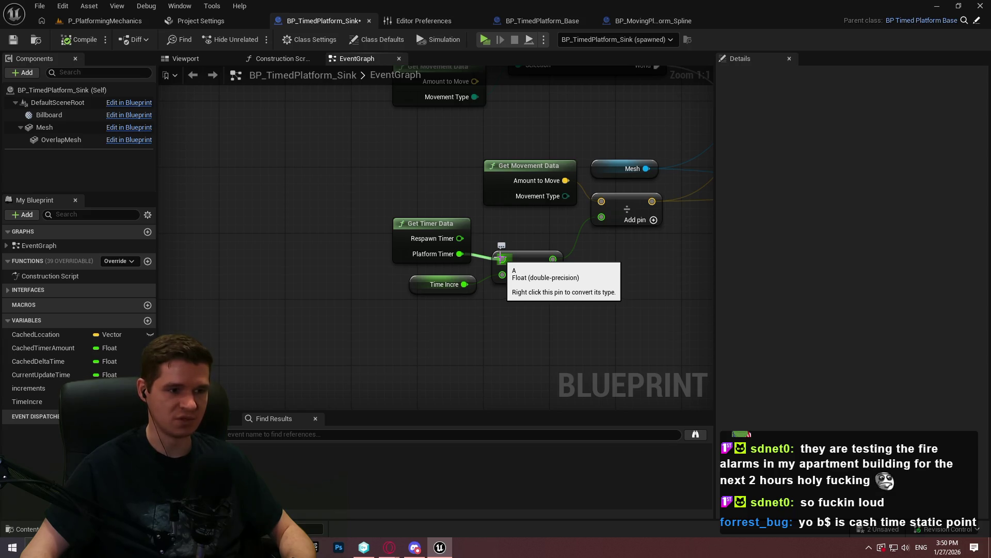
- Replace the Platform Timer input to Divide with Platform Timer minus Cached Timer Amount
{"action": "left_click", "coordinate": [501, 257], "text": "alt"}
{"action": "scroll", "coordinate": [396, 213], "scroll_direction": "down", "scroll_amount": 1}
{"action": "left_click_drag", "start_coordinate": [396, 214], "coordinate": [259, 162]}
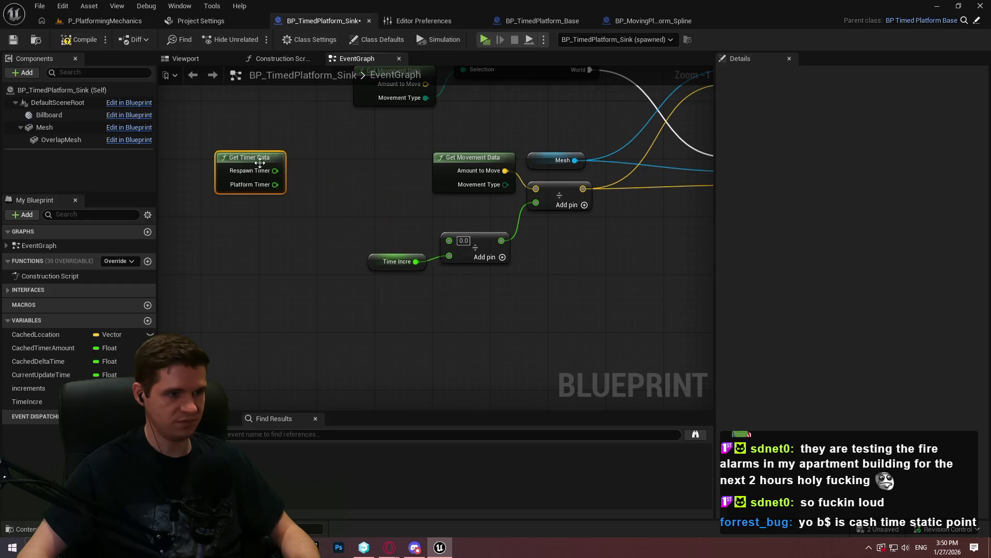
{"action": "mouse_move", "coordinate": [43, 351]}
{"action": "left_mouse_down"}
{"action": "mouse_move", "coordinate": [270, 207]}
{"action": "mouse_move", "coordinate": [259, 231]}
{"action": "left_mouse_up"}
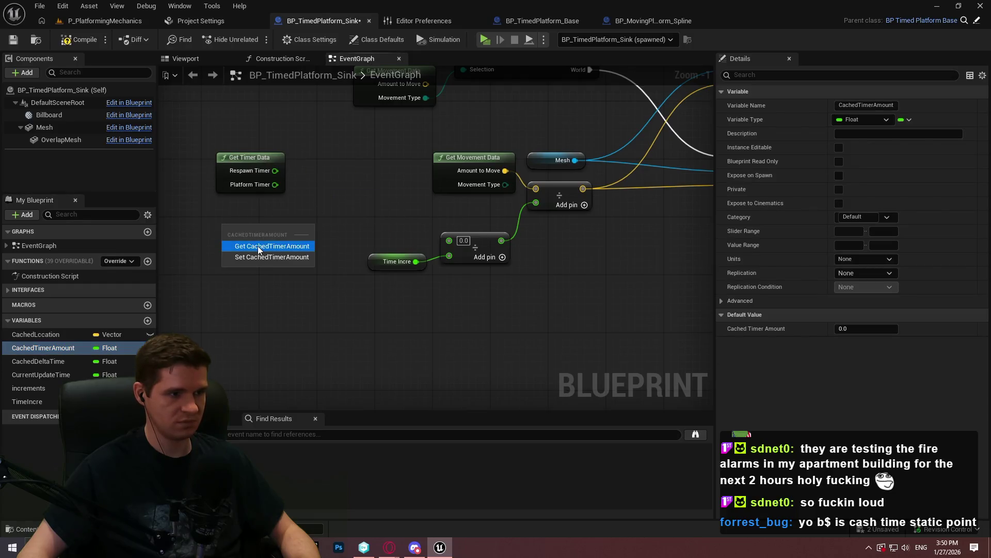
{"action": "left_click", "coordinate": [258, 245]}
{"action": "mouse_move", "coordinate": [275, 184]}
{"action": "left_mouse_down"}
{"action": "mouse_move", "coordinate": [302, 191]}
{"action": "mouse_move", "coordinate": [289, 225]}
{"action": "mouse_move", "coordinate": [345, 205]}
{"action": "left_mouse_up"}
{"action": "type", "text": "-"}
{"action": "left_click", "coordinate": [364, 358]}
{"action": "left_click_drag", "start_coordinate": [441, 237], "coordinate": [449, 239]}
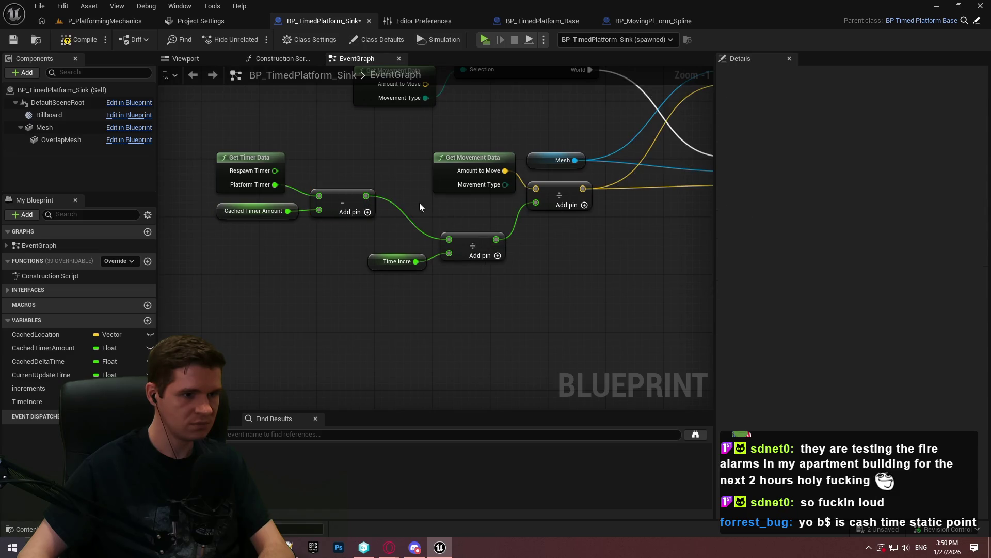
- Shift the three subtraction nodes down-right, save the blueprint, and launch a playtest
{"action": "left_click_drag", "start_coordinate": [228, 157], "coordinate": [225, 155]}
{"action": "mouse_move", "coordinate": [348, 194]}
{"action": "left_mouse_down"}
{"action": "mouse_move", "coordinate": [396, 217]}
{"action": "mouse_move", "coordinate": [387, 212]}
{"action": "left_mouse_up"}
{"action": "left_click", "coordinate": [90, 59]}
{"action": "left_click", "coordinate": [13, 39]}
{"action": "left_click", "coordinate": [484, 39]}
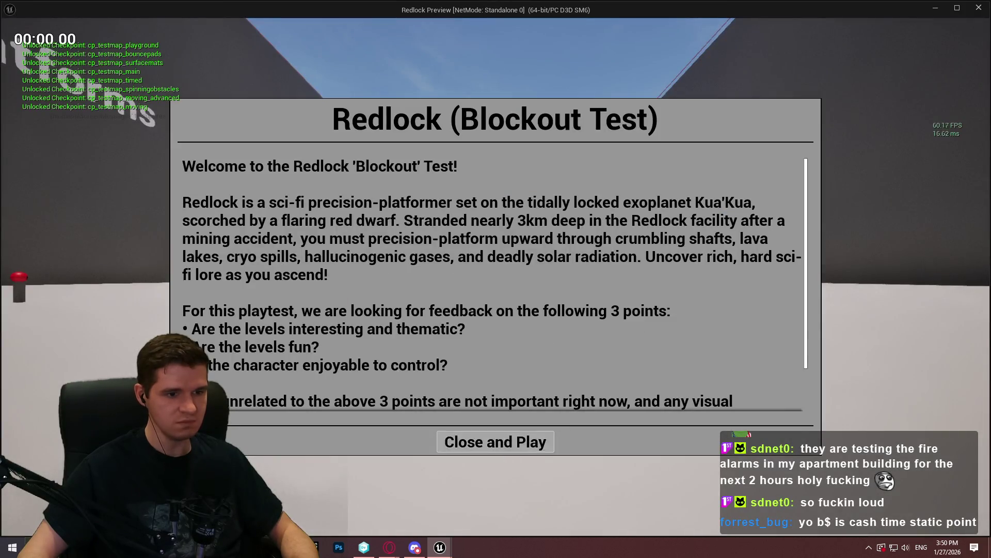
- Run to the platform and mantle onto it repeatedly while it cycles green, orange and red, then exit
{"action": "key", "text": "Return"}
{"action": "key", "text": "w"}
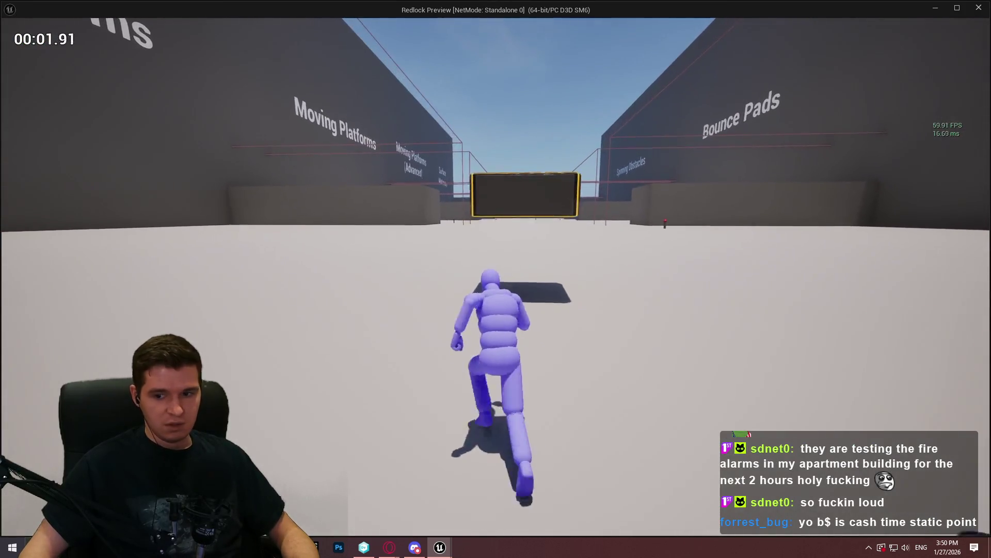
{"action": "key", "text": "space"}
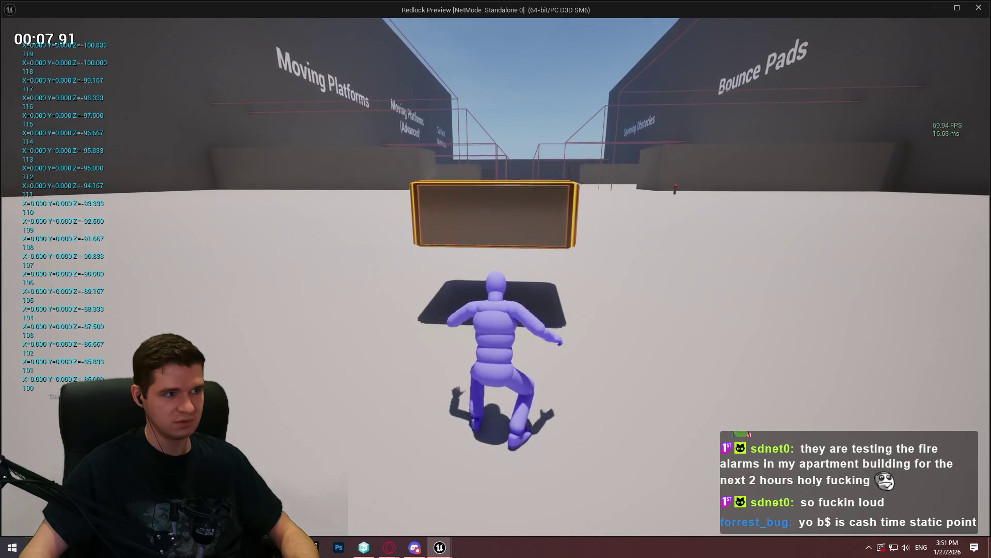
{"action": "key", "text": "space"}
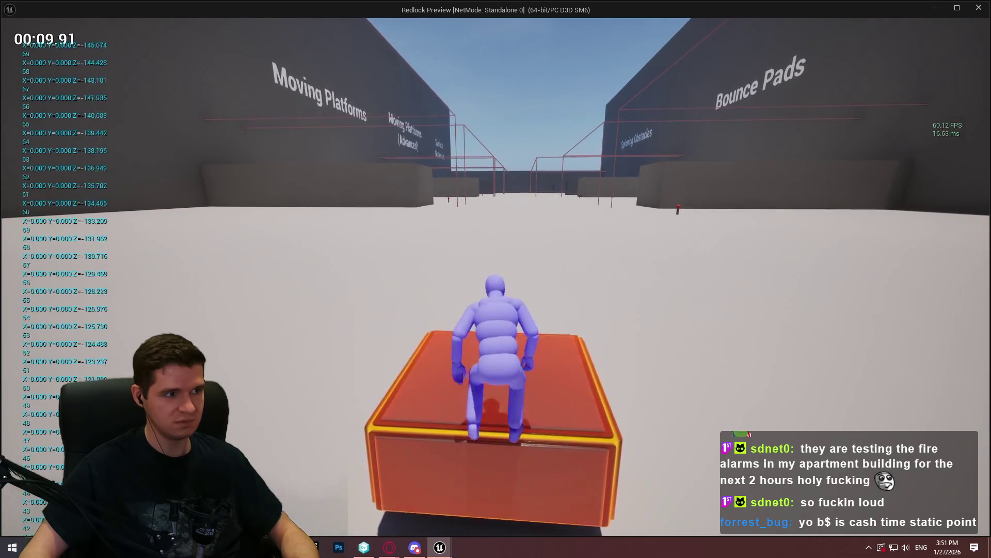
{"action": "key", "text": "space"}
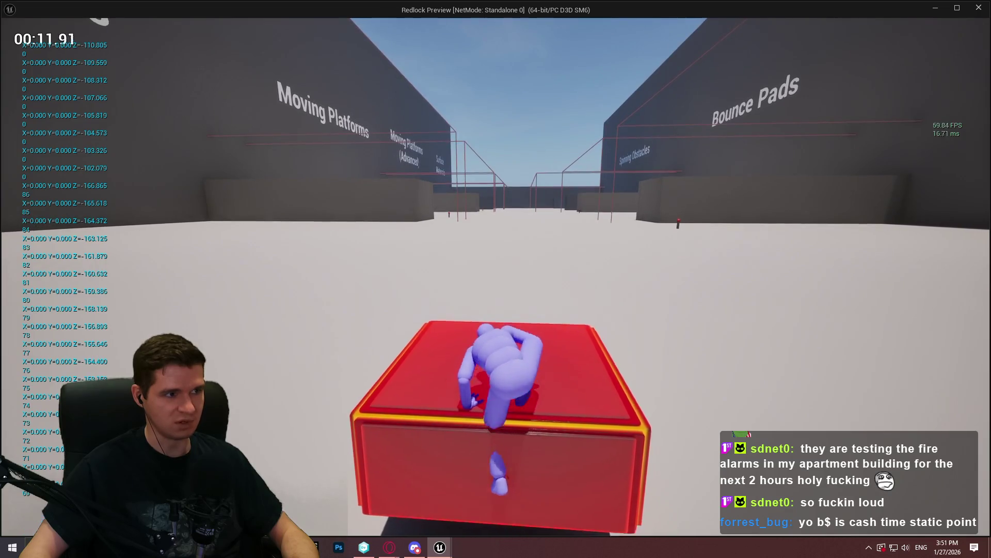
{"action": "key", "text": "space"}
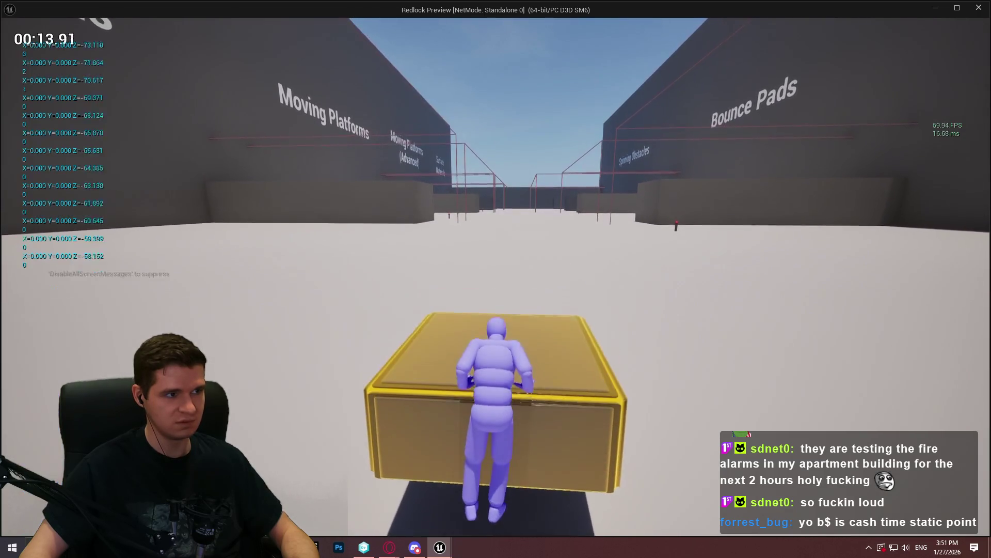
{"action": "key", "text": "Escape"}
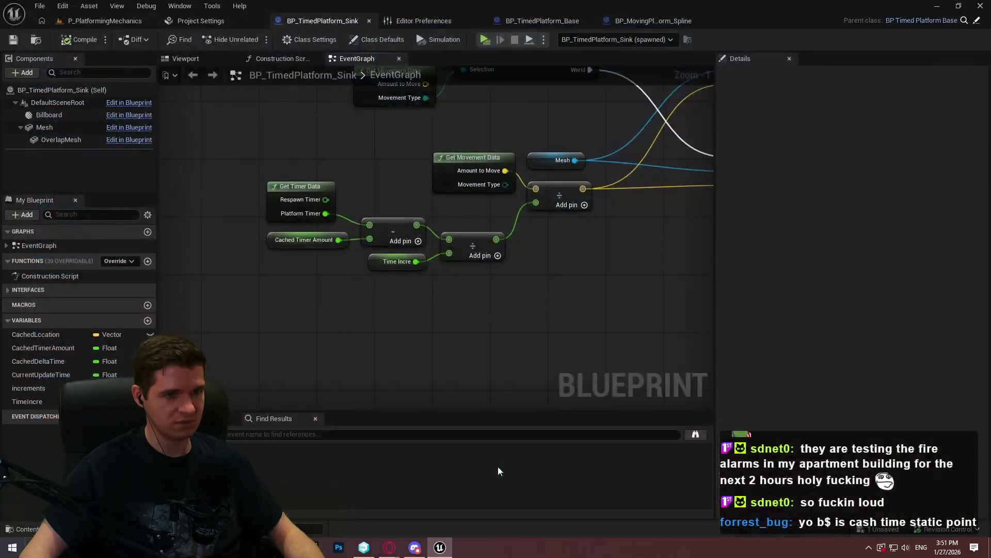
- Align the Mesh and Relative Location nodes with Print String, then pan back to Add Relative Location
{"action": "mouse_move", "coordinate": [506, 264]}
{"action": "left_mouse_down"}
{"action": "mouse_move", "coordinate": [411, 353]}
{"action": "mouse_move", "coordinate": [489, 324]}
{"action": "left_mouse_up"}
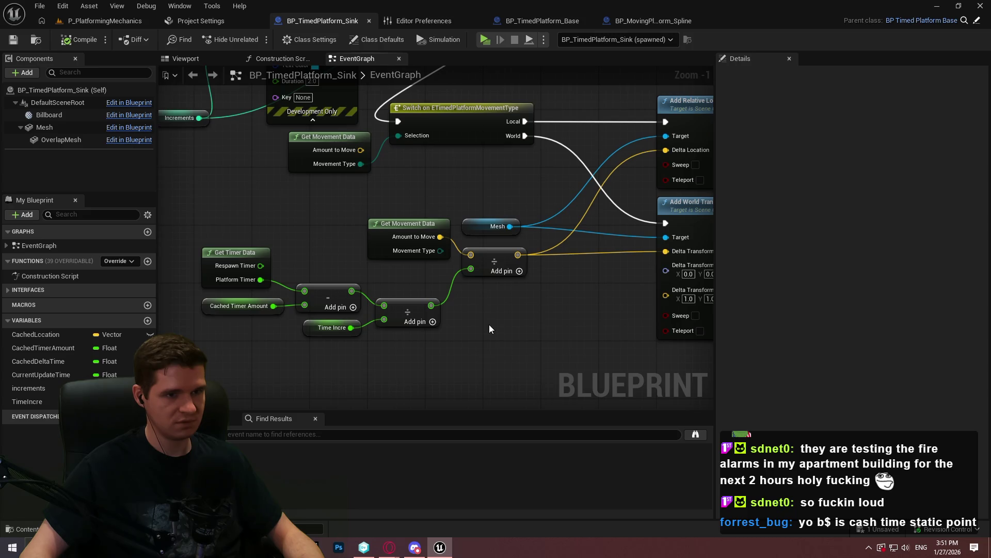
{"action": "scroll", "coordinate": [490, 327], "scroll_direction": "up", "scroll_amount": 1}
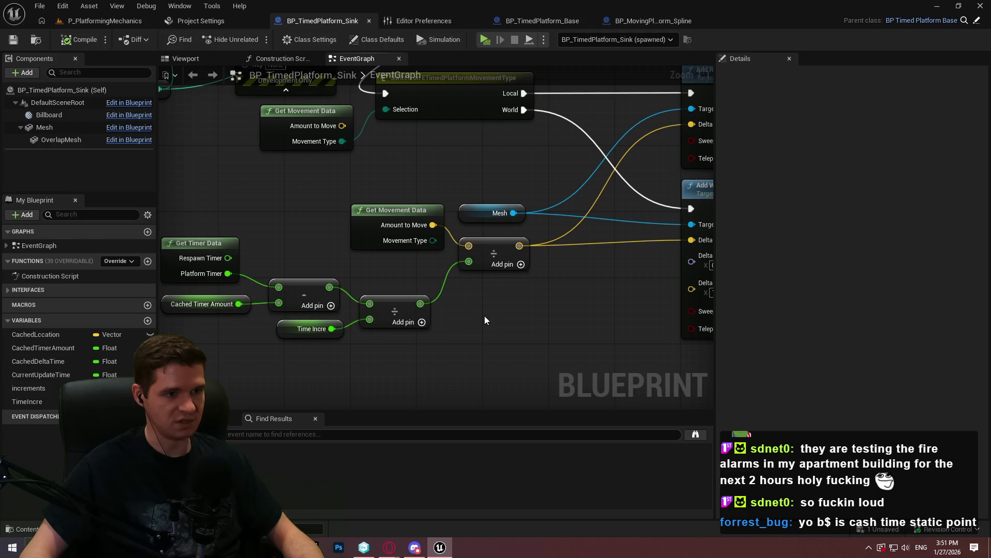
{"action": "mouse_move", "coordinate": [479, 311]}
{"action": "left_mouse_down"}
{"action": "mouse_move", "coordinate": [155, 301]}
{"action": "mouse_move", "coordinate": [155, 155]}
{"action": "mouse_move", "coordinate": [175, 155]}
{"action": "left_mouse_up"}
{"action": "left_click_drag", "start_coordinate": [155, 211], "coordinate": [466, 240]}
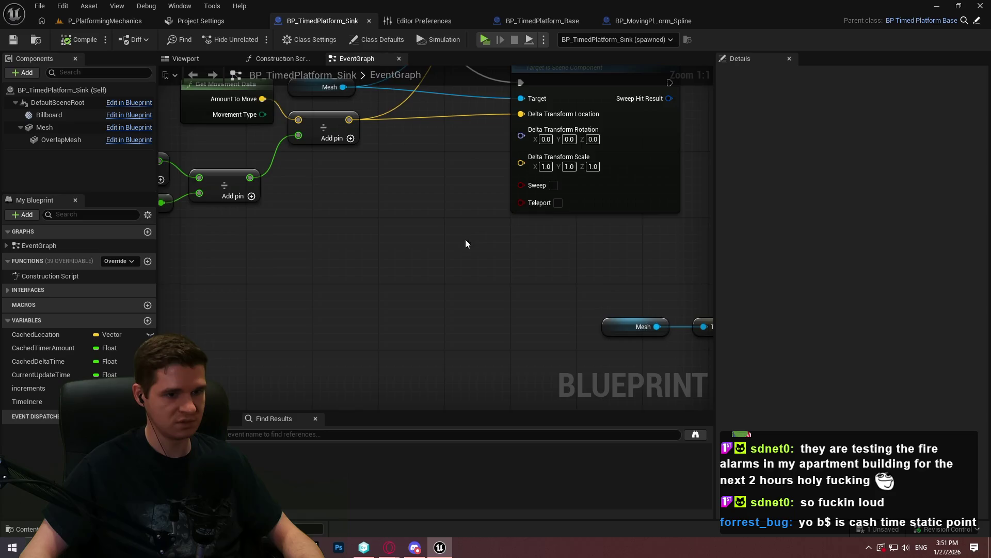
{"action": "left_click_drag", "start_coordinate": [679, 332], "coordinate": [451, 332]}
{"action": "left_click", "coordinate": [500, 331]}
{"action": "left_click_drag", "start_coordinate": [506, 347], "coordinate": [376, 298]}
{"action": "key", "text": "q"}
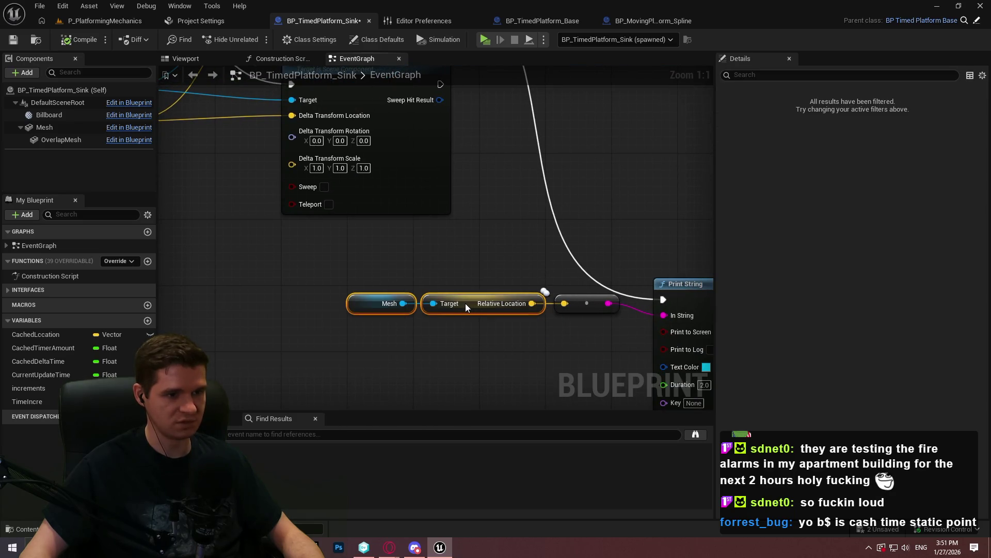
{"action": "left_click", "coordinate": [498, 349]}
{"action": "left_click_drag", "start_coordinate": [352, 292], "coordinate": [516, 342]}
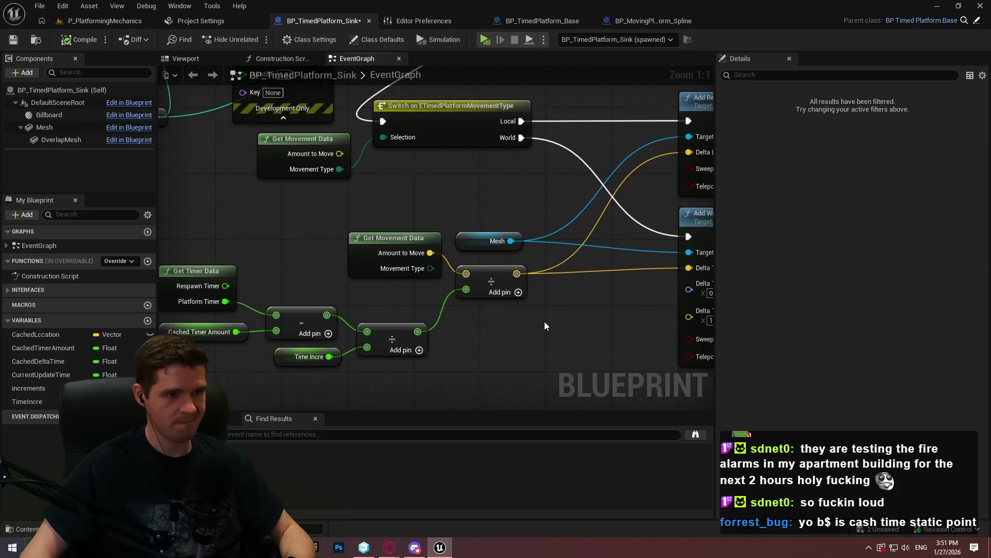
{"action": "mouse_move", "coordinate": [411, 295]}
{"action": "left_mouse_down"}
{"action": "mouse_move", "coordinate": [259, 298]}
{"action": "mouse_move", "coordinate": [314, 295]}
{"action": "left_mouse_up"}
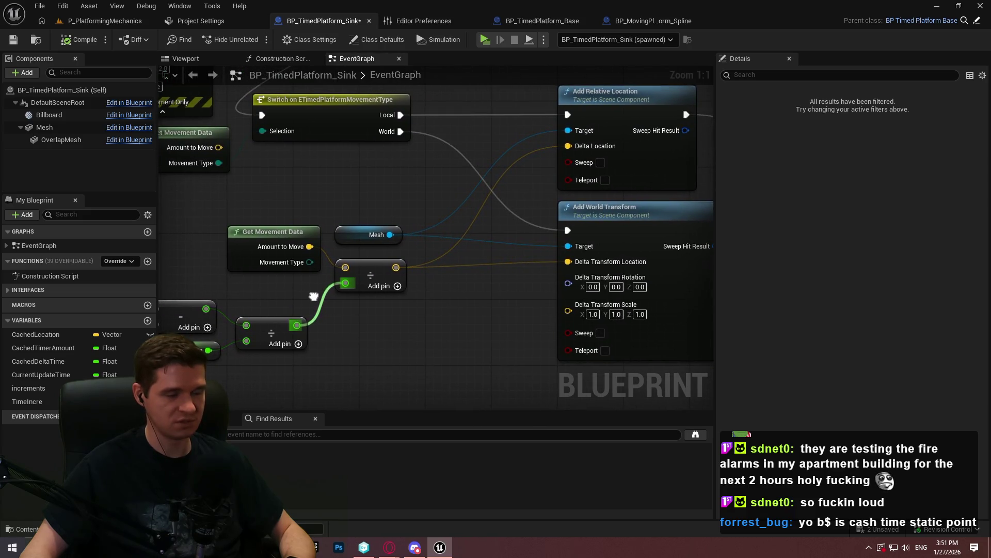
{"action": "mouse_move", "coordinate": [314, 296]}
{"action": "left_mouse_down"}
{"action": "mouse_move", "coordinate": [318, 283]}
{"action": "mouse_move", "coordinate": [150, 280]}
{"action": "mouse_move", "coordinate": [485, 278]}
{"action": "left_mouse_up"}
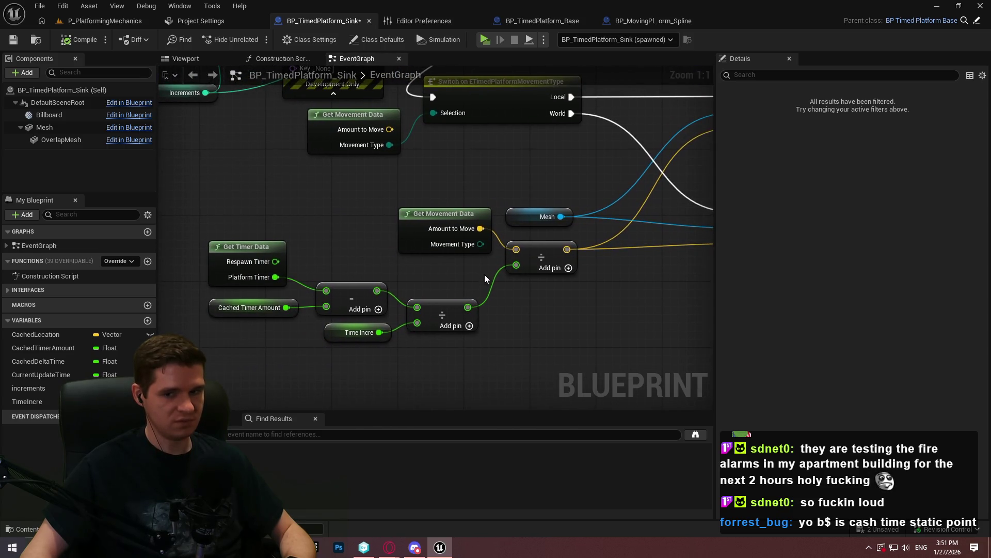
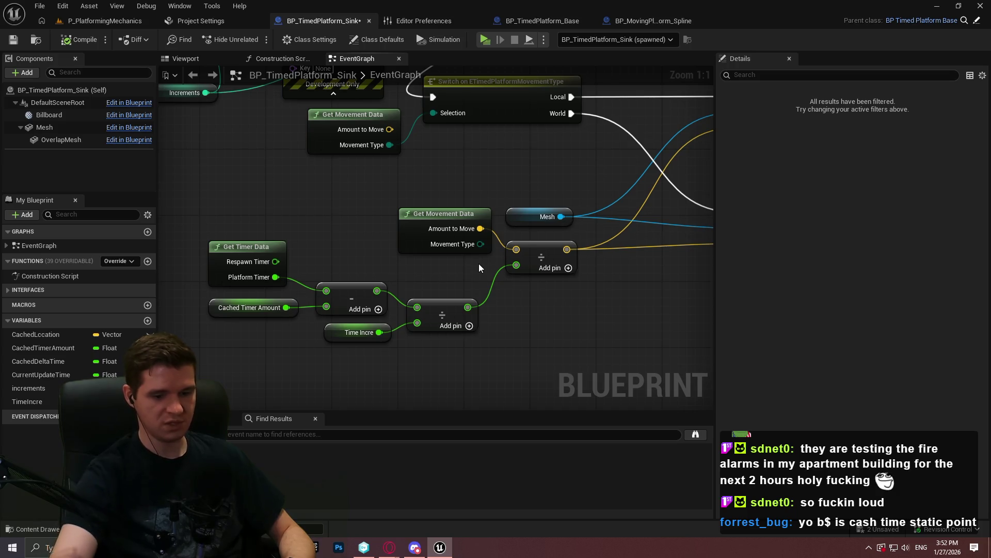
- Pan around the graph and frame the Time Incre and Current Update Time getters
{"action": "mouse_move", "coordinate": [300, 157]}
{"action": "left_mouse_down"}
{"action": "mouse_move", "coordinate": [473, 279]}
{"action": "mouse_move", "coordinate": [385, 332]}
{"action": "mouse_move", "coordinate": [343, 327]}
{"action": "mouse_move", "coordinate": [371, 385]}
{"action": "mouse_move", "coordinate": [581, 423]}
{"action": "mouse_move", "coordinate": [525, 531]}
{"action": "left_mouse_up"}
{"action": "mouse_move", "coordinate": [419, 272]}
{"action": "left_mouse_down"}
{"action": "mouse_move", "coordinate": [512, 324]}
{"action": "mouse_move", "coordinate": [491, 327]}
{"action": "mouse_move", "coordinate": [624, 274]}
{"action": "left_mouse_up"}
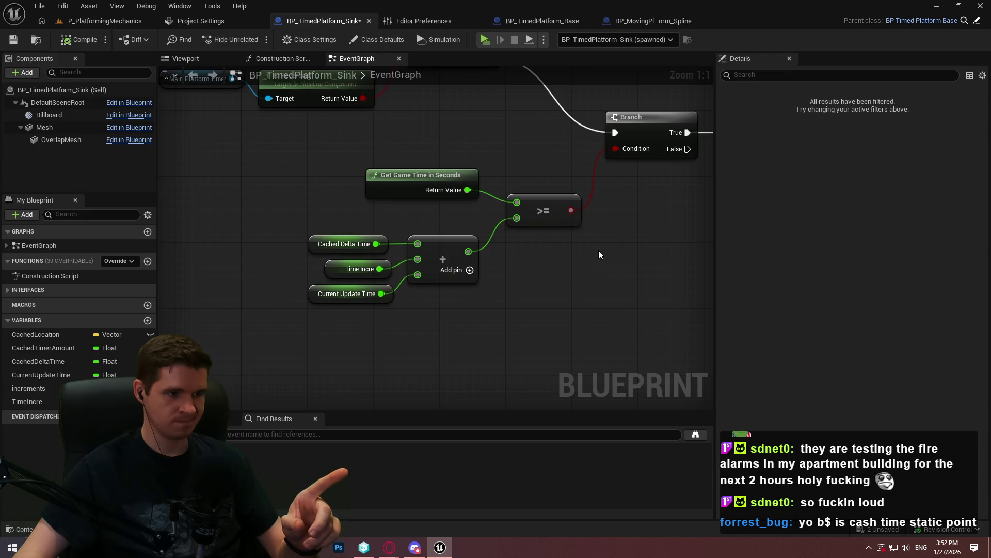
{"action": "scroll", "coordinate": [603, 255], "scroll_direction": "down", "scroll_amount": 2}
{"action": "left_click_drag", "start_coordinate": [349, 272], "coordinate": [289, 269]}
{"action": "mouse_move", "coordinate": [178, 248]}
{"action": "left_mouse_down"}
{"action": "mouse_move", "coordinate": [436, 121]}
{"action": "mouse_move", "coordinate": [560, 236]}
{"action": "mouse_move", "coordinate": [550, 328]}
{"action": "left_mouse_up"}
{"action": "scroll", "coordinate": [645, 288], "scroll_direction": "down", "scroll_amount": 1}
{"action": "mouse_move", "coordinate": [645, 288]}
{"action": "left_mouse_down"}
{"action": "mouse_move", "coordinate": [342, 279]}
{"action": "mouse_move", "coordinate": [540, 288]}
{"action": "mouse_move", "coordinate": [540, 276]}
{"action": "mouse_move", "coordinate": [374, 254]}
{"action": "left_mouse_up"}
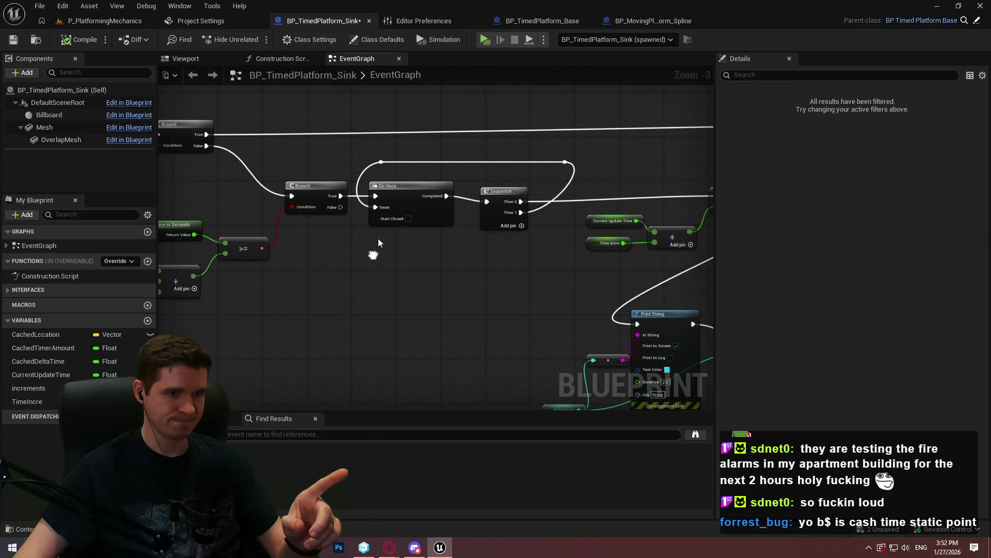
{"action": "left_click_drag", "start_coordinate": [374, 219], "coordinate": [580, 263]}
{"action": "mouse_move", "coordinate": [266, 338]}
{"action": "left_mouse_down"}
{"action": "mouse_move", "coordinate": [330, 356]}
{"action": "mouse_move", "coordinate": [352, 333]}
{"action": "left_mouse_up"}
{"action": "mouse_move", "coordinate": [382, 155]}
{"action": "left_mouse_down"}
{"action": "mouse_move", "coordinate": [346, 274]}
{"action": "mouse_move", "coordinate": [388, 274]}
{"action": "left_mouse_up"}
{"action": "key", "text": "Home"}
- Try moving Current Update Time above Time Incre, then undo the move
{"action": "left_click", "coordinate": [457, 274]}
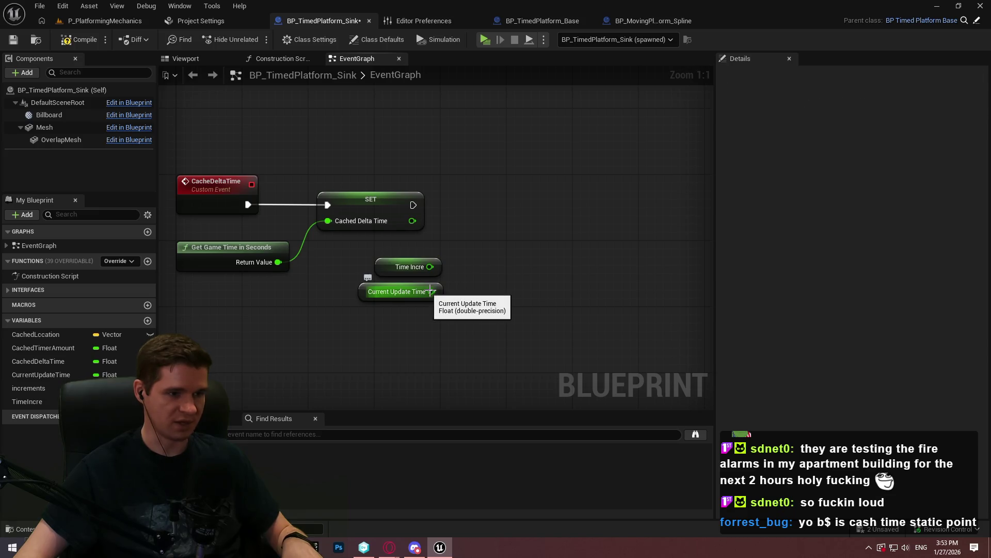
{"action": "mouse_move", "coordinate": [436, 286]}
{"action": "left_mouse_down"}
{"action": "mouse_move", "coordinate": [437, 221]}
{"action": "mouse_move", "coordinate": [437, 241]}
{"action": "left_mouse_up"}
{"action": "left_click_drag", "start_coordinate": [463, 297], "coordinate": [436, 243]}
{"action": "key", "text": "ctrl+z"}
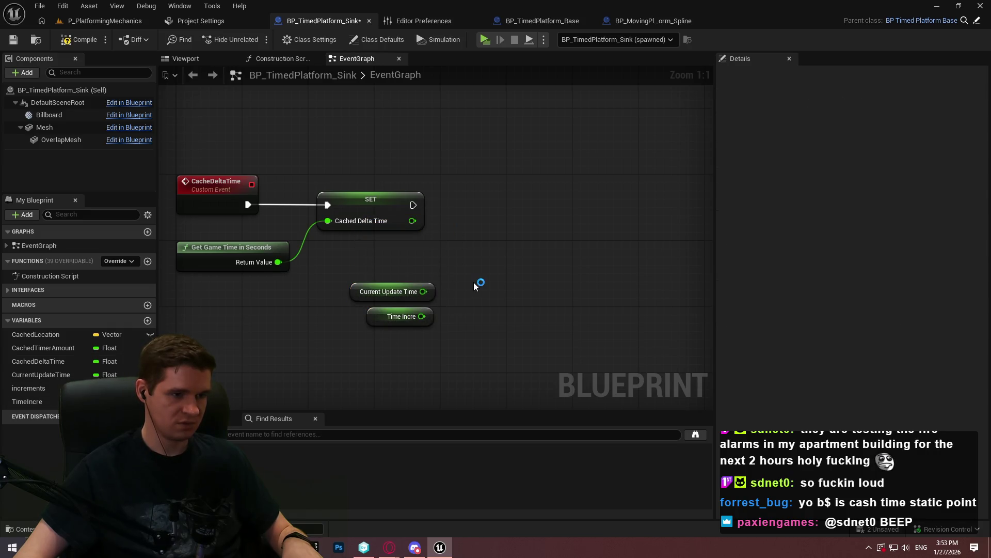
- Add the missing 'o' to rename CachedLcation to CachedLocation
{"action": "right_click", "coordinate": [443, 331]}
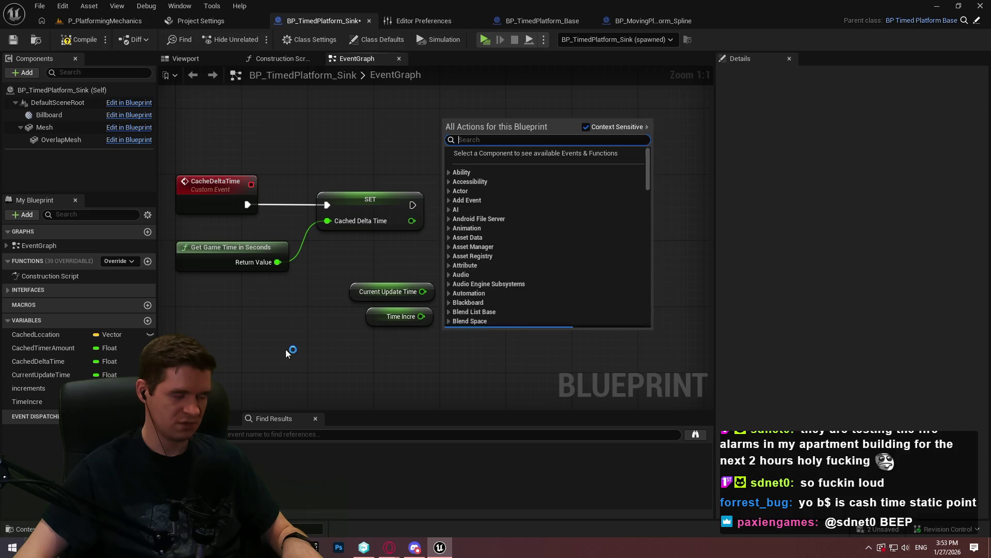
{"action": "left_click", "coordinate": [57, 335]}
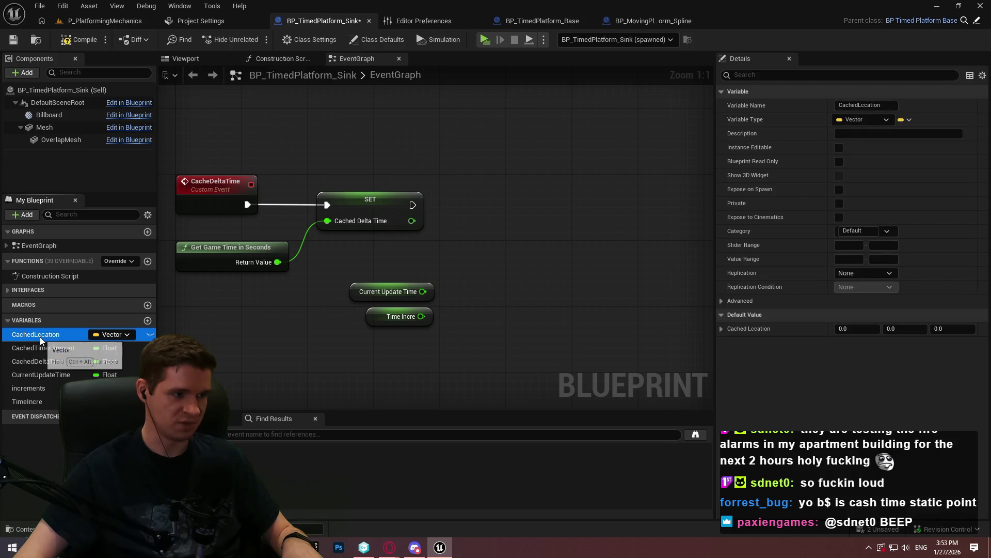
{"action": "left_click", "coordinate": [39, 336]}
{"action": "left_click", "coordinate": [44, 334]}
{"action": "type", "text": "o"}
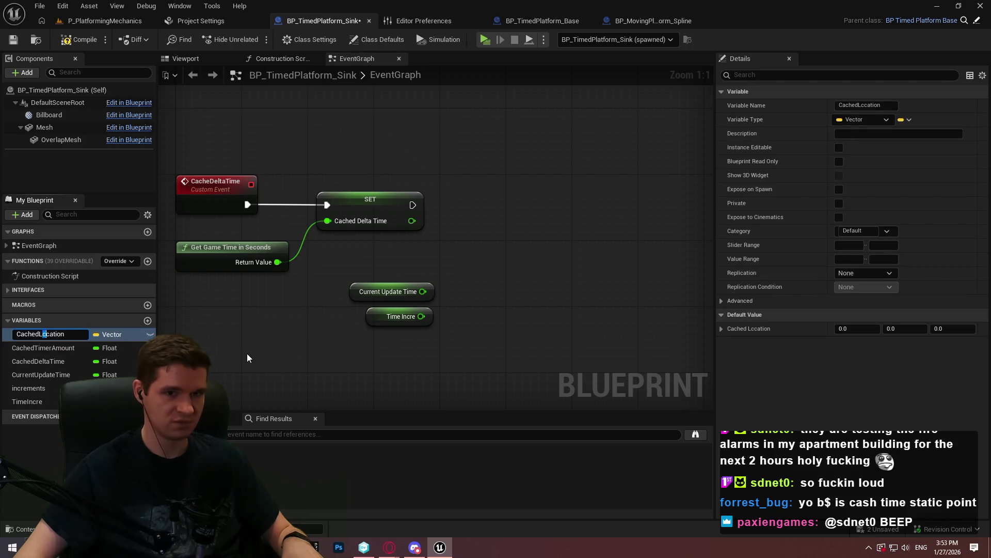
{"action": "key", "text": "Return"}
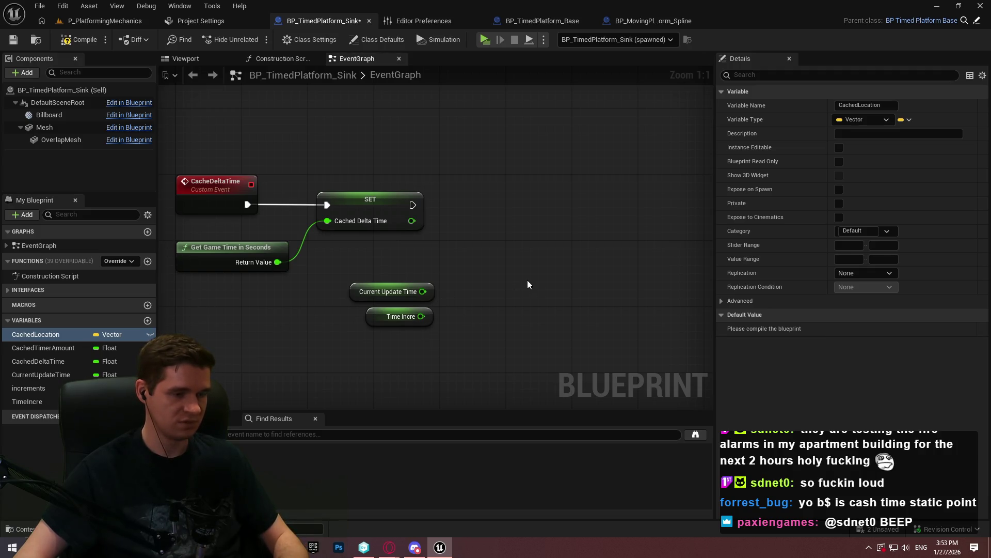
{"action": "mouse_move", "coordinate": [497, 284]}
{"action": "left_mouse_down"}
{"action": "mouse_move", "coordinate": [561, 83]}
{"action": "mouse_move", "coordinate": [362, 176]}
{"action": "mouse_move", "coordinate": [320, 83]}
{"action": "mouse_move", "coordinate": [696, 59]}
{"action": "mouse_move", "coordinate": [546, 109]}
{"action": "mouse_move", "coordinate": [340, 84]}
{"action": "mouse_move", "coordinate": [341, 103]}
{"action": "mouse_move", "coordinate": [393, 155]}
{"action": "mouse_move", "coordinate": [361, 217]}
{"action": "mouse_move", "coordinate": [331, 194]}
{"action": "mouse_move", "coordinate": [330, 286]}
{"action": "mouse_move", "coordinate": [381, 307]}
{"action": "left_mouse_up"}
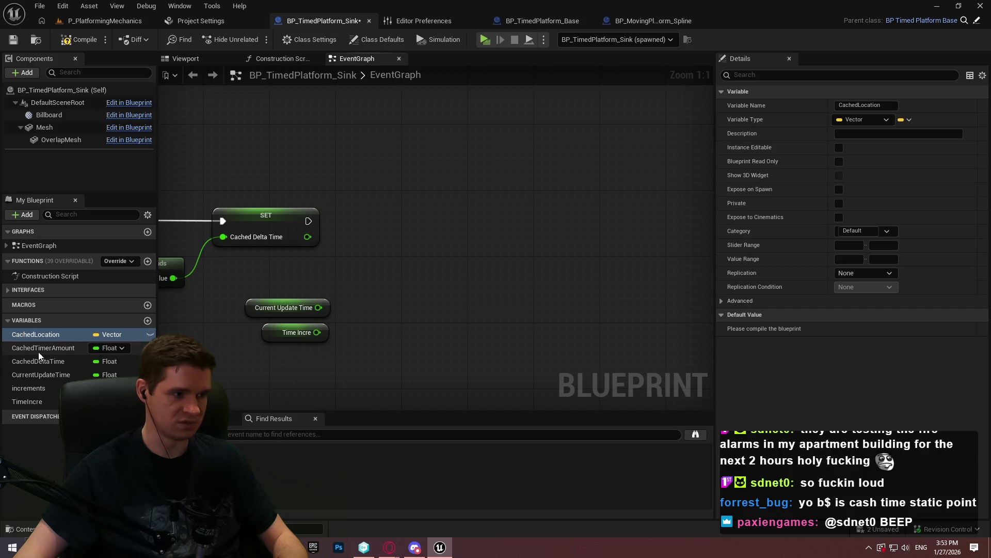
{"action": "scroll", "coordinate": [217, 362], "scroll_direction": "down", "scroll_amount": 5}
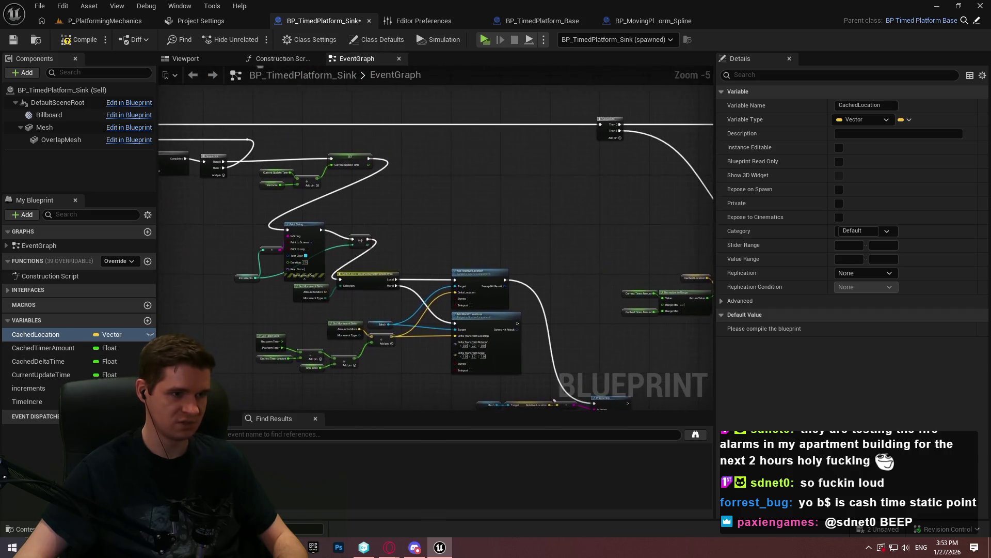
{"action": "left_click_drag", "start_coordinate": [542, 233], "coordinate": [189, 235]}
{"action": "left_click_drag", "start_coordinate": [258, 106], "coordinate": [237, 101]}
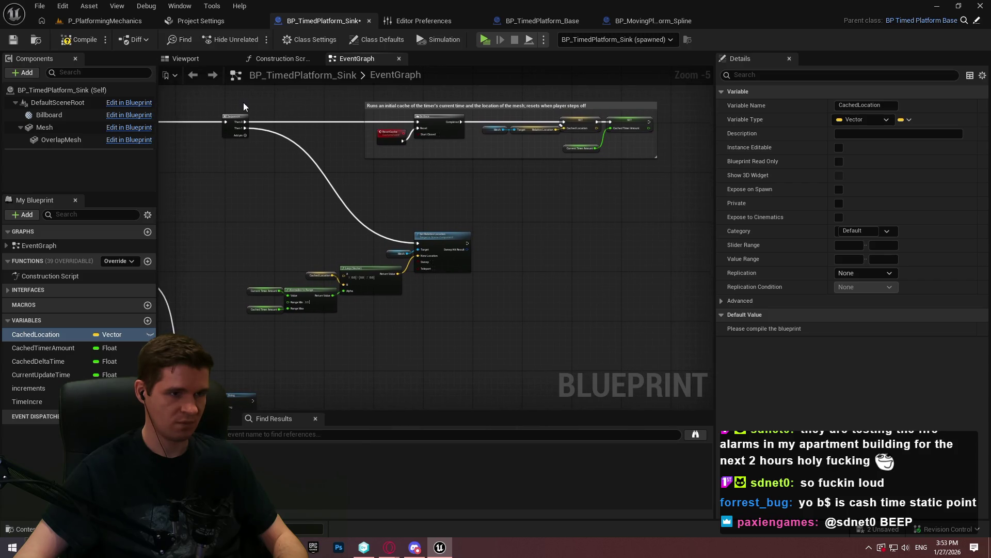
{"action": "scroll", "coordinate": [503, 284], "scroll_direction": "up", "scroll_amount": 5}
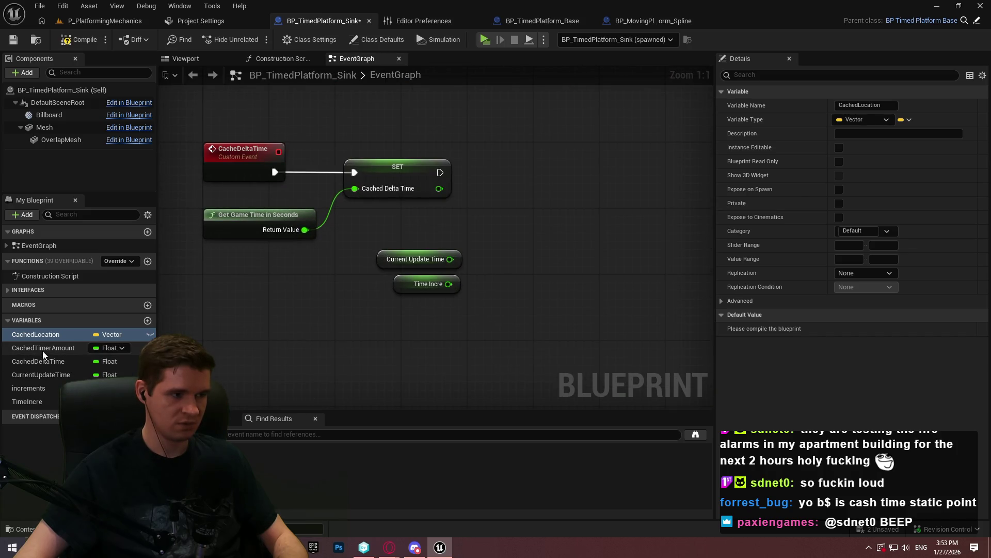
{"action": "left_click_drag", "start_coordinate": [538, 357], "coordinate": [571, 246]}
{"action": "scroll", "coordinate": [506, 182], "scroll_direction": "down", "scroll_amount": 2}
{"action": "mouse_move", "coordinate": [507, 182]}
{"action": "left_mouse_down"}
{"action": "mouse_move", "coordinate": [483, 87]}
{"action": "mouse_move", "coordinate": [465, 261]}
{"action": "mouse_move", "coordinate": [549, 262]}
{"action": "mouse_move", "coordinate": [392, 233]}
{"action": "mouse_move", "coordinate": [411, 235]}
{"action": "mouse_move", "coordinate": [465, 341]}
{"action": "mouse_move", "coordinate": [615, 361]}
{"action": "left_mouse_up"}
{"action": "scroll", "coordinate": [434, 230], "scroll_direction": "up", "scroll_amount": 2}
{"action": "scroll", "coordinate": [447, 237], "scroll_direction": "down", "scroll_amount": 3}
{"action": "scroll", "coordinate": [411, 232], "scroll_direction": "down", "scroll_amount": 1}
{"action": "left_click_drag", "start_coordinate": [568, 232], "coordinate": [169, 236]}
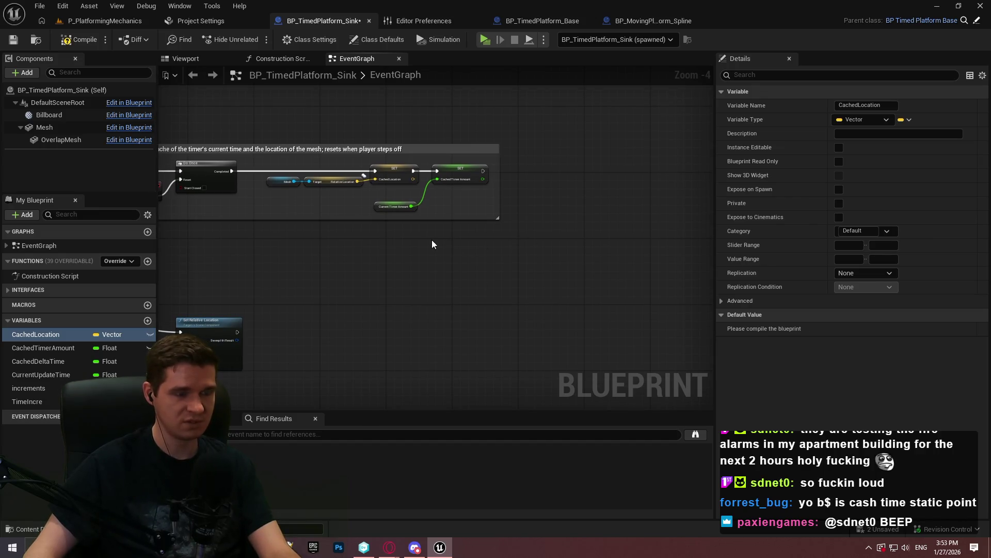
{"action": "scroll", "coordinate": [307, 235], "scroll_direction": "up", "scroll_amount": 4}
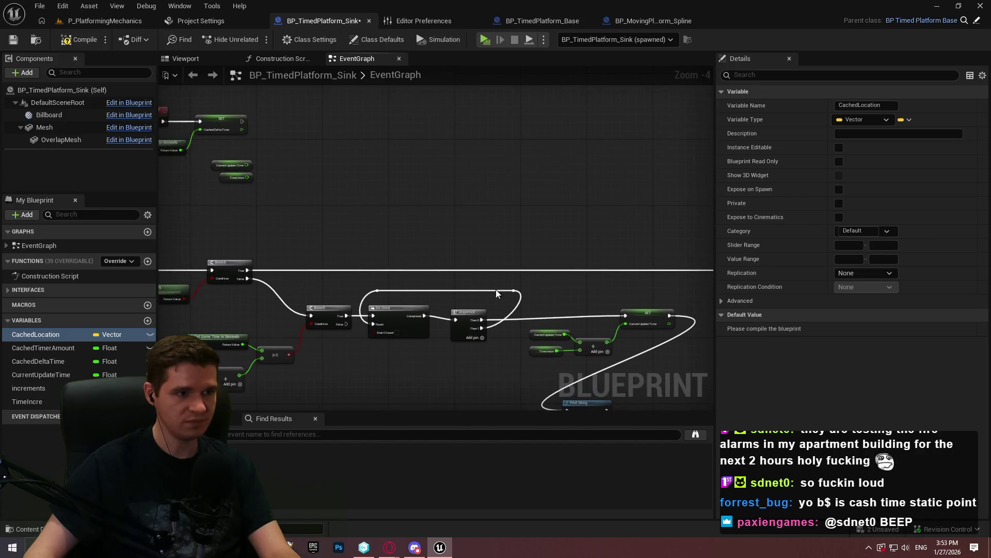
{"action": "mouse_move", "coordinate": [335, 159]}
{"action": "left_mouse_down"}
{"action": "mouse_move", "coordinate": [408, 271]}
{"action": "mouse_move", "coordinate": [522, 245]}
{"action": "left_mouse_up"}
{"action": "right_click", "coordinate": [37, 352]}
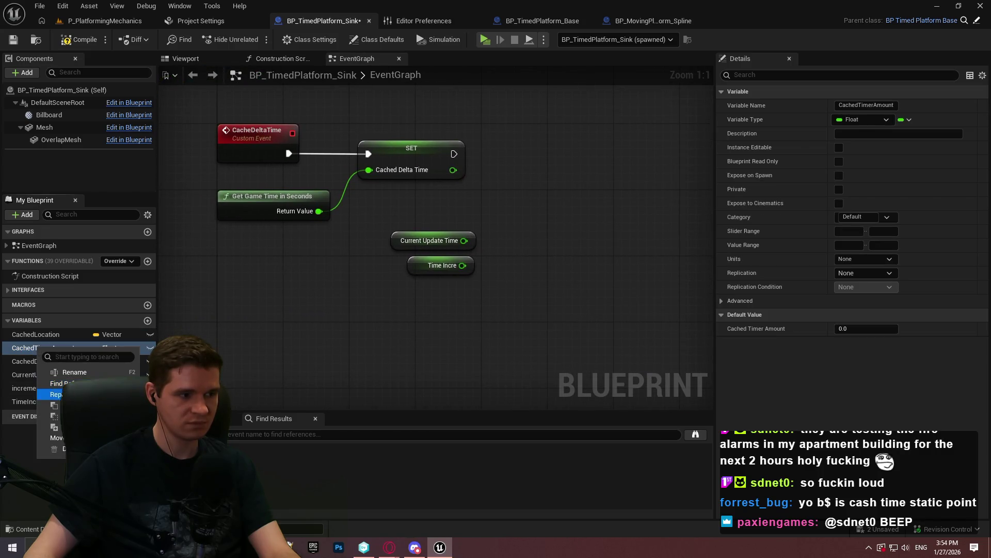
- Duplicate CachedTimerAmount as a new variable named TimerAmountWhenSteppedOn
{"action": "left_click", "coordinate": [56, 394]}
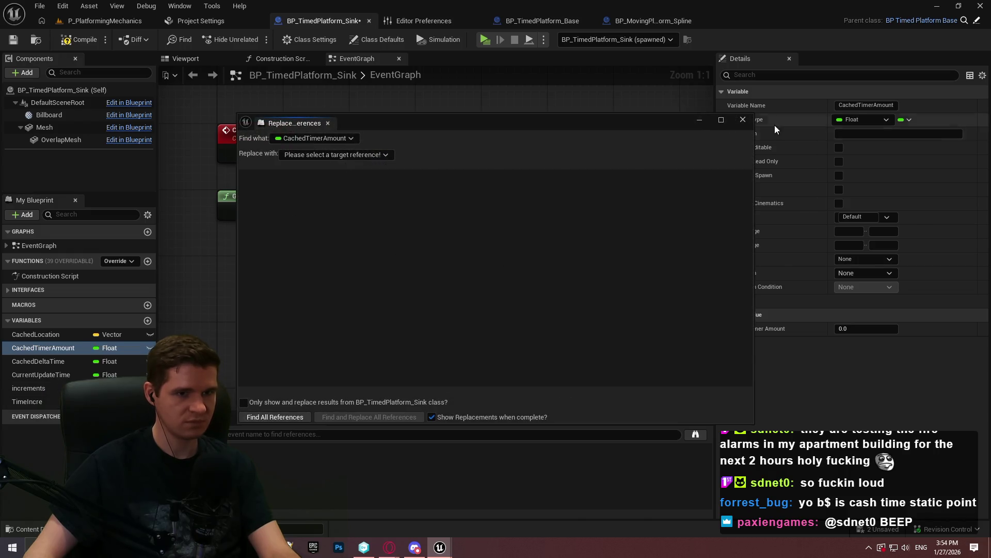
{"action": "left_click", "coordinate": [41, 350]}
{"action": "right_click", "coordinate": [41, 350]}
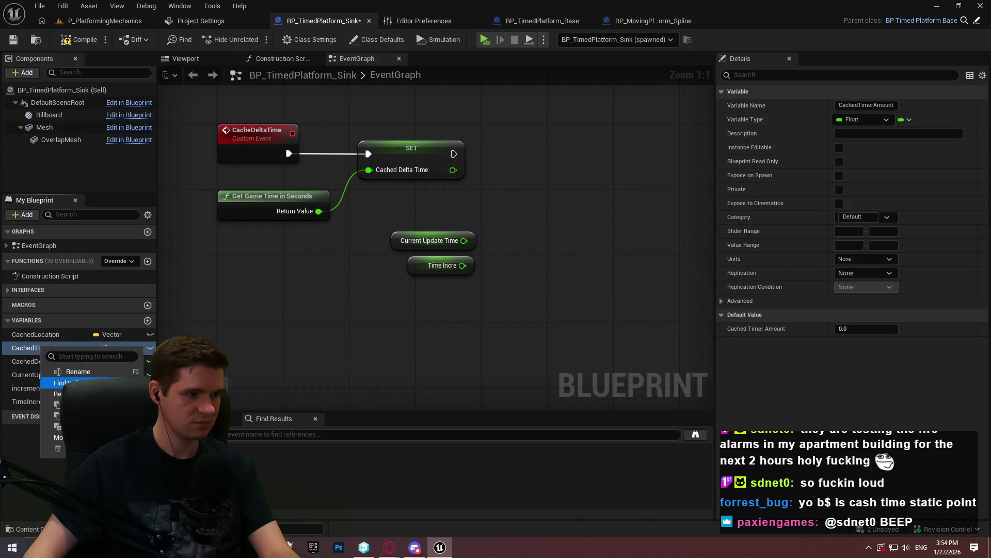
{"action": "left_click", "coordinate": [51, 426]}
{"action": "type", "text": "Tim"}
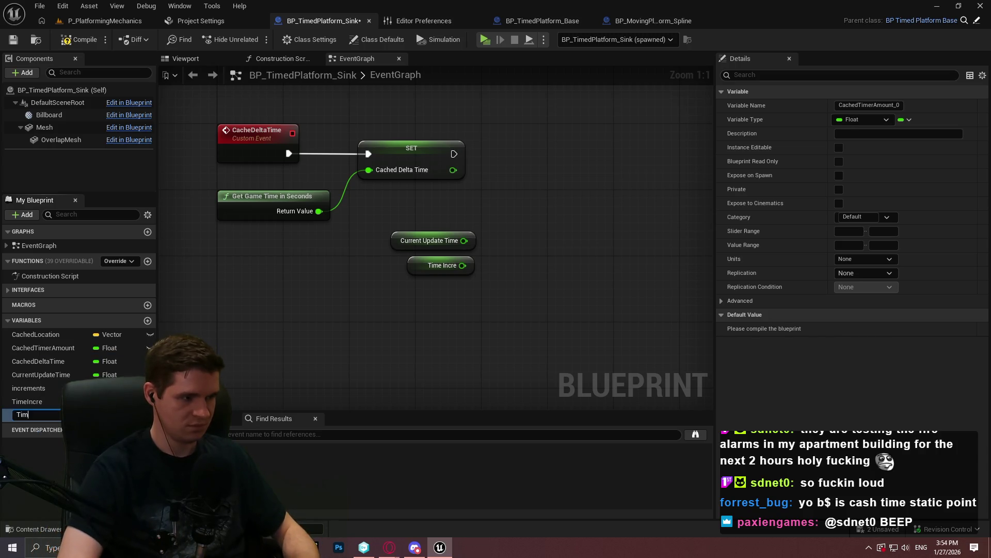
{"action": "type", "text": "erAmountWhenSteppedOn"}
{"action": "key", "text": "Return"}
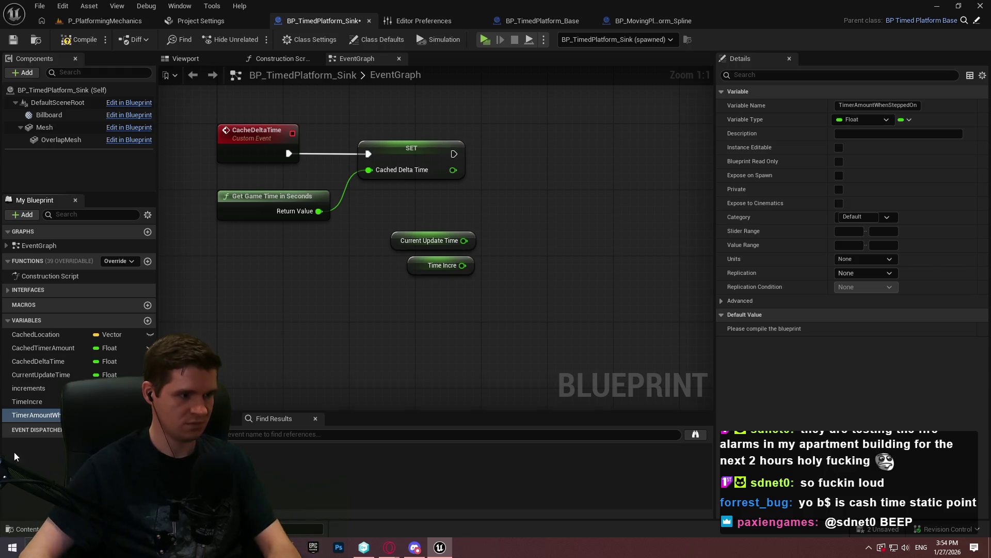
- Place a SET TimerAmountWhenSteppedOn node and delete the unused Current Update Time and Time Incre getters
{"action": "mouse_move", "coordinate": [36, 415]}
{"action": "left_mouse_down"}
{"action": "mouse_move", "coordinate": [490, 167]}
{"action": "mouse_move", "coordinate": [453, 154]}
{"action": "left_mouse_up"}
{"action": "left_click", "coordinate": [516, 188]}
{"action": "left_click", "coordinate": [537, 224]}
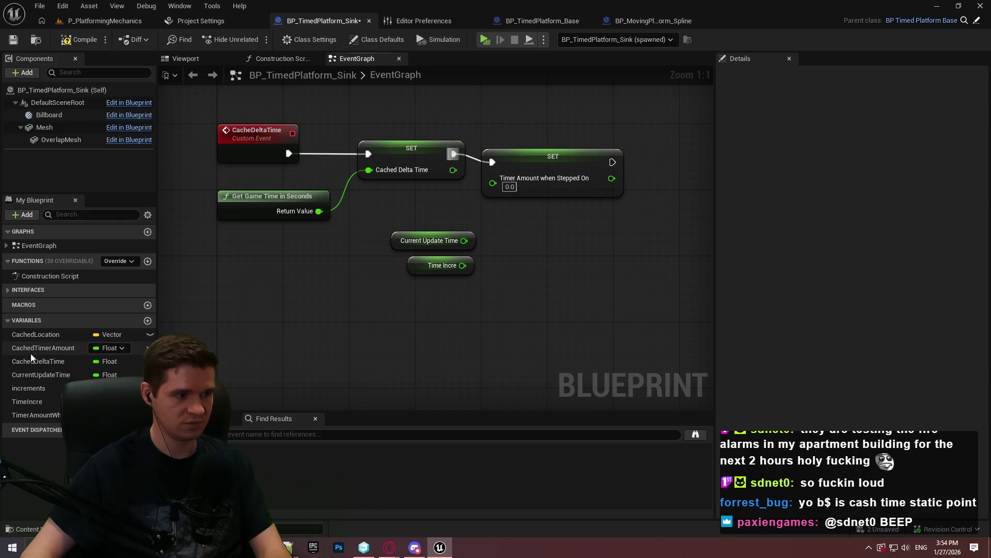
{"action": "left_click_drag", "start_coordinate": [591, 308], "coordinate": [390, 230]}
{"action": "key", "text": "Delete"}
- Feed the new SET from a Current Timer Amount getter placed beside the first SET
{"action": "mouse_move", "coordinate": [537, 166]}
{"action": "left_mouse_down"}
{"action": "mouse_move", "coordinate": [538, 157]}
{"action": "mouse_move", "coordinate": [452, 219]}
{"action": "left_mouse_up"}
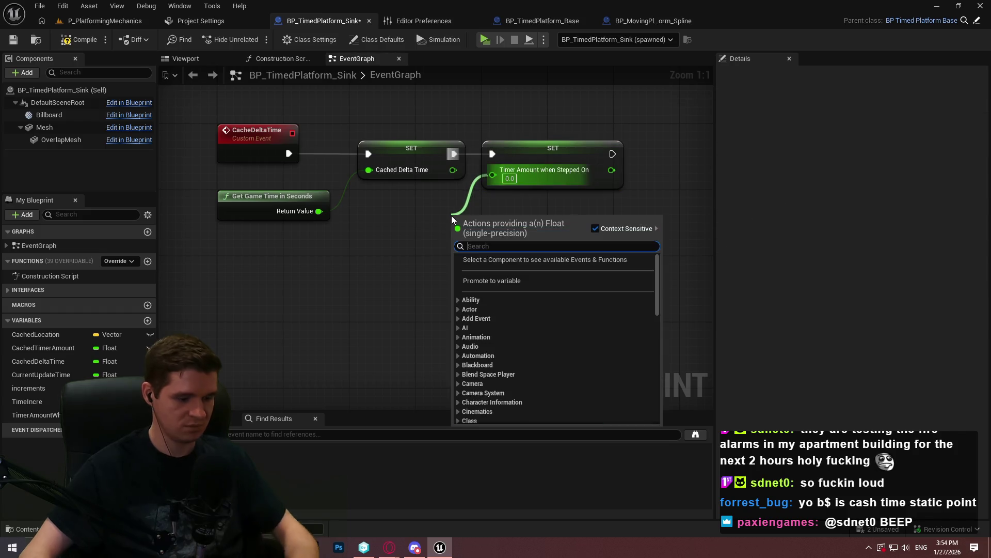
{"action": "type", "text": "current timer"}
{"action": "key", "text": "Return"}
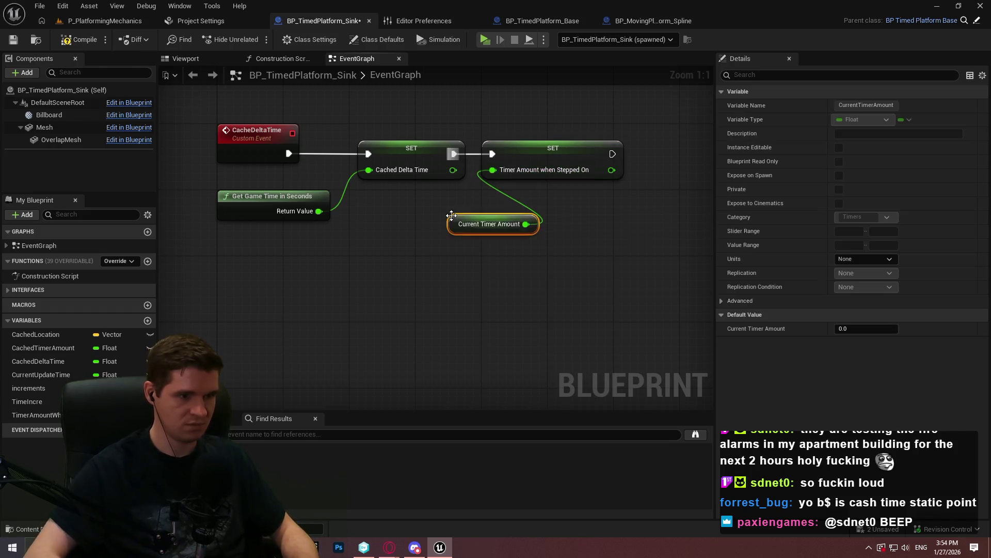
{"action": "left_click_drag", "start_coordinate": [452, 216], "coordinate": [380, 200]}
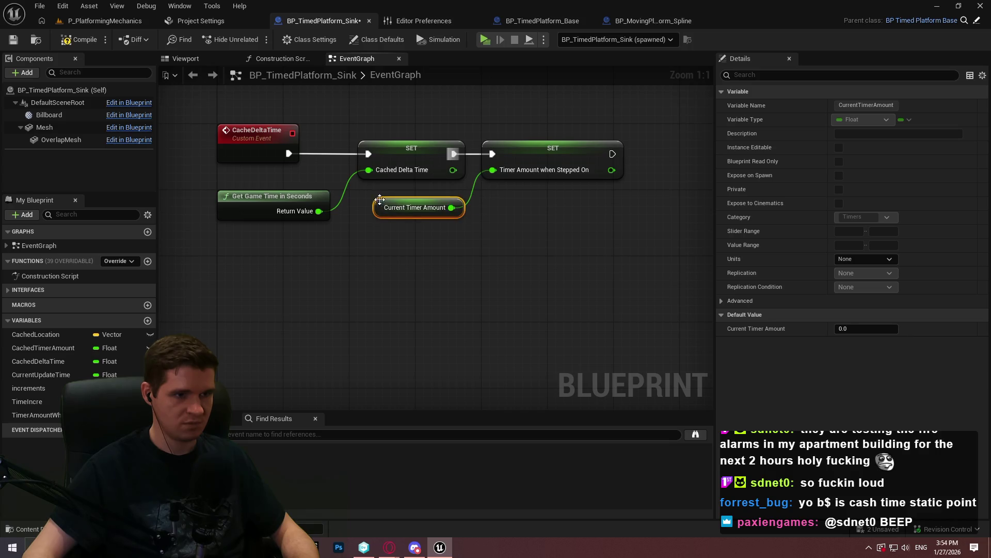
{"action": "left_click", "coordinate": [522, 313]}
- Replace the Cached Timer Amount getter on the subtract node with TimerAmountWhenSteppedOn
{"action": "scroll", "coordinate": [522, 313], "scroll_direction": "down", "scroll_amount": 4}
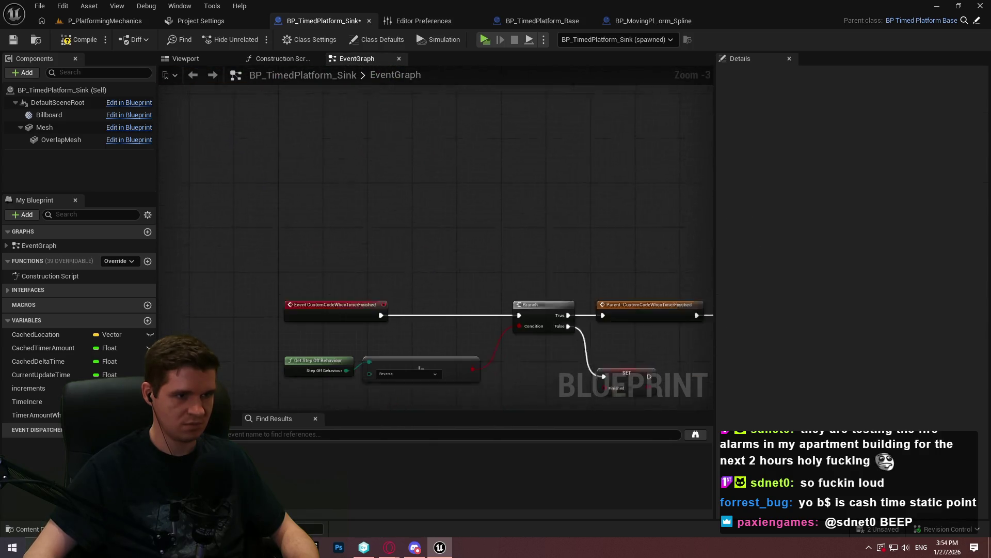
{"action": "scroll", "coordinate": [225, 209], "scroll_direction": "up", "scroll_amount": 4}
{"action": "scroll", "coordinate": [293, 206], "scroll_direction": "down", "scroll_amount": 5}
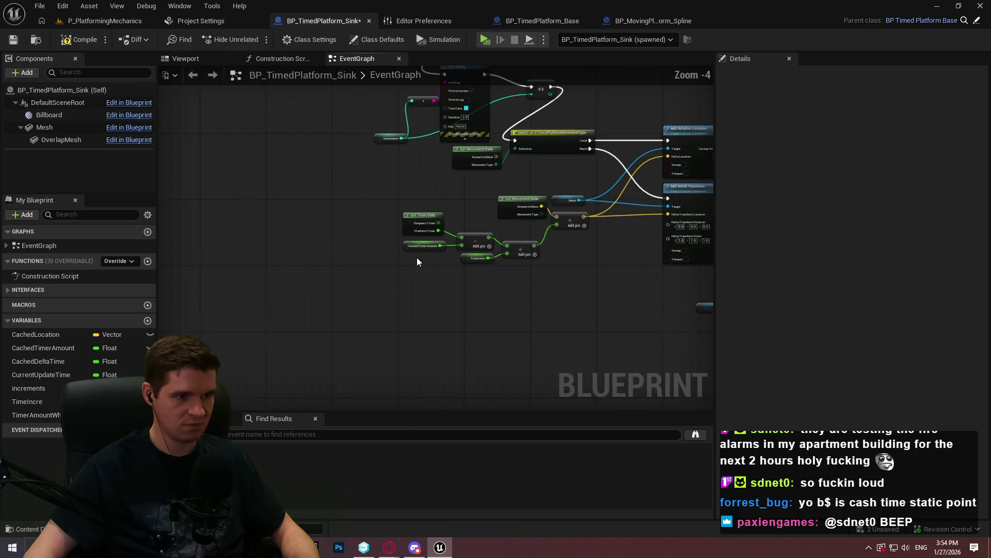
{"action": "scroll", "coordinate": [418, 262], "scroll_direction": "up", "scroll_amount": 4}
{"action": "left_click_drag", "start_coordinate": [22, 417], "coordinate": [385, 234]}
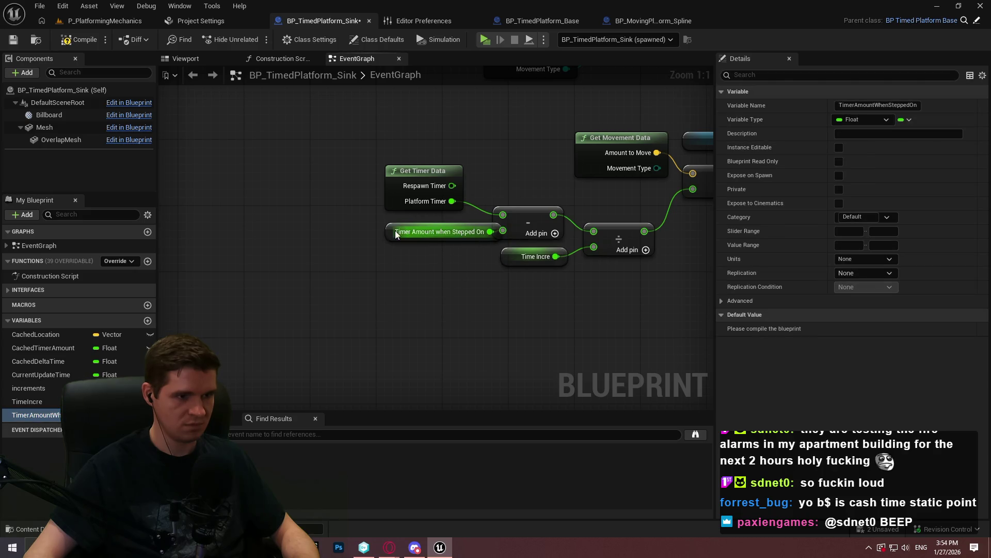
{"action": "left_click", "coordinate": [430, 299]}
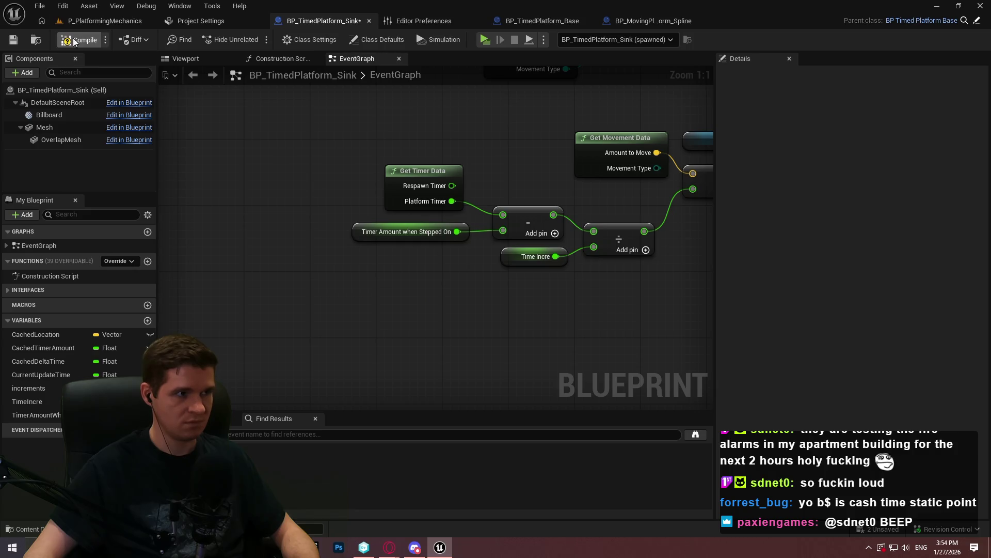
- Save the Blueprint, play the level, and jump onto the platform to watch it sink
{"action": "left_click", "coordinate": [12, 41]}
{"action": "left_click", "coordinate": [485, 39]}
{"action": "left_click", "coordinate": [488, 440]}
{"action": "key", "text": "w"}
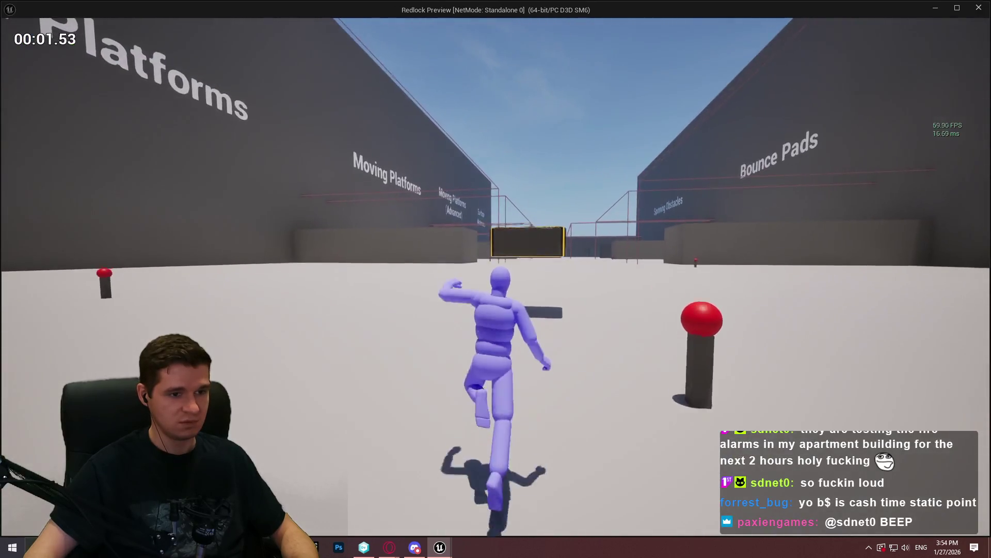
{"action": "key", "text": "space"}
{"action": "key", "text": "space"}
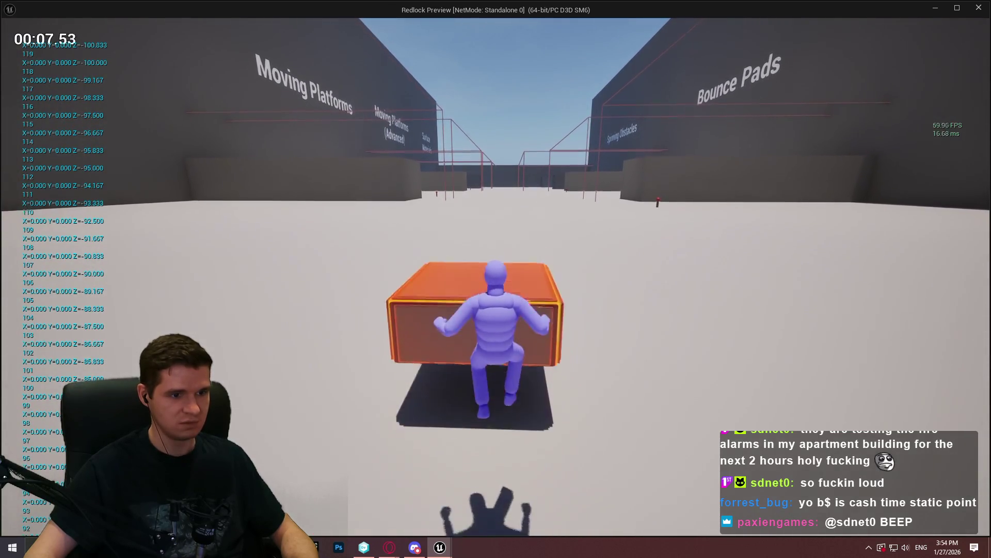
{"action": "key", "text": "space"}
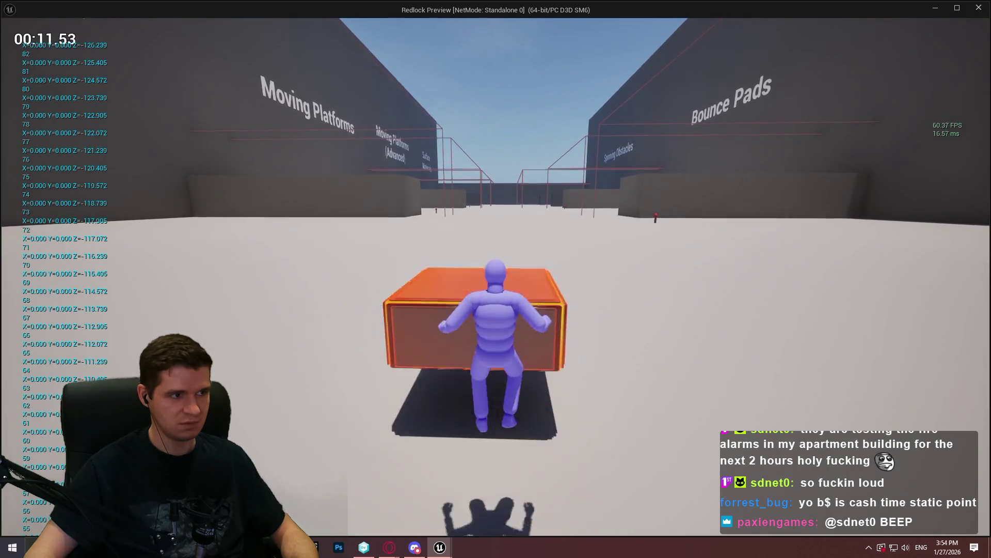
{"action": "key", "text": "space"}
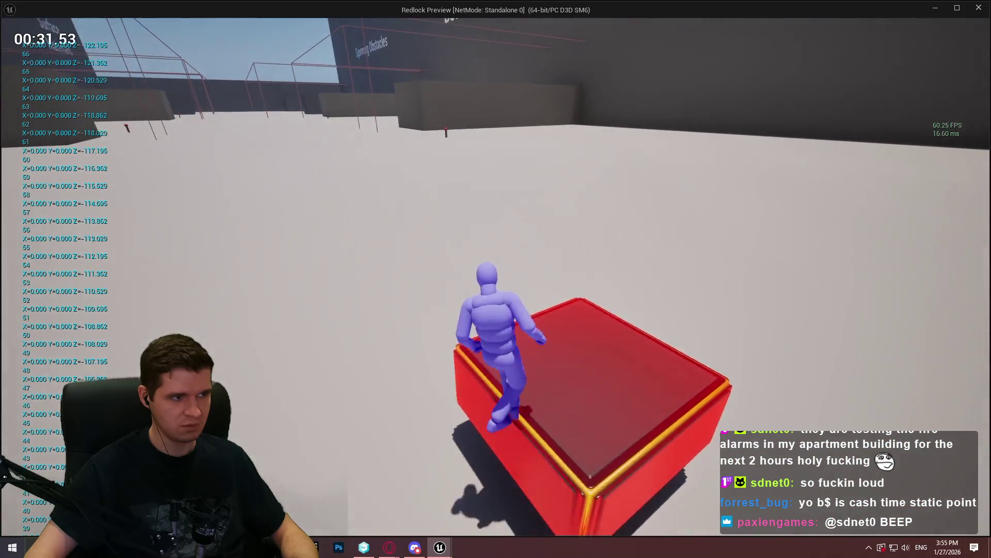
{"action": "key", "text": "Escape"}
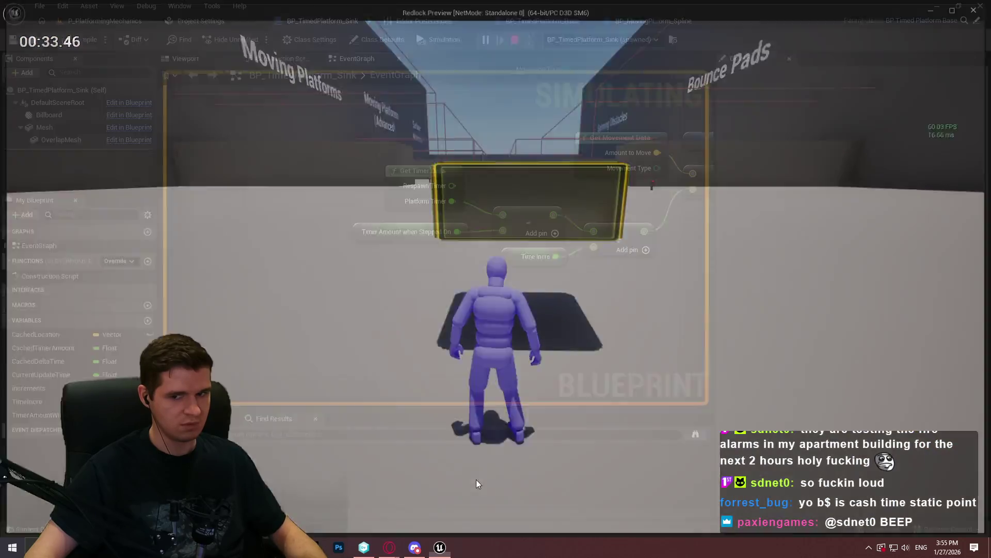
- Pan the EventGraph to the SET node chain and select the Current Timer Amount node
{"action": "scroll", "coordinate": [516, 235], "scroll_direction": "down", "scroll_amount": 1}
{"action": "mouse_move", "coordinate": [245, 357]}
{"action": "left_mouse_down"}
{"action": "mouse_move", "coordinate": [434, 200]}
{"action": "mouse_move", "coordinate": [387, 193]}
{"action": "left_mouse_up"}
{"action": "scroll", "coordinate": [433, 177], "scroll_direction": "down", "scroll_amount": 3}
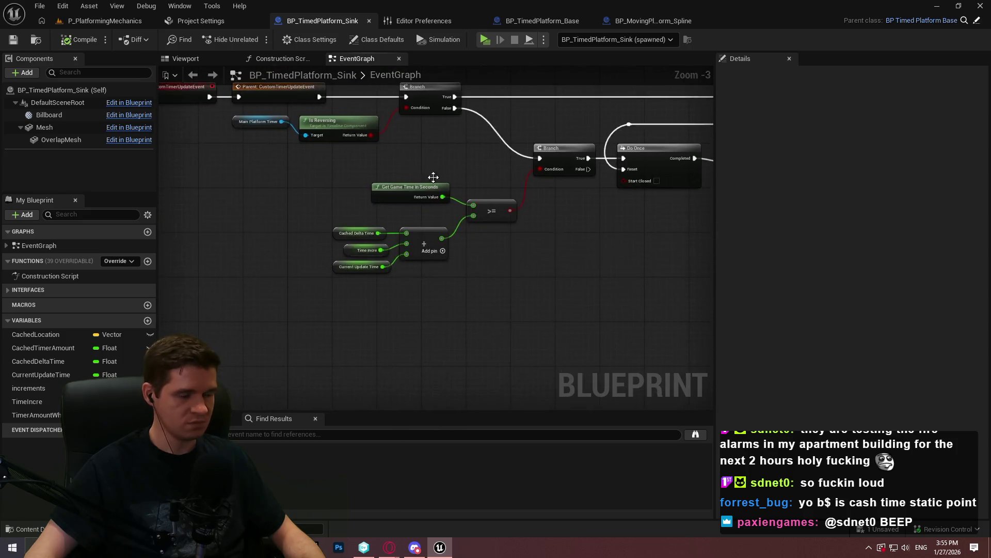
{"action": "scroll", "coordinate": [361, 221], "scroll_direction": "up", "scroll_amount": 7}
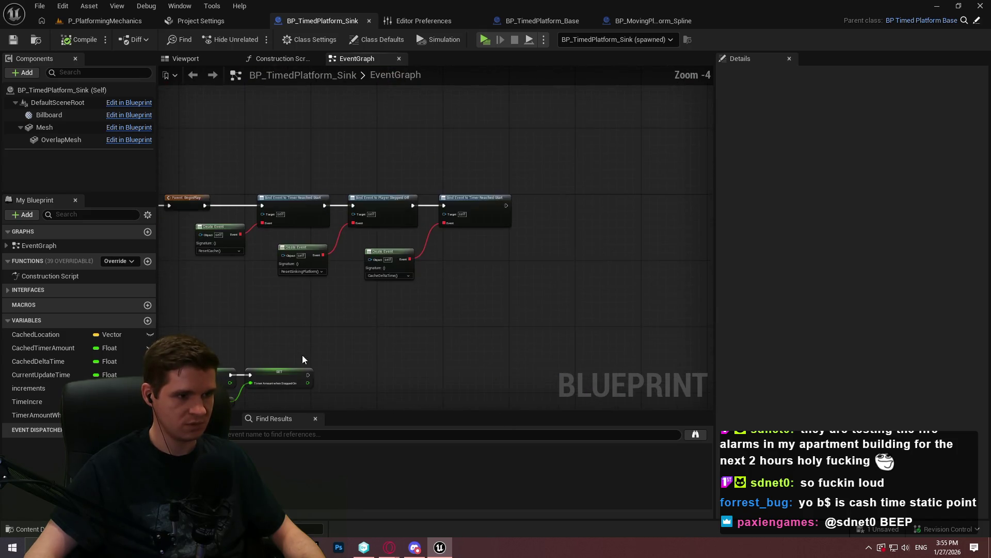
{"action": "left_click_drag", "start_coordinate": [423, 188], "coordinate": [417, 247]}
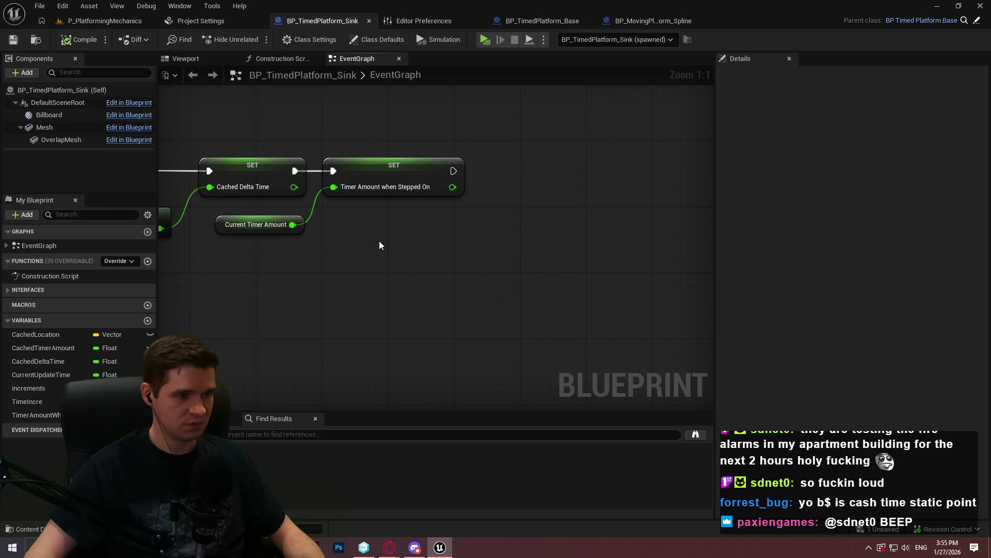
{"action": "left_click", "coordinate": [254, 223]}
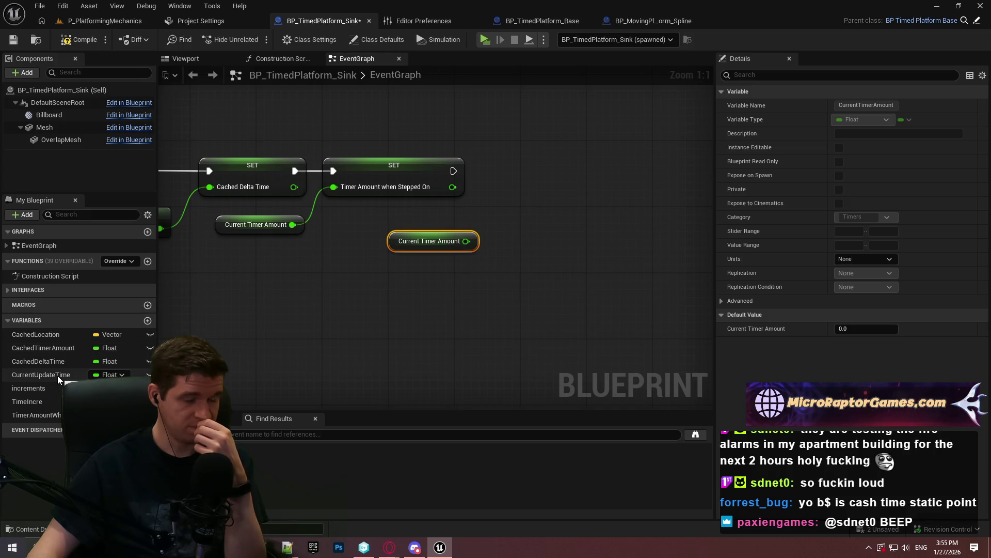
- Add a Time Incre getter and a Multiply node fed by Current Timer Amount
{"action": "mouse_move", "coordinate": [39, 402]}
{"action": "left_mouse_down"}
{"action": "mouse_move", "coordinate": [382, 256]}
{"action": "mouse_move", "coordinate": [425, 273]}
{"action": "left_mouse_up"}
{"action": "left_click", "coordinate": [454, 268]}
{"action": "left_click_drag", "start_coordinate": [466, 241], "coordinate": [495, 246]}
{"action": "type", "text": ">"}
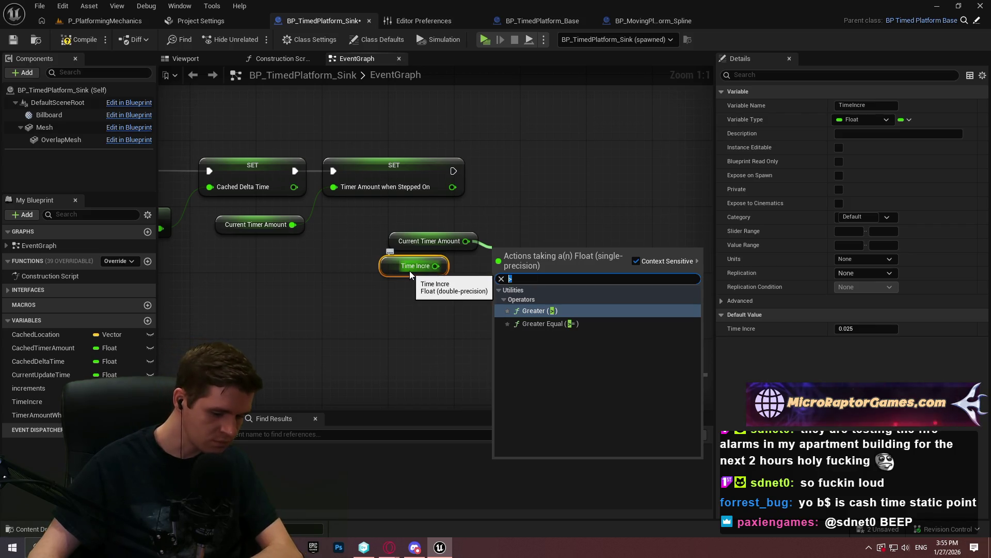
{"action": "type", "text": "*"}
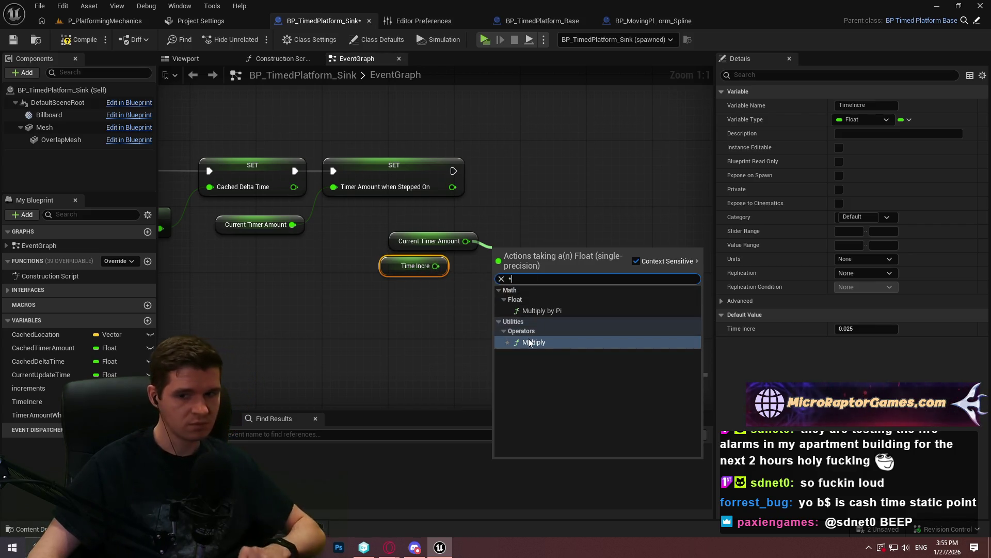
{"action": "left_click", "coordinate": [529, 342]}
{"action": "left_click", "coordinate": [235, 241]}
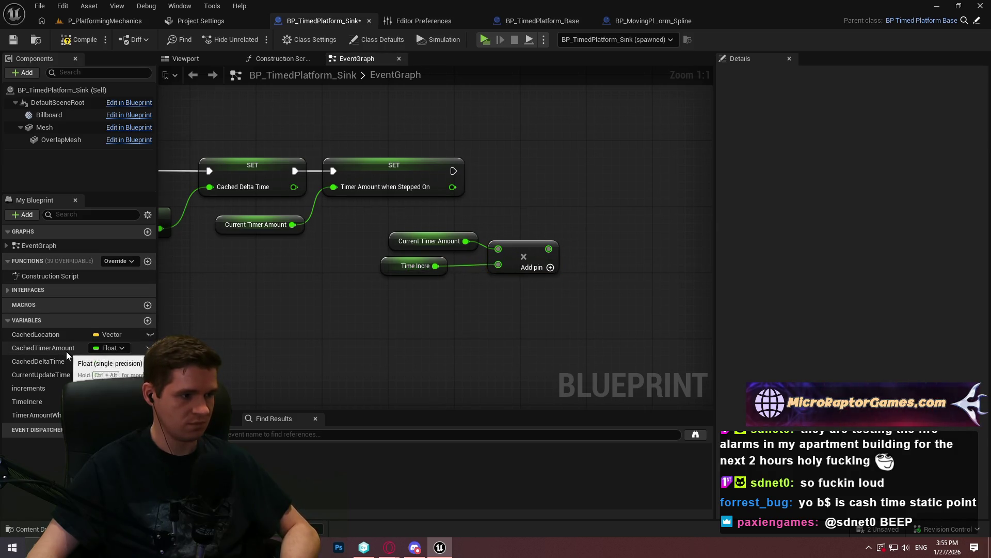
- Run a new SET Current Update Time after the previous SET, tidy the math nodes, and Play
{"action": "left_click_drag", "start_coordinate": [580, 183], "coordinate": [591, 182]}
{"action": "left_click", "coordinate": [614, 206]}
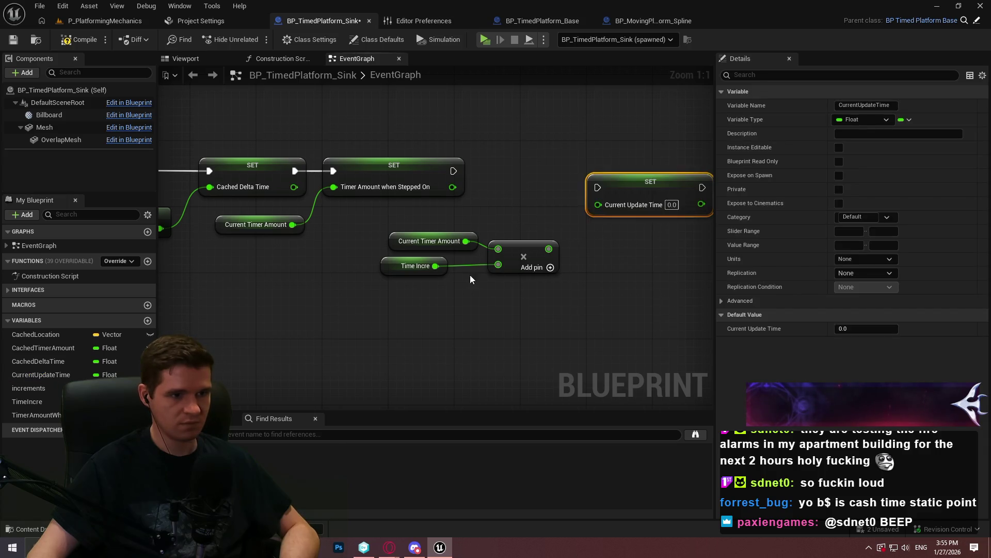
{"action": "left_click_drag", "start_coordinate": [443, 265], "coordinate": [476, 268]}
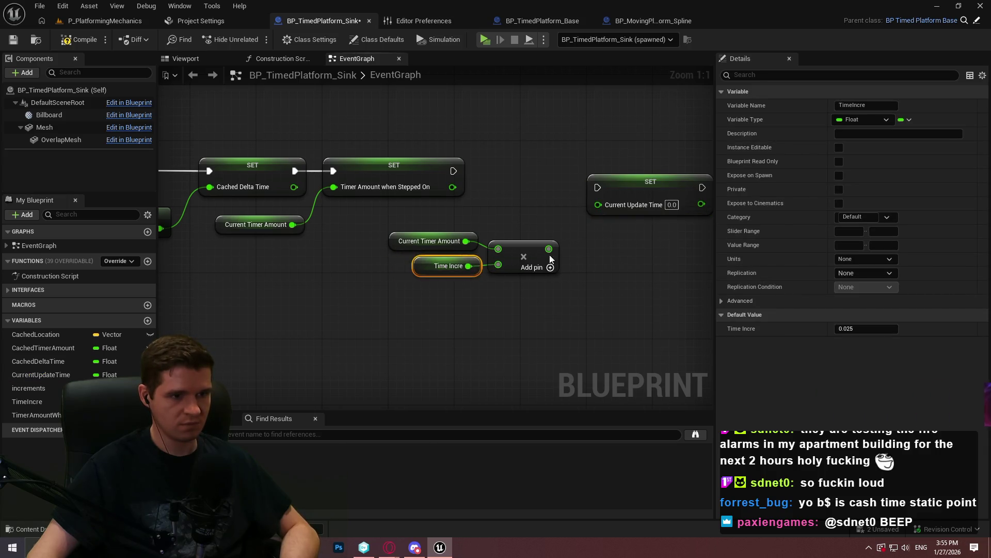
{"action": "left_click_drag", "start_coordinate": [609, 201], "coordinate": [441, 166]}
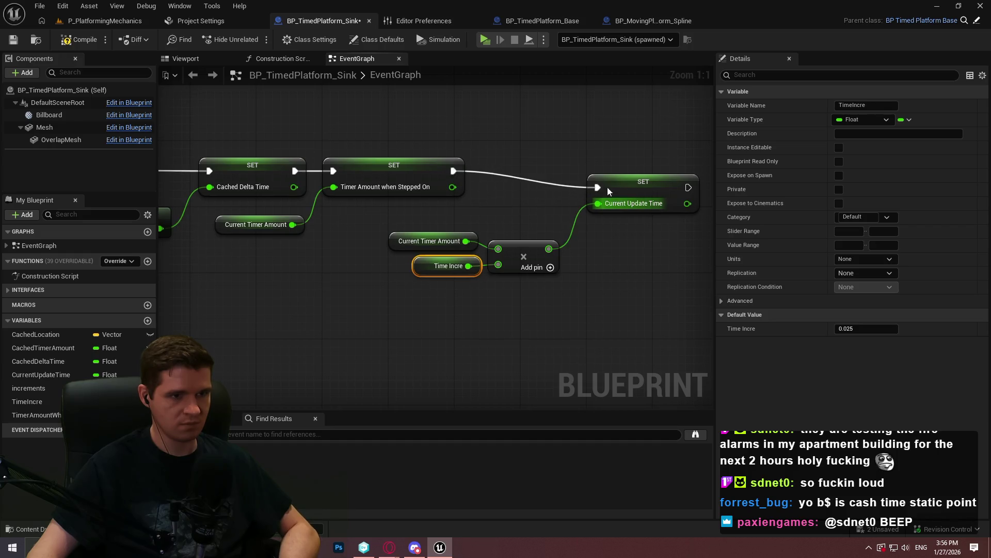
{"action": "mouse_move", "coordinate": [385, 230]}
{"action": "left_mouse_down"}
{"action": "mouse_move", "coordinate": [514, 279]}
{"action": "mouse_move", "coordinate": [438, 245]}
{"action": "mouse_move", "coordinate": [460, 253]}
{"action": "left_mouse_up"}
{"action": "left_click", "coordinate": [516, 339]}
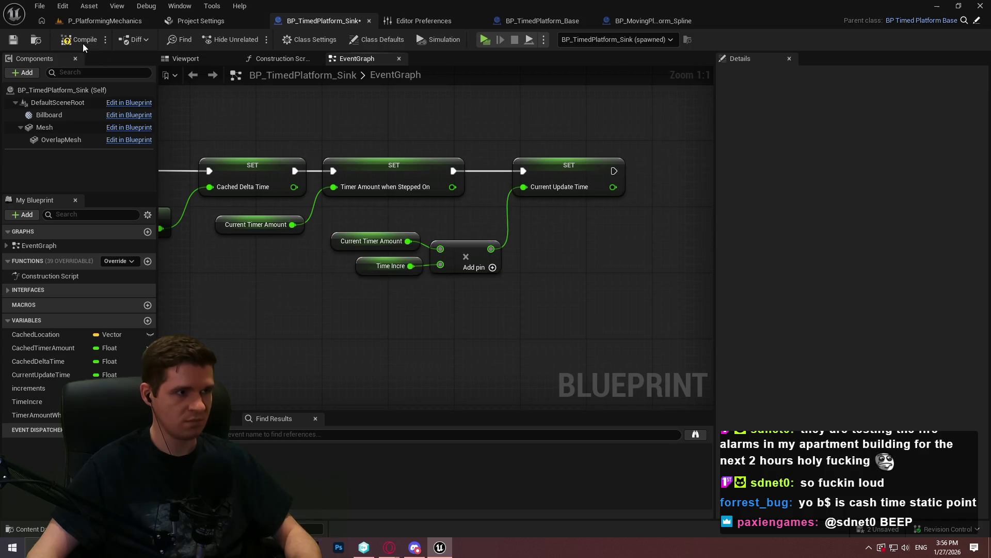
{"action": "left_click", "coordinate": [488, 41]}
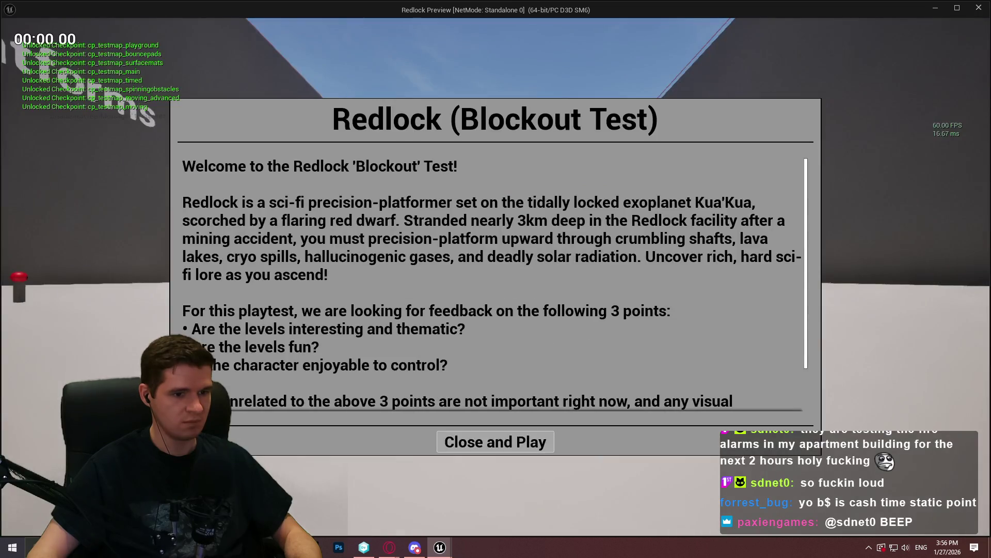
- Run the character onto the timed platform repeatedly, watching it sink and return
{"action": "left_click", "coordinate": [495, 441]}
{"action": "key", "text": "w"}
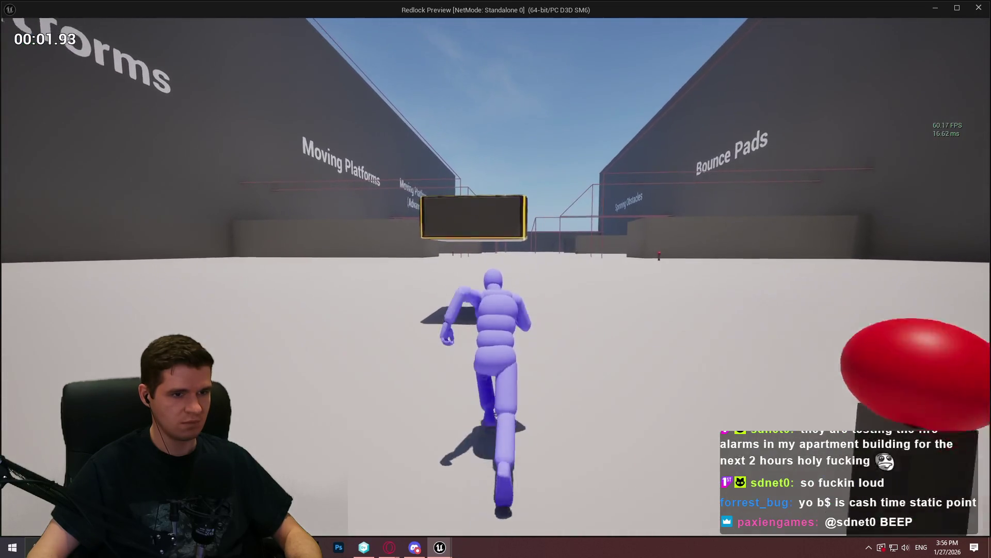
{"action": "key", "text": "space"}
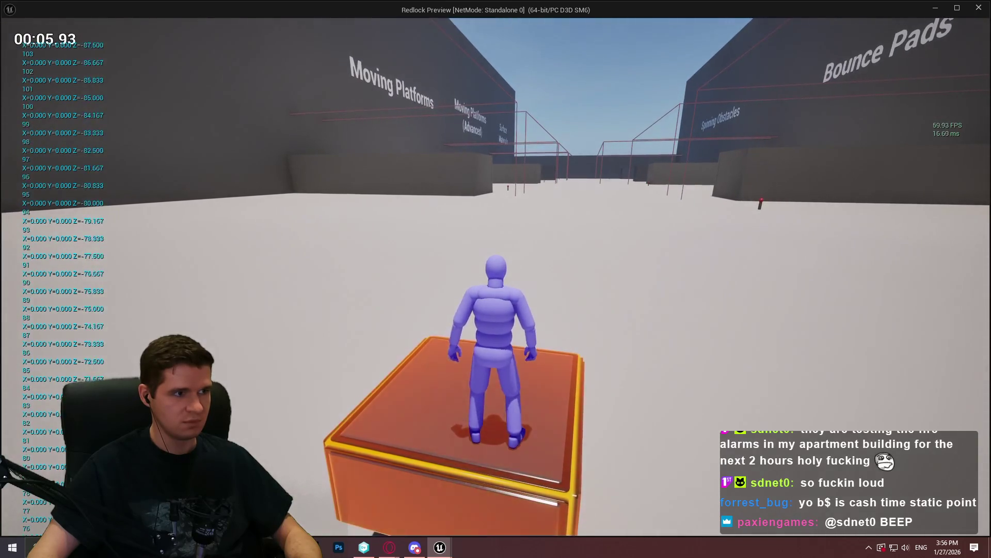
{"action": "key", "text": "w"}
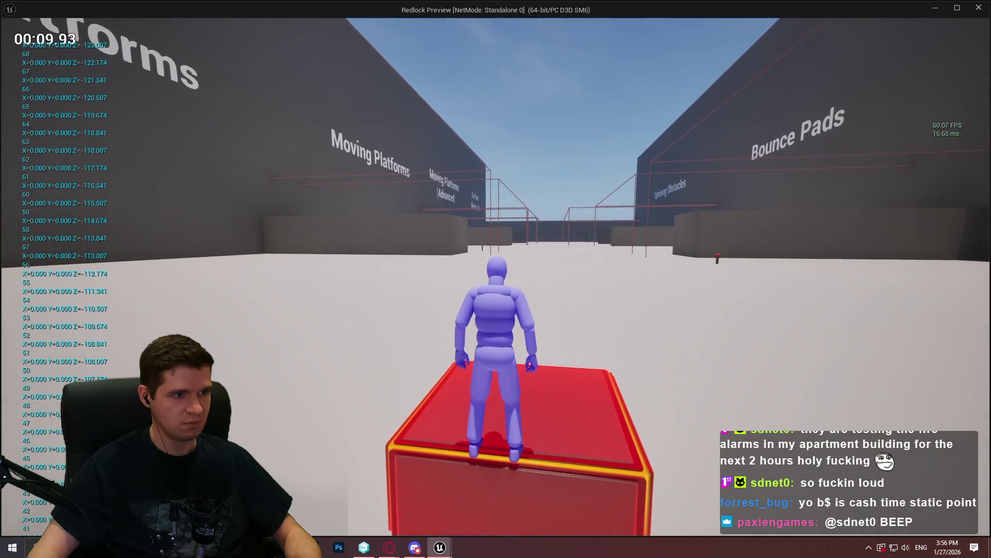
{"action": "key", "text": "s"}
{"action": "key", "text": "w"}
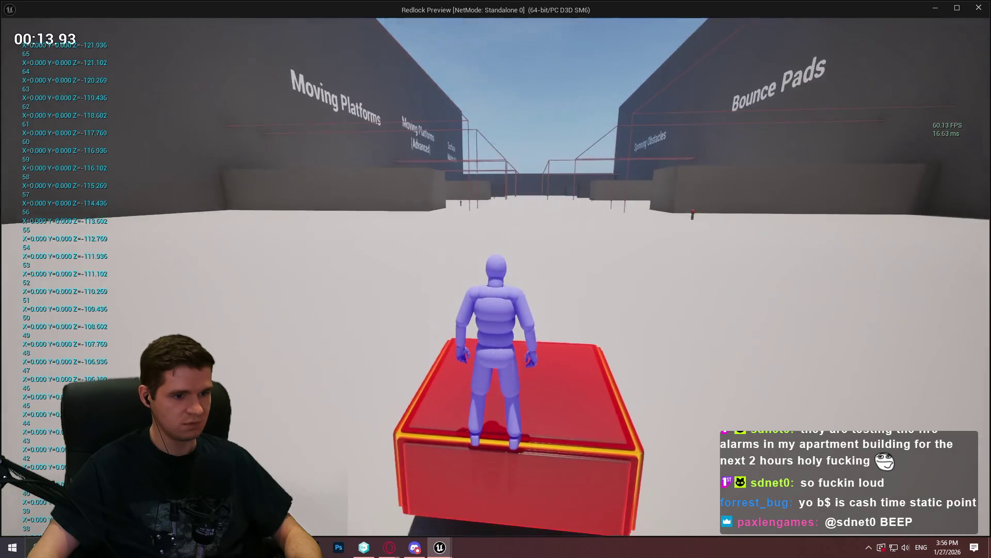
{"action": "key", "text": "s"}
{"action": "key", "text": "s"}
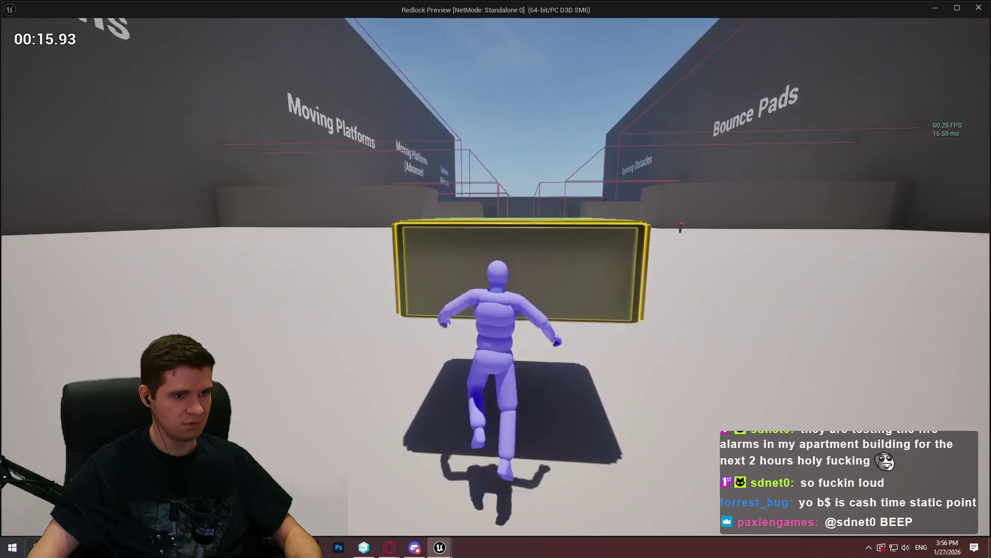
{"action": "key", "text": "w"}
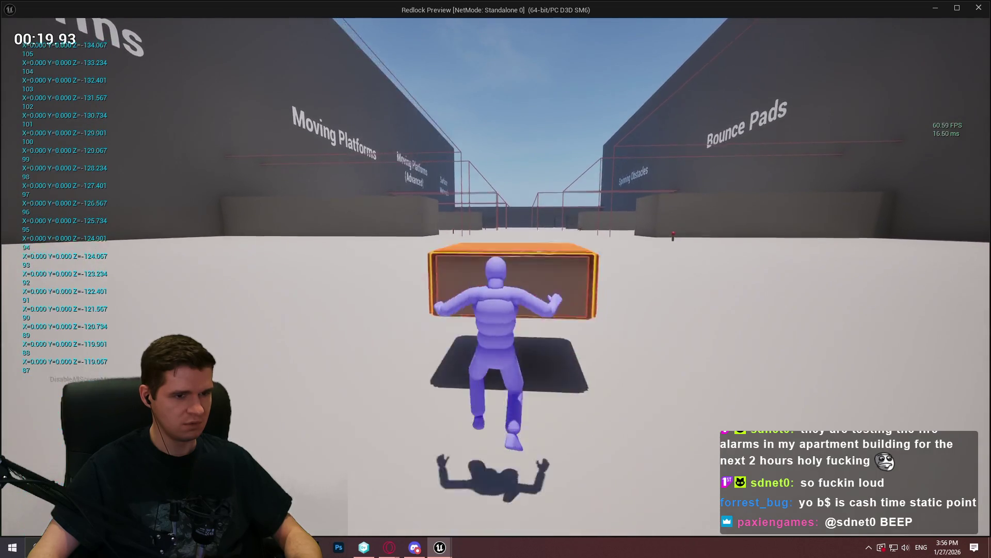
{"action": "key", "text": "s"}
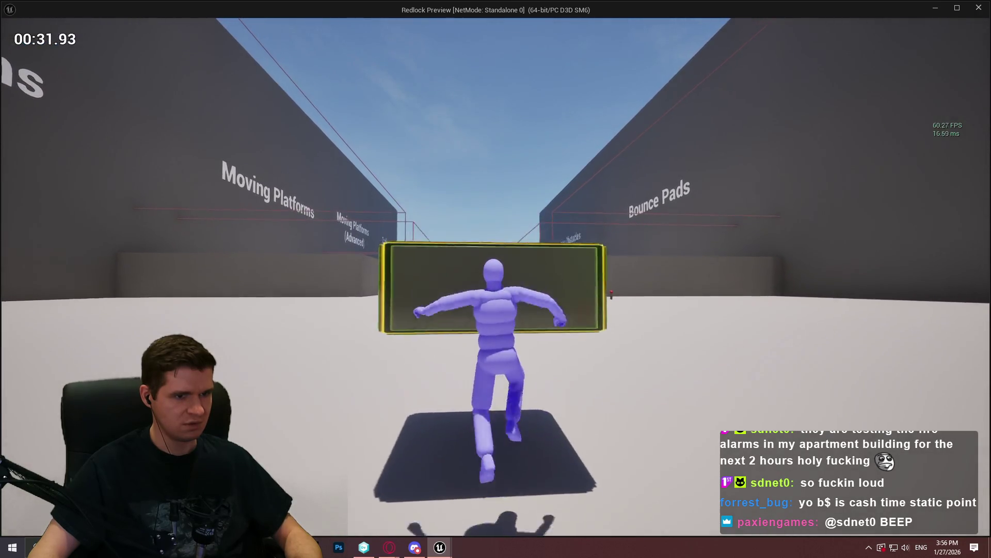
{"action": "key", "text": "w"}
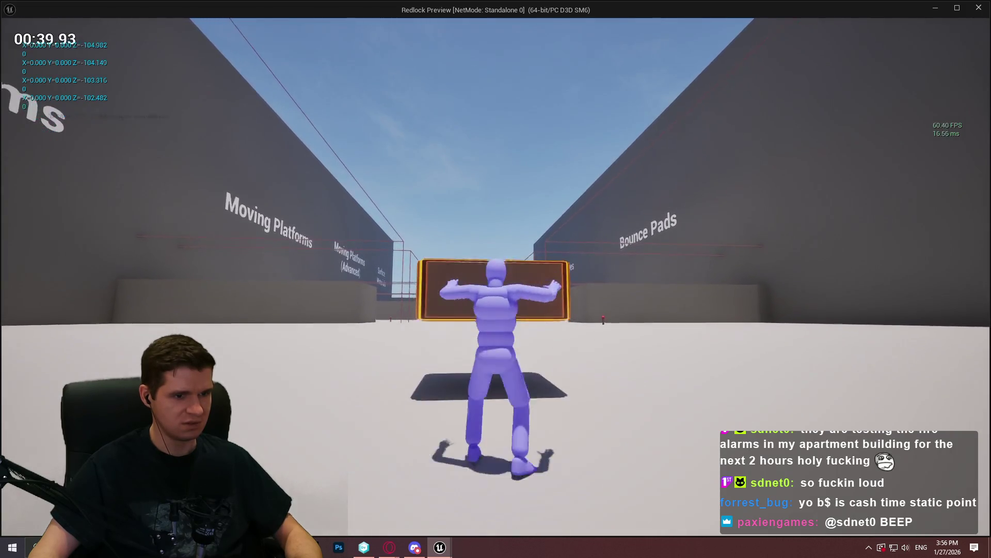
- Stop the play test and zoom out to see the whole event graph
{"action": "key", "text": "Escape"}
{"action": "scroll", "coordinate": [559, 258], "scroll_direction": "down", "scroll_amount": 5}
{"action": "mouse_move", "coordinate": [559, 258]}
{"action": "left_mouse_down"}
{"action": "mouse_move", "coordinate": [465, 243]}
{"action": "mouse_move", "coordinate": [442, 88]}
{"action": "mouse_move", "coordinate": [408, 113]}
{"action": "mouse_move", "coordinate": [295, 117]}
{"action": "left_mouse_up"}
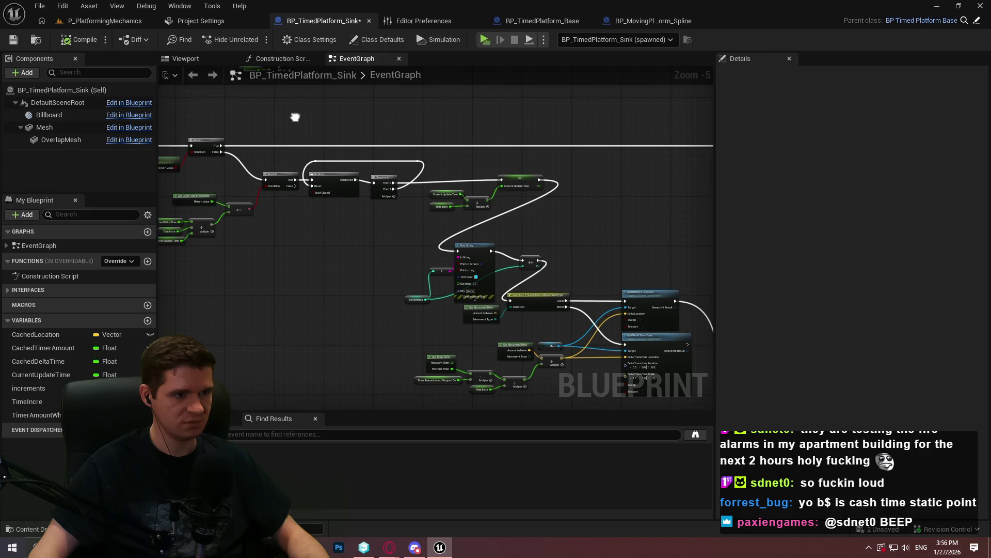
- Inspect the SET, Print String, Branch and >= nodes, then launch another play test
{"action": "scroll", "coordinate": [408, 330], "scroll_direction": "up", "scroll_amount": 5}
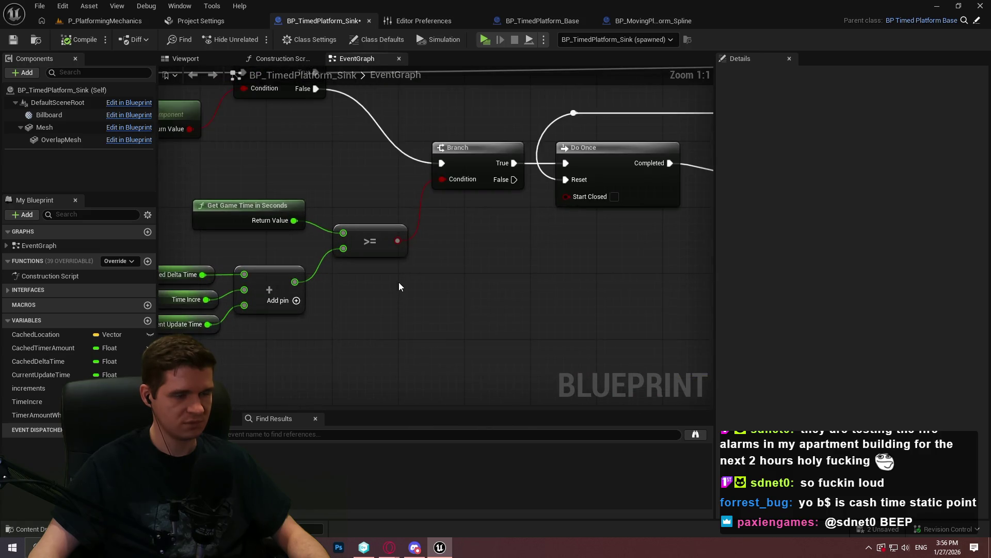
{"action": "scroll", "coordinate": [399, 286], "scroll_direction": "down", "scroll_amount": 2}
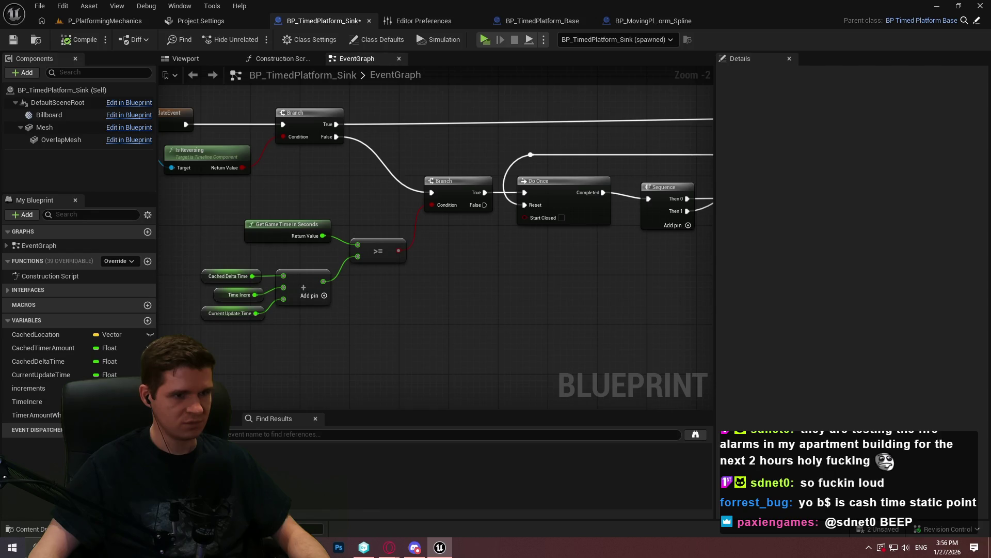
{"action": "left_click_drag", "start_coordinate": [516, 229], "coordinate": [205, 221]}
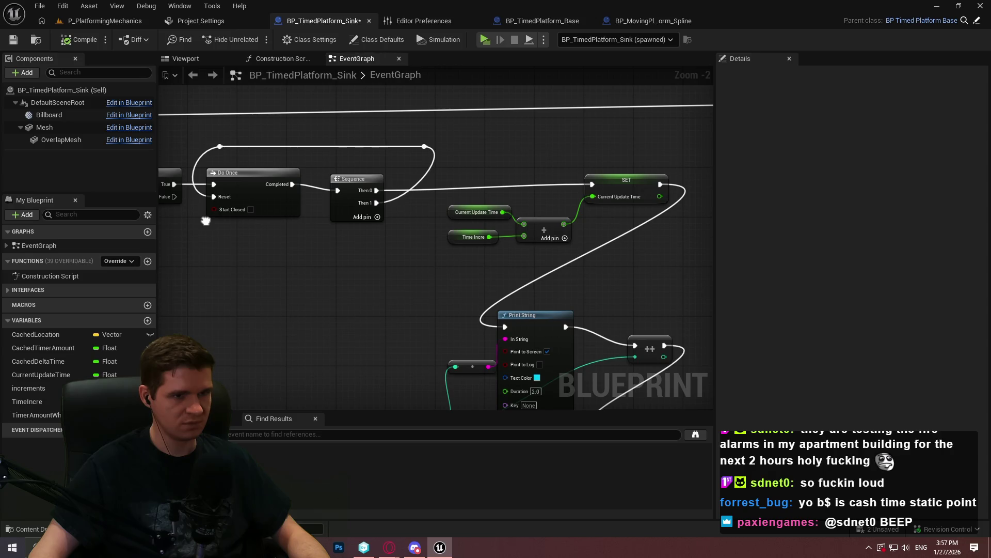
{"action": "left_click_drag", "start_coordinate": [206, 221], "coordinate": [563, 227]}
{"action": "scroll", "coordinate": [444, 225], "scroll_direction": "up", "scroll_amount": 2}
{"action": "scroll", "coordinate": [444, 225], "scroll_direction": "down", "scroll_amount": 4}
{"action": "mouse_move", "coordinate": [381, 392]}
{"action": "left_mouse_down"}
{"action": "mouse_move", "coordinate": [394, 255]}
{"action": "mouse_move", "coordinate": [512, 318]}
{"action": "left_mouse_up"}
{"action": "scroll", "coordinate": [394, 254], "scroll_direction": "up", "scroll_amount": 1}
{"action": "scroll", "coordinate": [419, 297], "scroll_direction": "up", "scroll_amount": 1}
{"action": "scroll", "coordinate": [420, 296], "scroll_direction": "up", "scroll_amount": 1}
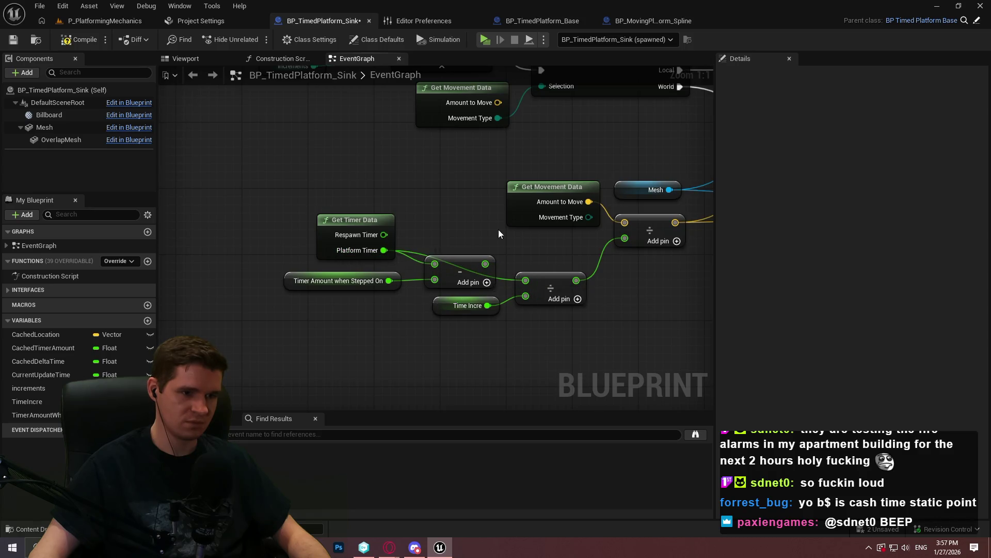
{"action": "left_click", "coordinate": [480, 35]}
{"action": "key", "text": "w"}
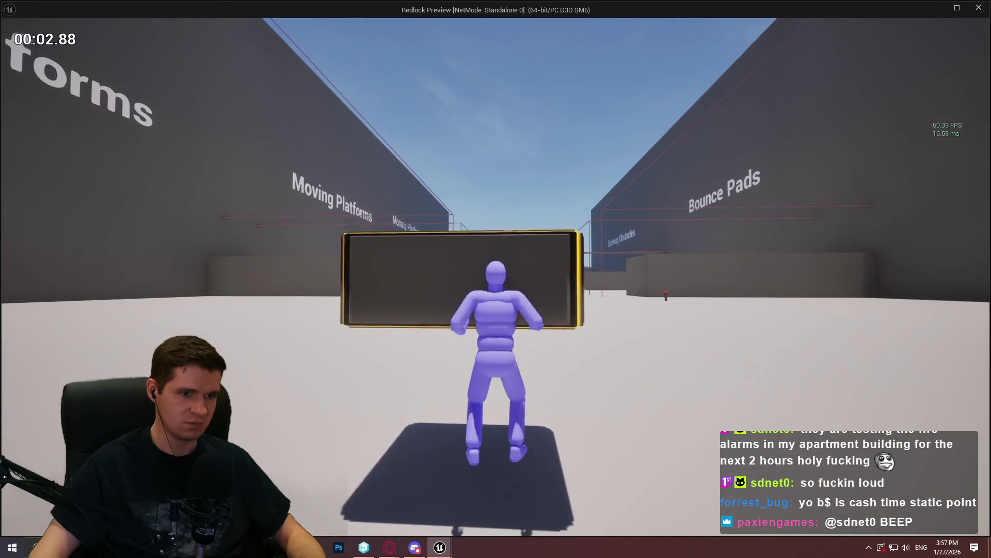
- Climb across successive timed platforms as they sink, then stop the preview with Escape
{"action": "key", "text": "space"}
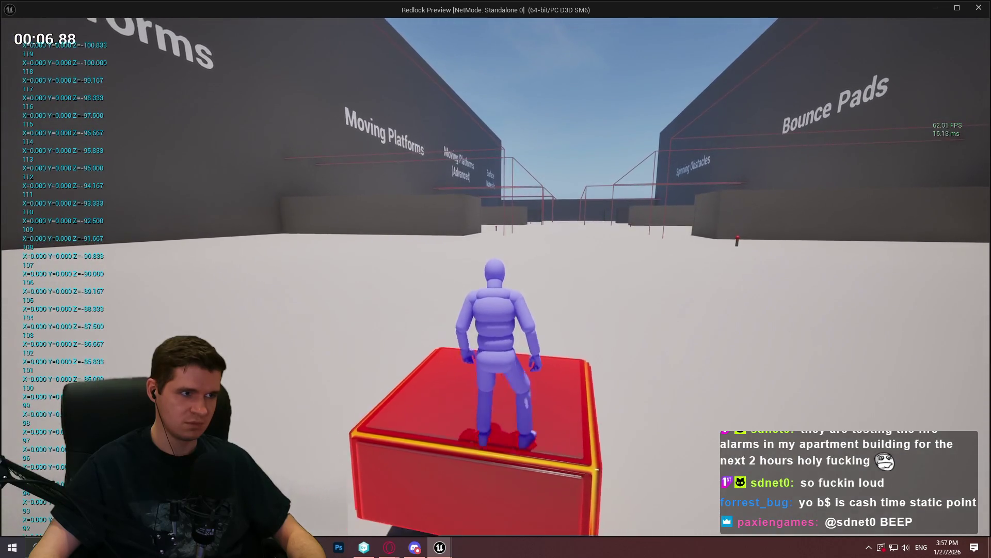
{"action": "key", "text": "w"}
{"action": "key", "text": "space"}
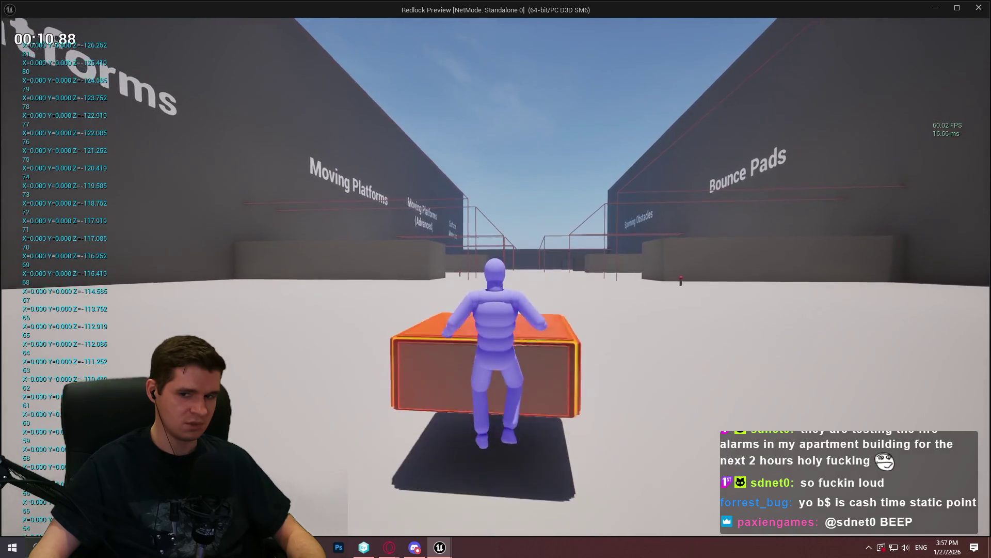
{"action": "key", "text": "w"}
{"action": "key", "text": "space"}
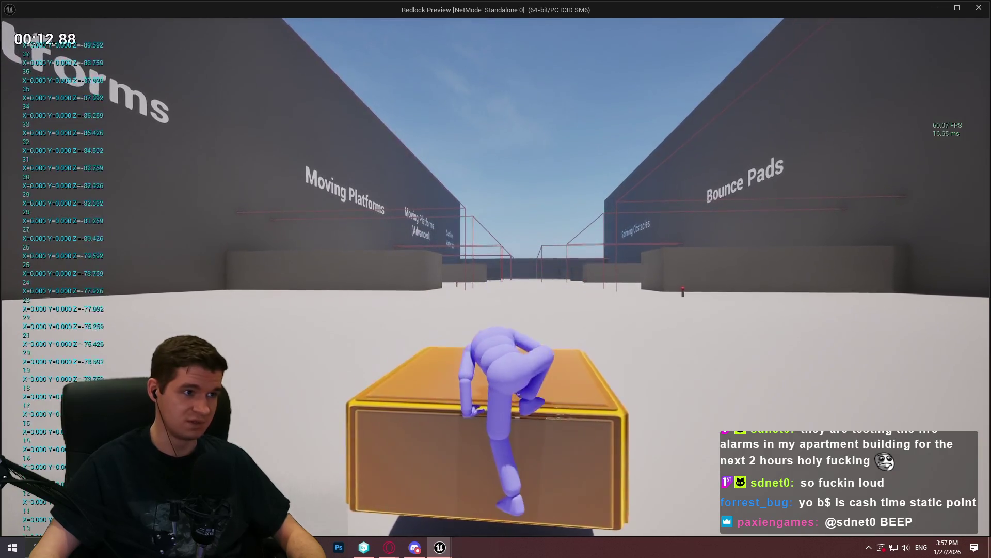
{"action": "key", "text": "w"}
{"action": "key", "text": "w"}
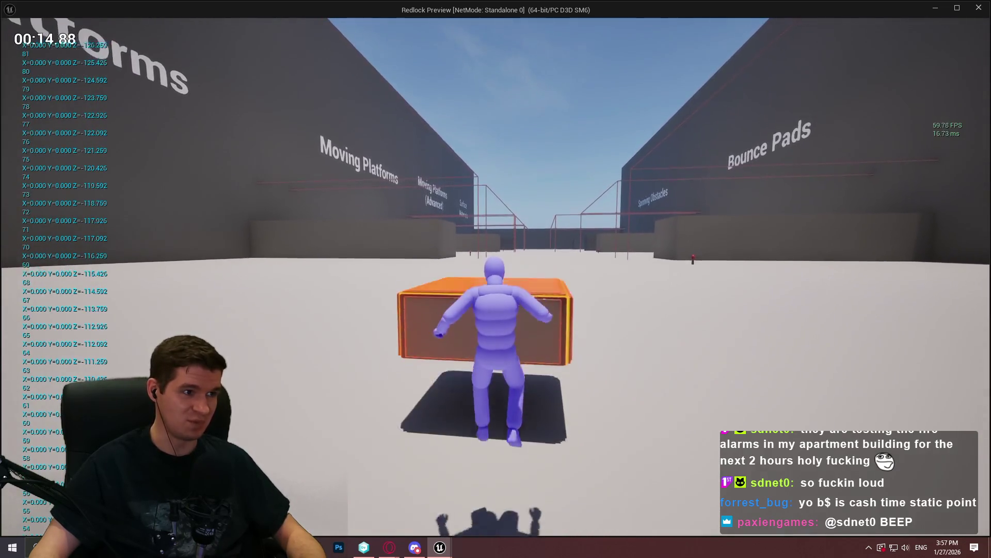
{"action": "key", "text": "space"}
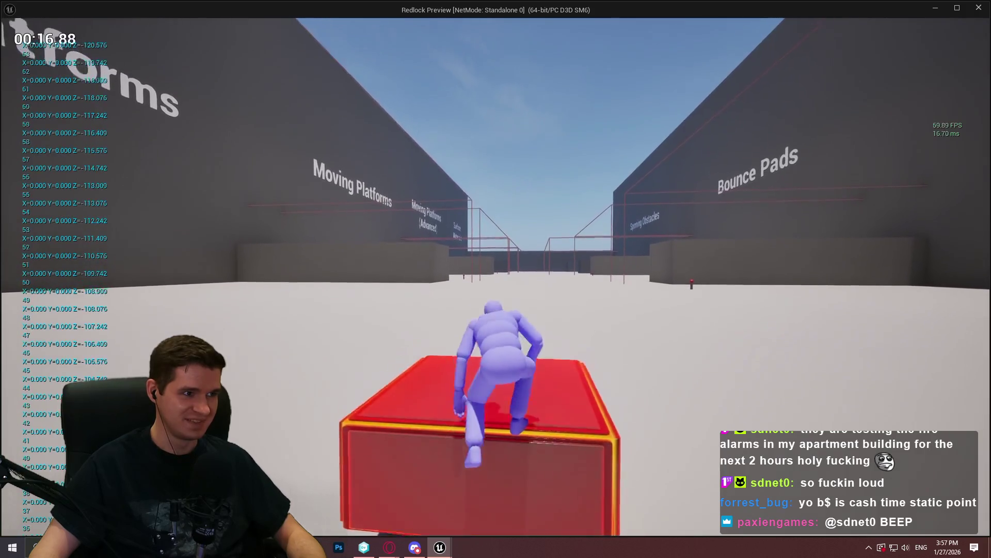
{"action": "key", "text": "w"}
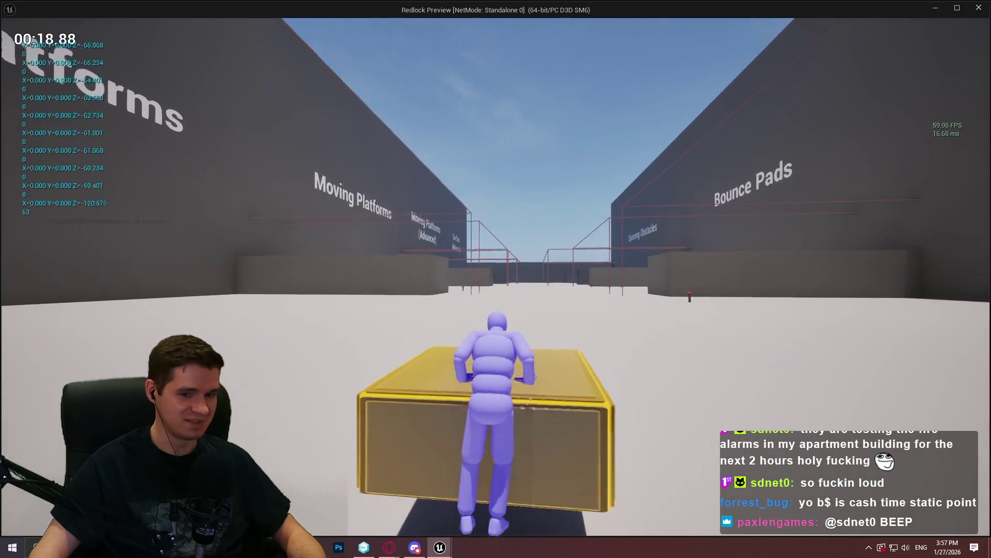
{"action": "key", "text": "space"}
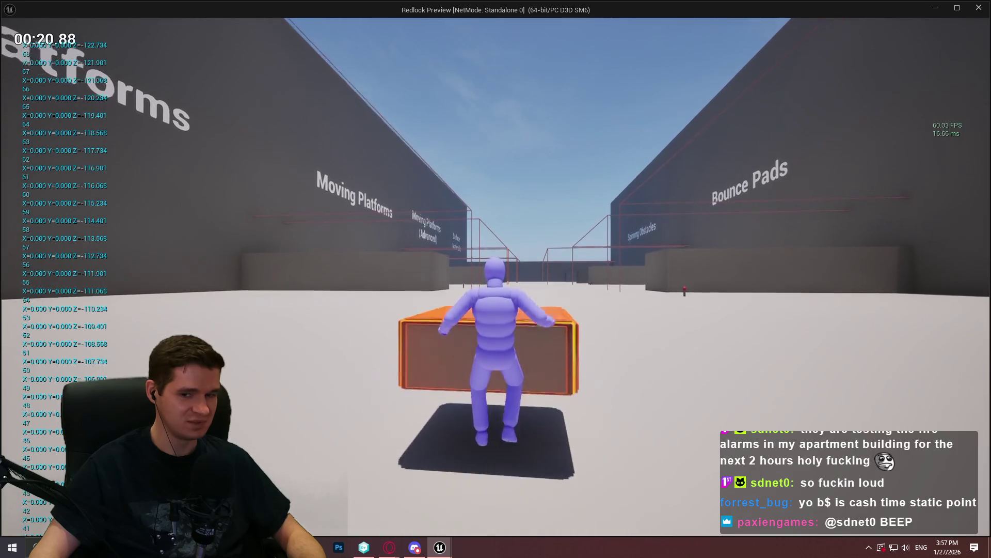
{"action": "key", "text": "Escape"}
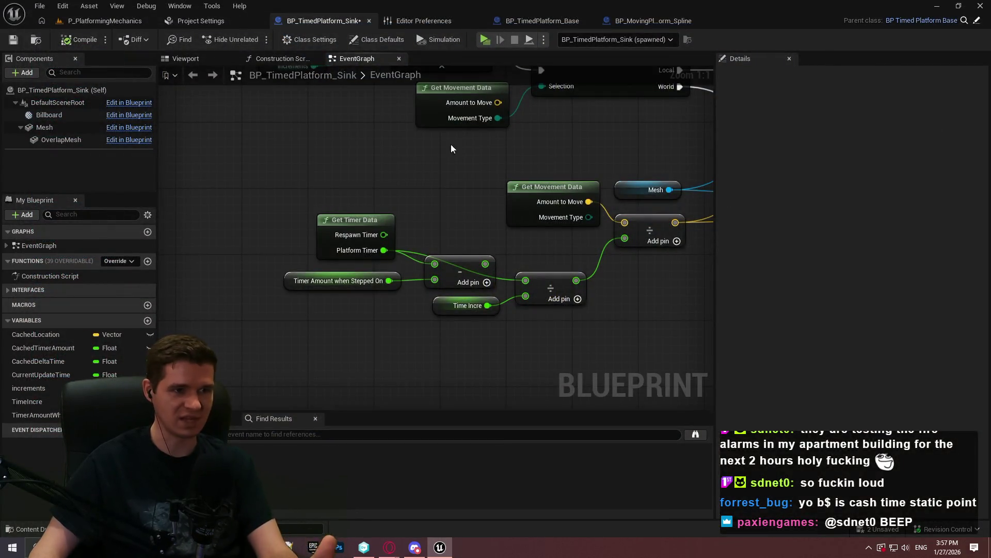
{"action": "left_click_drag", "start_coordinate": [451, 148], "coordinate": [487, 284]}
{"action": "scroll", "coordinate": [324, 218], "scroll_direction": "down", "scroll_amount": 3}
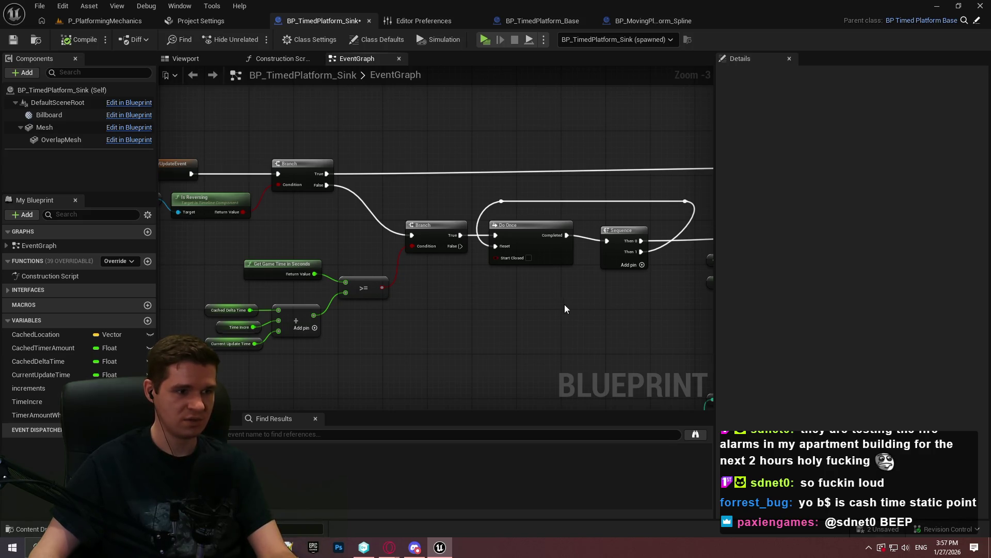
{"action": "scroll", "coordinate": [565, 309], "scroll_direction": "up", "scroll_amount": 4}
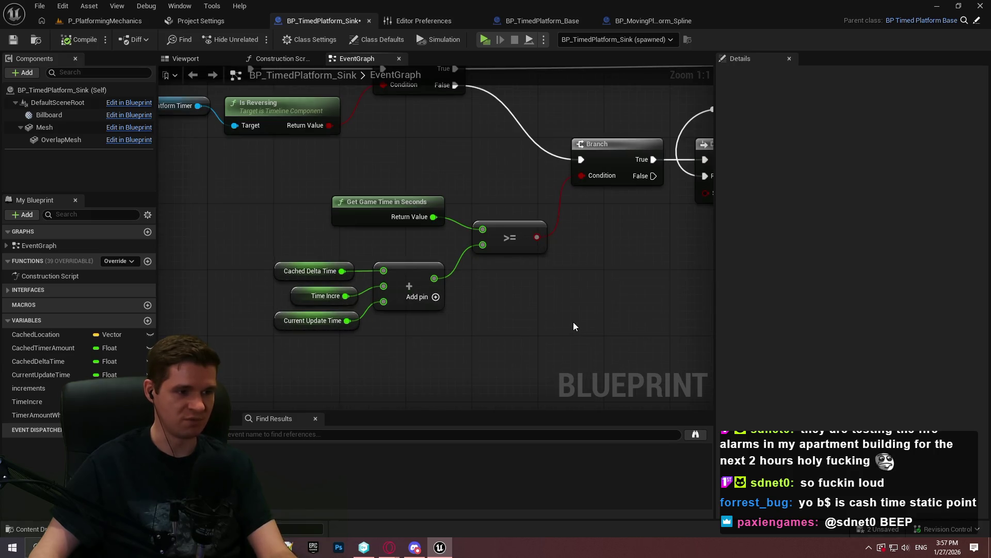
{"action": "scroll", "coordinate": [415, 267], "scroll_direction": "up", "scroll_amount": 3}
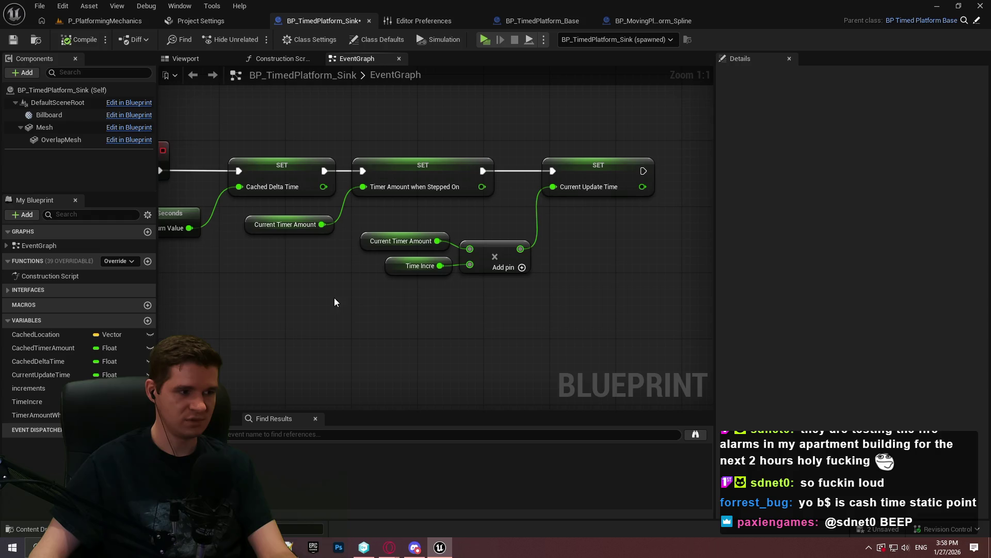
{"action": "right_click", "coordinate": [365, 303]}
- Add Get Timer Data and a Lerp from Platform Timer, wiring the Lerp into the multiply
{"action": "type", "text": "get timer d"}
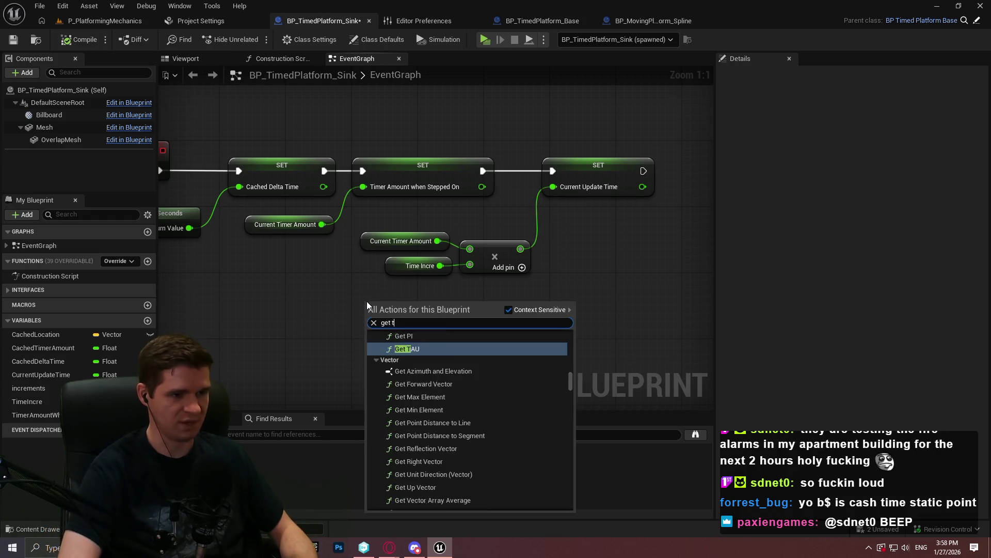
{"action": "key", "text": "Return"}
{"action": "mouse_move", "coordinate": [458, 339]}
{"action": "left_mouse_down"}
{"action": "mouse_move", "coordinate": [471, 321]}
{"action": "mouse_move", "coordinate": [425, 284]}
{"action": "mouse_move", "coordinate": [463, 290]}
{"action": "left_mouse_up"}
{"action": "type", "text": "lerp"}
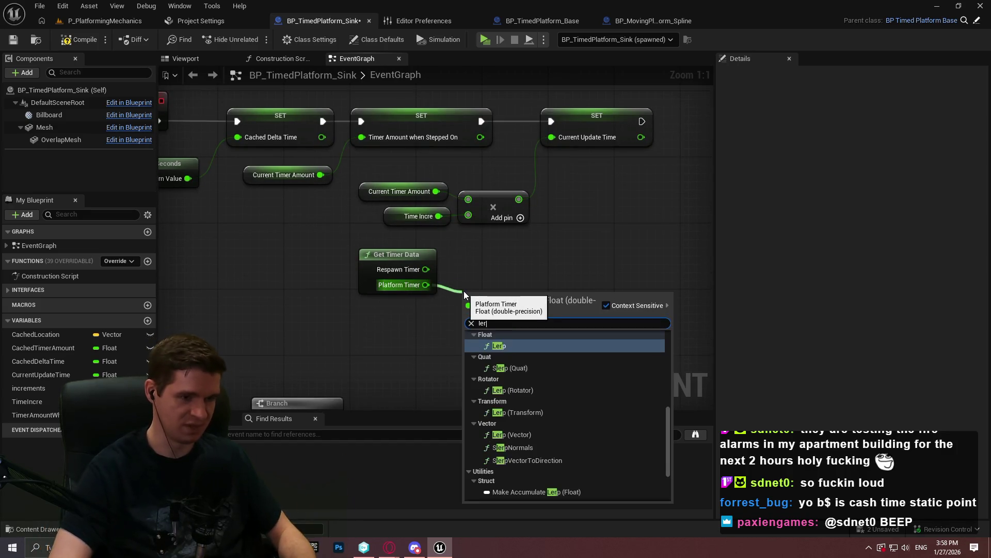
{"action": "key", "text": "Return"}
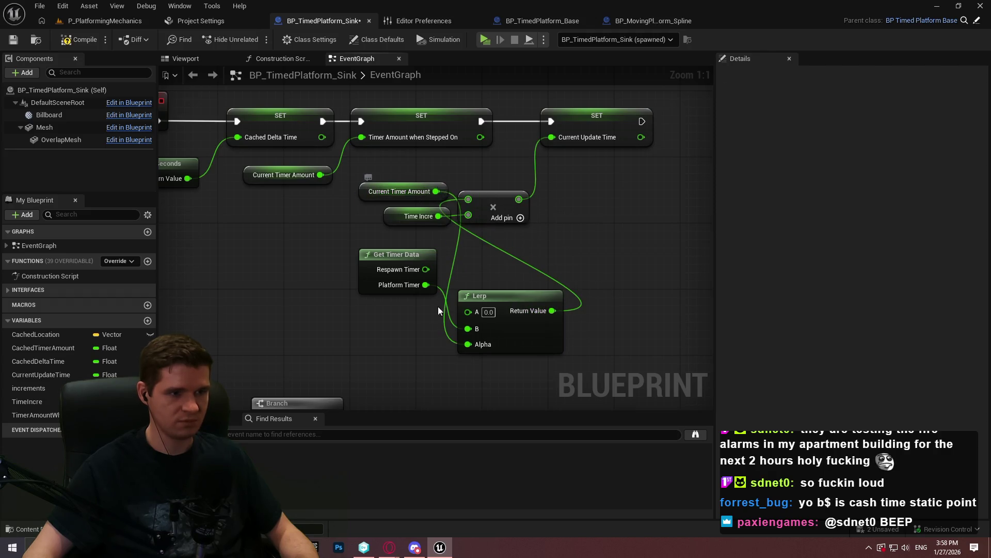
{"action": "left_click_drag", "start_coordinate": [443, 191], "coordinate": [444, 315]}
{"action": "mouse_move", "coordinate": [518, 269]}
{"action": "left_mouse_down"}
{"action": "mouse_move", "coordinate": [494, 294]}
{"action": "mouse_move", "coordinate": [493, 255]}
{"action": "left_mouse_up"}
- Reposition Time Incre, the multiply, timer and Lerp nodes, moving SET Current Update Time right
{"action": "left_click_drag", "start_coordinate": [594, 356], "coordinate": [566, 288]}
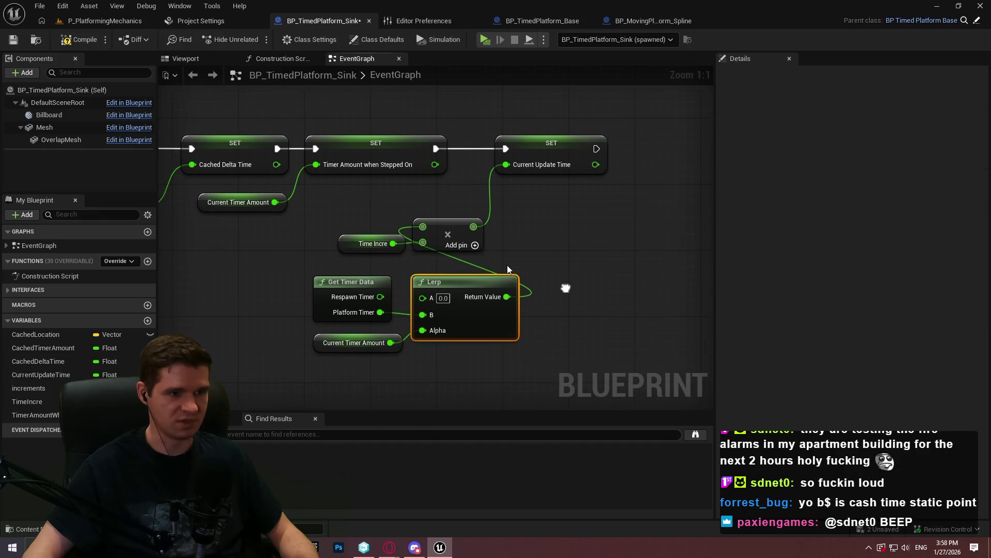
{"action": "left_click_drag", "start_coordinate": [372, 244], "coordinate": [397, 276]}
{"action": "mouse_move", "coordinate": [581, 343]}
{"action": "left_mouse_down"}
{"action": "mouse_move", "coordinate": [574, 349]}
{"action": "mouse_move", "coordinate": [581, 313]}
{"action": "left_mouse_up"}
{"action": "left_click", "coordinate": [575, 349]}
{"action": "mouse_move", "coordinate": [569, 348]}
{"action": "left_mouse_down"}
{"action": "mouse_move", "coordinate": [360, 285]}
{"action": "mouse_move", "coordinate": [361, 202]}
{"action": "mouse_move", "coordinate": [352, 200]}
{"action": "left_mouse_up"}
{"action": "left_click_drag", "start_coordinate": [550, 150], "coordinate": [686, 154]}
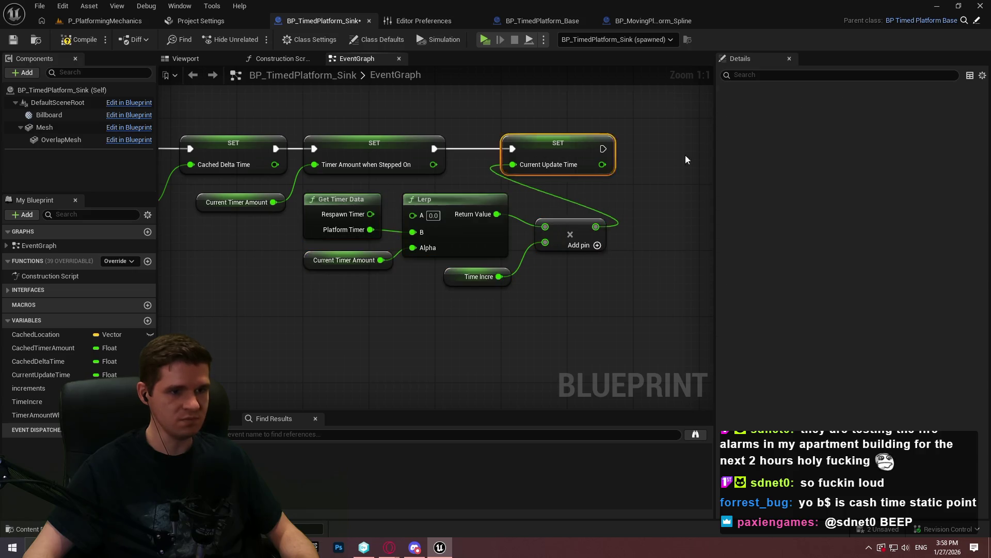
- Shift the five calculation nodes right, then start a standalone playtest
{"action": "scroll", "coordinate": [648, 265], "scroll_direction": "down", "scroll_amount": 1}
{"action": "mouse_move", "coordinate": [486, 269]}
{"action": "left_mouse_down"}
{"action": "mouse_move", "coordinate": [250, 185]}
{"action": "mouse_move", "coordinate": [335, 195]}
{"action": "left_mouse_up"}
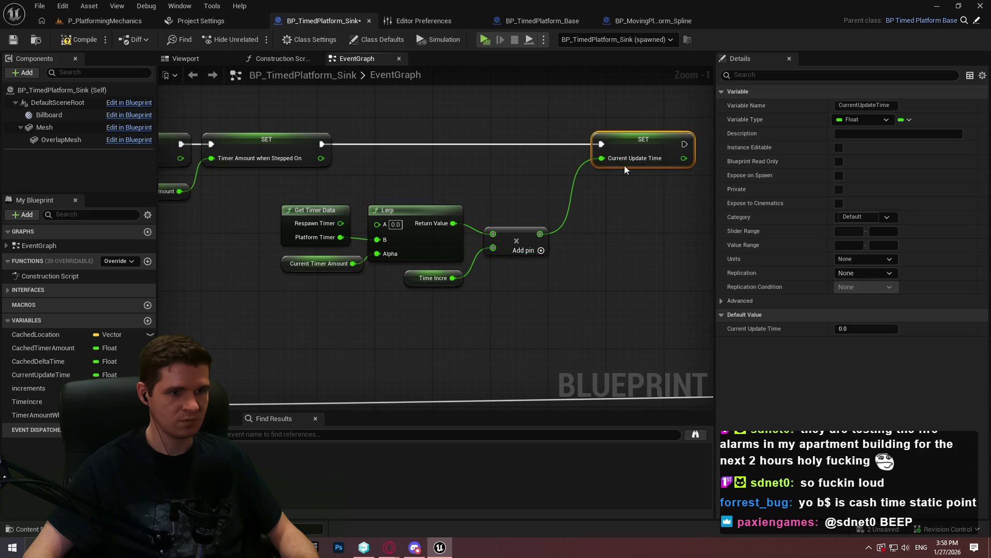
{"action": "left_click", "coordinate": [624, 166]}
{"action": "scroll", "coordinate": [603, 249], "scroll_direction": "down", "scroll_amount": 5}
{"action": "scroll", "coordinate": [462, 241], "scroll_direction": "up", "scroll_amount": 2}
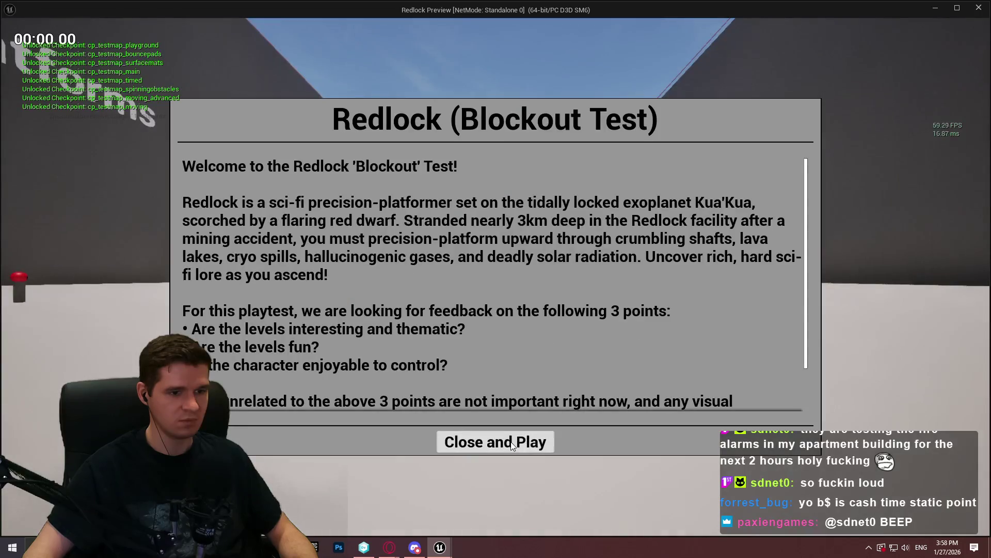
{"action": "left_click", "coordinate": [496, 441]}
{"action": "key", "text": "w"}
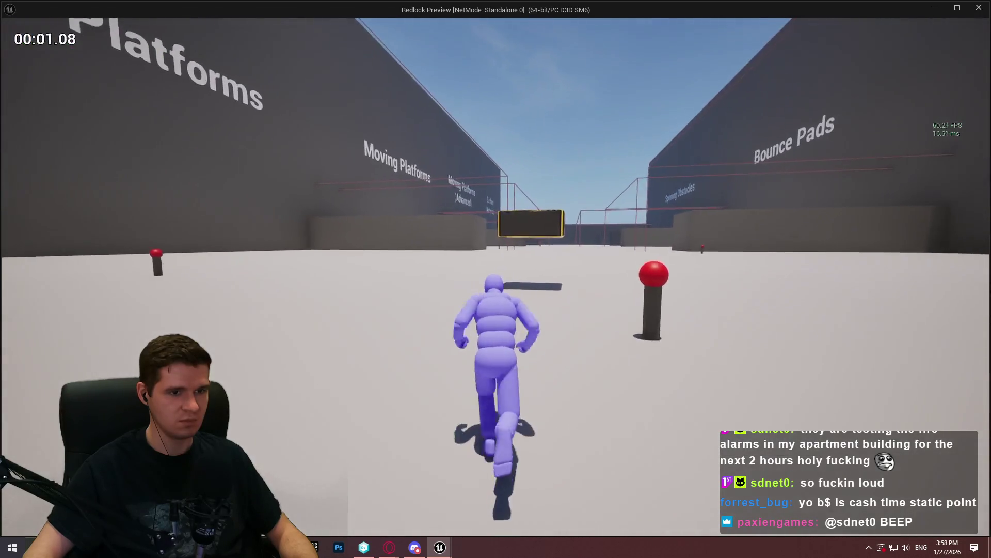
{"action": "key", "text": "space"}
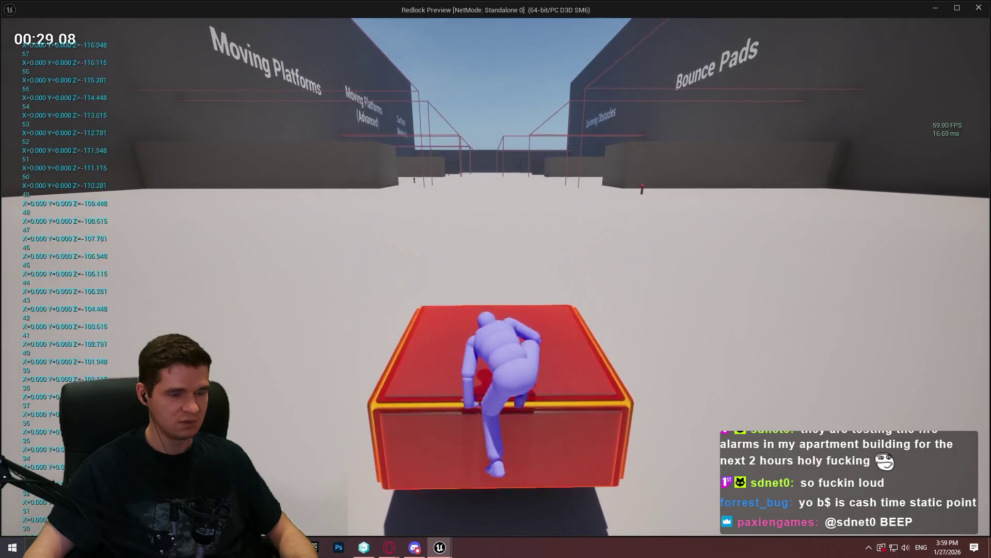
{"action": "key", "text": "Escape"}
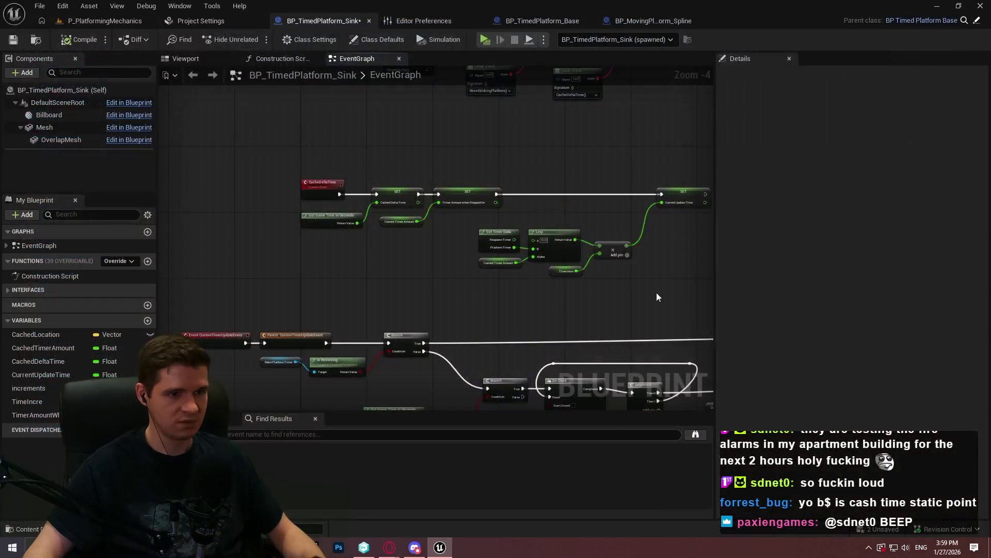
- Pan the Blueprint graph to show the Completed, SET Cached Location, Set Relative Location and Lerp nodes
{"action": "scroll", "coordinate": [655, 292], "scroll_direction": "down", "scroll_amount": 2}
{"action": "scroll", "coordinate": [559, 203], "scroll_direction": "up", "scroll_amount": 2}
{"action": "scroll", "coordinate": [359, 228], "scroll_direction": "up", "scroll_amount": 3}
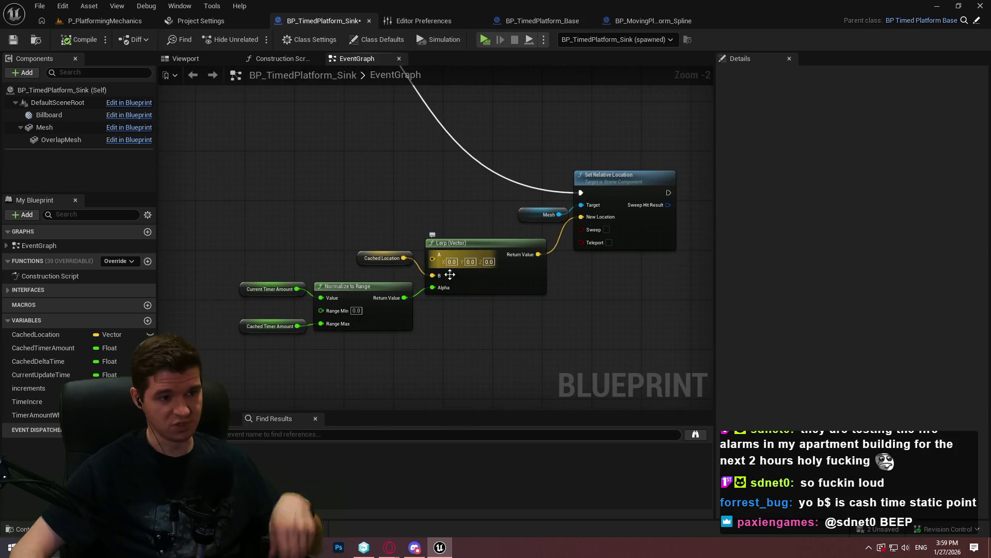
{"action": "scroll", "coordinate": [438, 269], "scroll_direction": "up", "scroll_amount": 2}
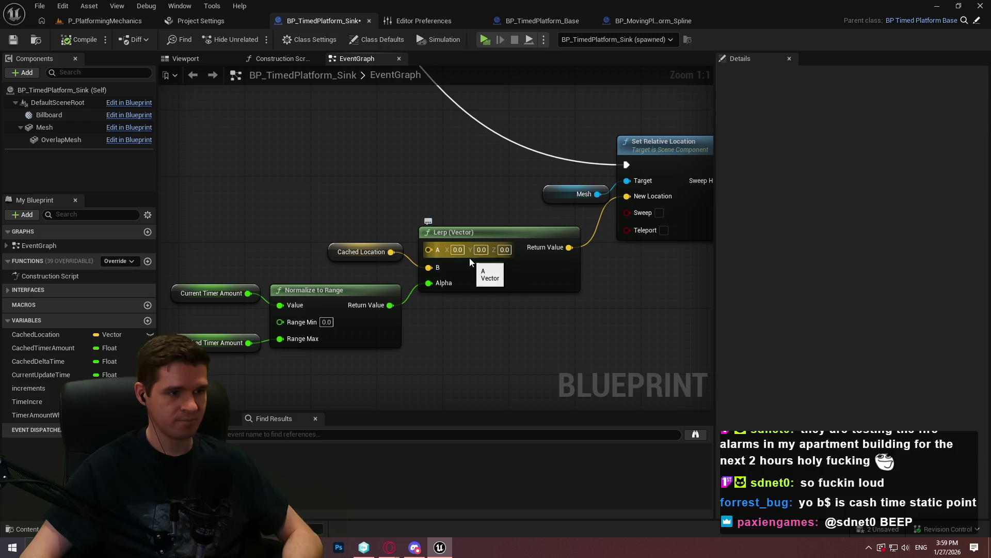
{"action": "mouse_move", "coordinate": [470, 258]}
{"action": "left_mouse_down"}
{"action": "mouse_move", "coordinate": [352, 345]}
{"action": "mouse_move", "coordinate": [491, 189]}
{"action": "mouse_move", "coordinate": [490, 111]}
{"action": "left_mouse_up"}
{"action": "mouse_move", "coordinate": [522, 331]}
{"action": "left_mouse_down"}
{"action": "mouse_move", "coordinate": [523, 232]}
{"action": "mouse_move", "coordinate": [486, 137]}
{"action": "mouse_move", "coordinate": [548, 155]}
{"action": "mouse_move", "coordinate": [642, 117]}
{"action": "mouse_move", "coordinate": [614, 125]}
{"action": "left_mouse_up"}
- In P_PlatformingMechanics, select Cube101, start a standalone playtest and mantle onto the platform
{"action": "left_click", "coordinate": [104, 20]}
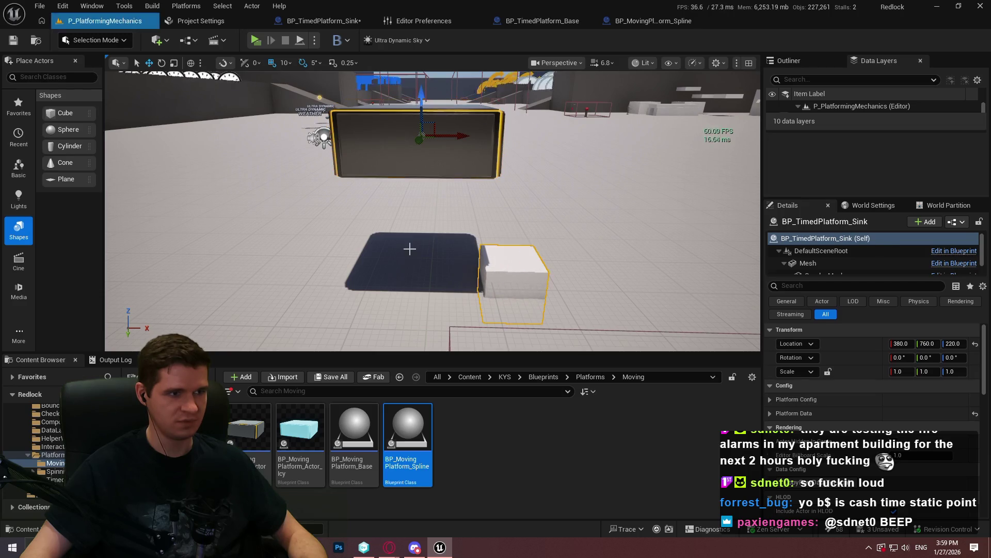
{"action": "left_click", "coordinate": [512, 274]}
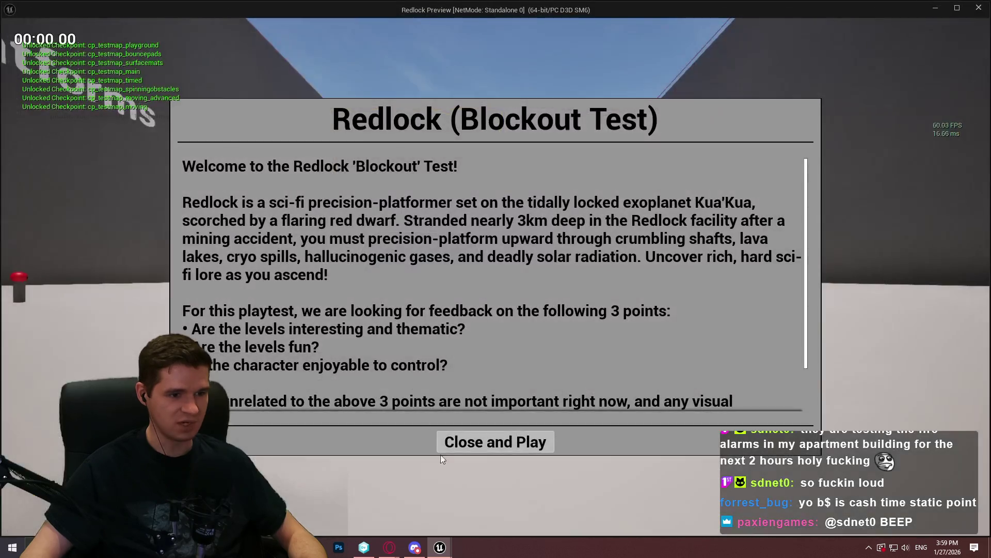
{"action": "left_click", "coordinate": [443, 447]}
{"action": "key", "text": "w"}
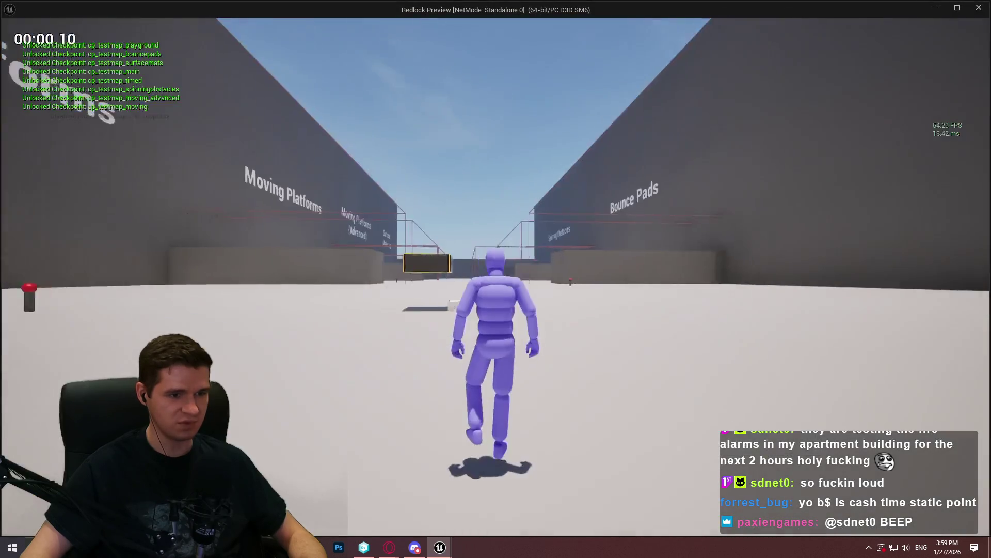
{"action": "key", "text": "space"}
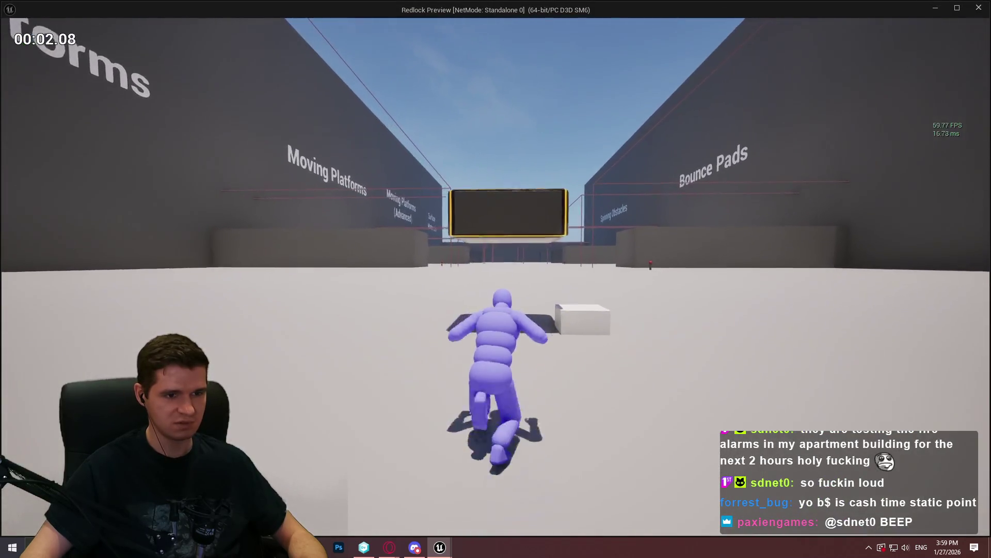
{"action": "key", "text": "space"}
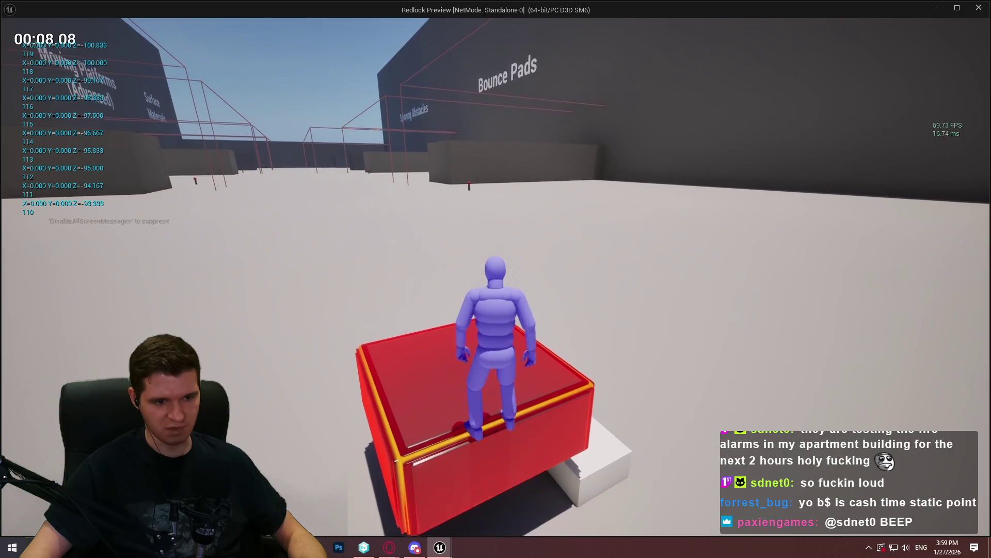
- Climb back onto the platform several times as it sinks and resets, then exit the preview
{"action": "key", "text": "w"}
{"action": "key", "text": "space"}
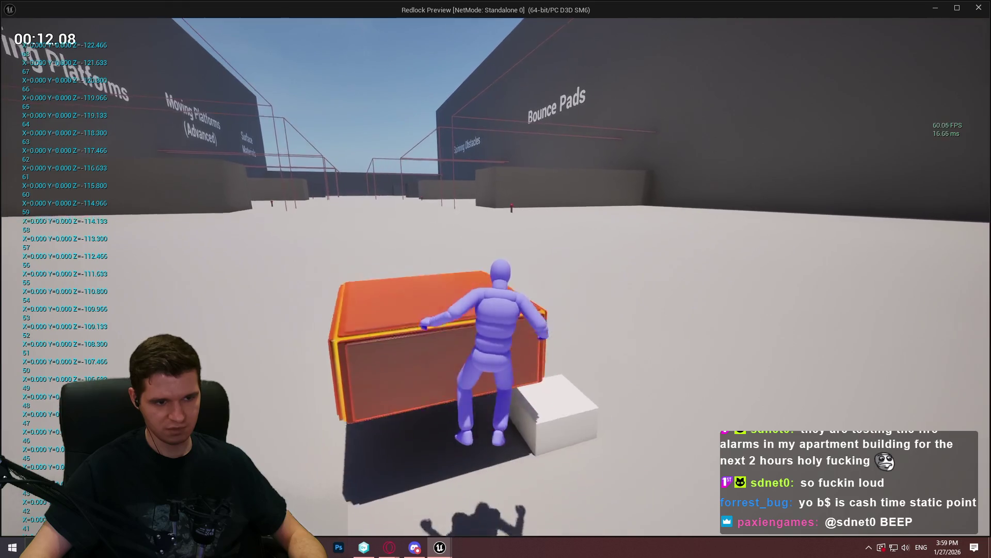
{"action": "key", "text": "w"}
{"action": "key", "text": "space"}
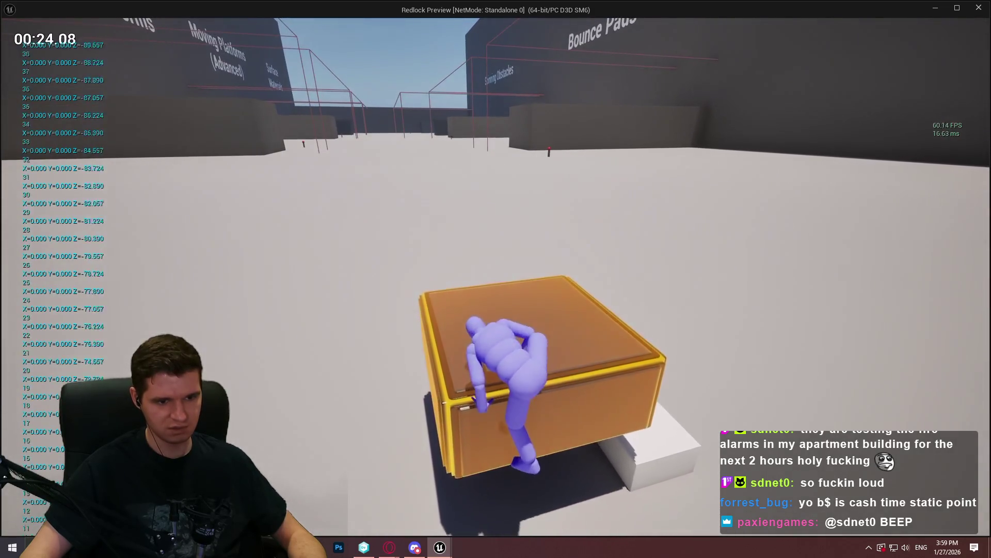
{"action": "key", "text": "s"}
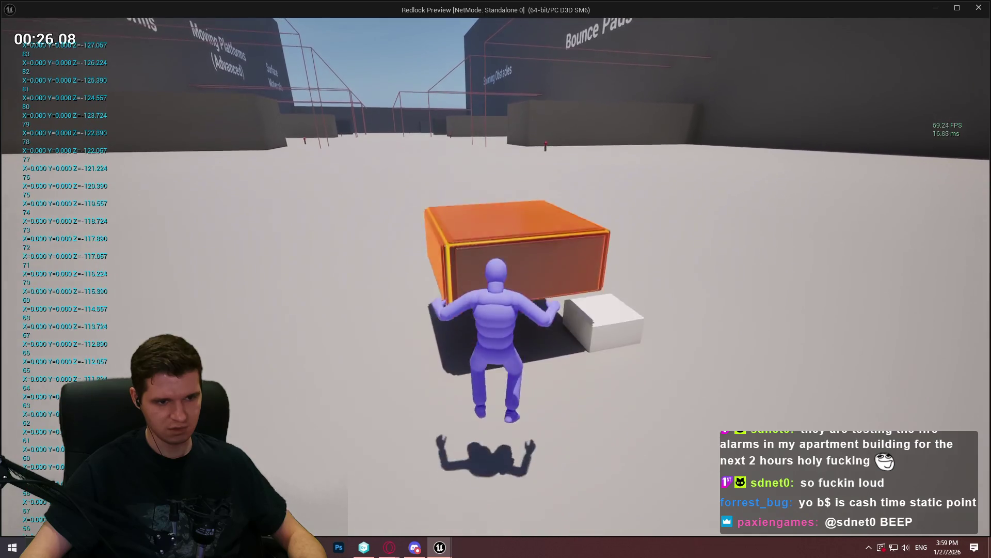
{"action": "key", "text": "w"}
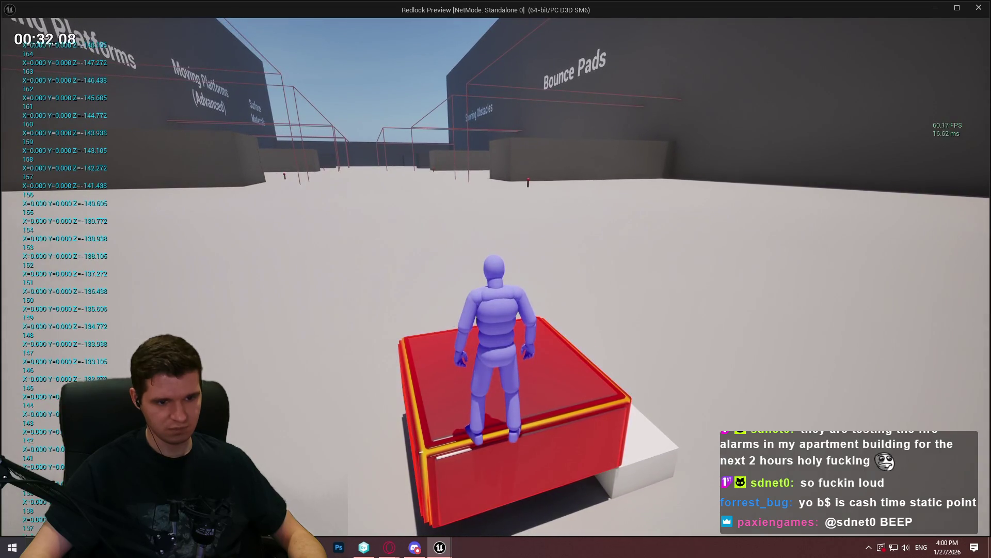
{"action": "key", "text": "s"}
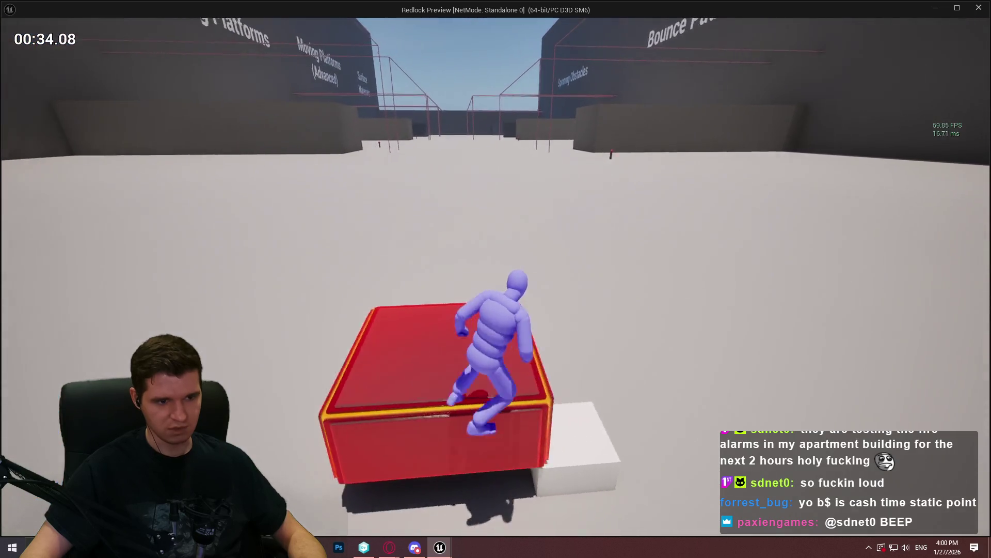
{"action": "key", "text": "Escape"}
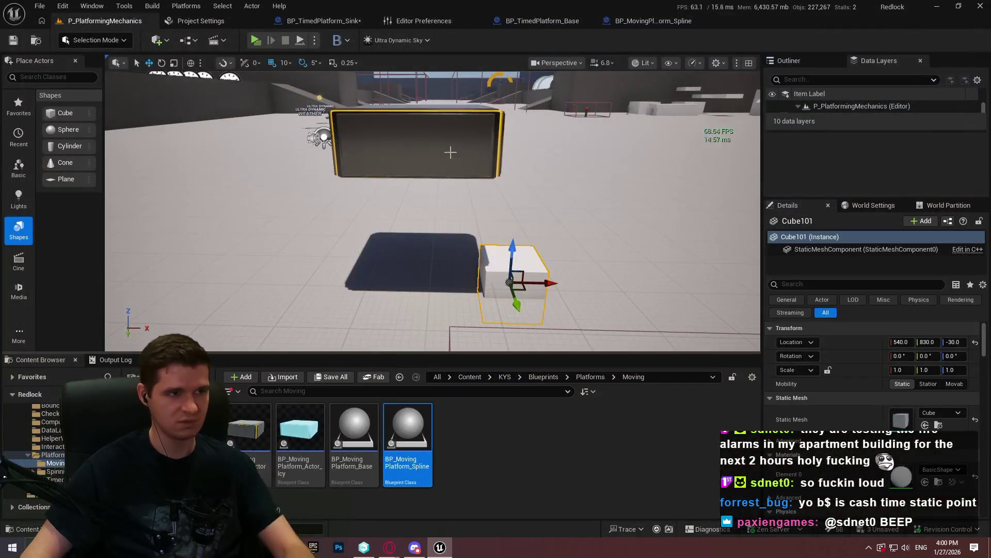
- Return to the BP_TimedPlatform_Sink graph and launch a standalone playtest
{"action": "left_click", "coordinate": [327, 20]}
{"action": "scroll", "coordinate": [468, 221], "scroll_direction": "down", "scroll_amount": 5}
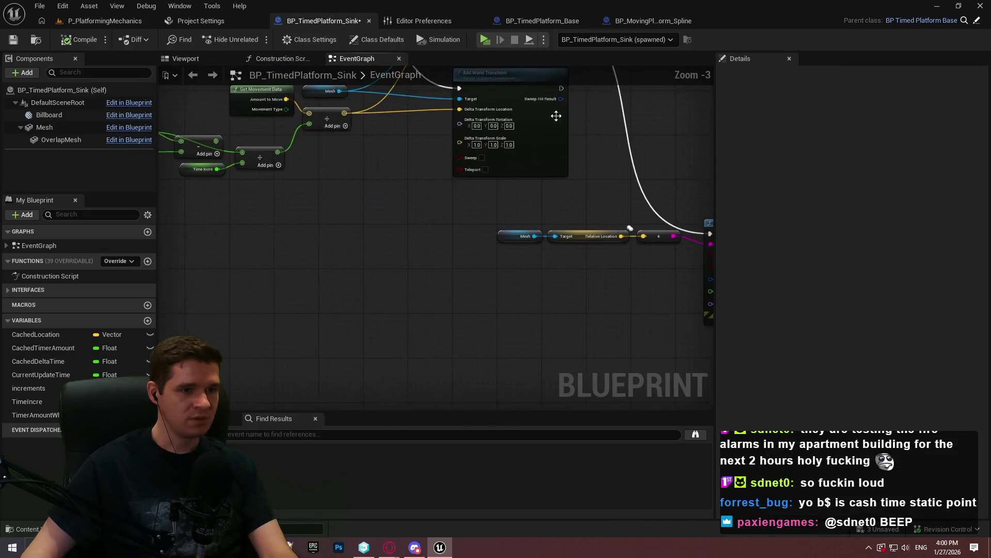
{"action": "scroll", "coordinate": [399, 140], "scroll_direction": "up", "scroll_amount": 2}
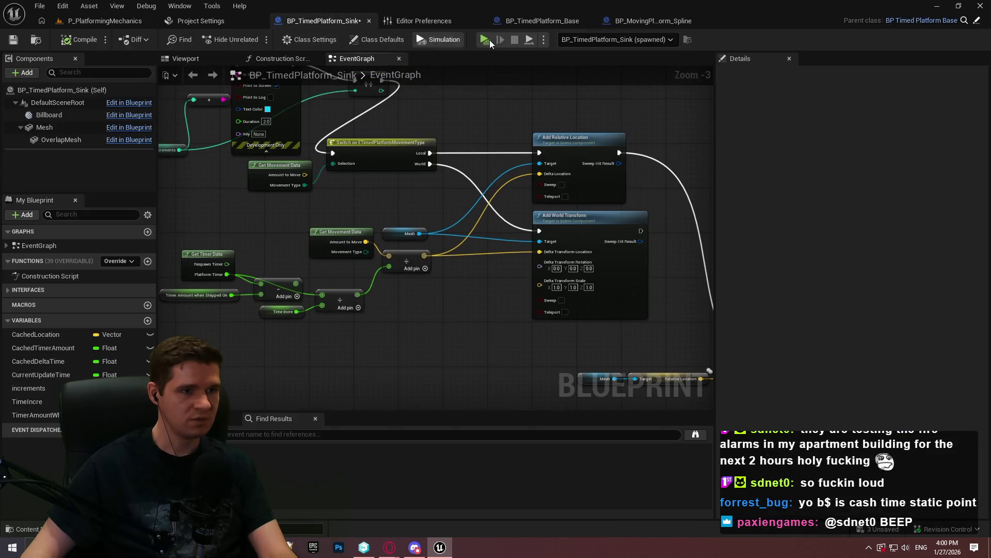
{"action": "left_click", "coordinate": [486, 41]}
- Climb onto the platform, back off it several times, then run forward and climb on again
{"action": "key", "text": "w"}
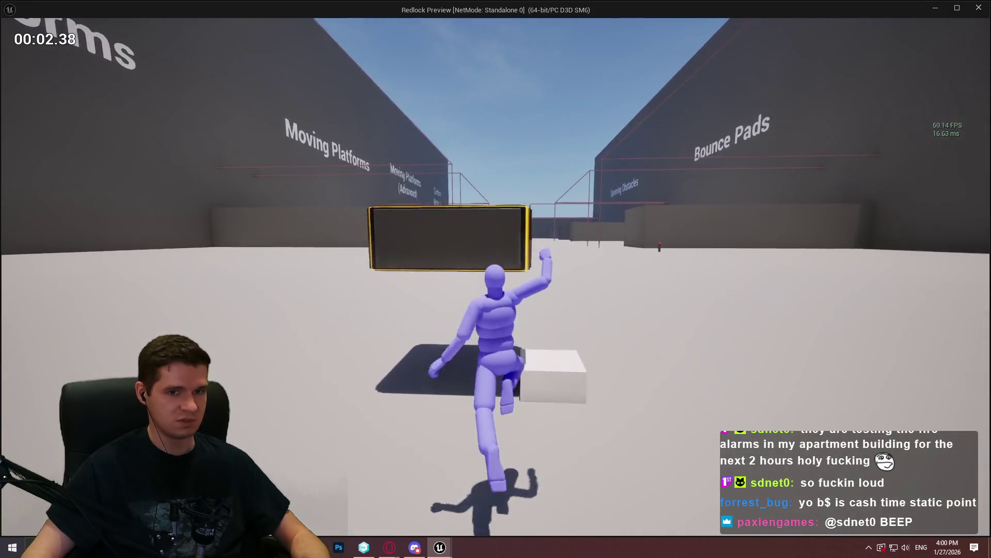
{"action": "key", "text": "space"}
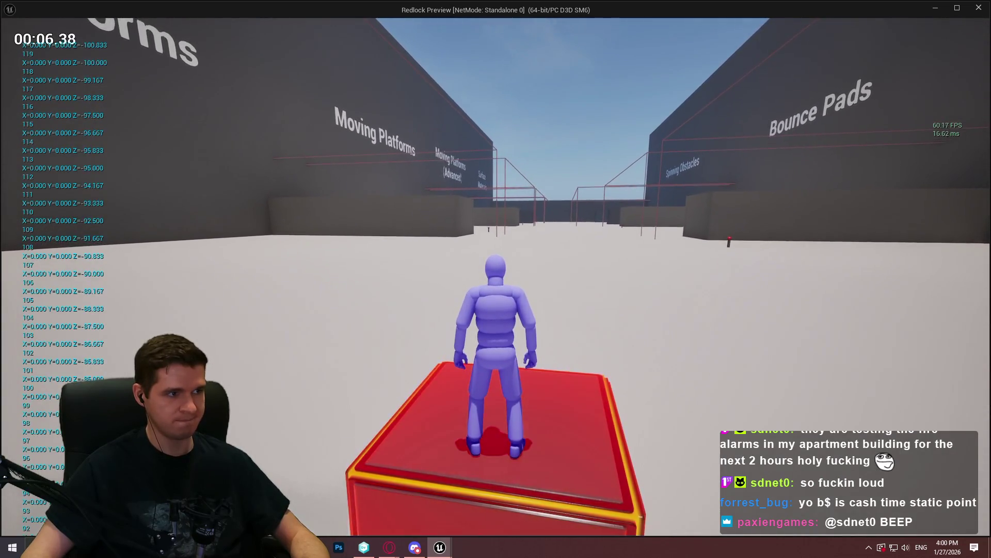
{"action": "key", "text": "s"}
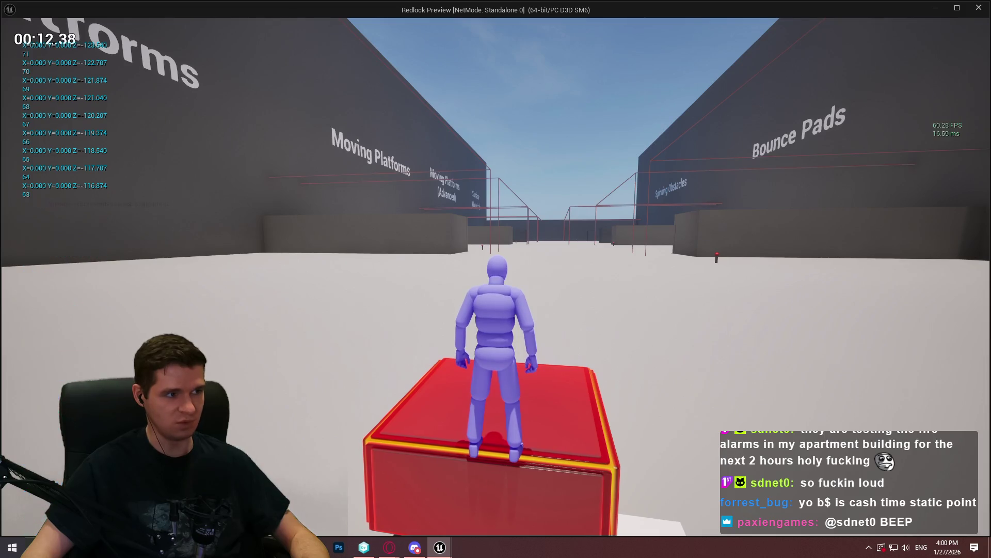
{"action": "key", "text": "s"}
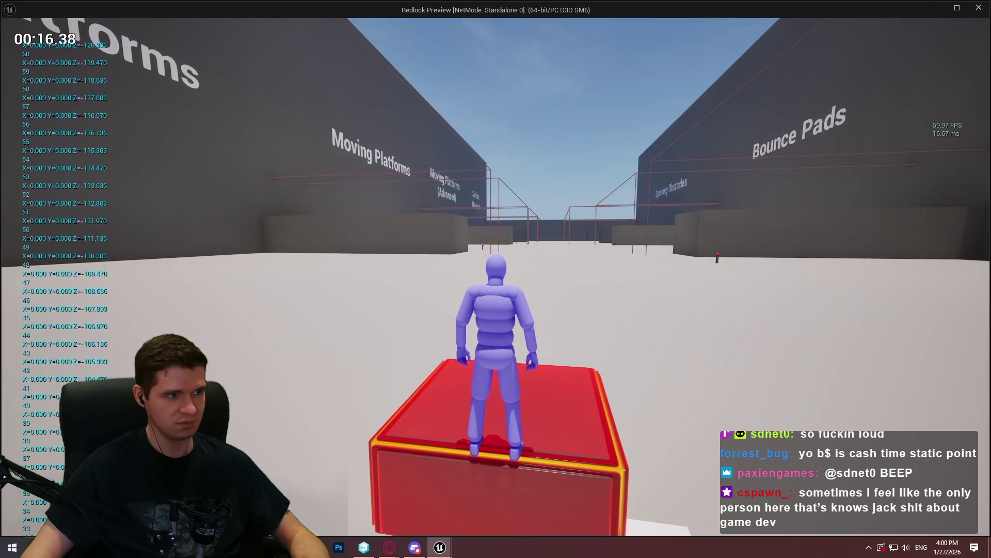
{"action": "key", "text": "s"}
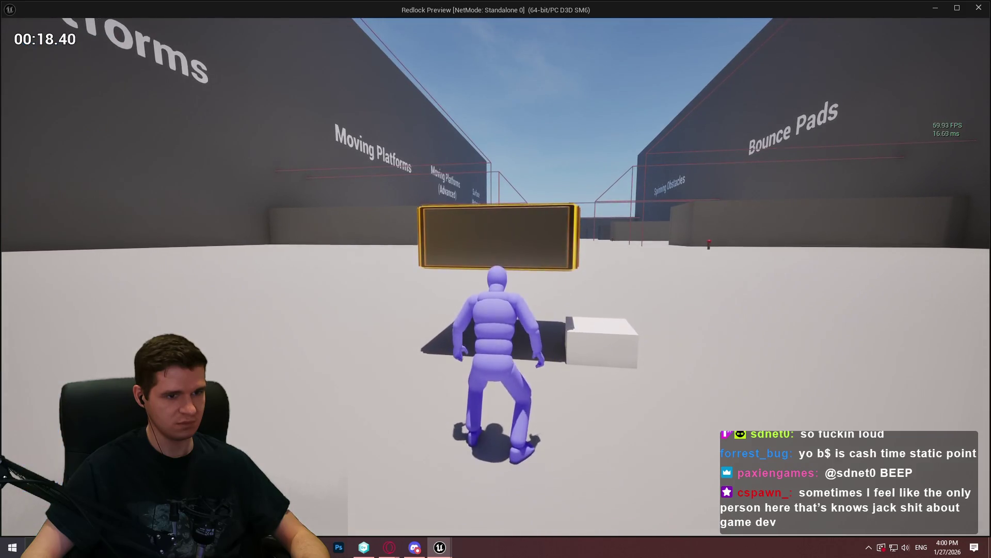
{"action": "key", "text": "w"}
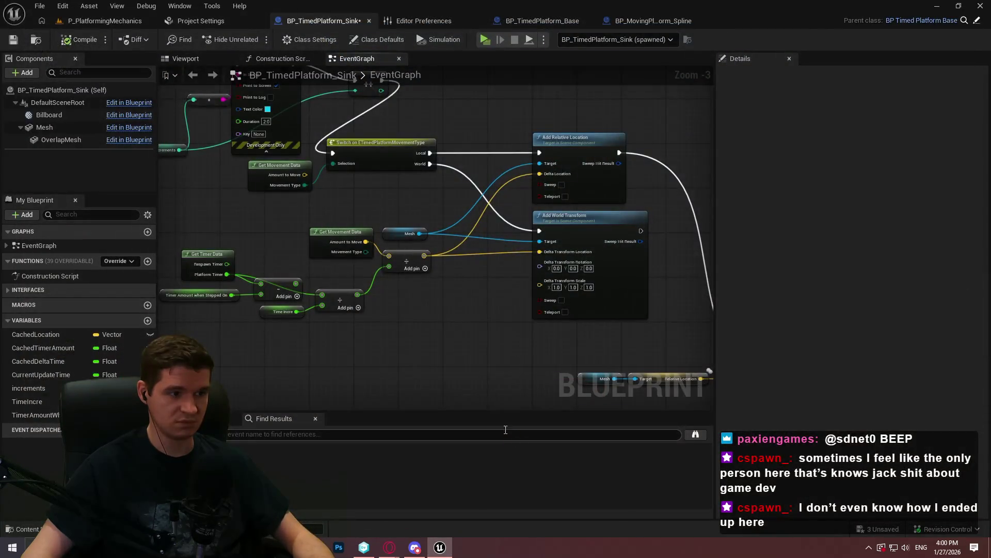
{"action": "scroll", "coordinate": [450, 346], "scroll_direction": "up", "scroll_amount": 4}
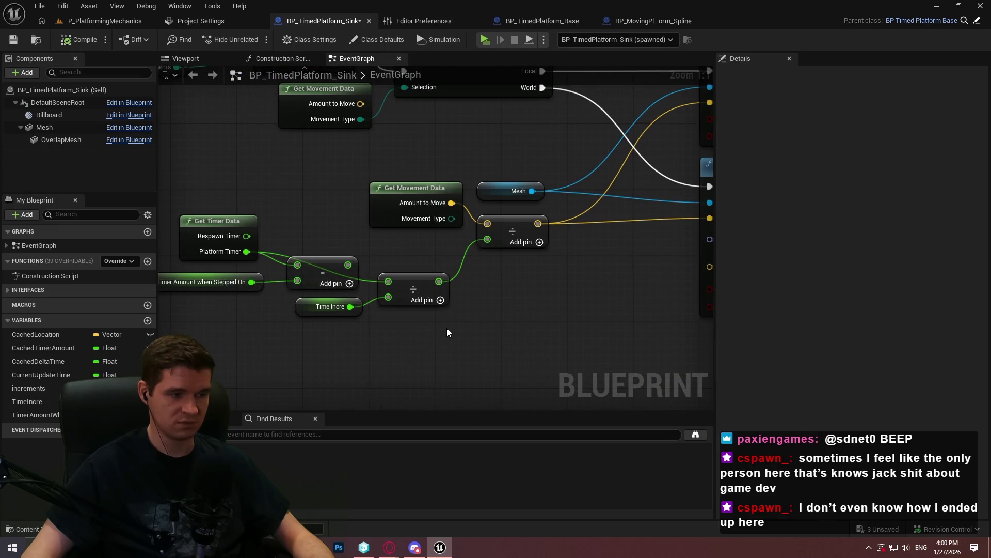
- Pan the sink EventGraph past the timer math and Is Reversing Branch up to the BeginPlay bindings
{"action": "mouse_move", "coordinate": [446, 332]}
{"action": "left_mouse_down"}
{"action": "mouse_move", "coordinate": [451, 355]}
{"action": "mouse_move", "coordinate": [521, 405]}
{"action": "mouse_move", "coordinate": [515, 334]}
{"action": "left_mouse_up"}
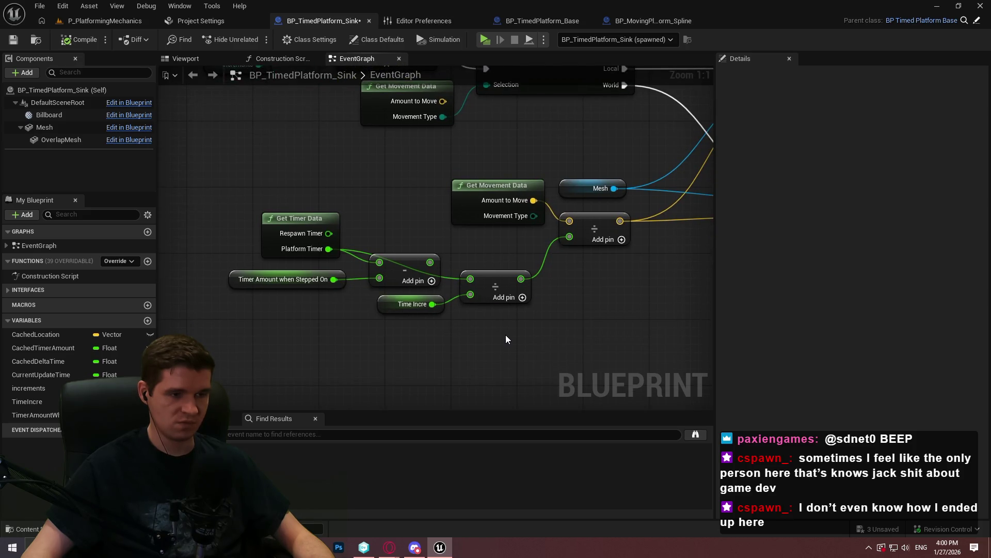
{"action": "mouse_move", "coordinate": [545, 171]}
{"action": "left_mouse_down"}
{"action": "mouse_move", "coordinate": [543, 247]}
{"action": "mouse_move", "coordinate": [465, 310]}
{"action": "mouse_move", "coordinate": [413, 284]}
{"action": "mouse_move", "coordinate": [475, 281]}
{"action": "mouse_move", "coordinate": [328, 242]}
{"action": "mouse_move", "coordinate": [127, 294]}
{"action": "mouse_move", "coordinate": [347, 260]}
{"action": "left_mouse_up"}
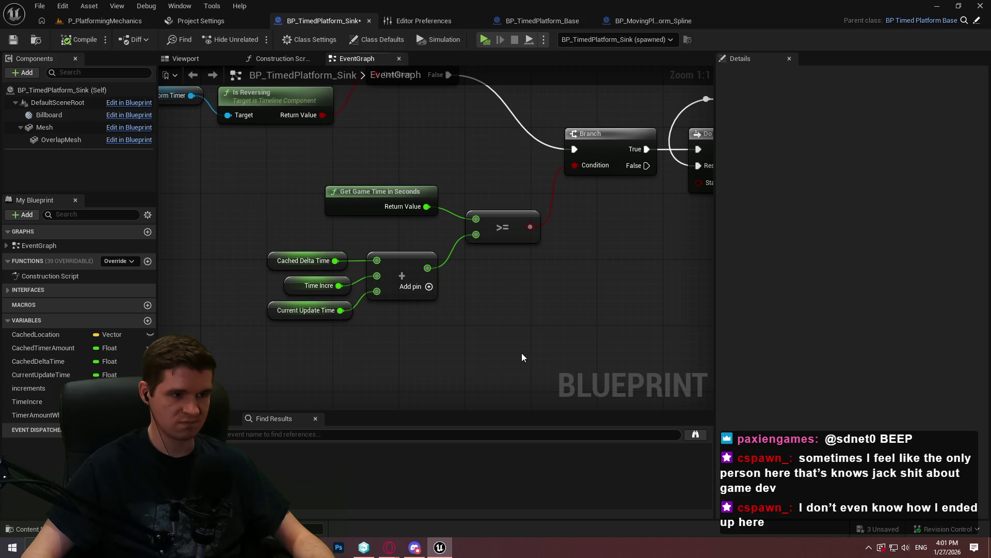
{"action": "scroll", "coordinate": [485, 324], "scroll_direction": "down", "scroll_amount": 3}
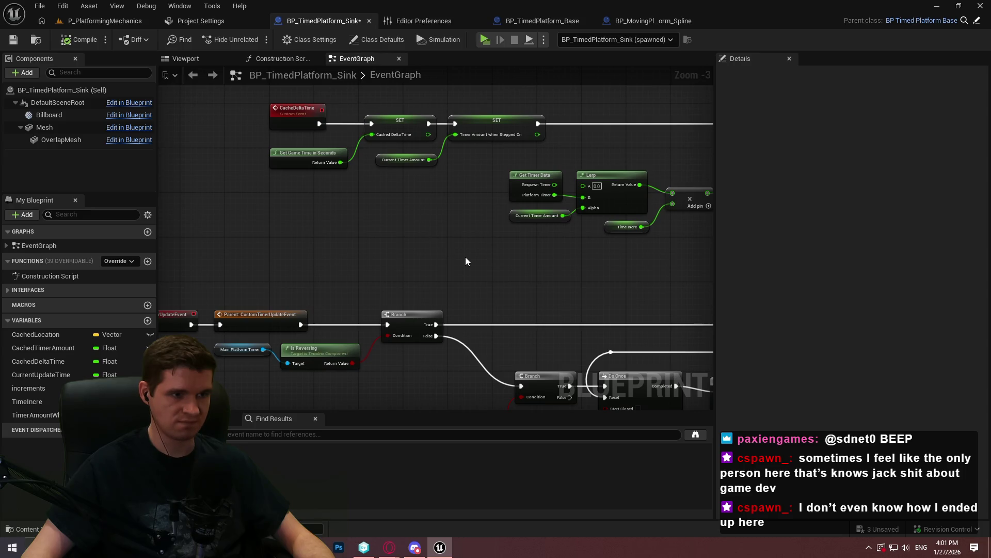
{"action": "left_click_drag", "start_coordinate": [453, 221], "coordinate": [267, 450]}
{"action": "left_click_drag", "start_coordinate": [240, 98], "coordinate": [240, 88]}
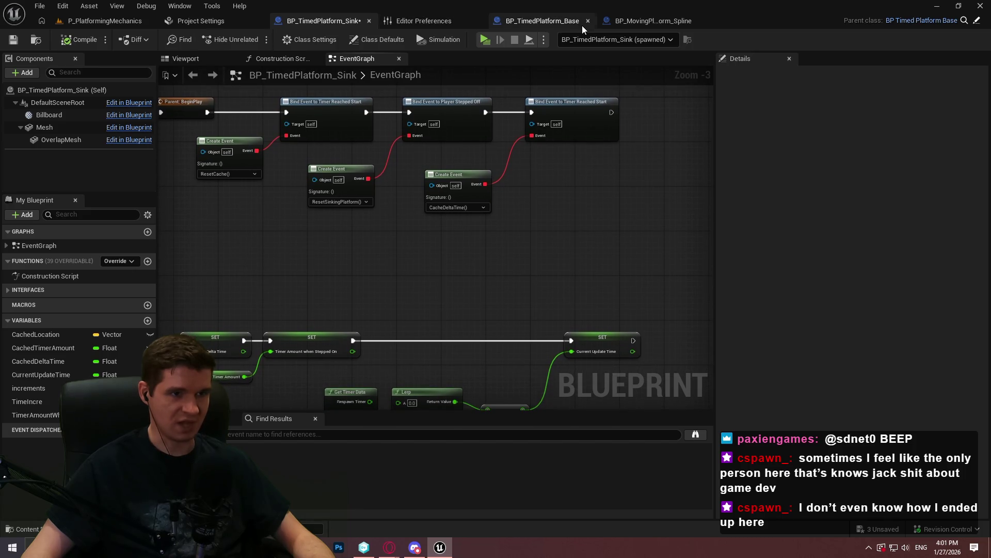
{"action": "left_click", "coordinate": [555, 24]}
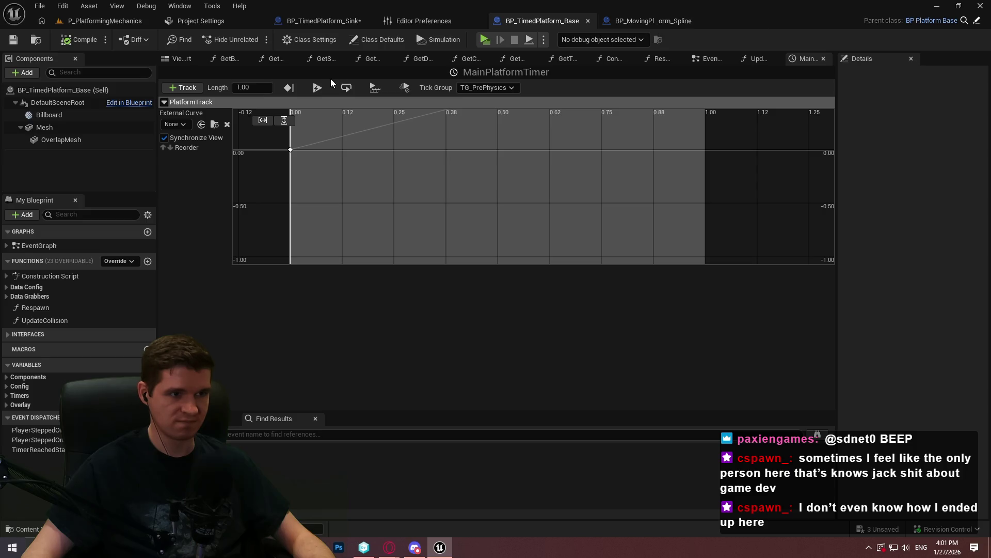
- Inspect BP_TimedPlatform_Base's EventGraph around the MainPlatformTimer timeline and Branch logic
{"action": "double_click", "coordinate": [41, 245]}
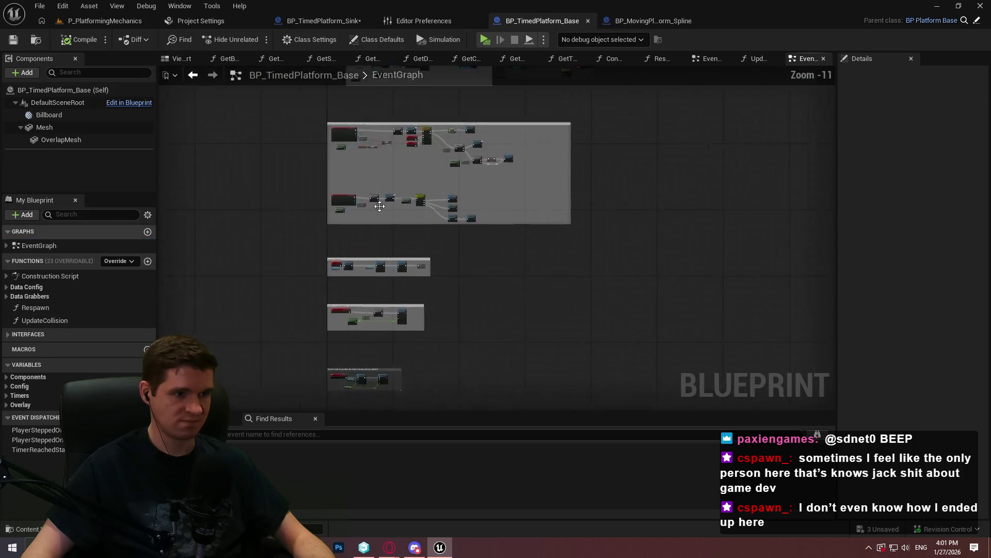
{"action": "scroll", "coordinate": [449, 145], "scroll_direction": "up", "scroll_amount": 6}
{"action": "mouse_move", "coordinate": [454, 126]}
{"action": "left_mouse_down"}
{"action": "mouse_move", "coordinate": [303, 183]}
{"action": "mouse_move", "coordinate": [10, 165]}
{"action": "mouse_move", "coordinate": [192, 202]}
{"action": "mouse_move", "coordinate": [405, 267]}
{"action": "mouse_move", "coordinate": [349, 208]}
{"action": "left_mouse_up"}
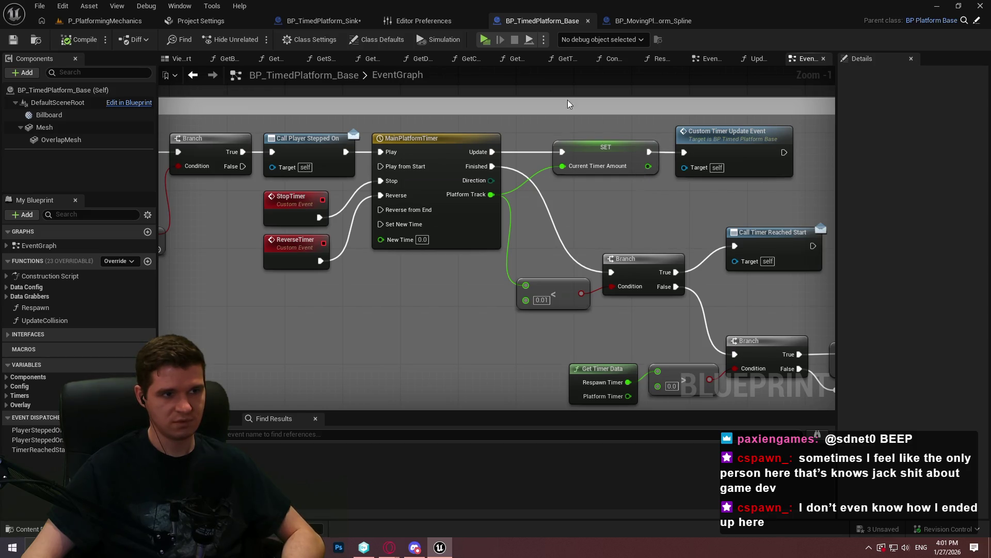
{"action": "left_click", "coordinate": [326, 21]}
- Pan and zoom the sink graph to frame the BeginPlay event bindings
{"action": "scroll", "coordinate": [348, 250], "scroll_direction": "down", "scroll_amount": 2}
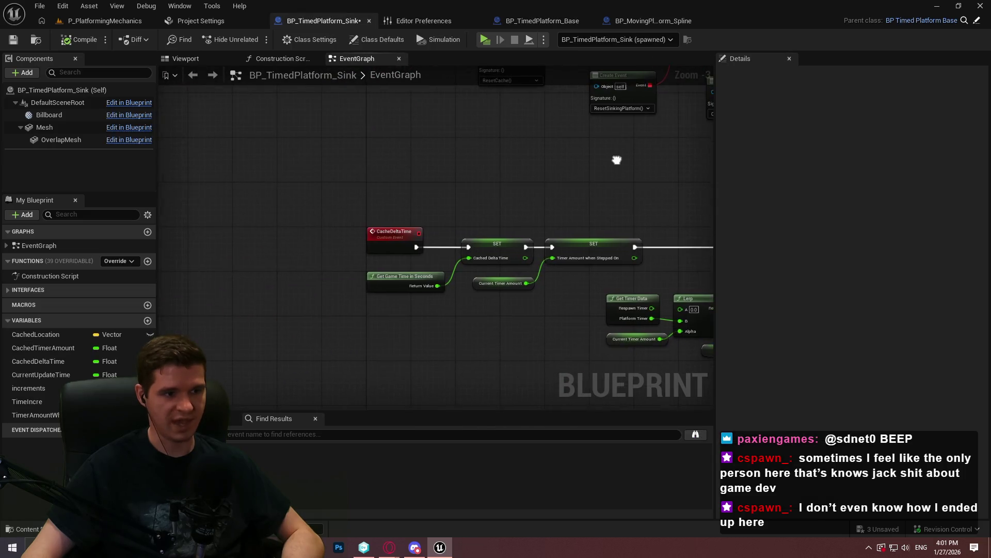
{"action": "left_click_drag", "start_coordinate": [510, 300], "coordinate": [473, 313]}
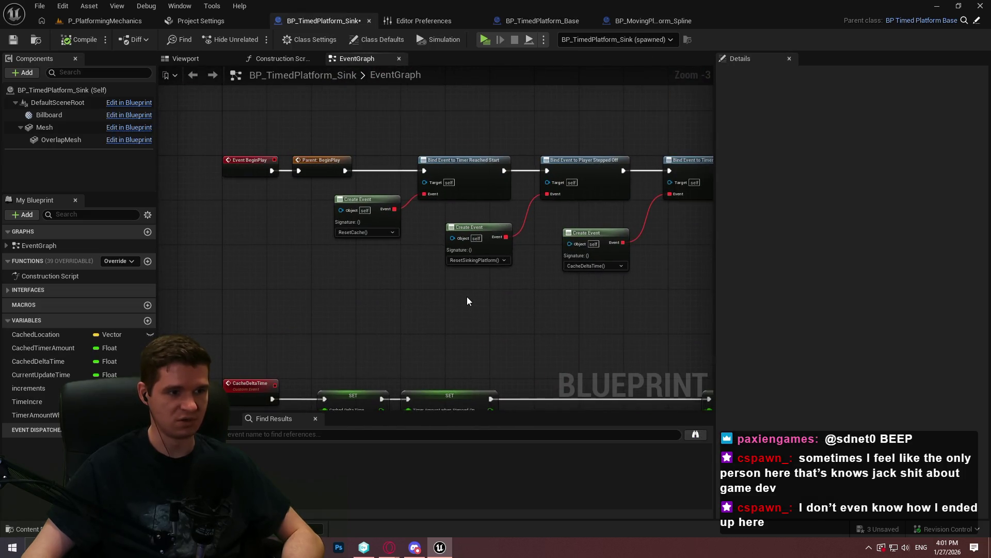
{"action": "left_click_drag", "start_coordinate": [509, 343], "coordinate": [496, 144]}
{"action": "scroll", "coordinate": [491, 215], "scroll_direction": "down", "scroll_amount": 2}
{"action": "mouse_move", "coordinate": [491, 215]}
{"action": "left_mouse_down"}
{"action": "mouse_move", "coordinate": [181, 118]}
{"action": "mouse_move", "coordinate": [462, 281]}
{"action": "left_mouse_up"}
{"action": "scroll", "coordinate": [445, 246], "scroll_direction": "up", "scroll_amount": 2}
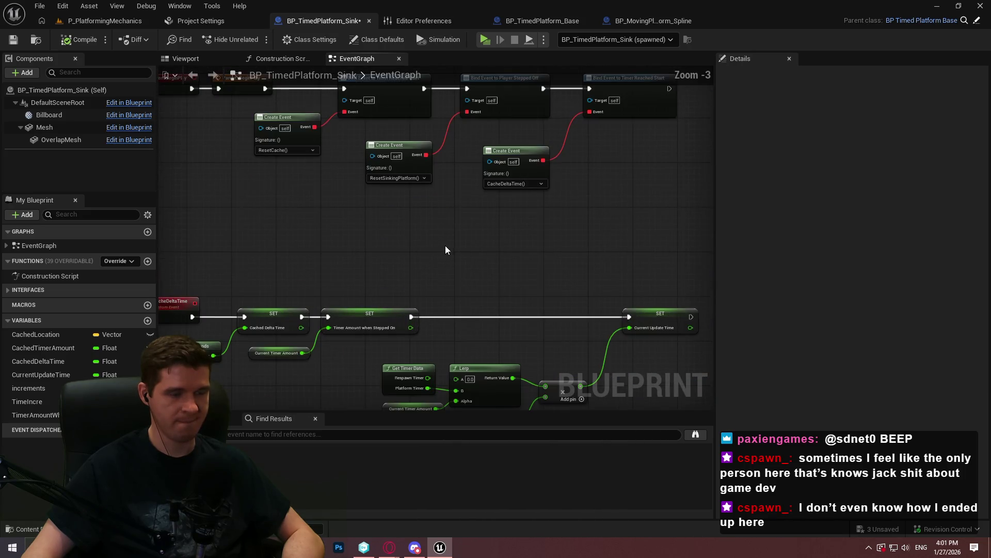
{"action": "mouse_move", "coordinate": [456, 232]}
{"action": "left_mouse_down"}
{"action": "mouse_move", "coordinate": [469, 172]}
{"action": "mouse_move", "coordinate": [408, 181]}
{"action": "mouse_move", "coordinate": [585, 300]}
{"action": "mouse_move", "coordinate": [551, 301]}
{"action": "mouse_move", "coordinate": [453, 271]}
{"action": "left_mouse_up"}
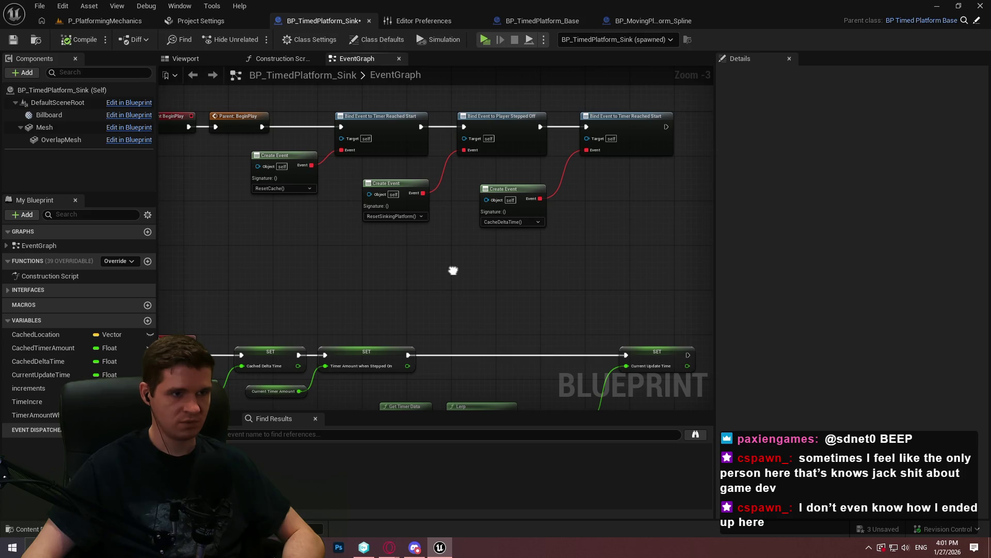
{"action": "scroll", "coordinate": [501, 243], "scroll_direction": "up", "scroll_amount": 3}
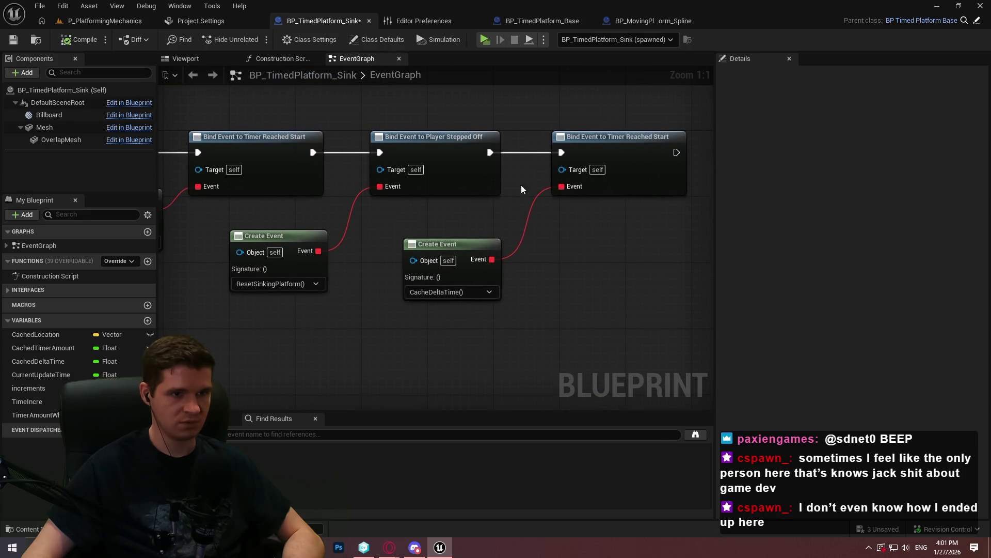
- Add Bind Event to Player Stepped On wired to CacheDeltaTime, deleting the duplicate Timer Reached Start binding
{"action": "left_click_drag", "start_coordinate": [492, 152], "coordinate": [546, 239]}
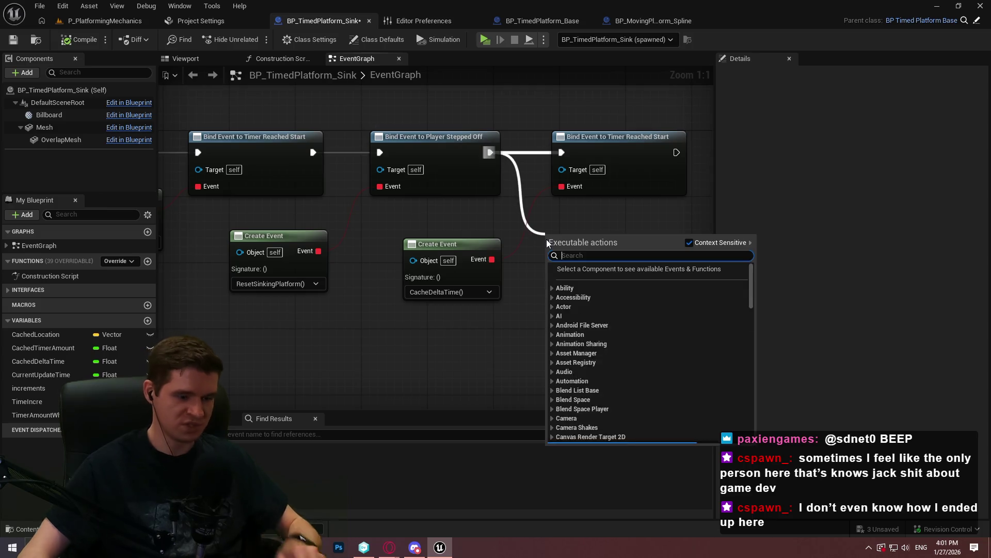
{"action": "type", "text": "player steppe"}
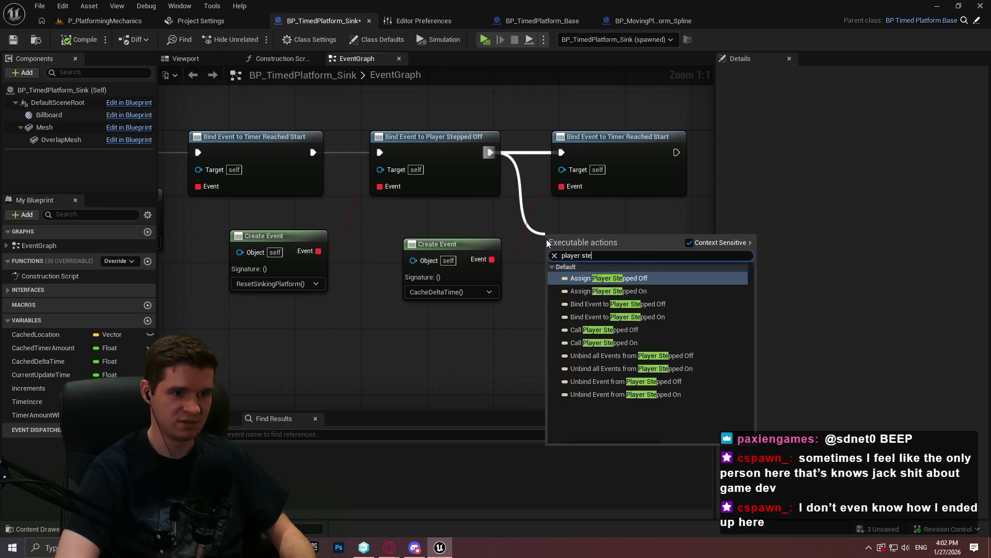
{"action": "key", "text": "Down"}
{"action": "key", "text": "Down"}
{"action": "key", "text": "Down"}
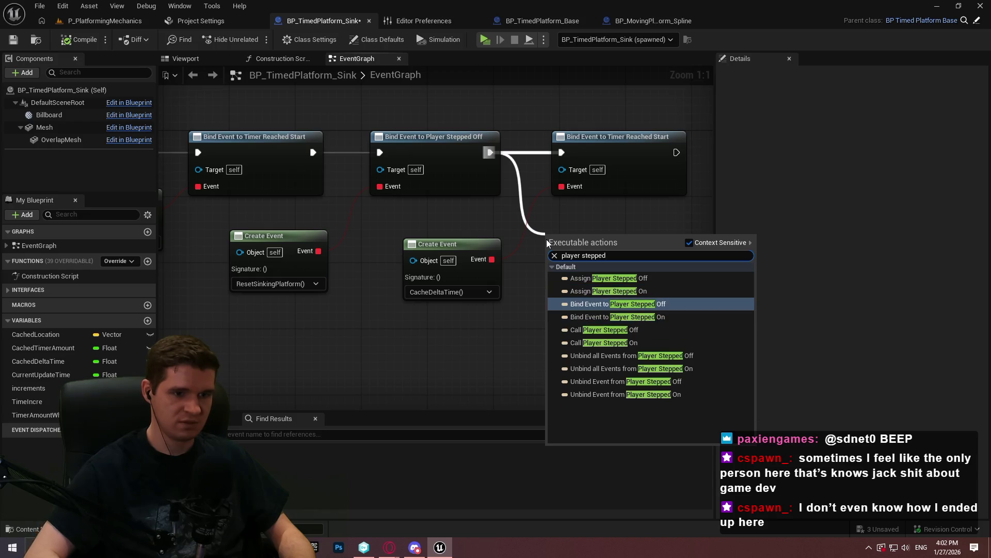
{"action": "key", "text": "Return"}
{"action": "left_click_drag", "start_coordinate": [553, 286], "coordinate": [492, 259]}
{"action": "left_click", "coordinate": [672, 190]}
{"action": "key", "text": "Delete"}
{"action": "mouse_move", "coordinate": [607, 236]}
{"action": "left_mouse_down"}
{"action": "mouse_move", "coordinate": [606, 117]}
{"action": "mouse_move", "coordinate": [599, 137]}
{"action": "left_mouse_up"}
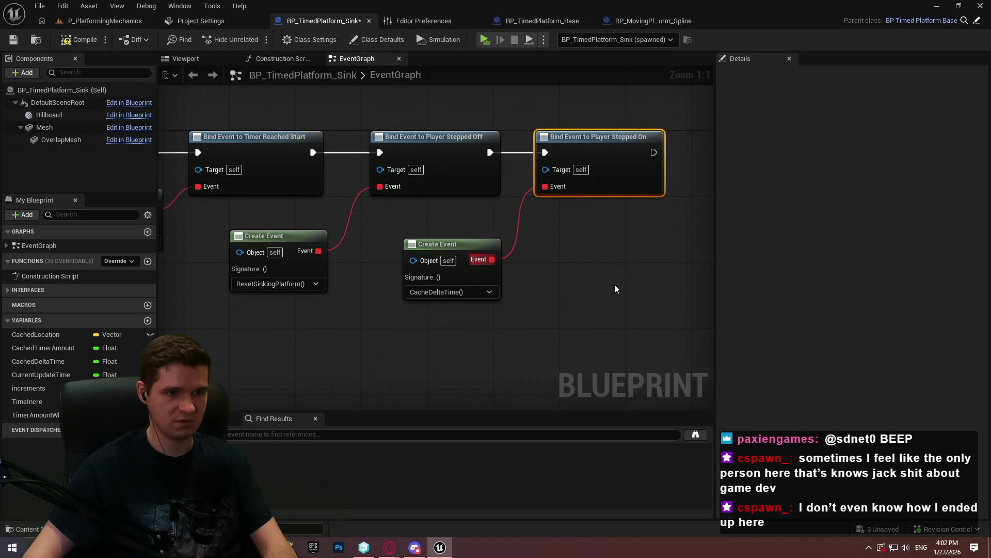
{"action": "left_click", "coordinate": [618, 286]}
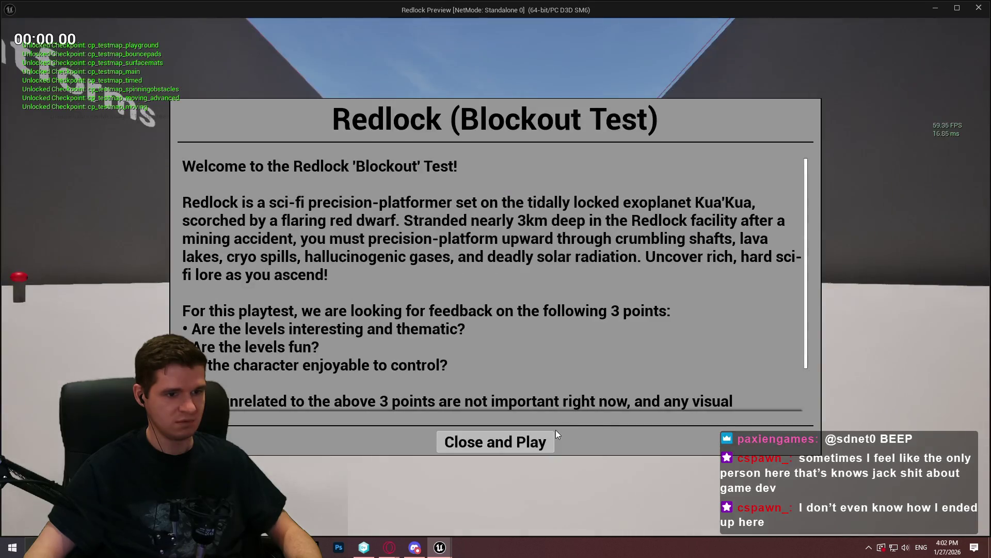
- Launch the game and mantle onto the platform a few times, watching the printed Z location
{"action": "left_click", "coordinate": [496, 412]}
{"action": "key", "text": "w"}
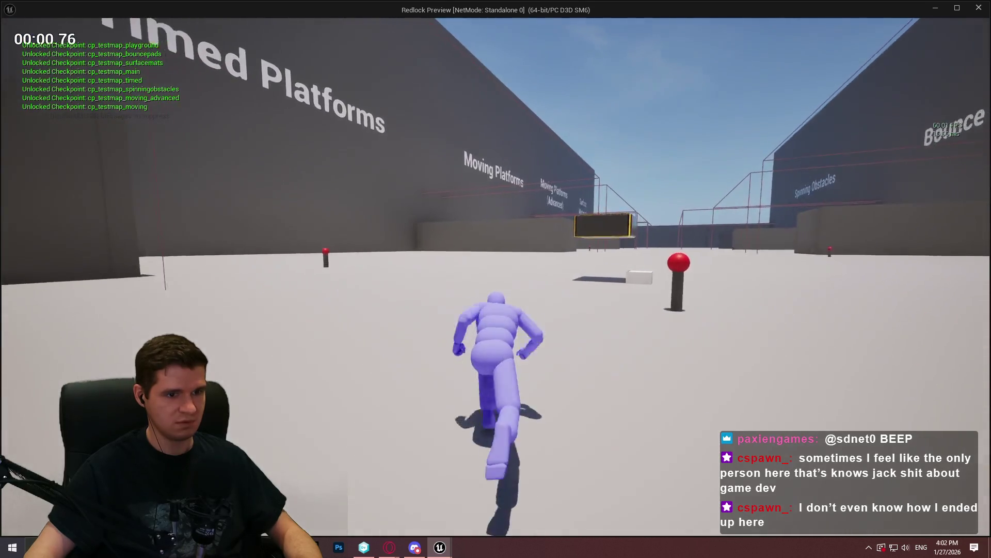
{"action": "key", "text": "space"}
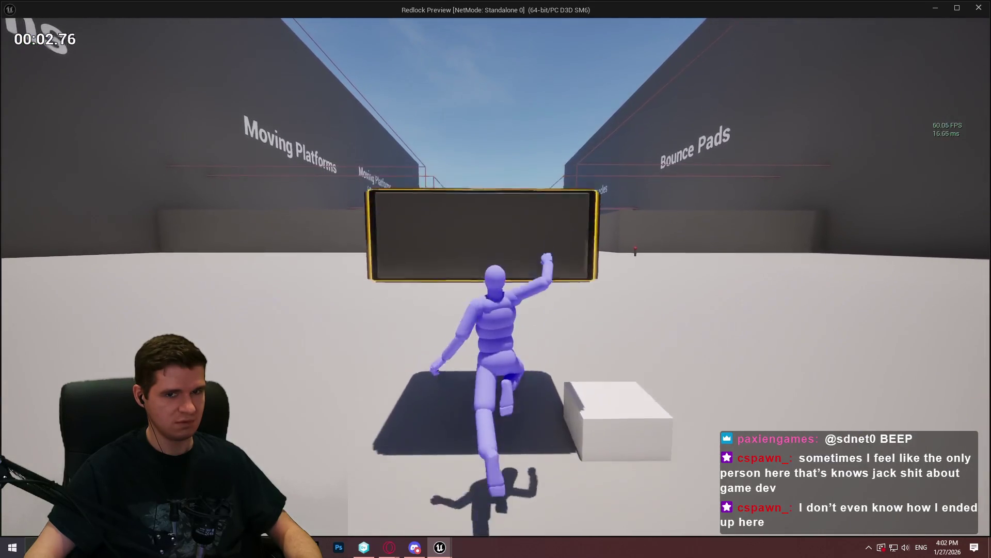
{"action": "key", "text": "w"}
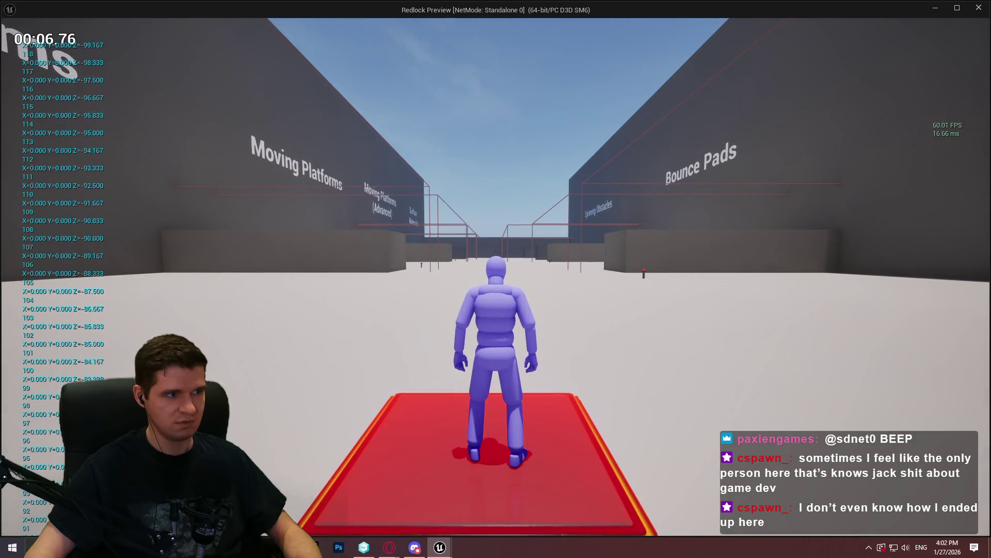
{"action": "key", "text": "w"}
{"action": "key", "text": "space"}
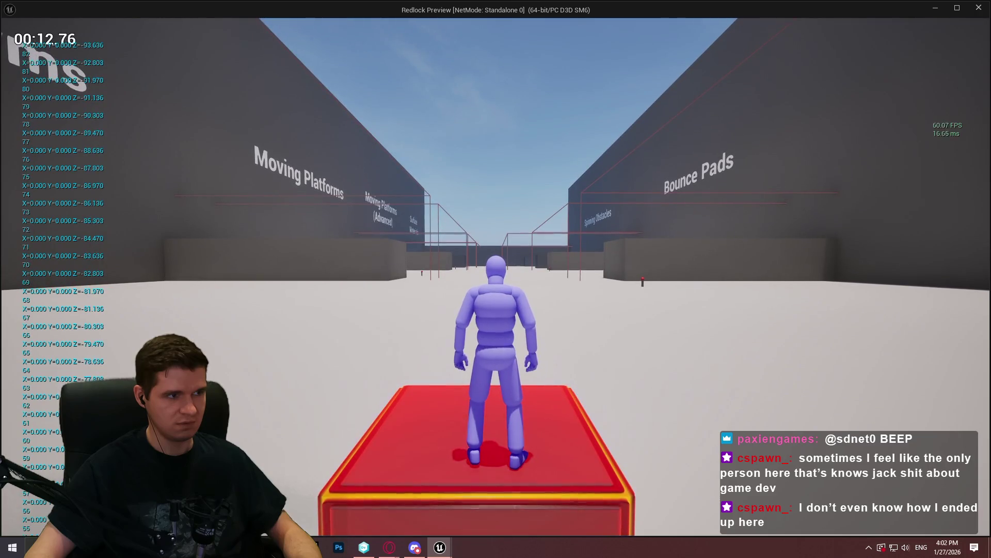
{"action": "key", "text": "w"}
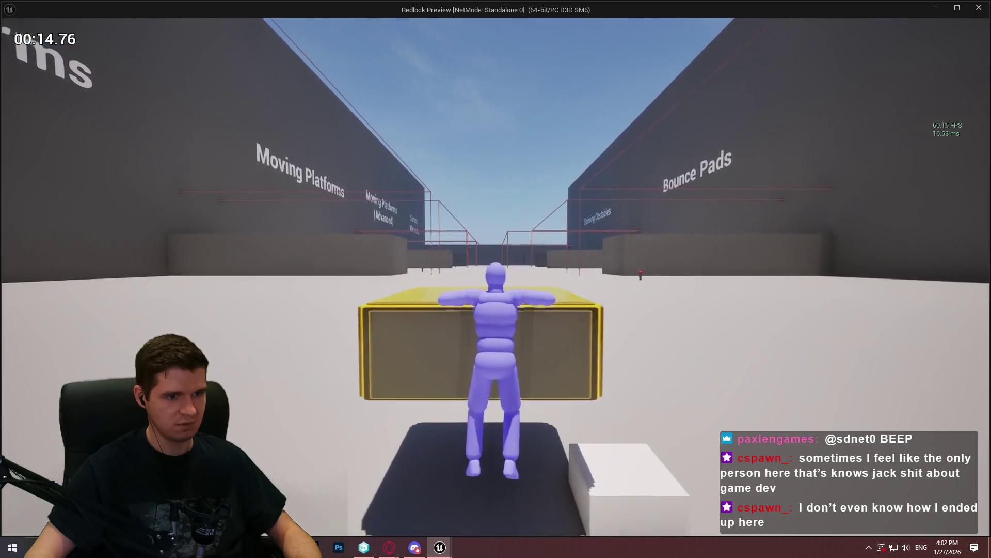
{"action": "key", "text": "space"}
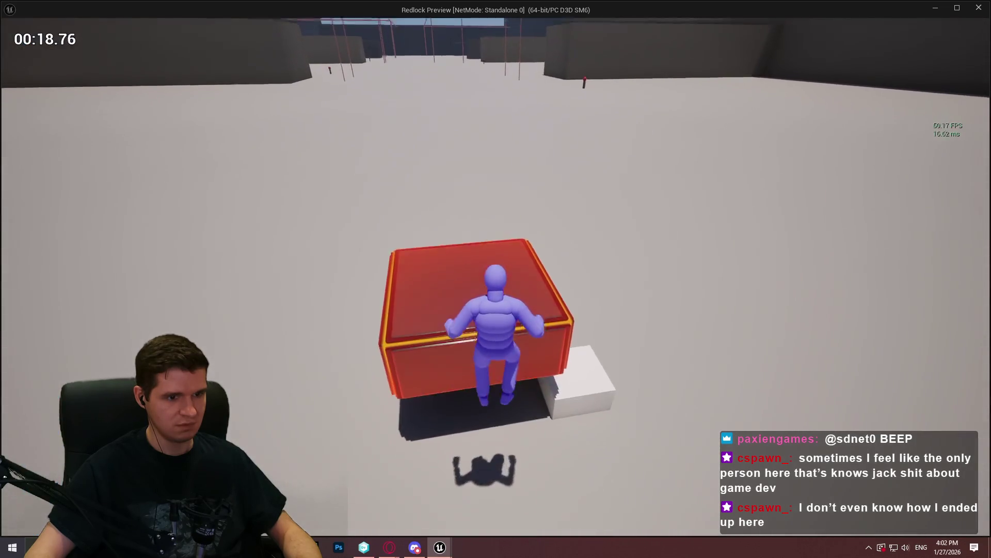
{"action": "key", "text": "space"}
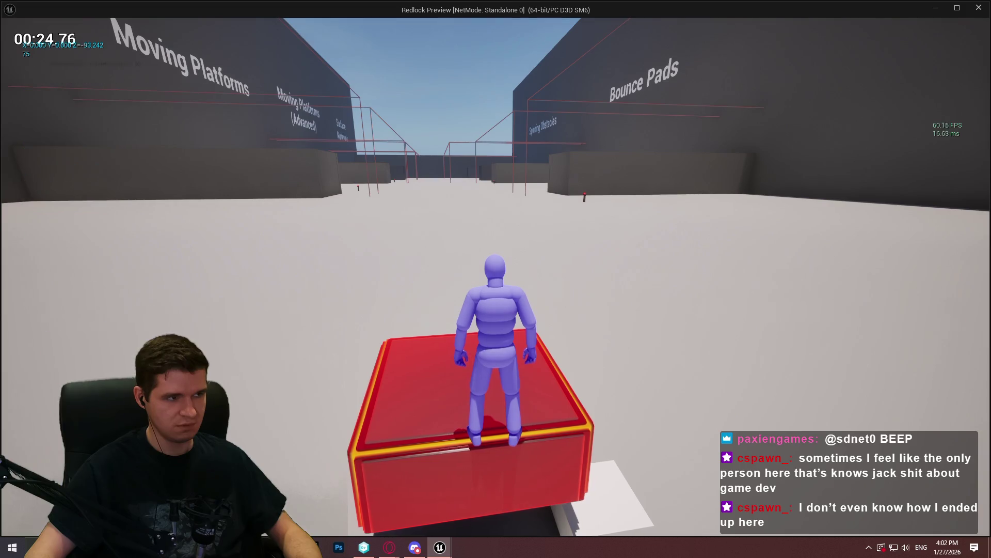
- Repeatedly step backward off the red platform and remount it, checking the Z offset keeps falling
{"action": "key", "text": "s"}
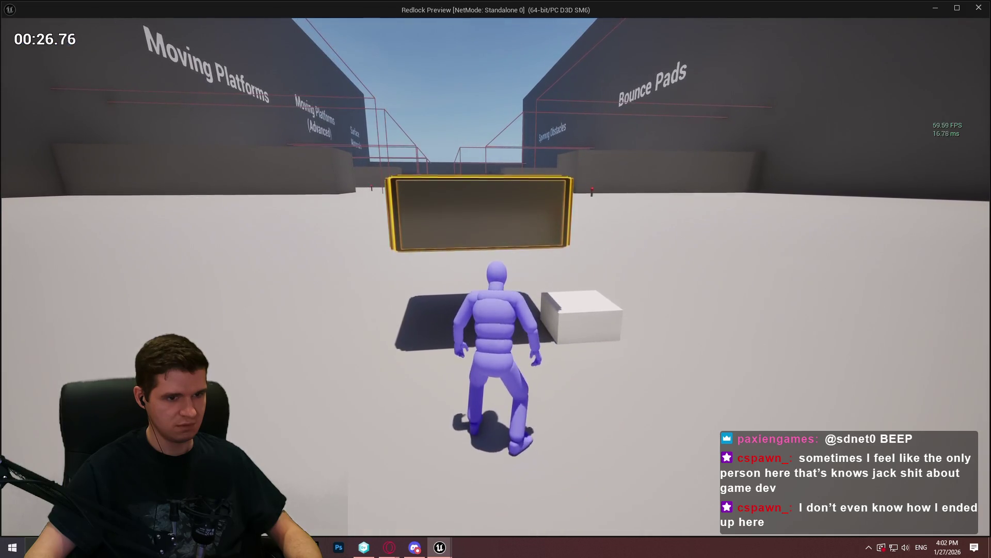
{"action": "key", "text": "w"}
{"action": "key", "text": "space"}
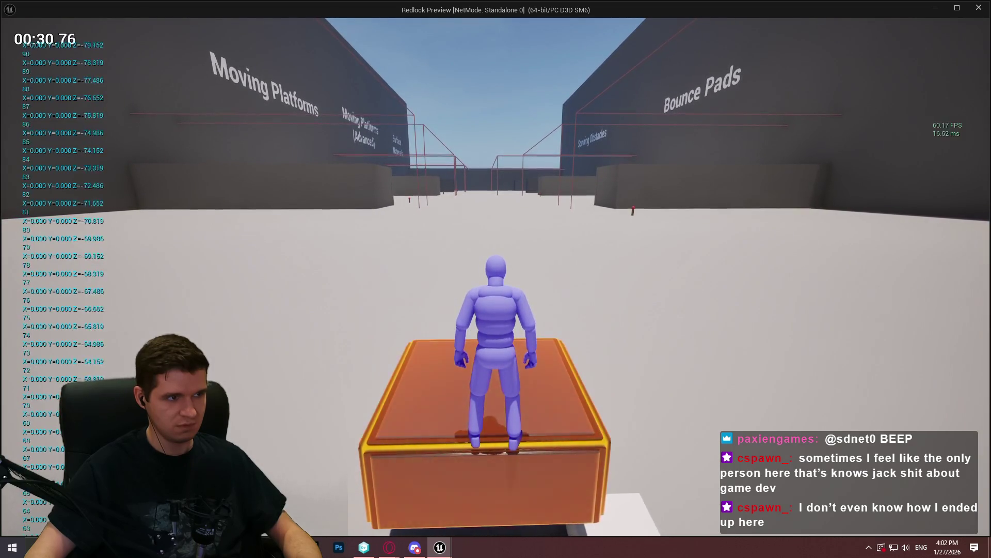
{"action": "key", "text": "s"}
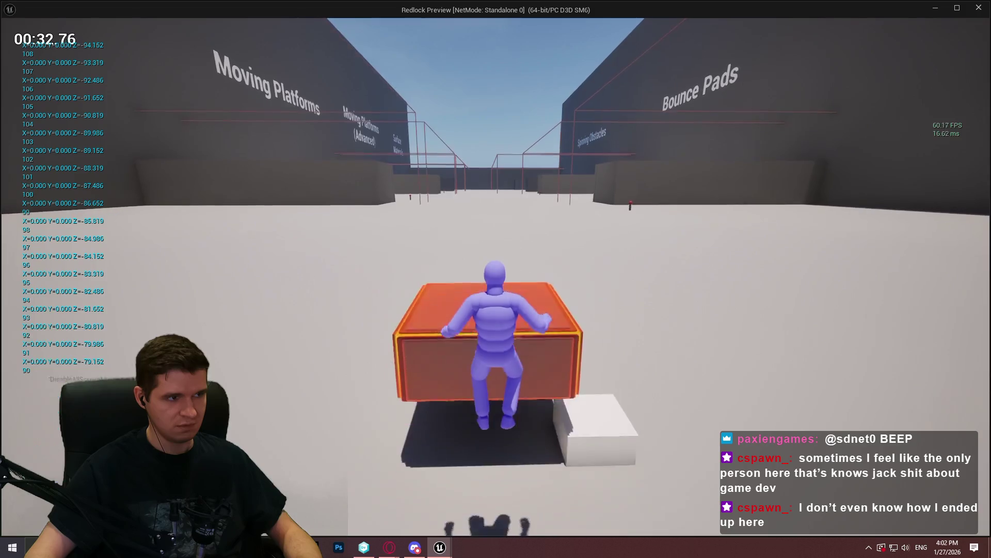
{"action": "key", "text": "w"}
{"action": "key", "text": "space"}
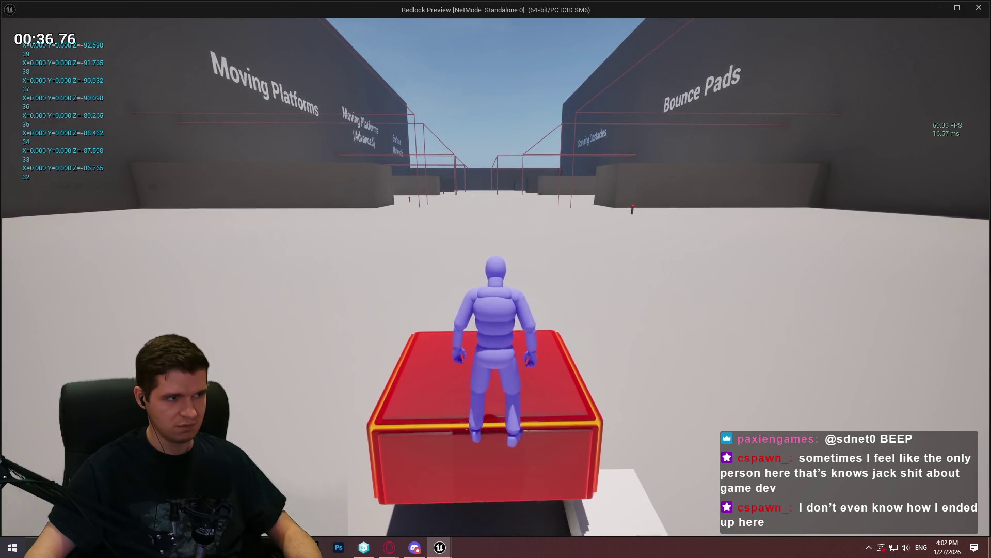
{"action": "key", "text": "s"}
{"action": "key", "text": "w"}
{"action": "key", "text": "space"}
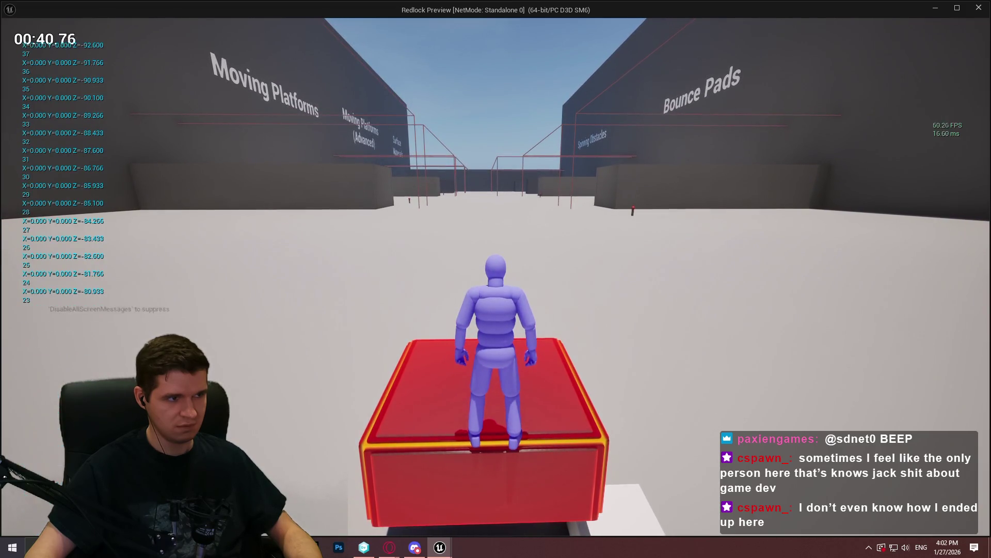
{"action": "key", "text": "s"}
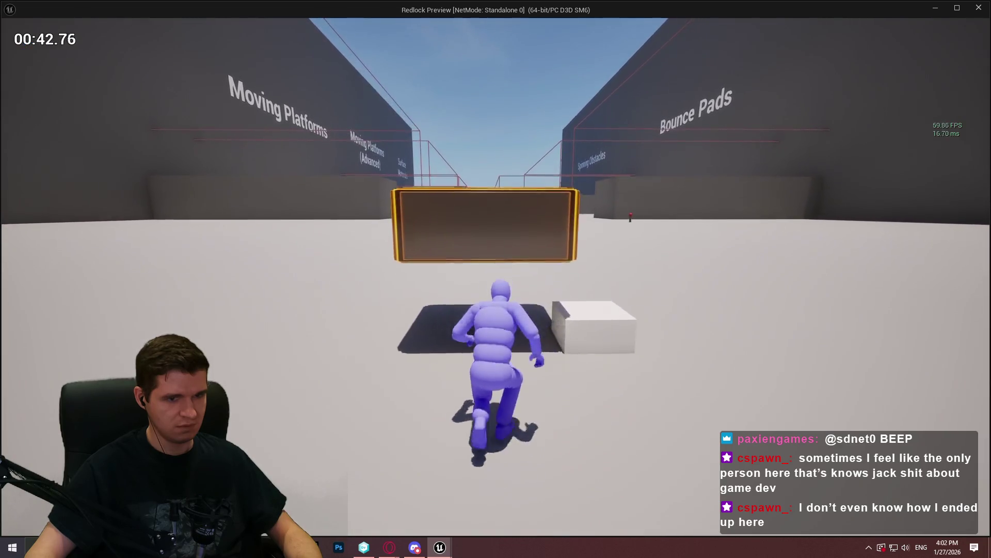
{"action": "key", "text": "w"}
{"action": "key", "text": "space"}
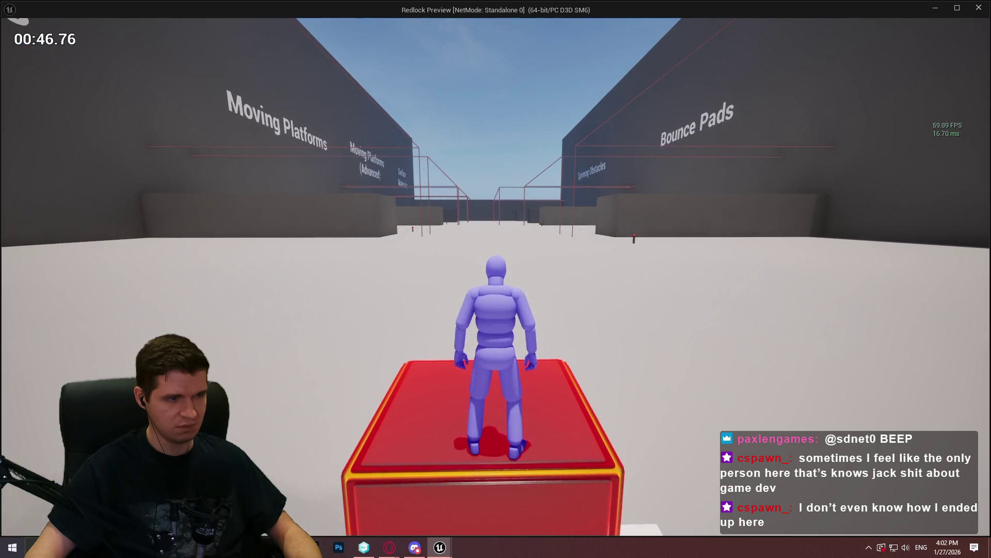
{"action": "key", "text": "s"}
{"action": "key", "text": "w"}
{"action": "key", "text": "space"}
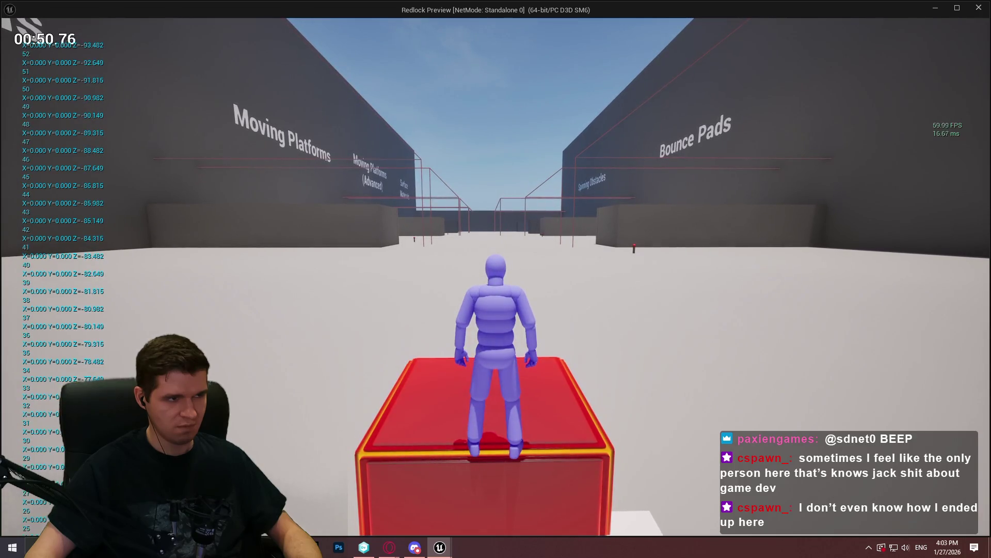
- Continue the off-and-on cycles on the sinking platform, then press Escape
{"action": "key", "text": "w"}
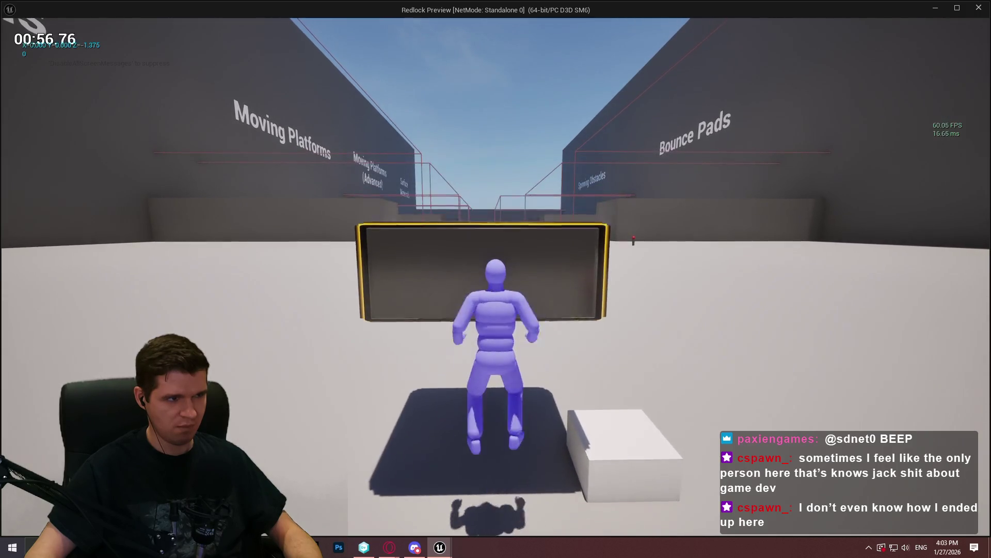
{"action": "key", "text": "space"}
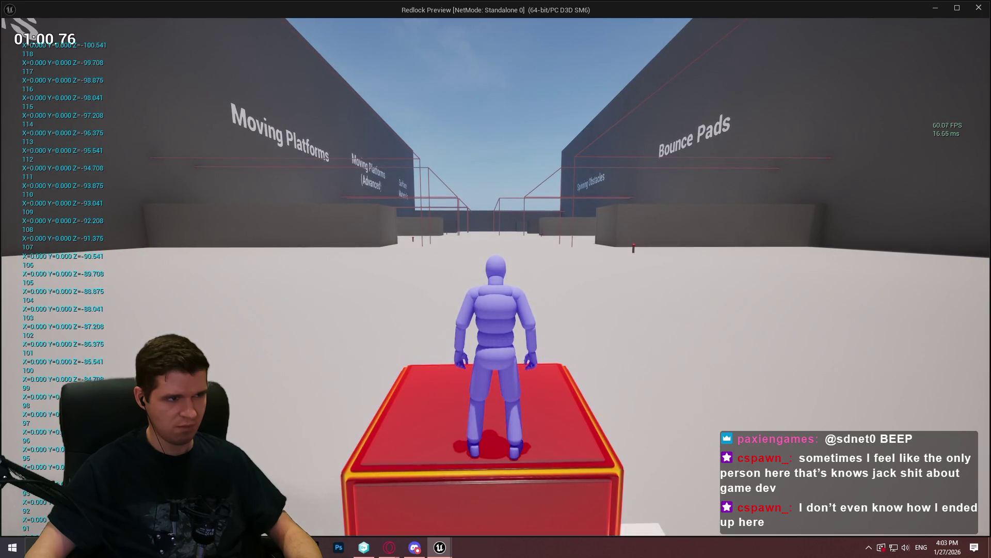
{"action": "key", "text": "space"}
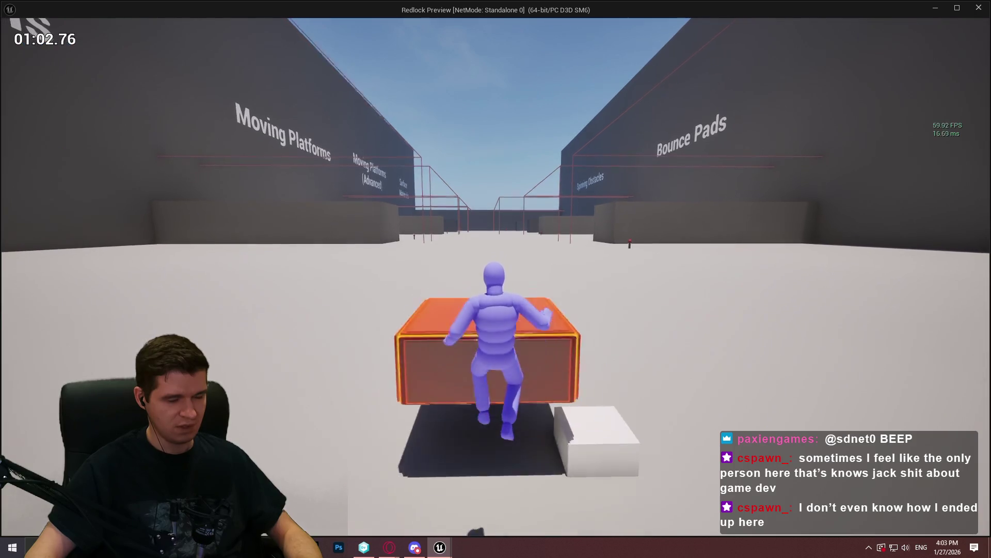
{"action": "key", "text": "space"}
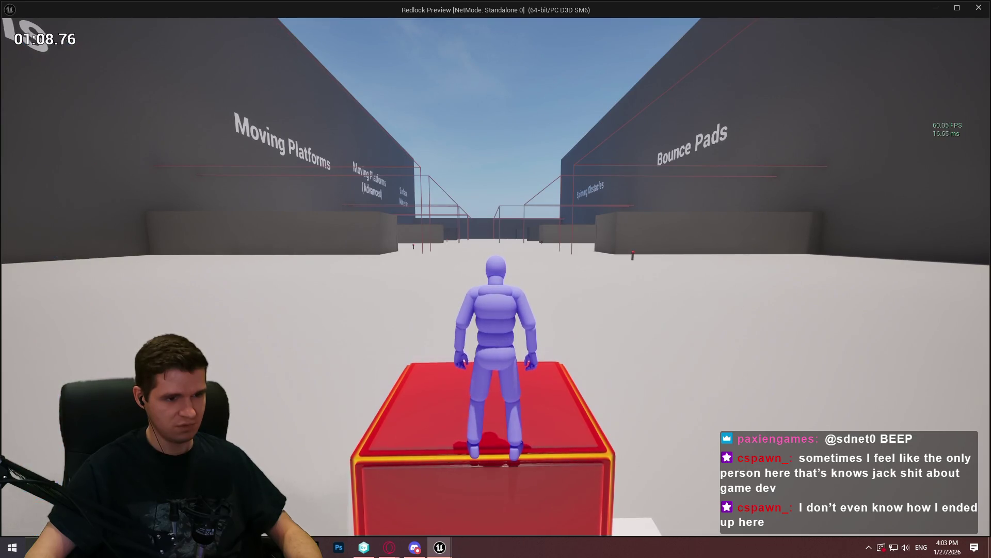
{"action": "key", "text": "s"}
{"action": "key", "text": "w"}
{"action": "key", "text": "space"}
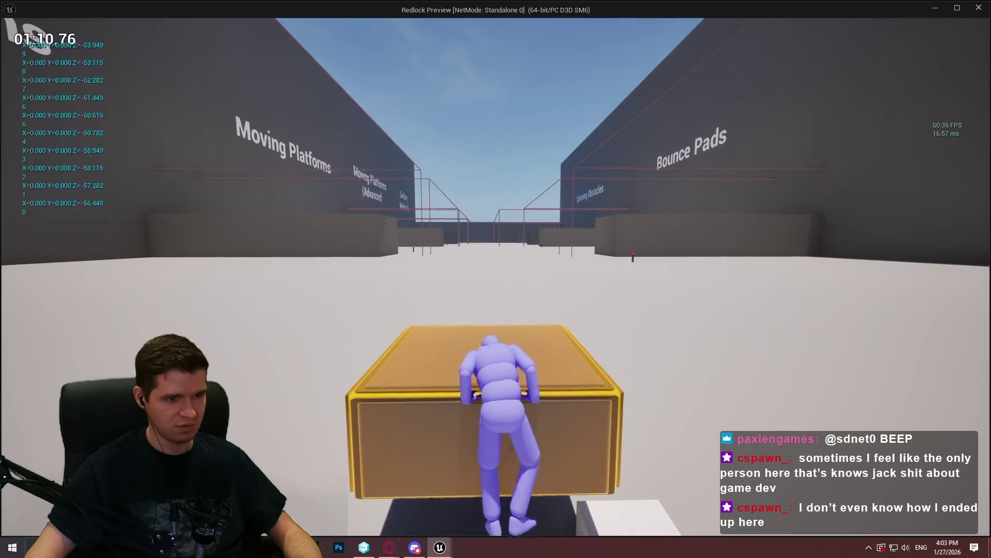
{"action": "key", "text": "s"}
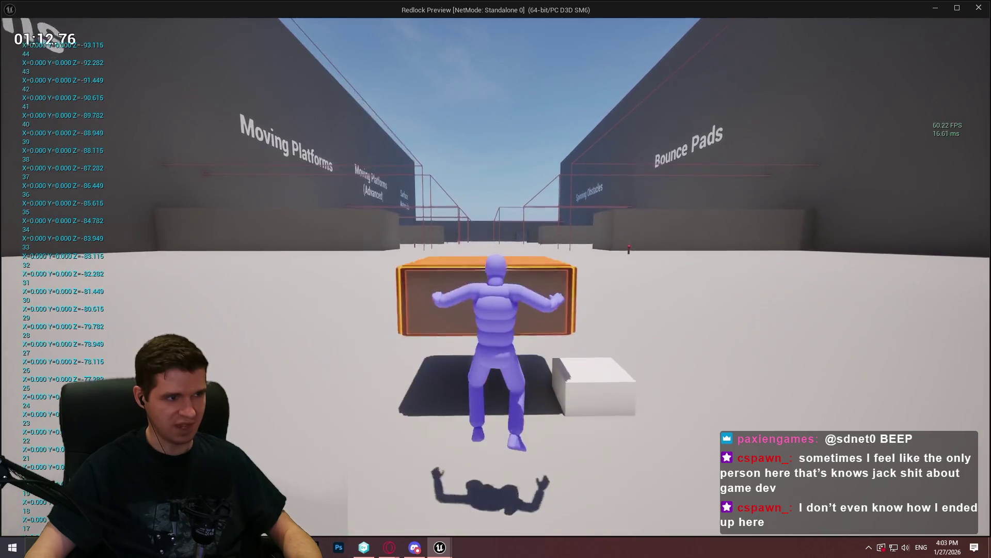
{"action": "key", "text": "w"}
{"action": "key", "text": "space"}
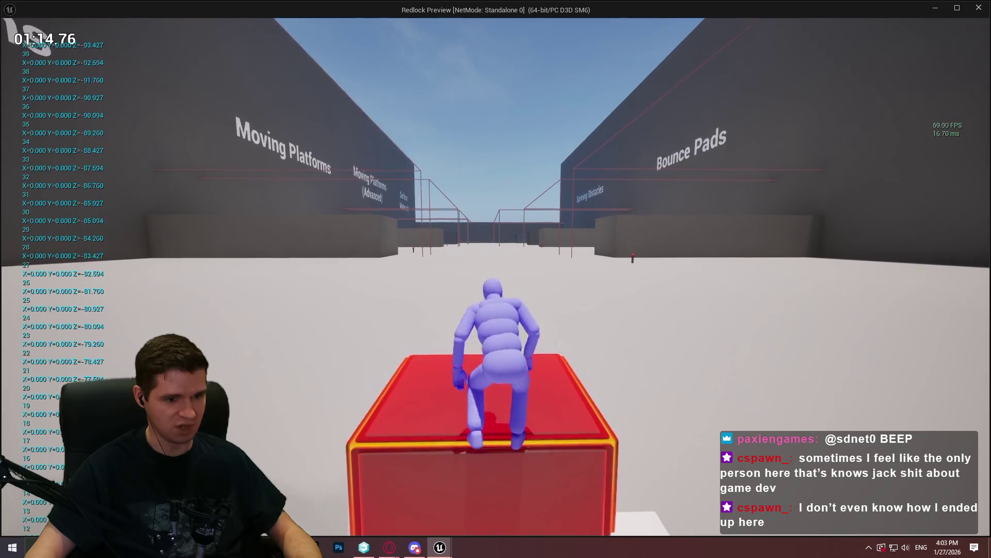
{"action": "key", "text": "s"}
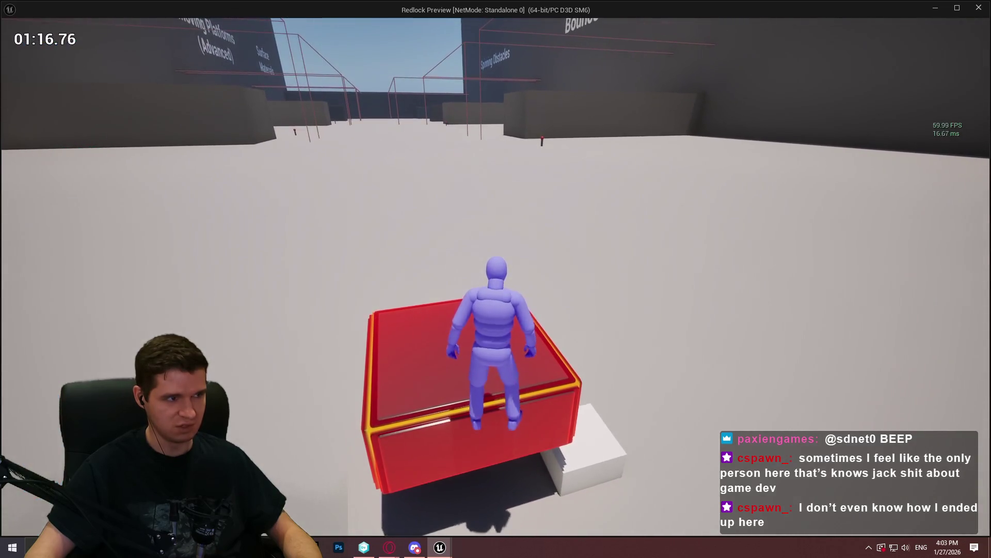
{"action": "key", "text": "w"}
{"action": "key", "text": "space"}
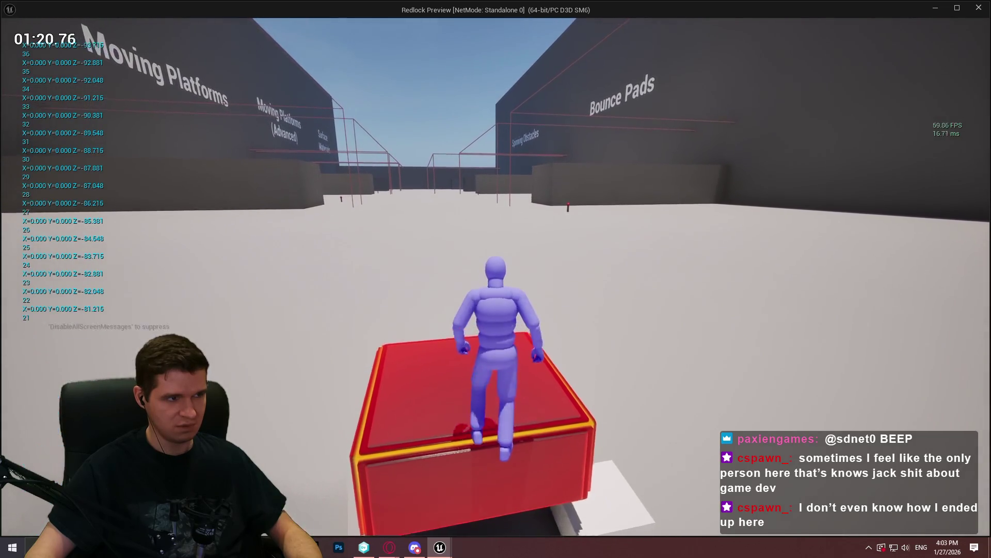
{"action": "key", "text": "s"}
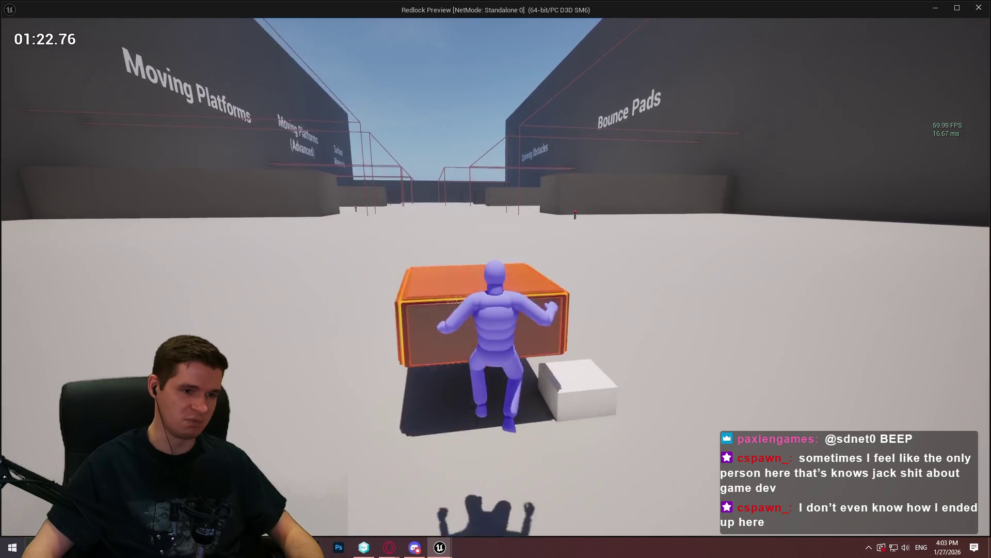
{"action": "key", "text": "w"}
{"action": "key", "text": "space"}
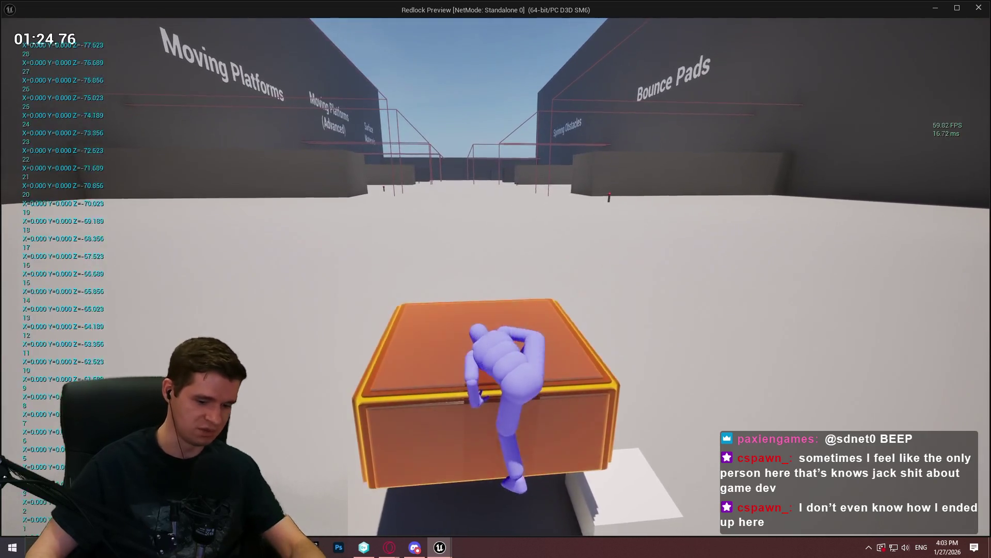
{"action": "key", "text": "Escape"}
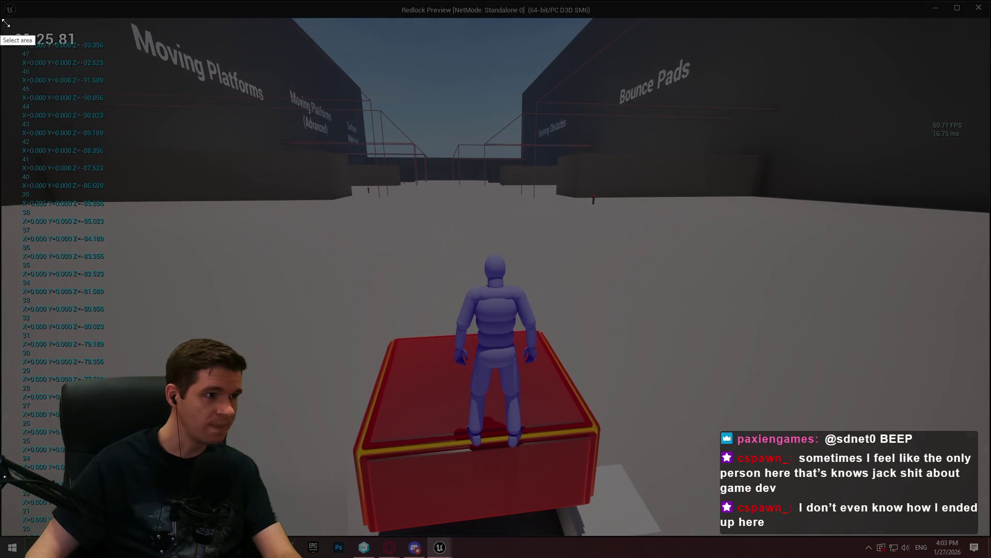
- Snip a 342×189 region of the run timer and falling Z-offset log, then leave the play session
{"action": "left_click_drag", "start_coordinate": [0, 18], "coordinate": [176, 116]}
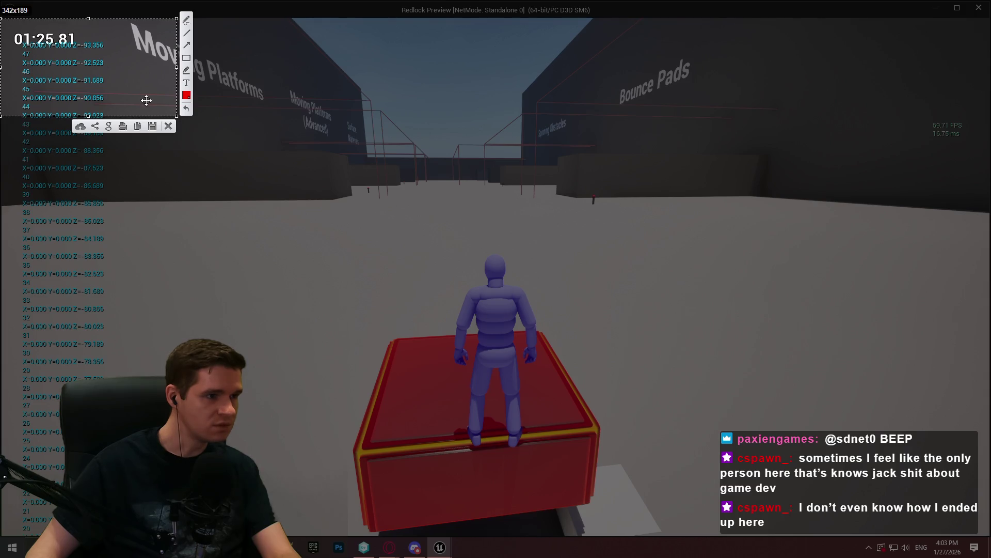
{"action": "left_click", "coordinate": [168, 126]}
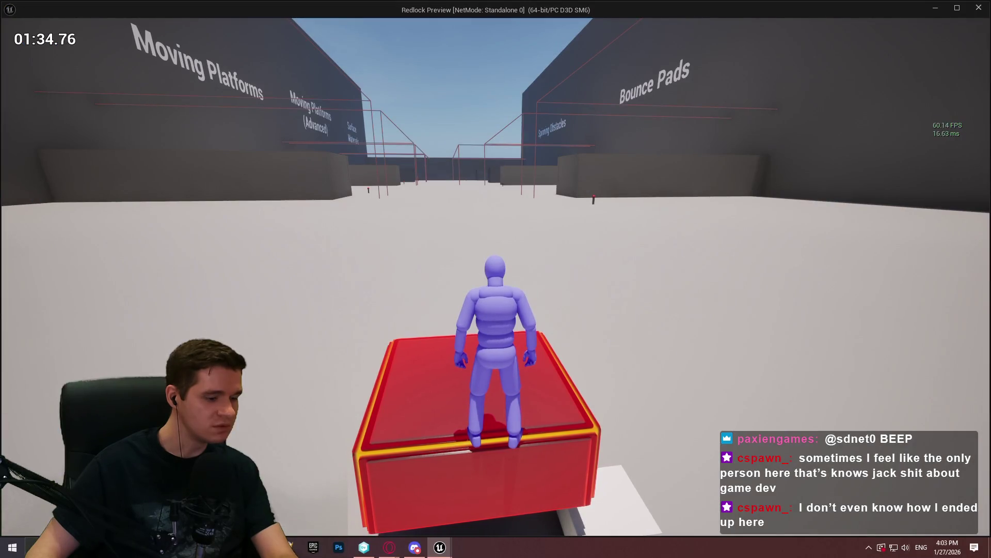
{"action": "key", "text": "Escape"}
- Zoom around the EventGraph to review the Get Timer Data and Get Movement Data math
{"action": "scroll", "coordinate": [557, 133], "scroll_direction": "down", "scroll_amount": 3}
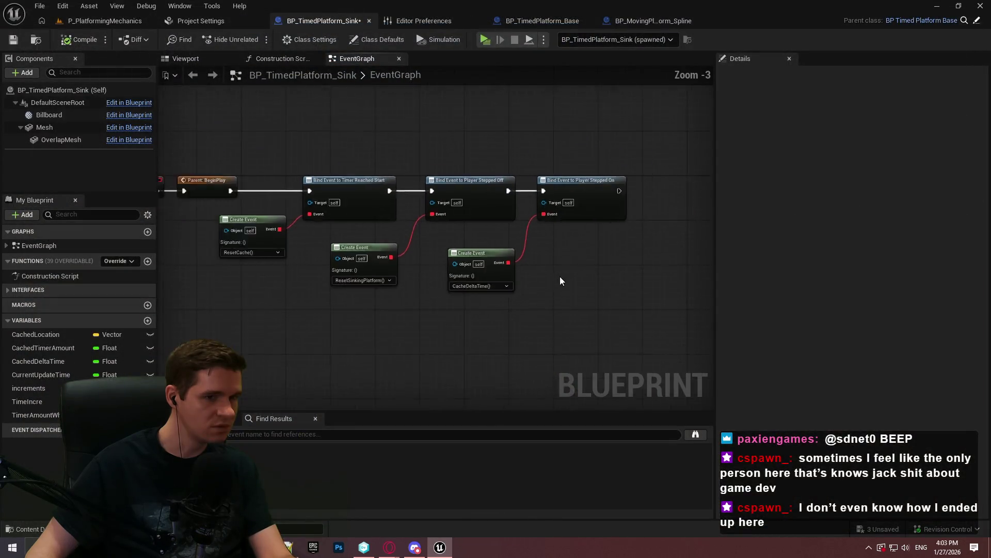
{"action": "scroll", "coordinate": [593, 195], "scroll_direction": "up", "scroll_amount": 2}
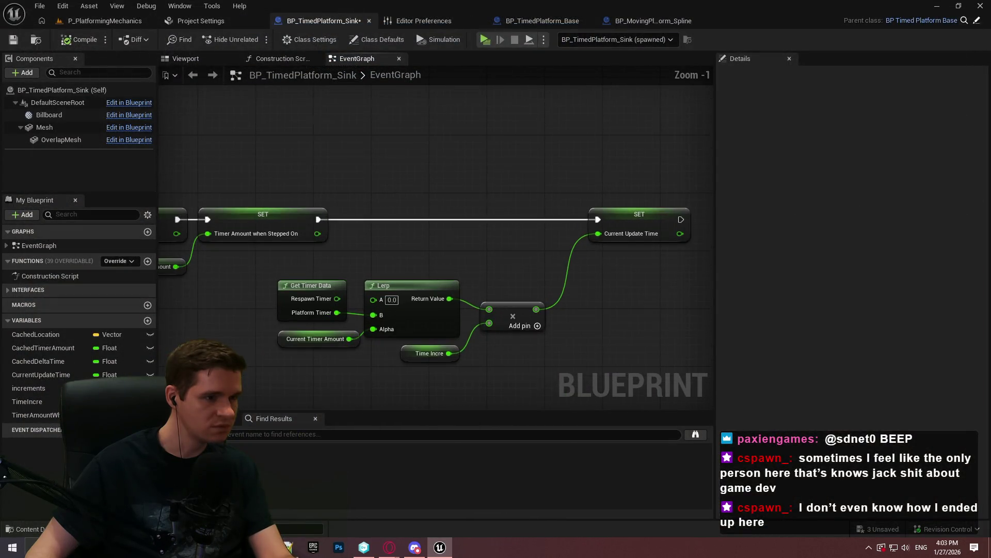
{"action": "scroll", "coordinate": [485, 178], "scroll_direction": "down", "scroll_amount": 4}
{"action": "scroll", "coordinate": [466, 217], "scroll_direction": "up", "scroll_amount": 4}
{"action": "scroll", "coordinate": [466, 217], "scroll_direction": "up", "scroll_amount": 2}
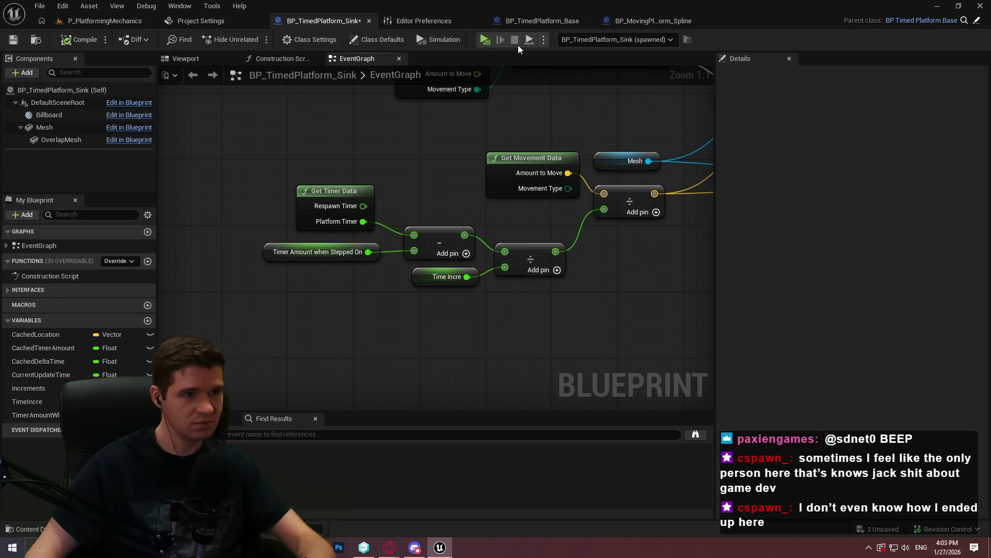
- Start a new play session and run the character toward the timed platform
{"action": "left_click", "coordinate": [490, 39]}
{"action": "left_click", "coordinate": [482, 435]}
{"action": "key", "text": "w"}
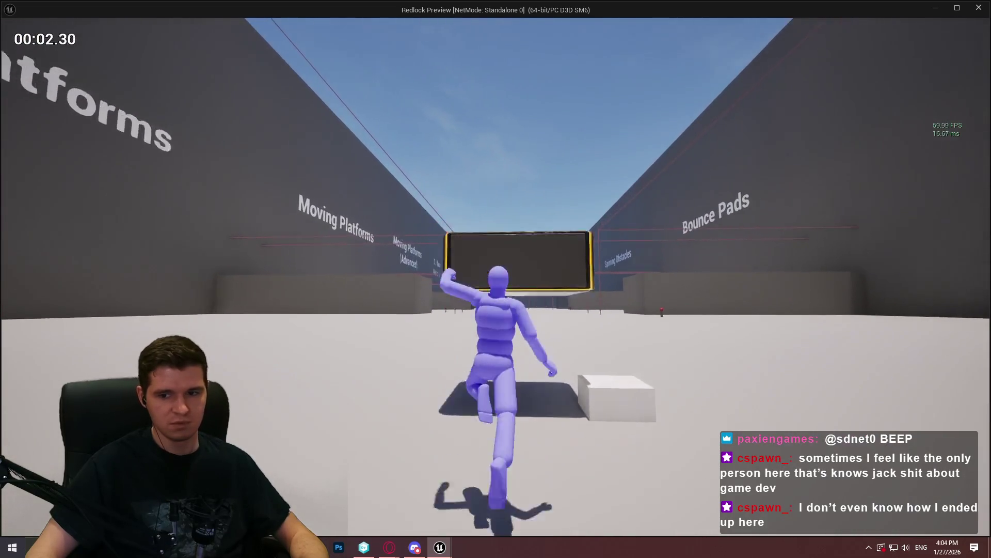
- Repeatedly mantle onto the timed platform and drop back off it to trigger sinking
{"action": "key", "text": "space"}
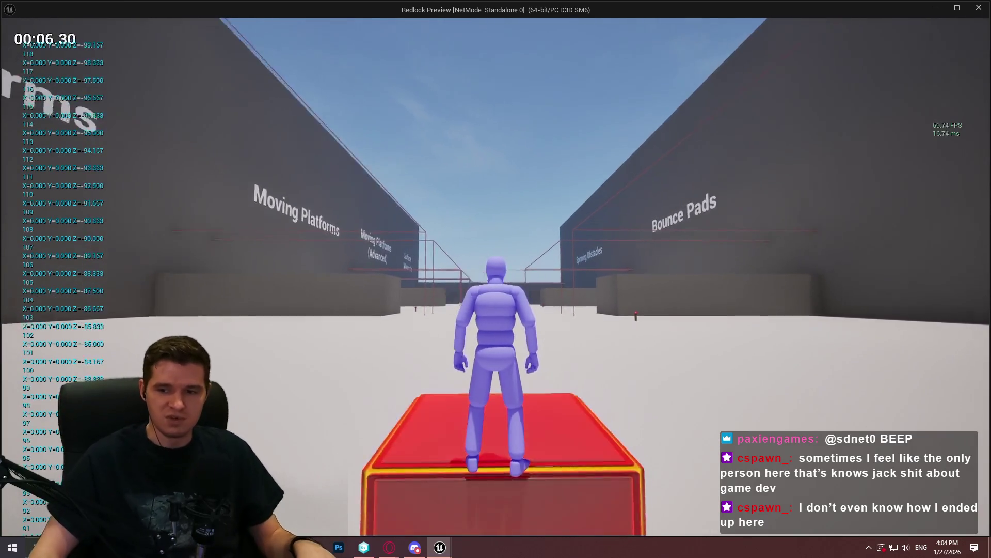
{"action": "key", "text": "s"}
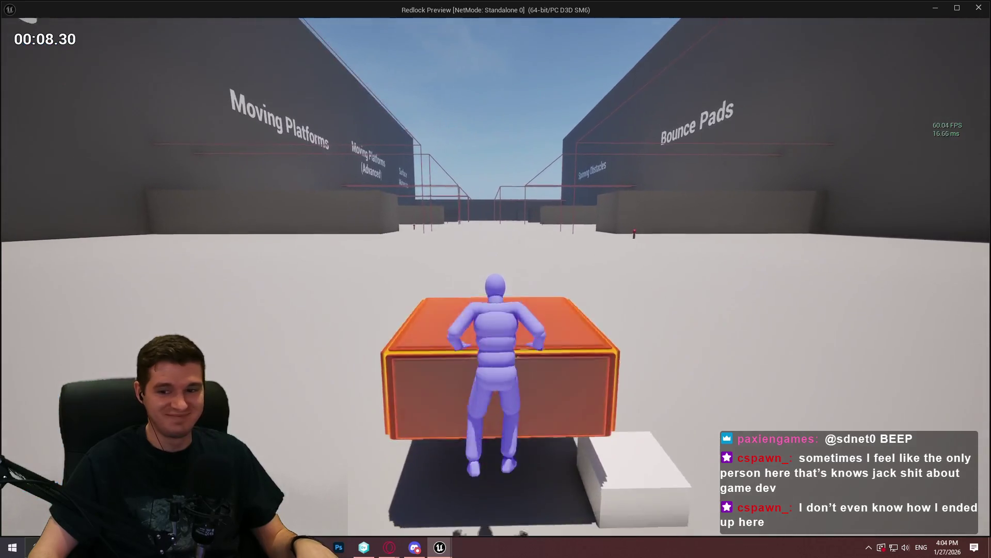
{"action": "key", "text": "space"}
{"action": "key", "text": "s"}
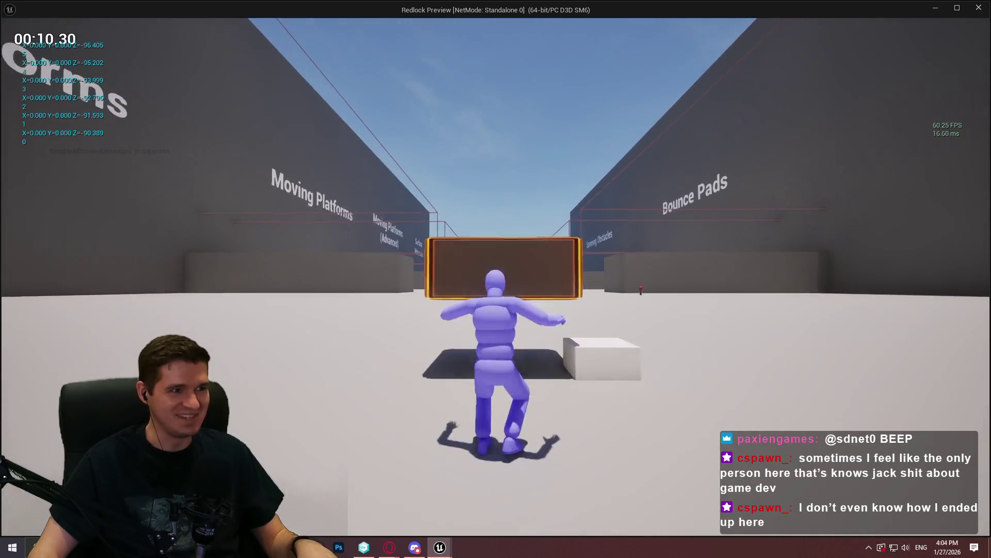
{"action": "key", "text": "space"}
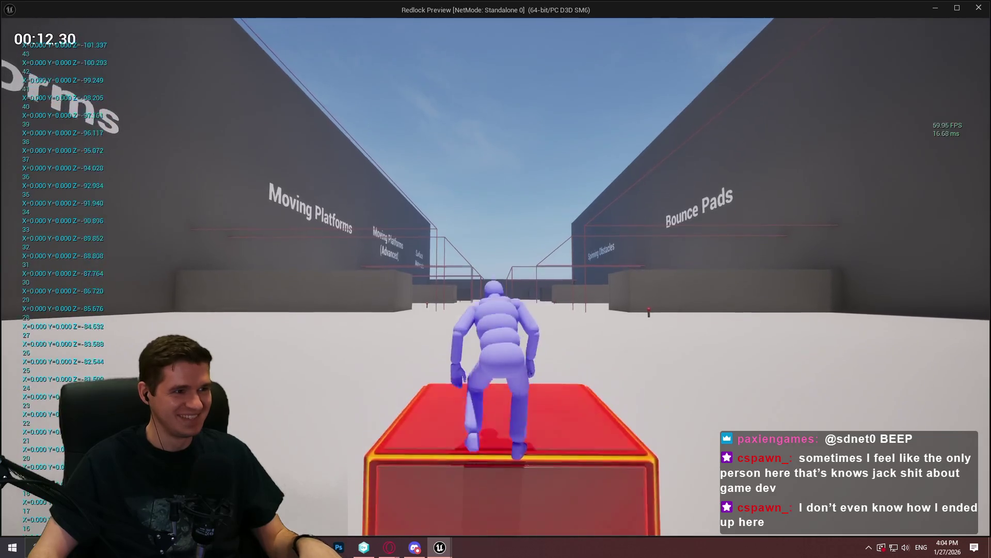
{"action": "key", "text": "w"}
{"action": "key", "text": "s"}
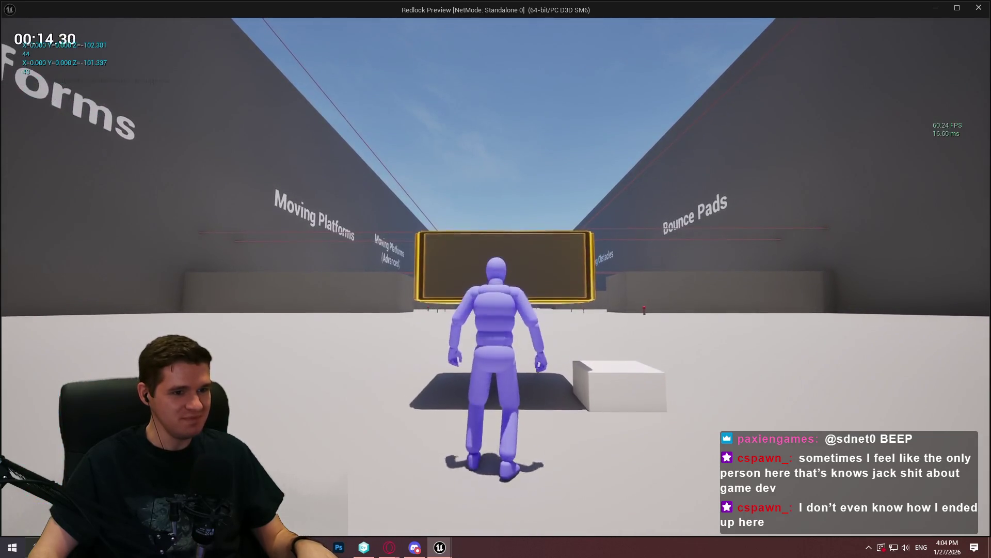
{"action": "key", "text": "space"}
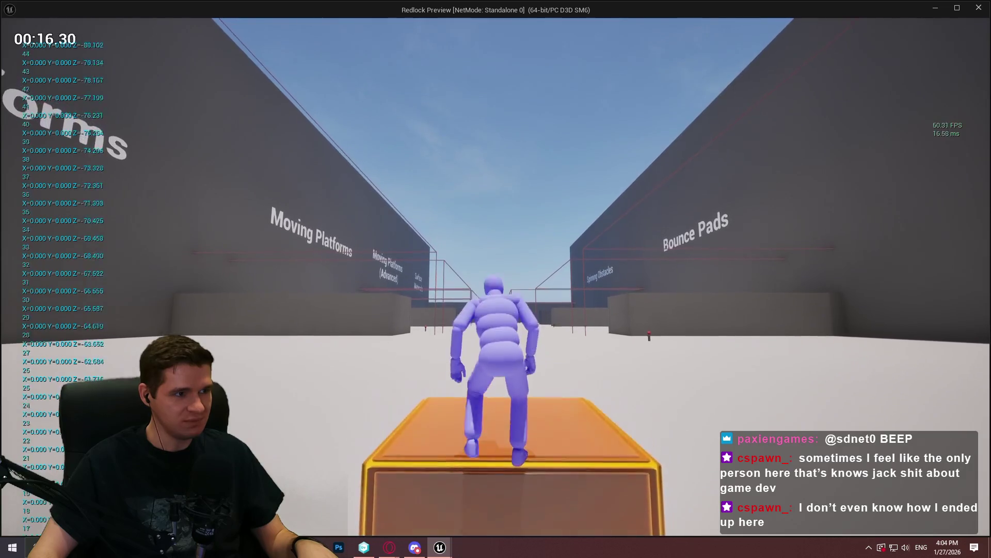
{"action": "key", "text": "w"}
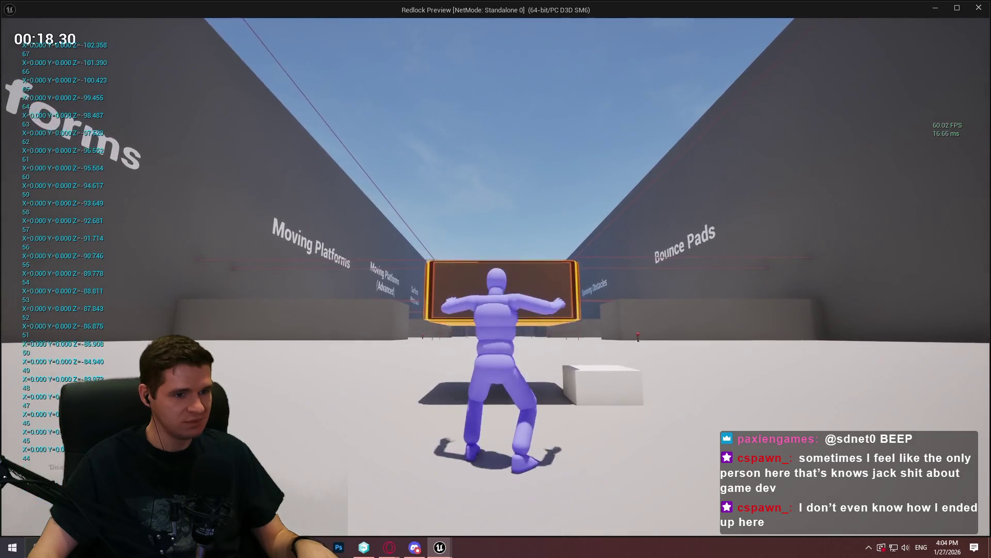
{"action": "key", "text": "w"}
{"action": "key", "text": "space"}
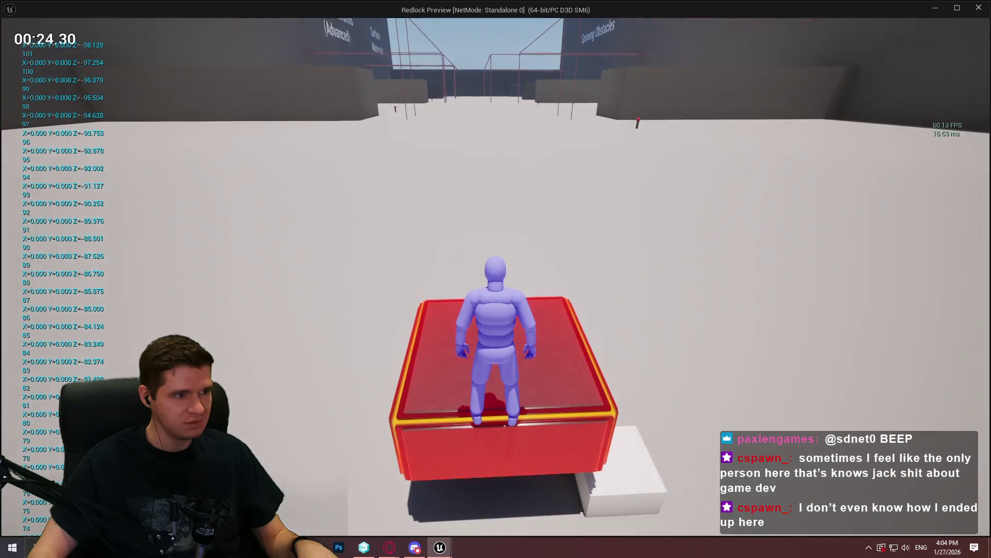
{"action": "key", "text": "space"}
{"action": "key", "text": "space"}
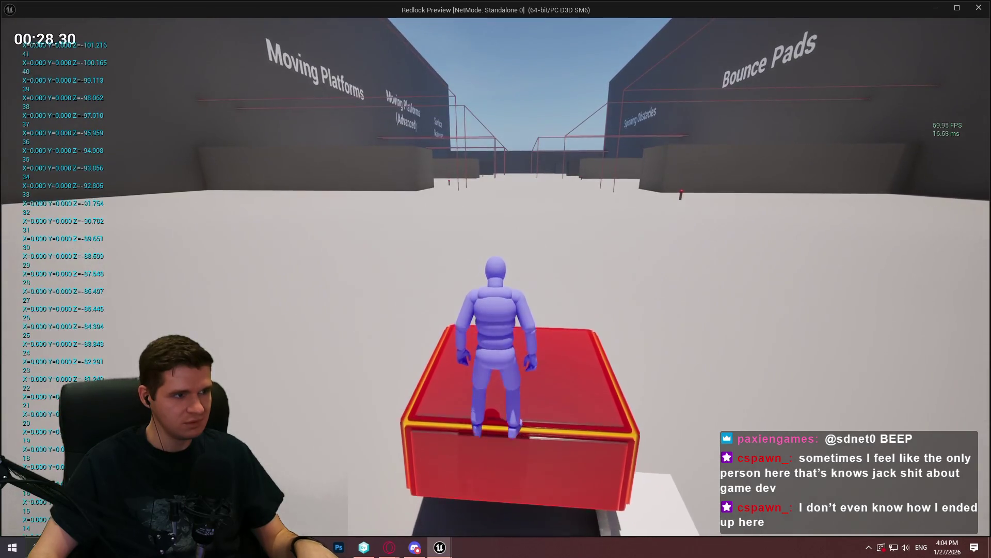
{"action": "key", "text": "s"}
{"action": "key", "text": "w"}
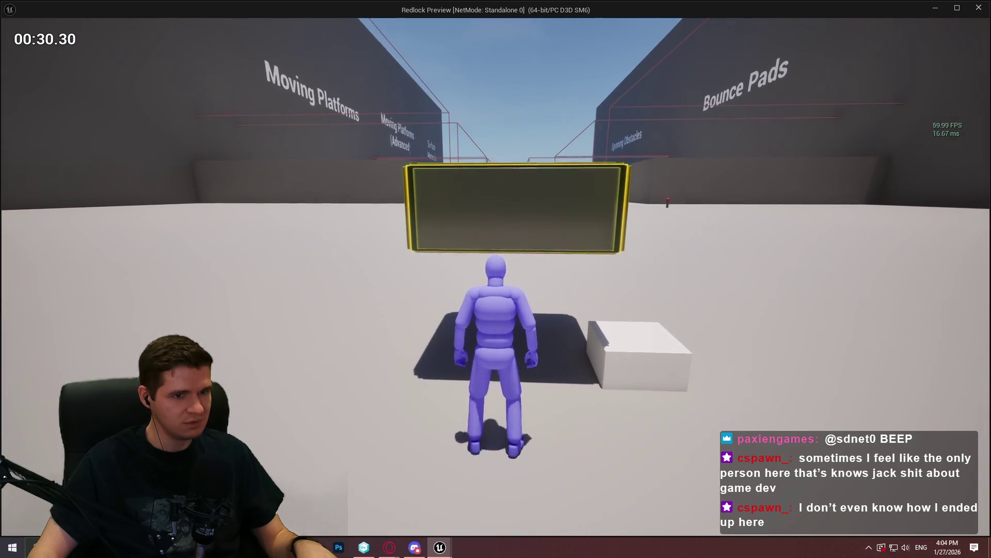
{"action": "key", "text": "space"}
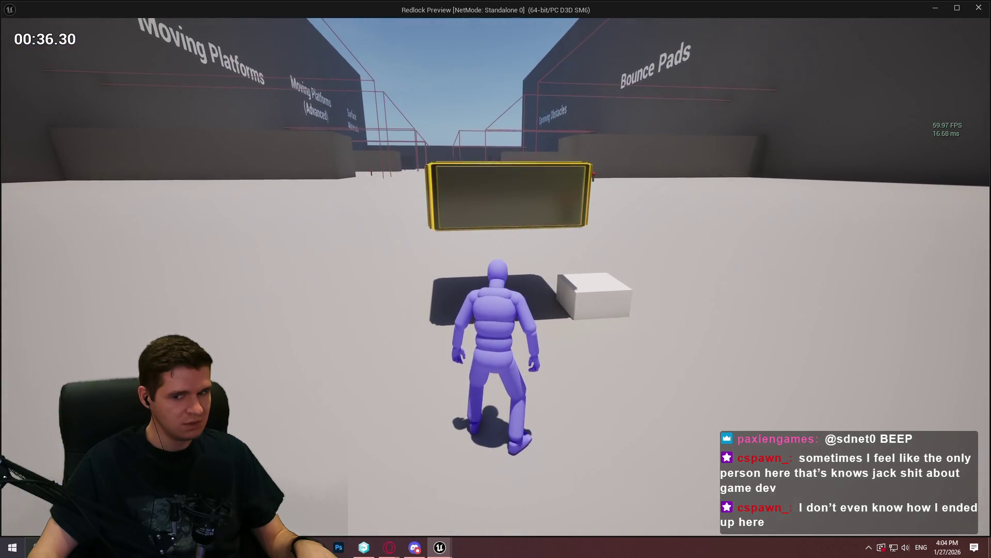
{"action": "key", "text": "space"}
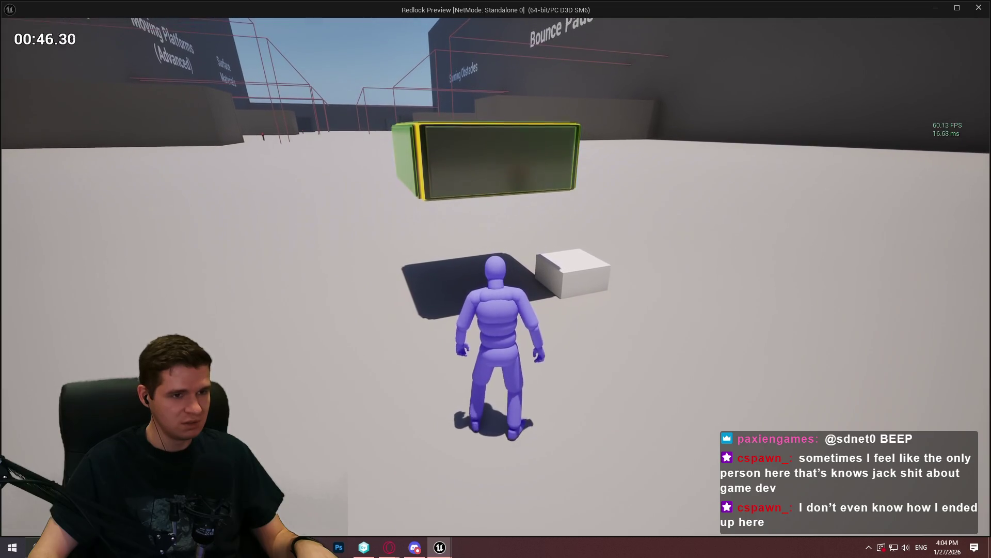
- Walk and jump onto the platform again, stepping off its front edge several times
{"action": "key", "text": "super"}
{"action": "key", "text": "super"}
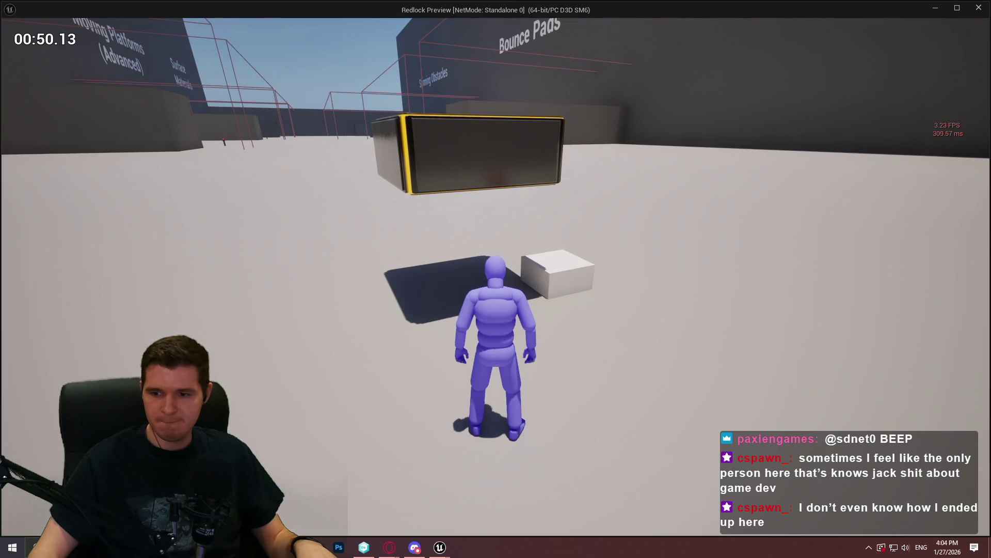
{"action": "key", "text": "w"}
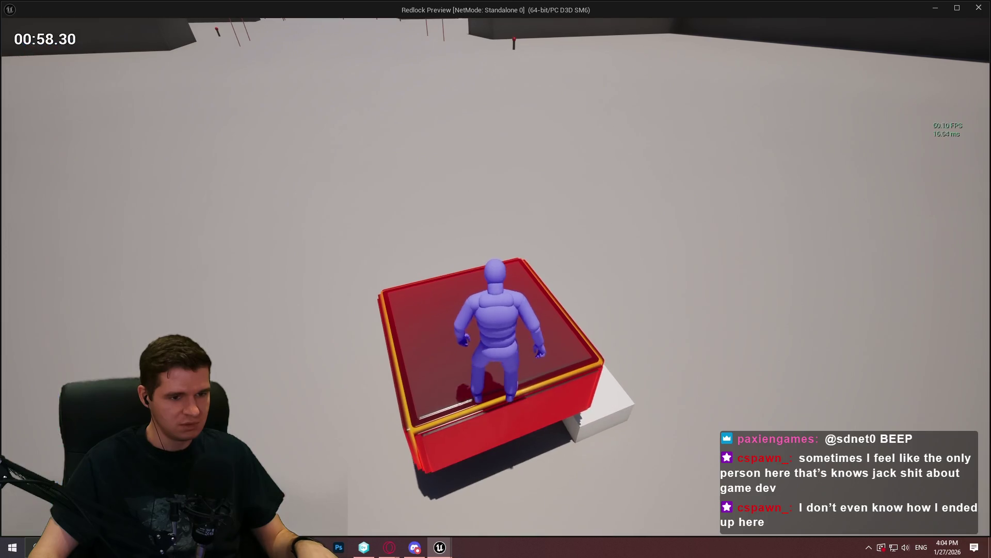
{"action": "key", "text": "s"}
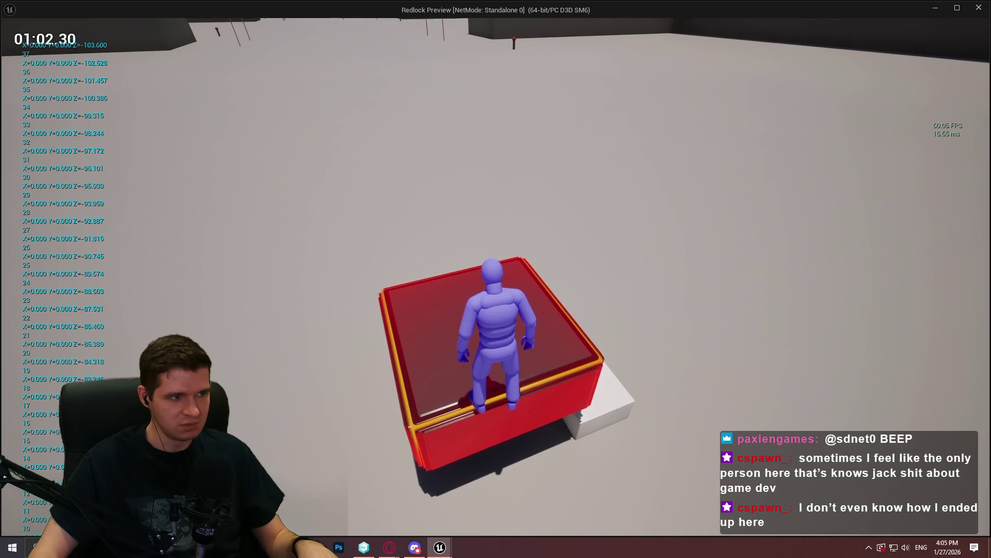
{"action": "key", "text": "s"}
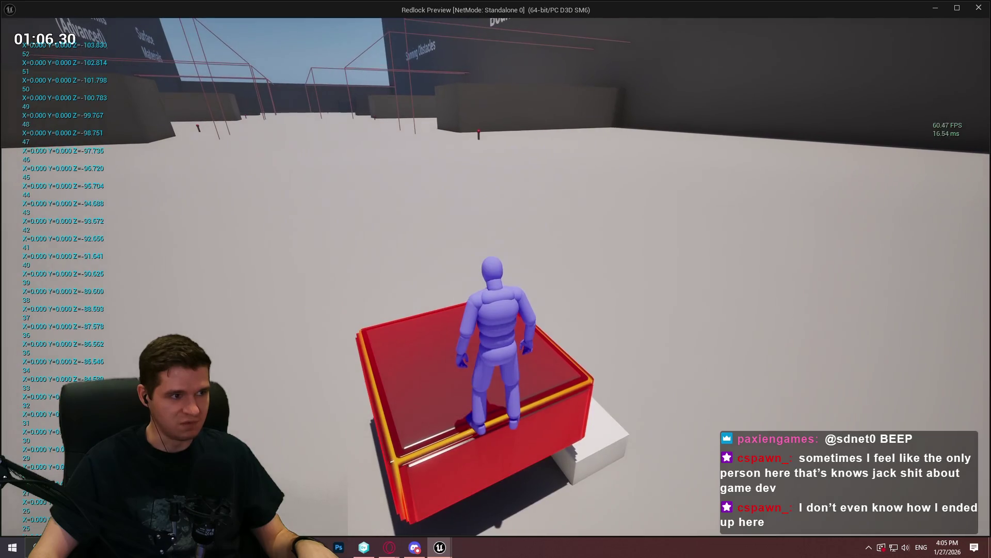
{"action": "key", "text": "s"}
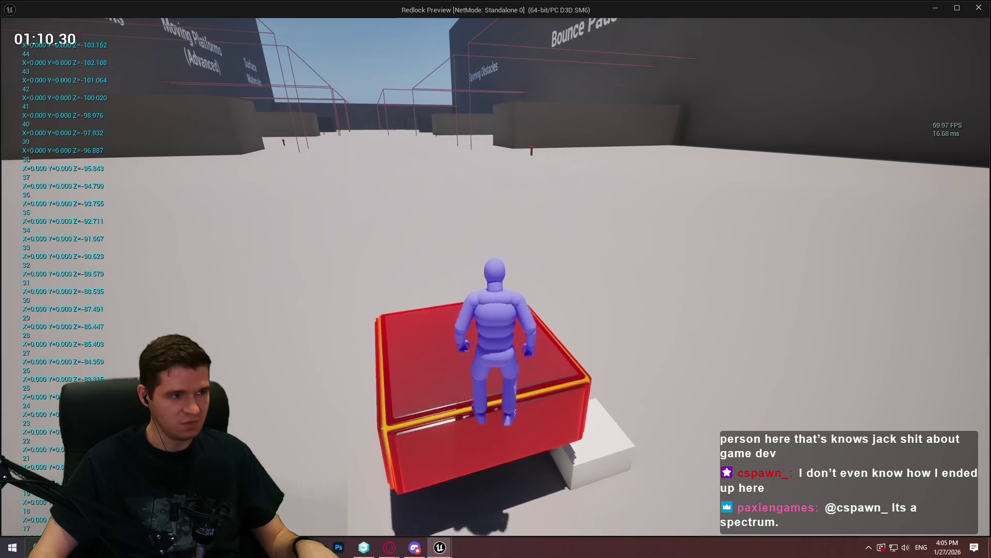
{"action": "key", "text": "s"}
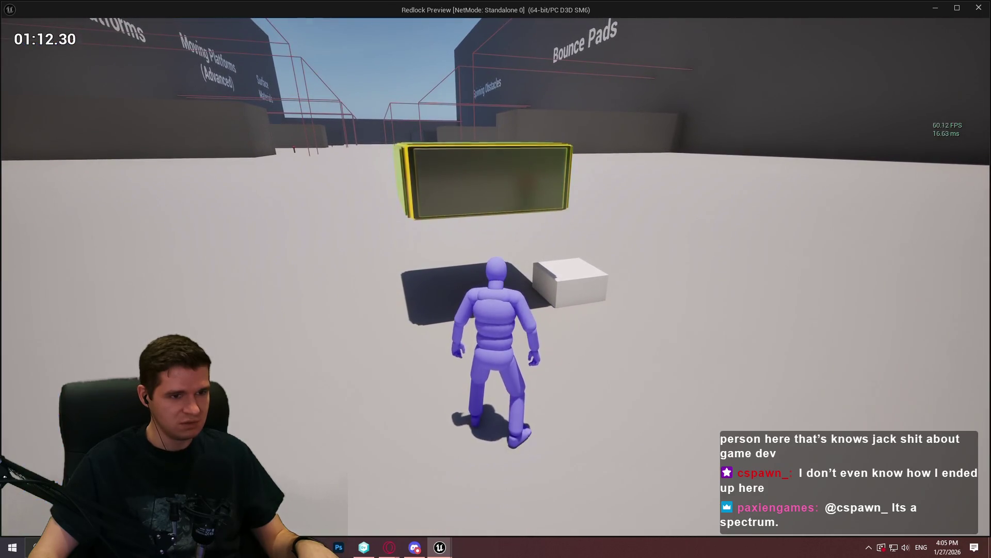
{"action": "key", "text": "w"}
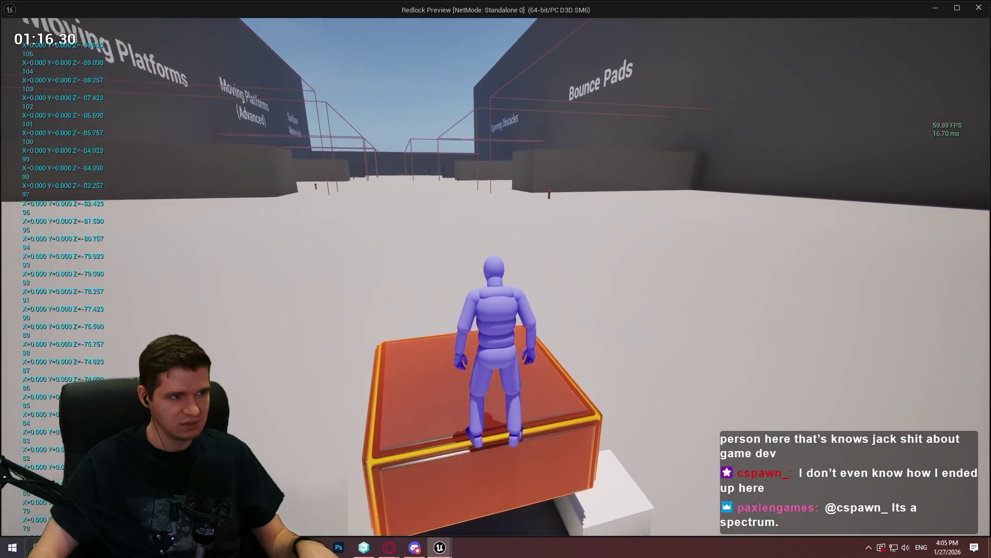
{"action": "key", "text": "s"}
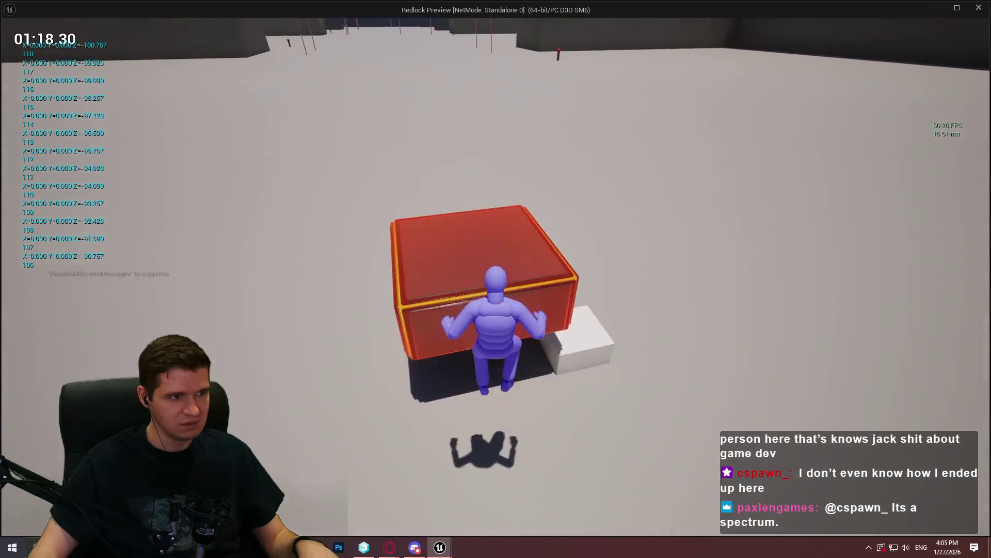
{"action": "key", "text": "w"}
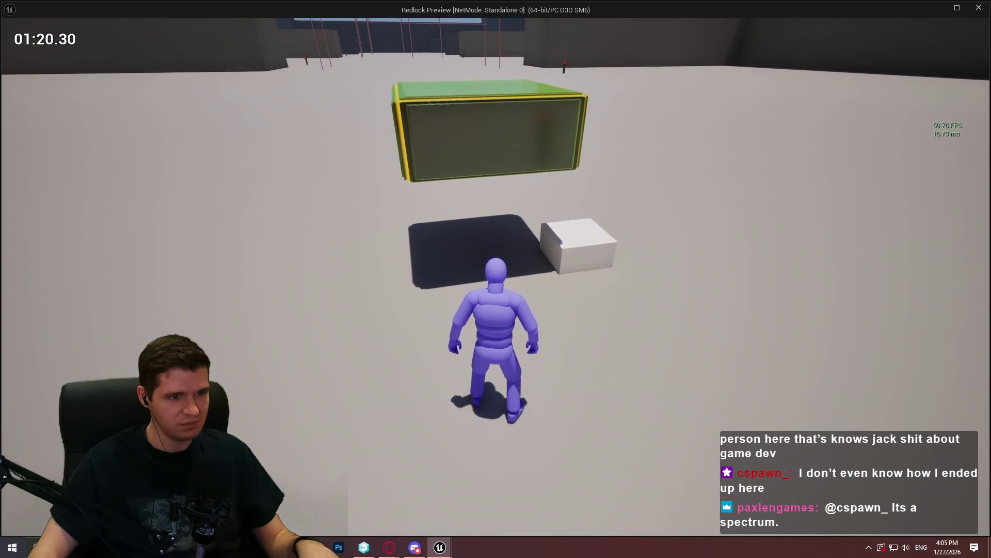
{"action": "key", "text": "space"}
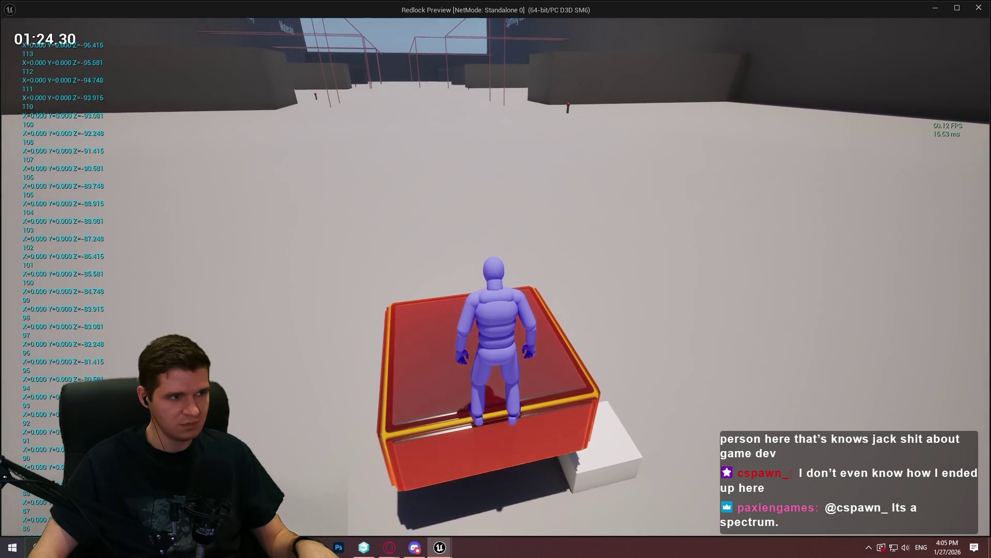
{"action": "key", "text": "s"}
{"action": "key", "text": "w"}
{"action": "key", "text": "space"}
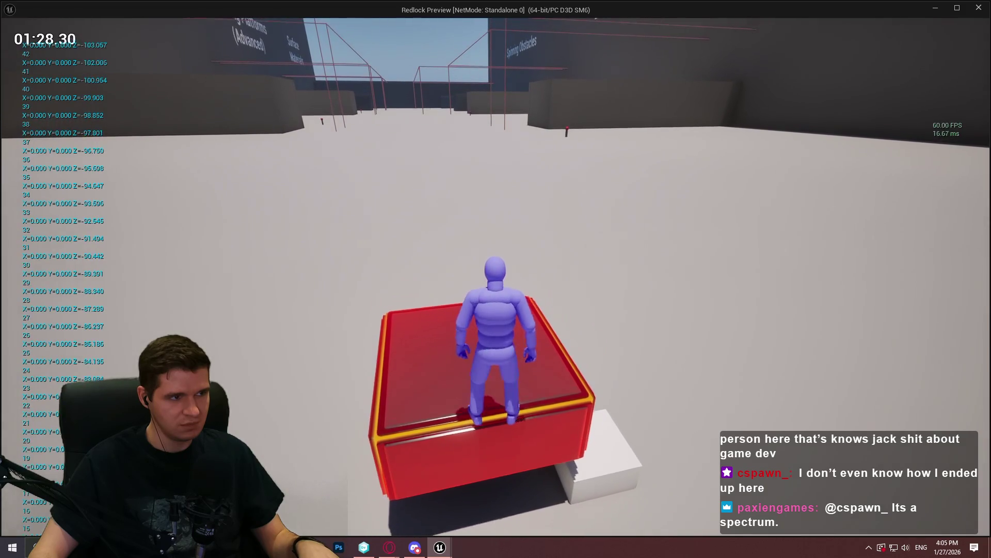
{"action": "key", "text": "s"}
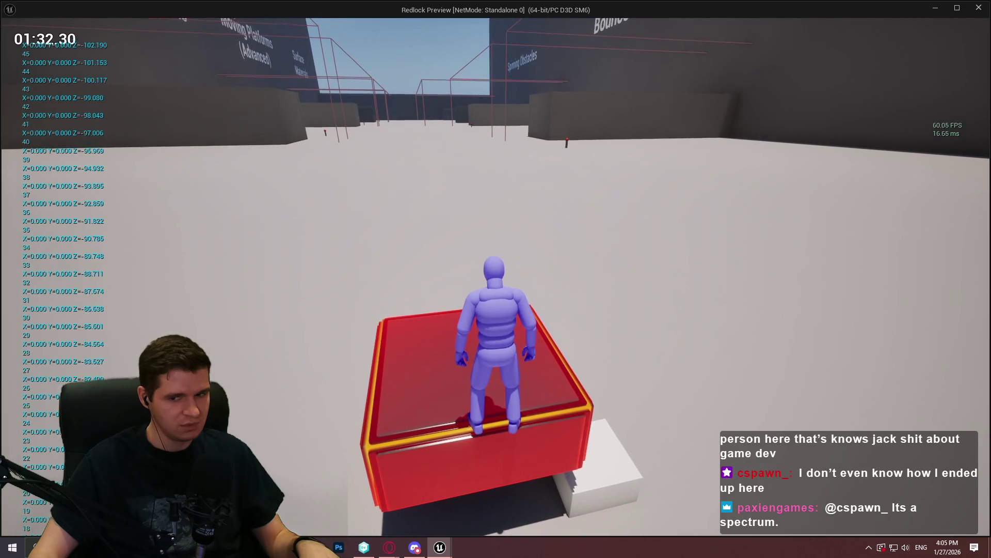
- Jump repeatedly on the platform while watching the Z debug log, then close the preview
{"action": "key", "text": "space"}
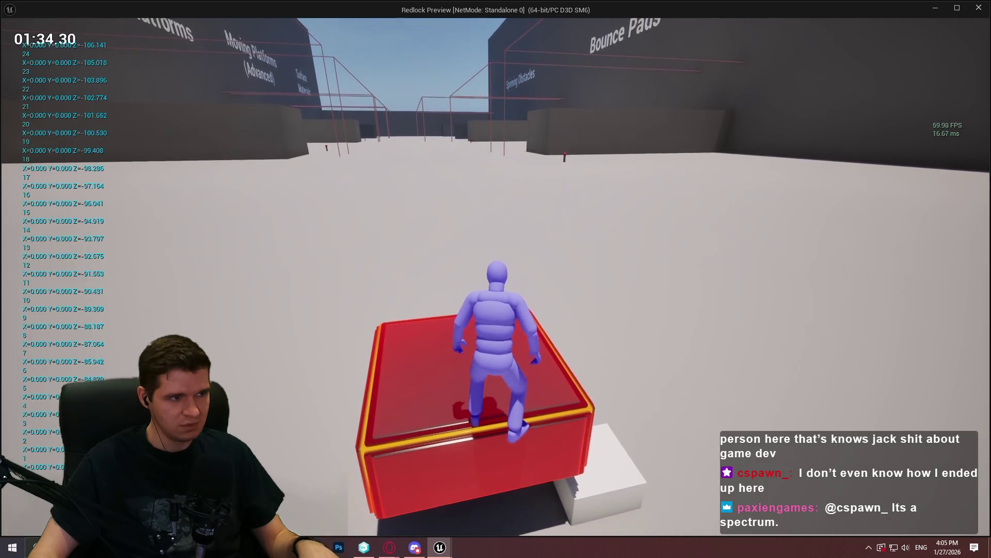
{"action": "key", "text": "space"}
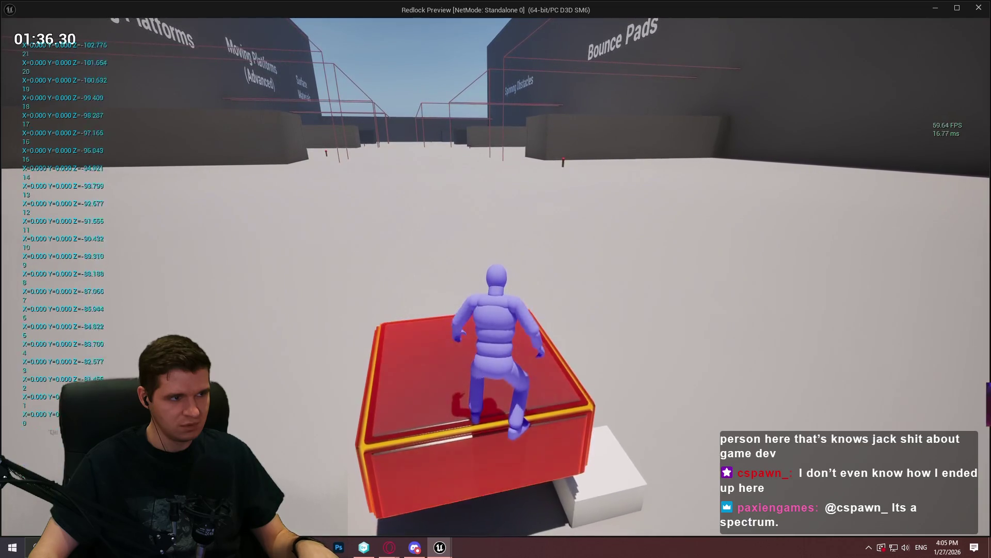
{"action": "key", "text": "space"}
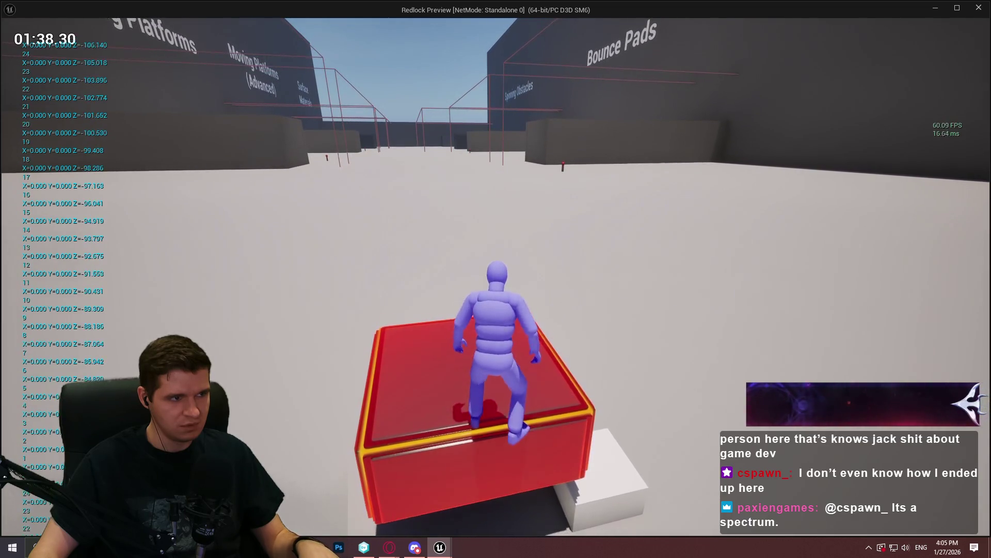
{"action": "key", "text": "space"}
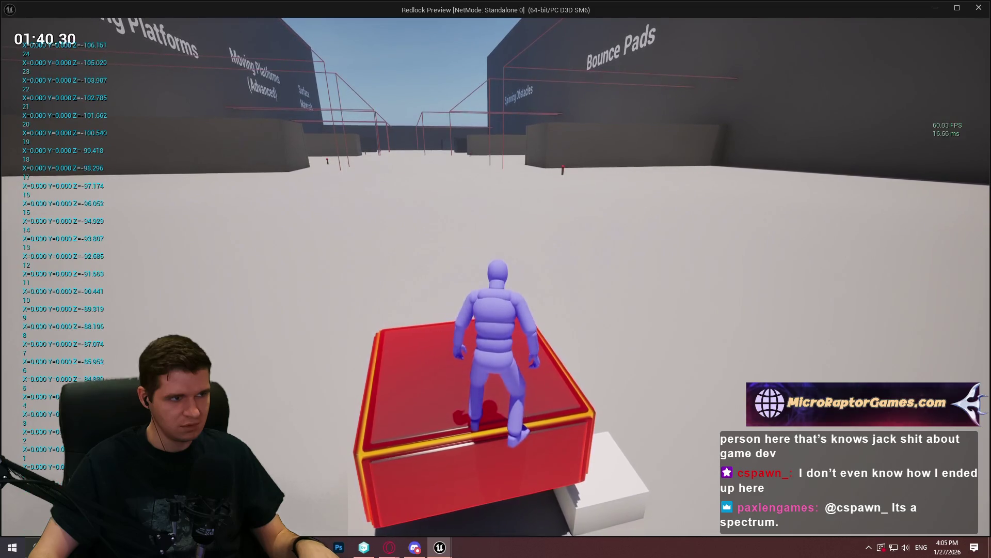
{"action": "key", "text": "space"}
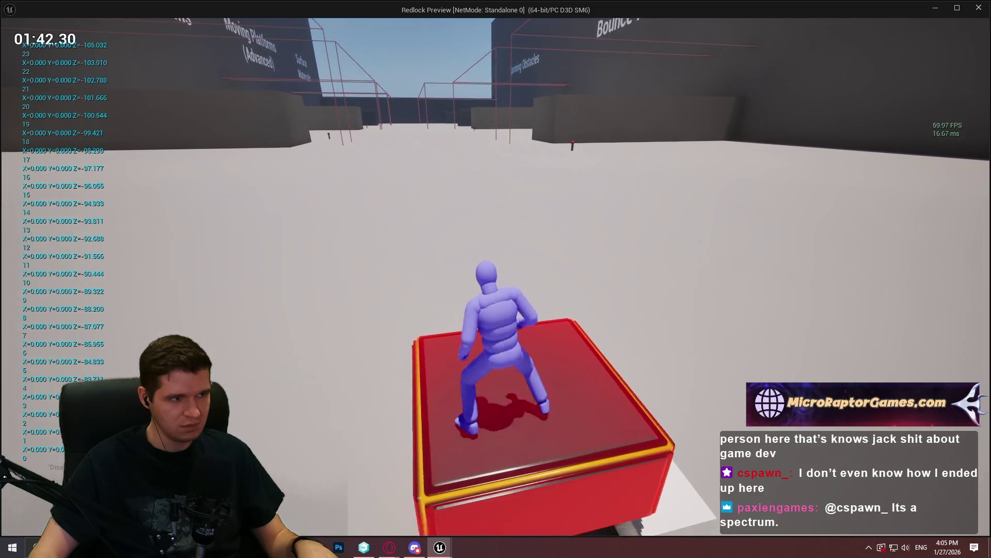
{"action": "key", "text": "space"}
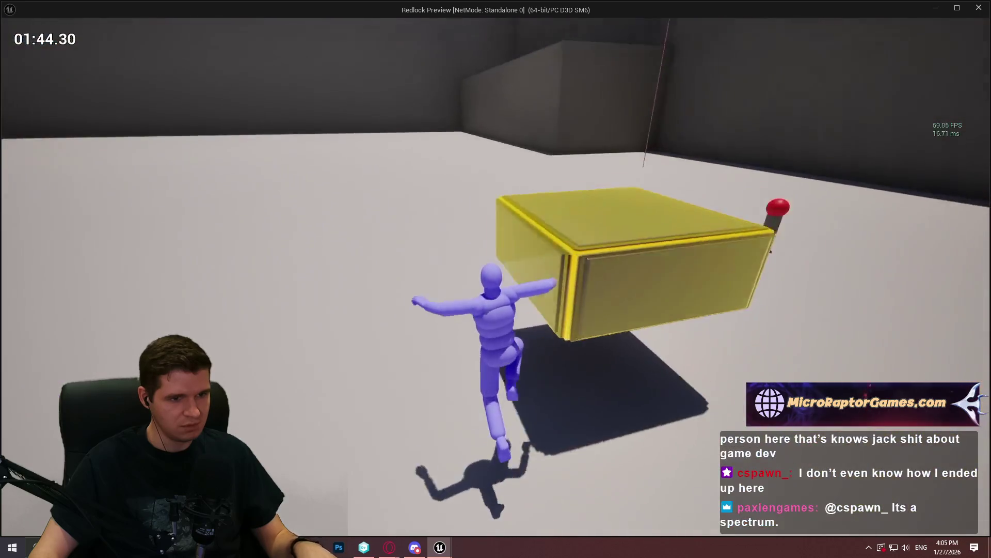
{"action": "key", "text": "space"}
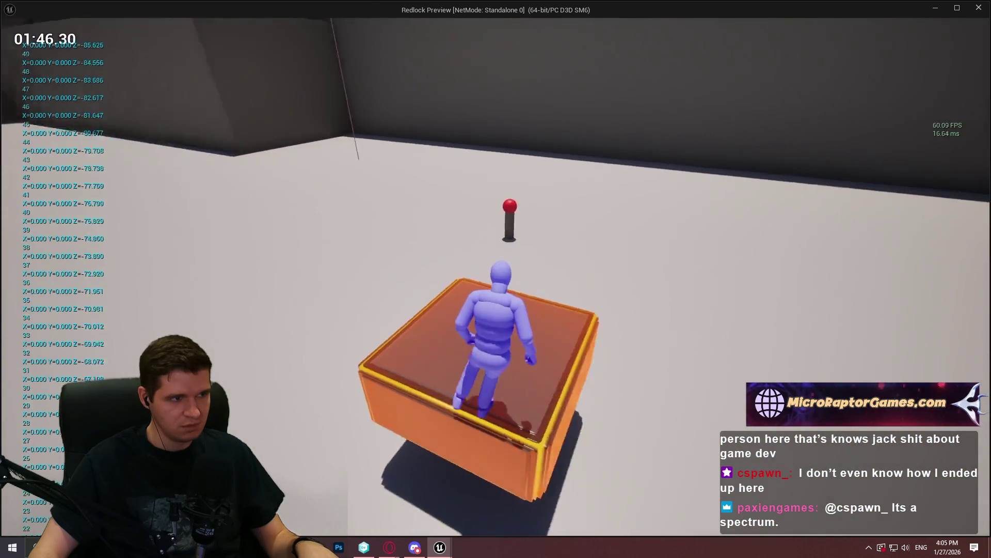
{"action": "key", "text": "w"}
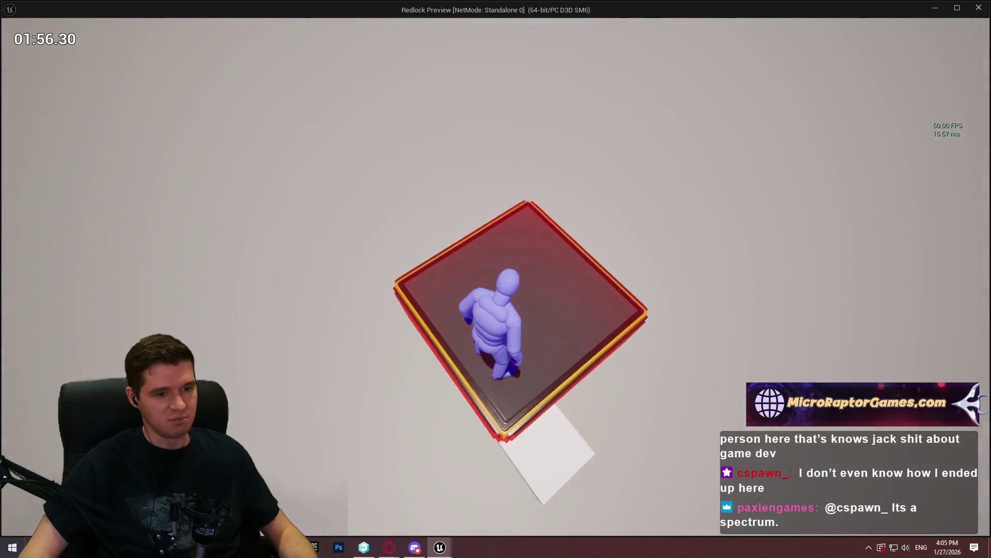
{"action": "key", "text": "space"}
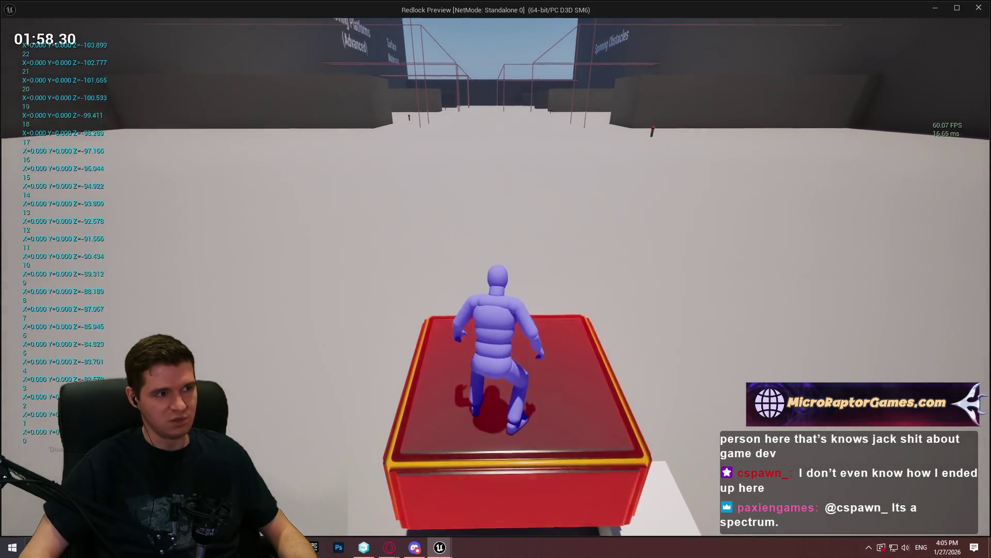
{"action": "key", "text": "space"}
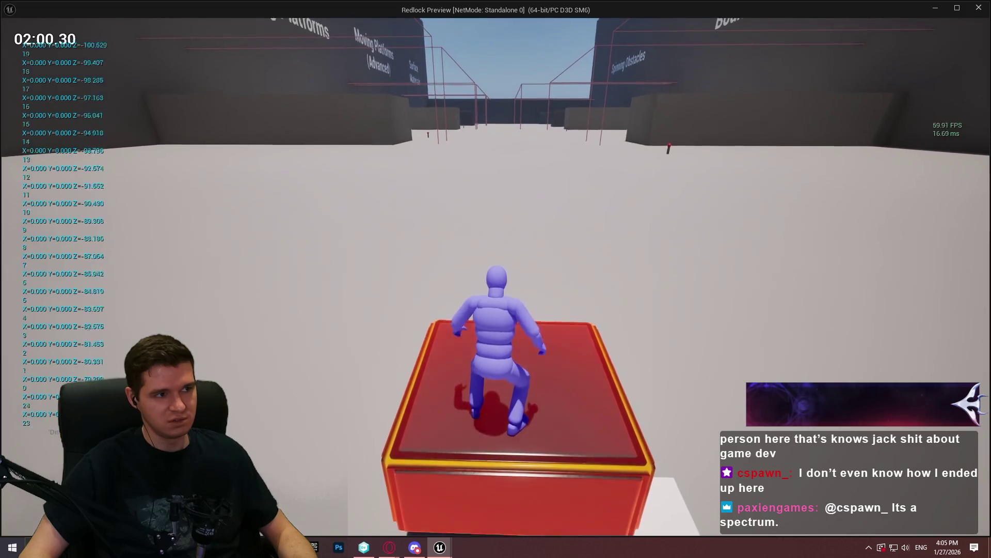
{"action": "key", "text": "space"}
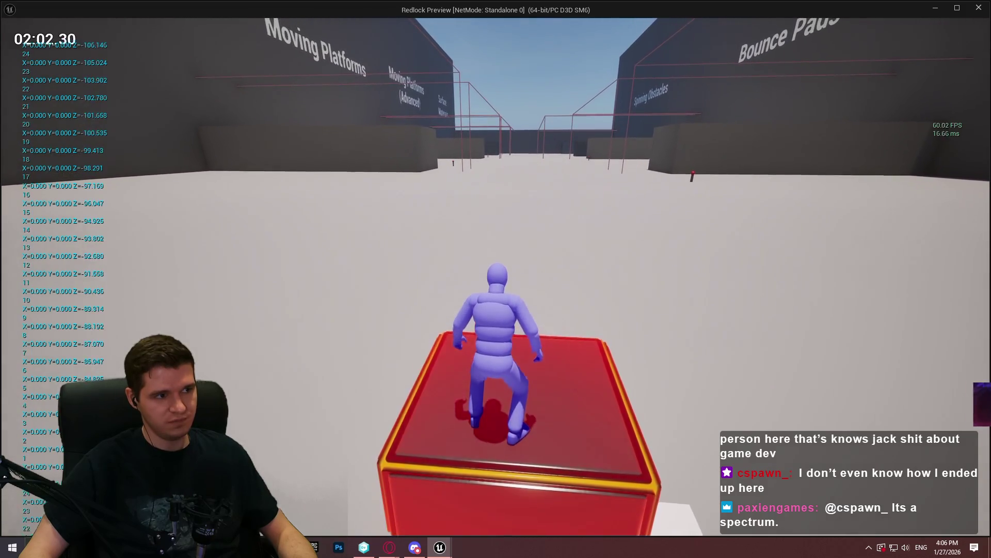
{"action": "key", "text": "space"}
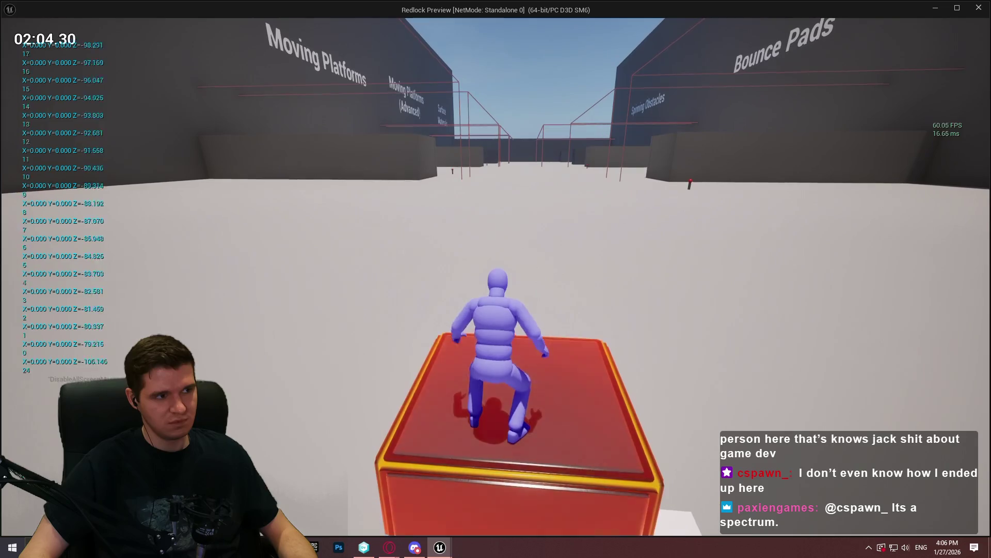
{"action": "key", "text": "space"}
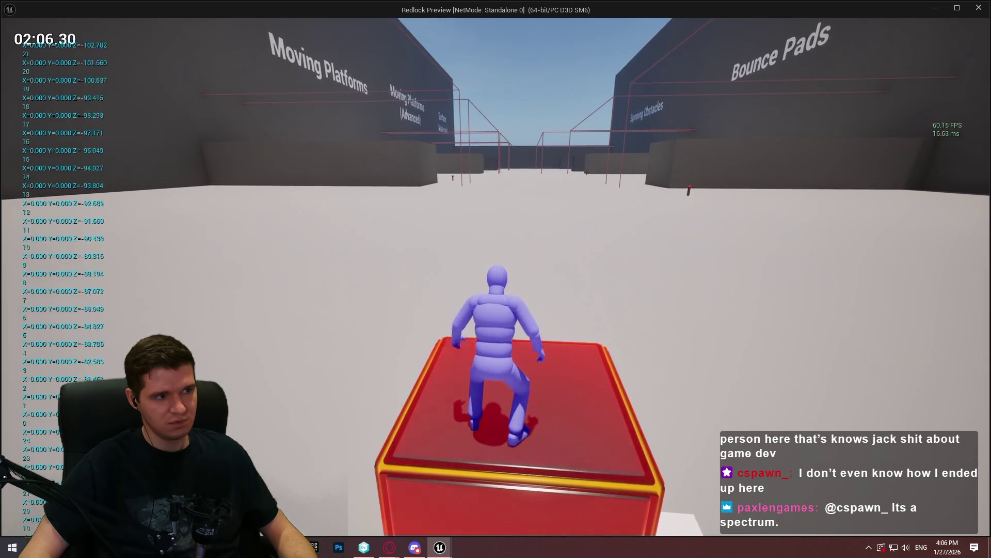
{"action": "key", "text": "Escape"}
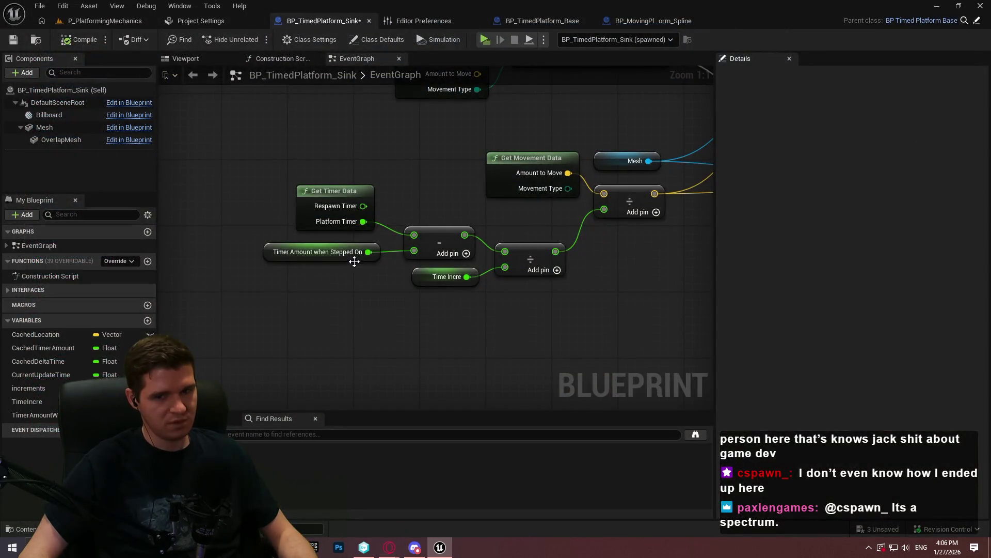
- Pan the graph to the Add Relative Location nodes and save BP_TimedPlatform_Sink
{"action": "scroll", "coordinate": [648, 253], "scroll_direction": "down", "scroll_amount": 2}
{"action": "mouse_move", "coordinate": [569, 261]}
{"action": "left_mouse_down"}
{"action": "mouse_move", "coordinate": [544, 379]}
{"action": "mouse_move", "coordinate": [417, 199]}
{"action": "mouse_move", "coordinate": [183, 246]}
{"action": "mouse_move", "coordinate": [107, 341]}
{"action": "mouse_move", "coordinate": [323, 310]}
{"action": "mouse_move", "coordinate": [266, 213]}
{"action": "mouse_move", "coordinate": [346, 244]}
{"action": "mouse_move", "coordinate": [418, 302]}
{"action": "mouse_move", "coordinate": [376, 232]}
{"action": "mouse_move", "coordinate": [510, 302]}
{"action": "mouse_move", "coordinate": [489, 261]}
{"action": "mouse_move", "coordinate": [493, 271]}
{"action": "mouse_move", "coordinate": [641, 272]}
{"action": "left_mouse_up"}
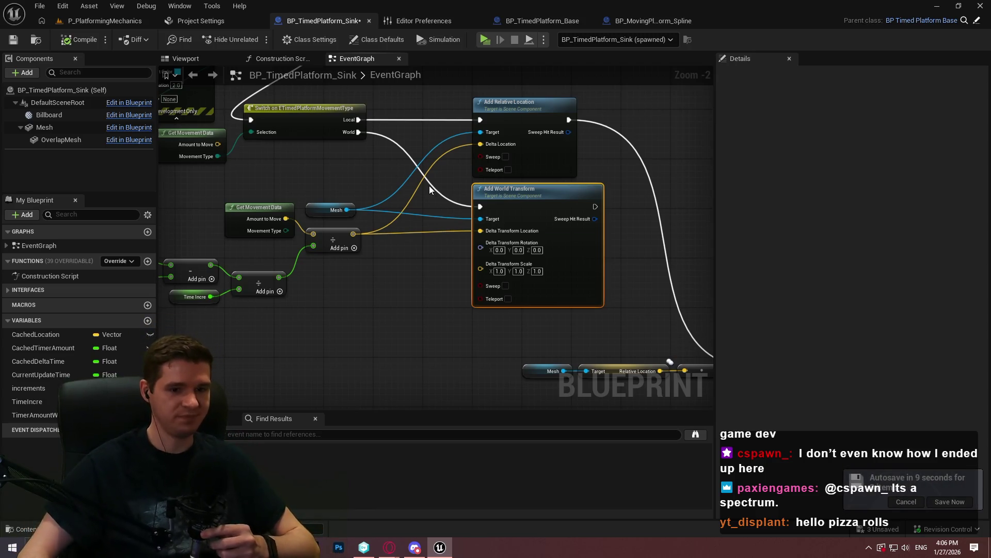
{"action": "left_click", "coordinate": [13, 39]}
- Start a new play session of the level and run the character down the corridor
{"action": "left_click", "coordinate": [485, 40]}
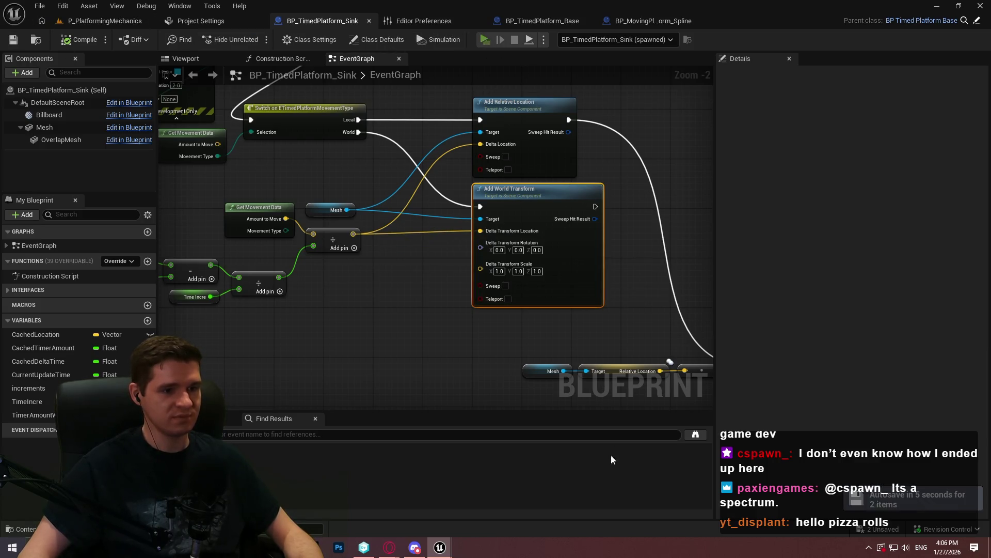
{"action": "left_click", "coordinate": [493, 440]}
{"action": "key", "text": "w"}
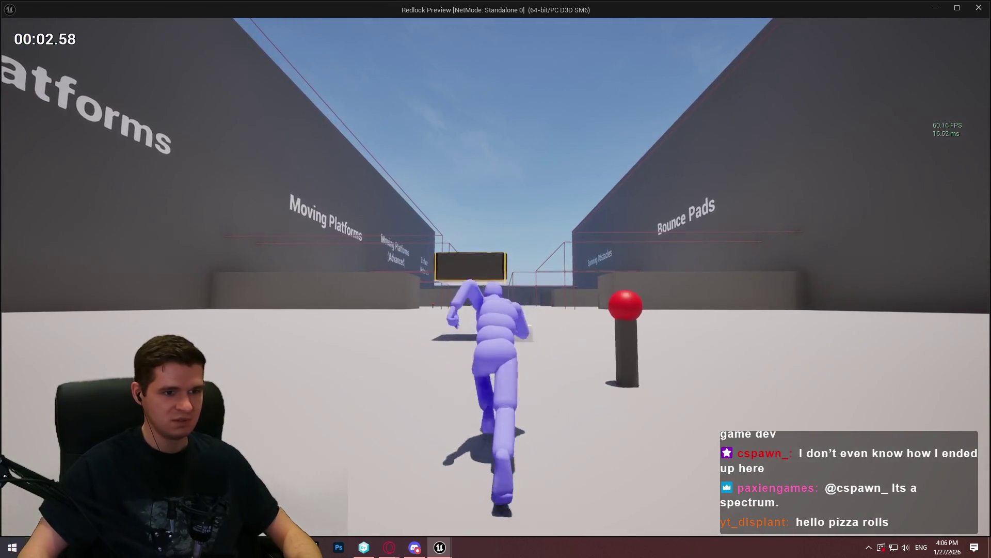
- Climb and jump on the red sink platform to watch falling Z offsets, then end the session
{"action": "key", "text": "space"}
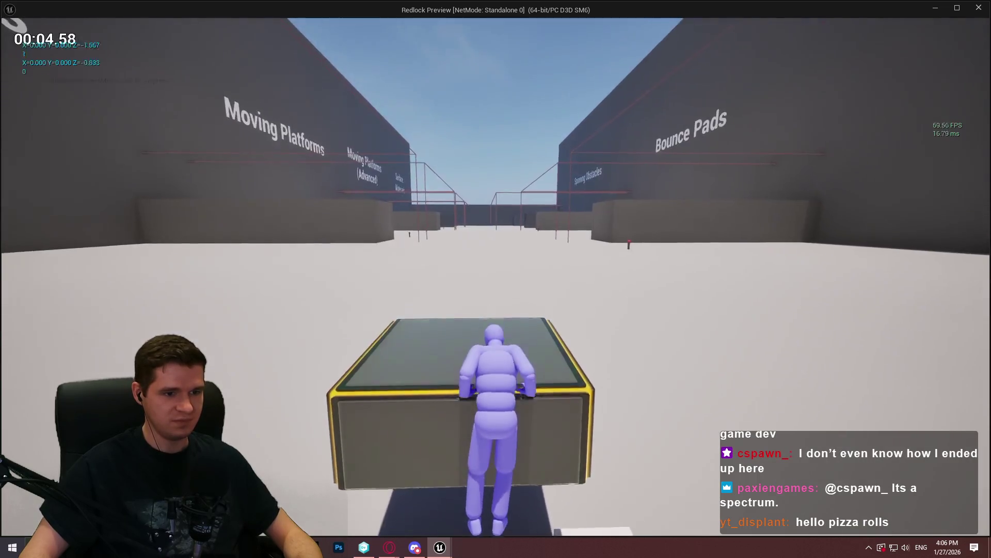
{"action": "key", "text": "space"}
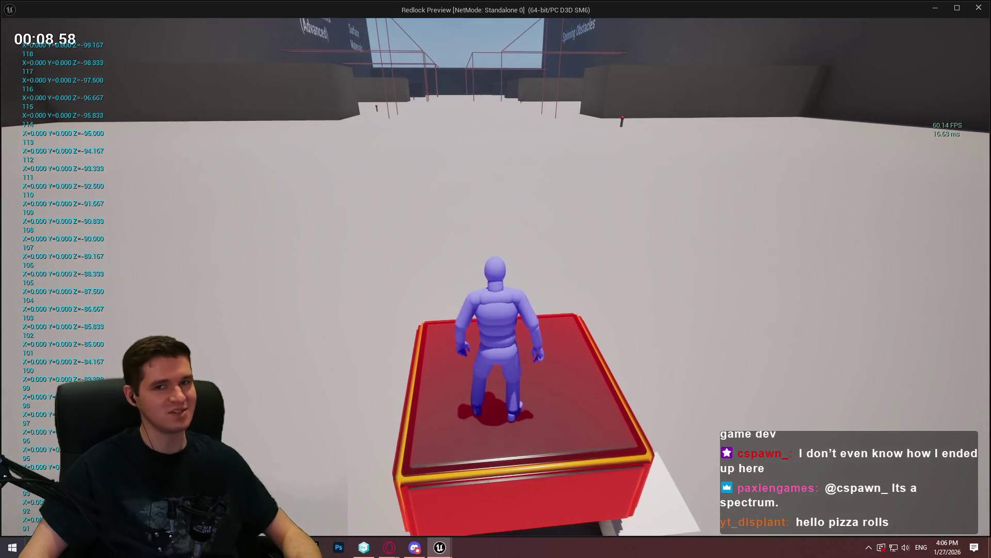
{"action": "key", "text": "s"}
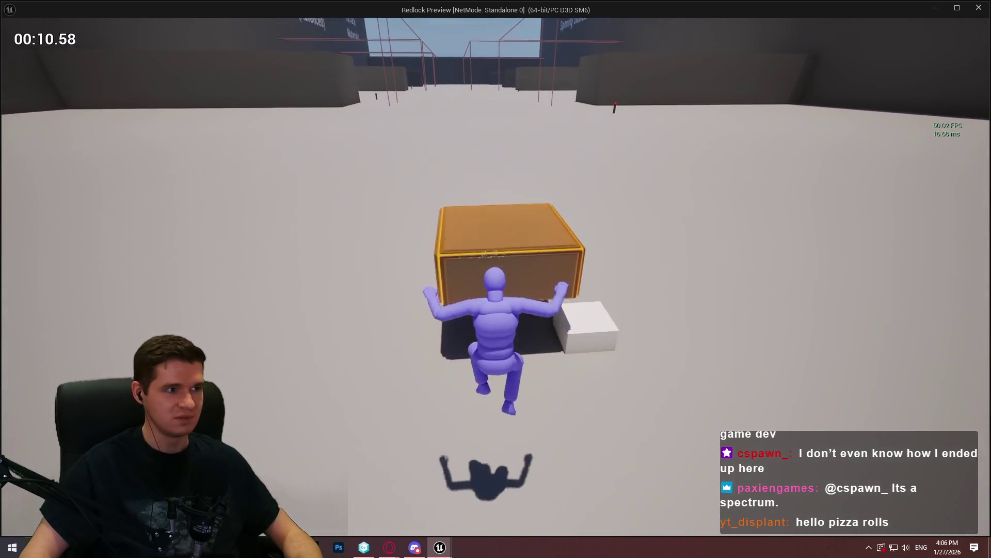
{"action": "key", "text": "space"}
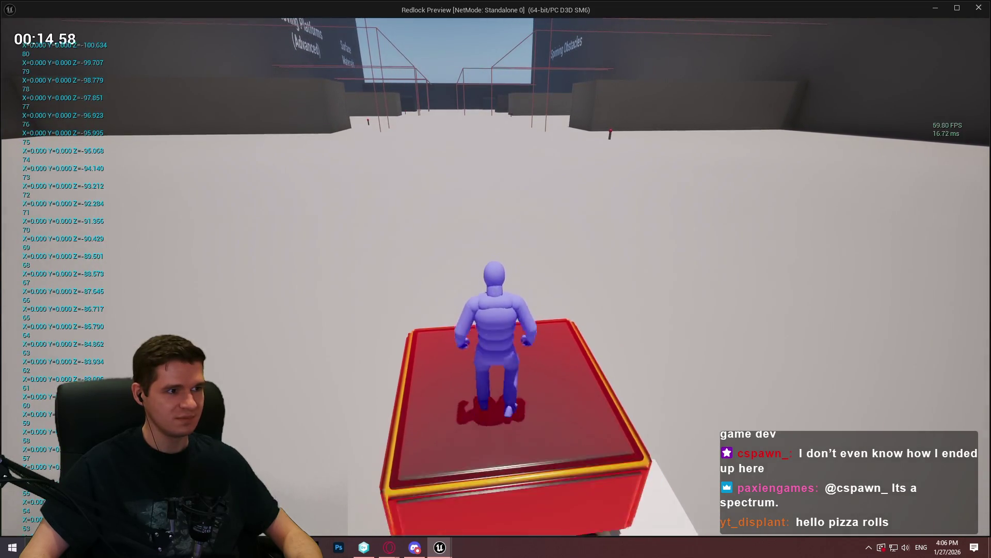
{"action": "key", "text": "w"}
{"action": "key", "text": "space"}
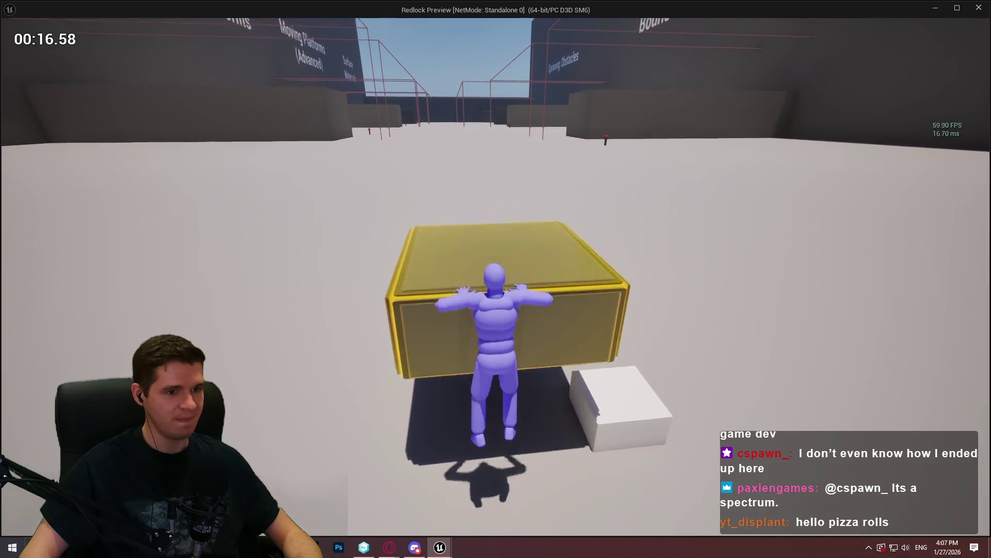
{"action": "key", "text": "w"}
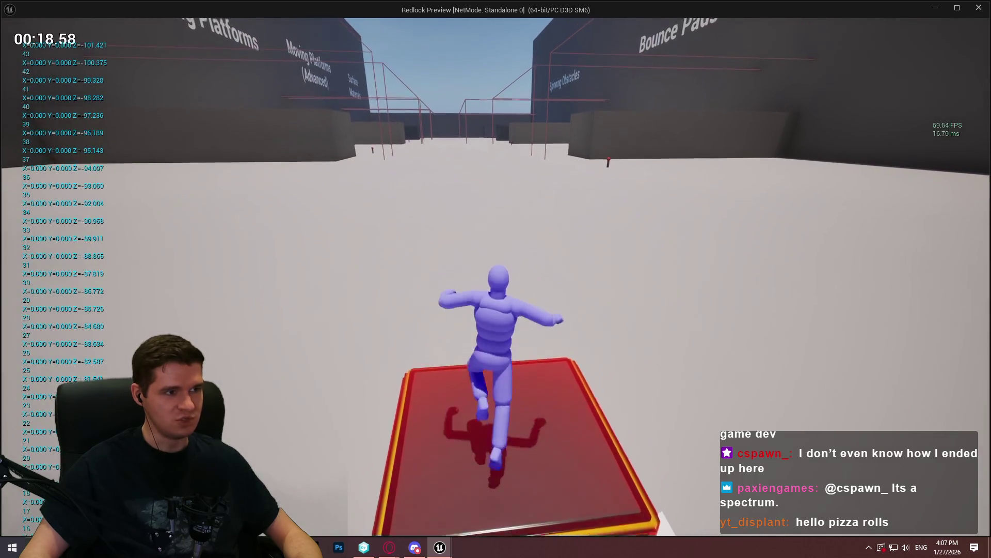
{"action": "key", "text": "space"}
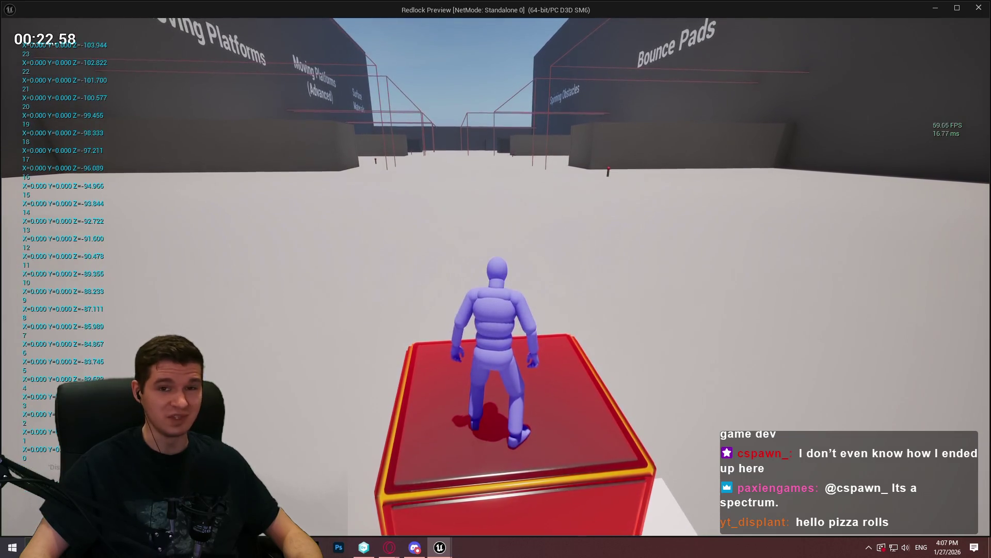
{"action": "key", "text": "space"}
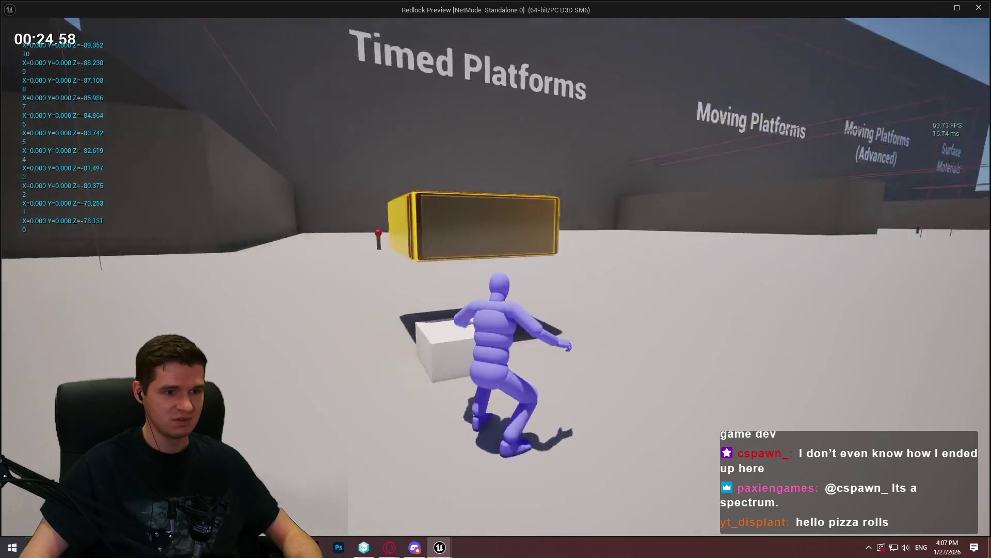
{"action": "key", "text": "space"}
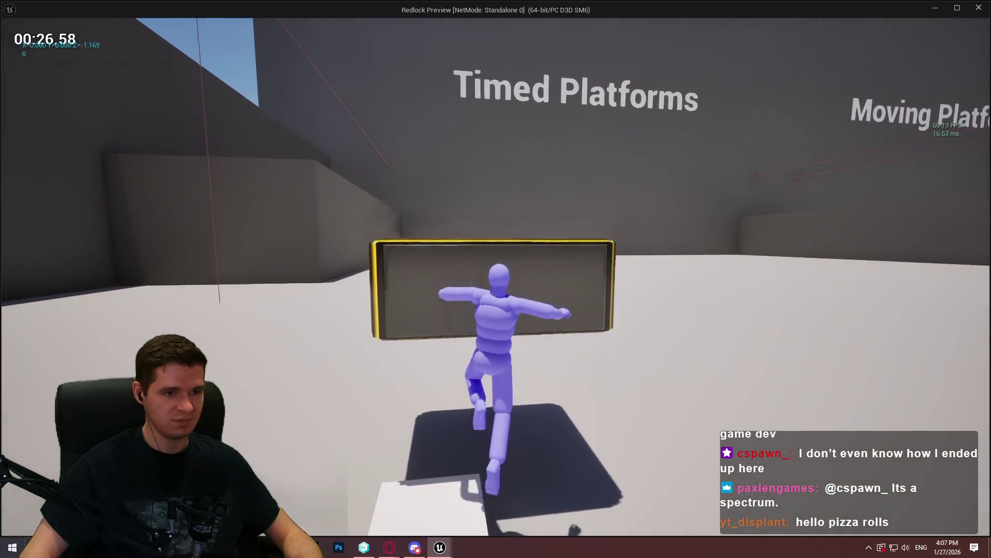
{"action": "key", "text": "Escape"}
- Pan past the Do Once, Sequence and Branch nodes and box-select the Set Relative Location group
{"action": "mouse_move", "coordinate": [574, 322]}
{"action": "left_mouse_down"}
{"action": "mouse_move", "coordinate": [563, 318]}
{"action": "mouse_move", "coordinate": [749, 454]}
{"action": "mouse_move", "coordinate": [919, 543]}
{"action": "left_mouse_up"}
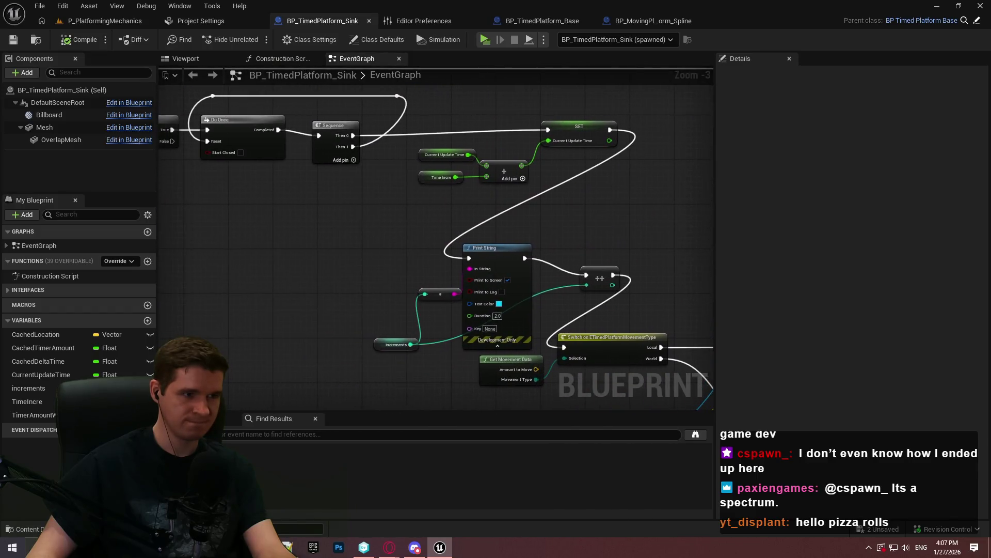
{"action": "left_click_drag", "start_coordinate": [259, 233], "coordinate": [690, 281]}
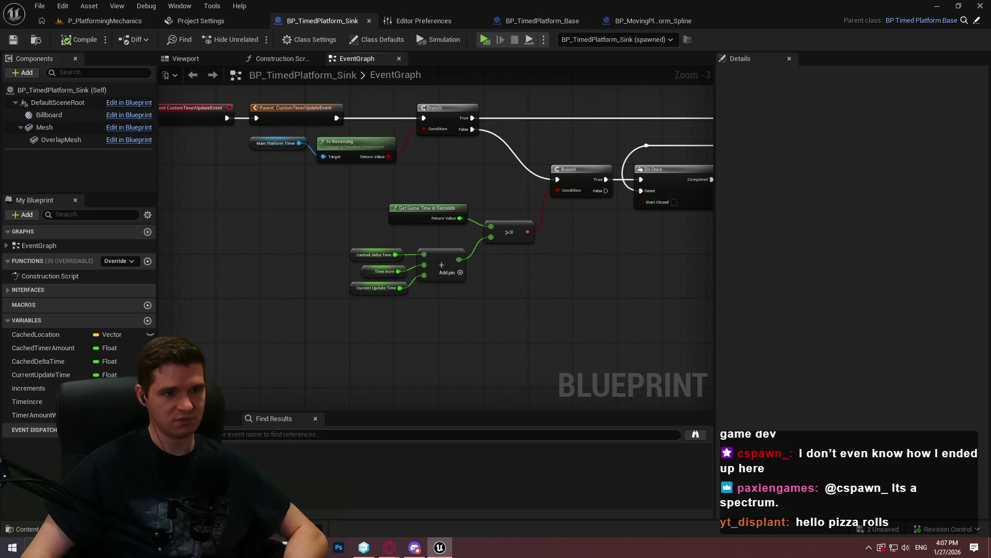
{"action": "left_click_drag", "start_coordinate": [535, 248], "coordinate": [398, 245]}
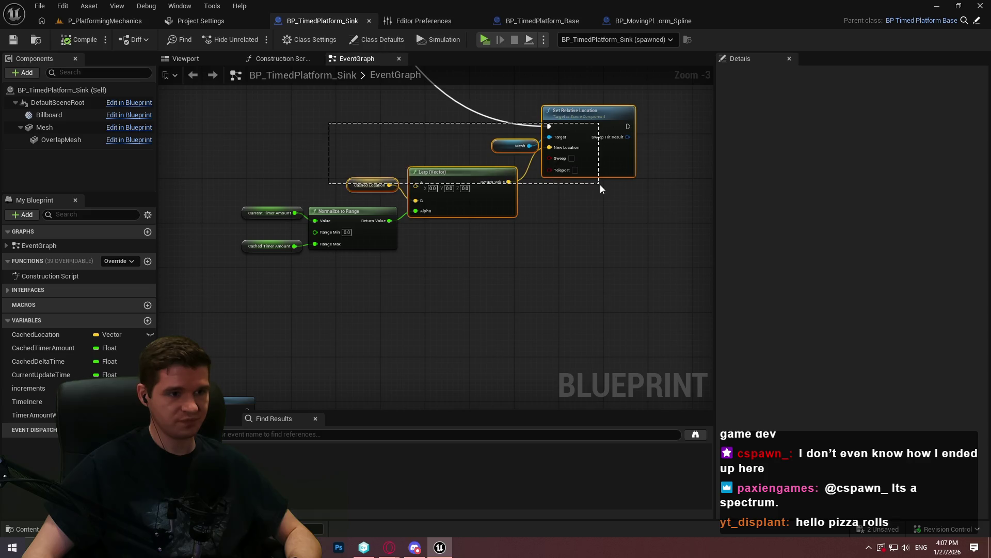
{"action": "mouse_move", "coordinate": [601, 185]}
{"action": "left_mouse_down"}
{"action": "mouse_move", "coordinate": [593, 144]}
{"action": "mouse_move", "coordinate": [444, 402]}
{"action": "mouse_move", "coordinate": [579, 393]}
{"action": "mouse_move", "coordinate": [516, 134]}
{"action": "mouse_move", "coordinate": [519, 181]}
{"action": "left_mouse_up"}
{"action": "scroll", "coordinate": [519, 181], "scroll_direction": "up", "scroll_amount": 3}
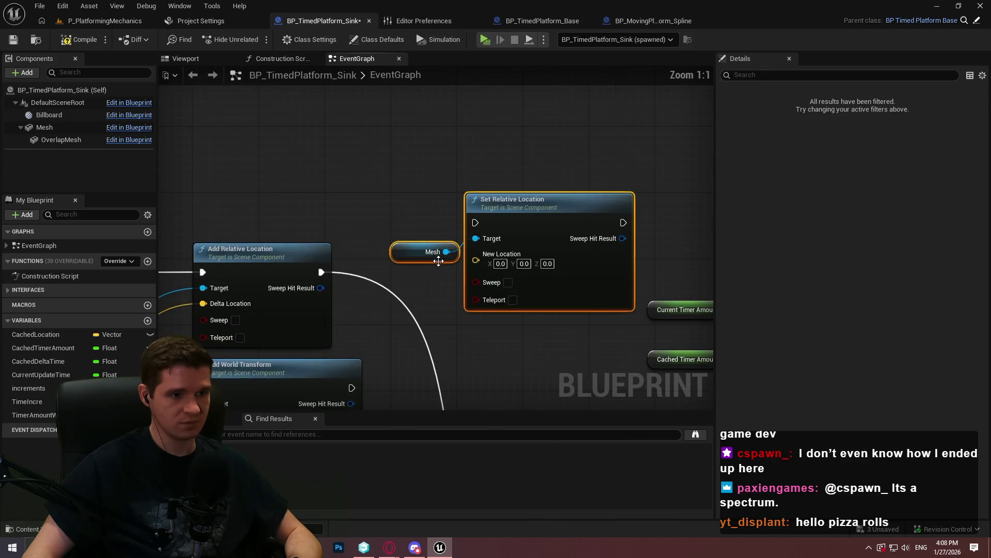
- Paste a copy of the Mesh and Relative Location getters and move Set Relative Location up
{"action": "left_click", "coordinate": [48, 334]}
{"action": "scroll", "coordinate": [412, 69], "scroll_direction": "down", "scroll_amount": 3}
{"action": "left_click", "coordinate": [315, 289]}
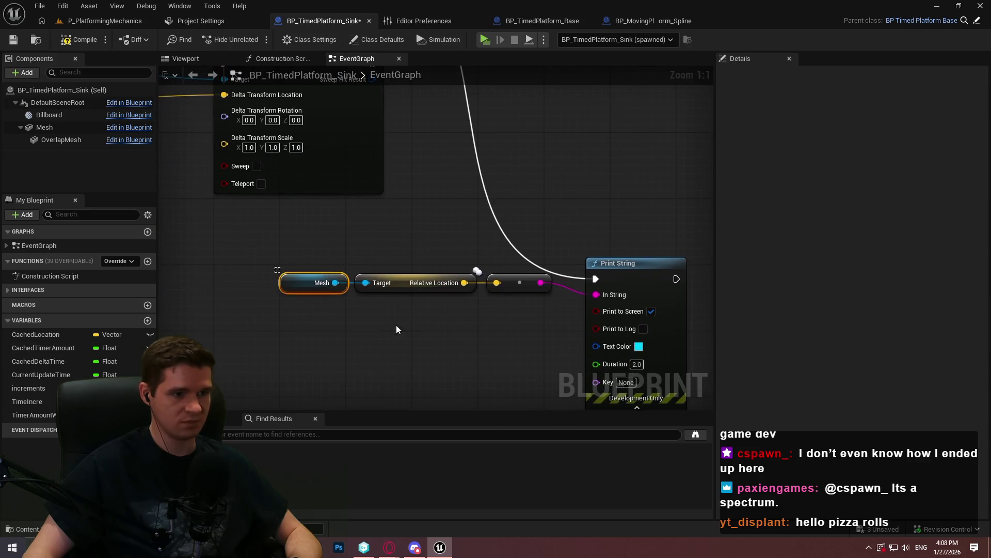
{"action": "scroll", "coordinate": [286, 105], "scroll_direction": "up", "scroll_amount": 3}
{"action": "key", "text": "ctrl+v"}
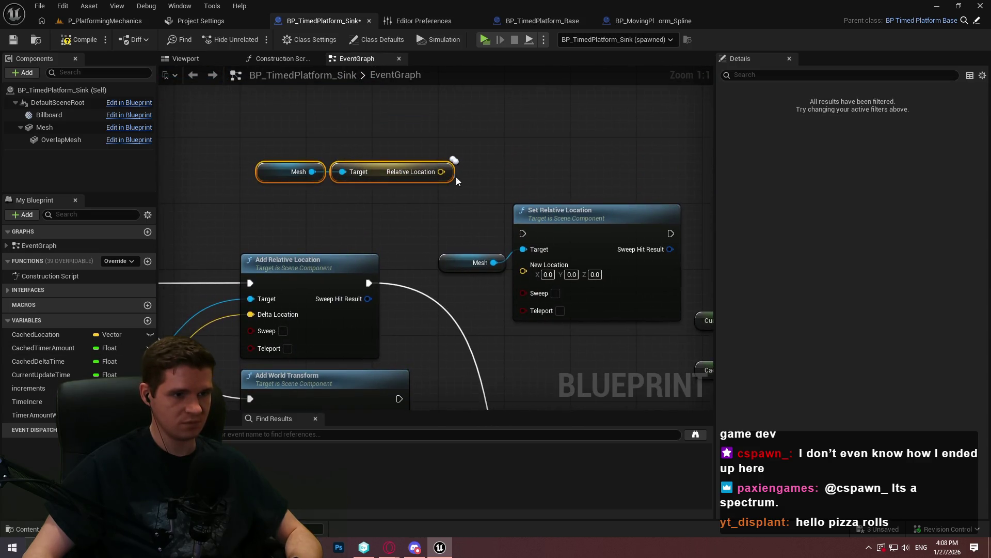
{"action": "mouse_move", "coordinate": [557, 299]}
{"action": "left_mouse_down"}
{"action": "mouse_move", "coordinate": [550, 88]}
{"action": "mouse_move", "coordinate": [596, 138]}
{"action": "mouse_move", "coordinate": [550, 214]}
{"action": "left_mouse_up"}
- Add a Clamp Vector Size node from the 'clamp' search, then undo it
{"action": "left_click_drag", "start_coordinate": [438, 205], "coordinate": [470, 232]}
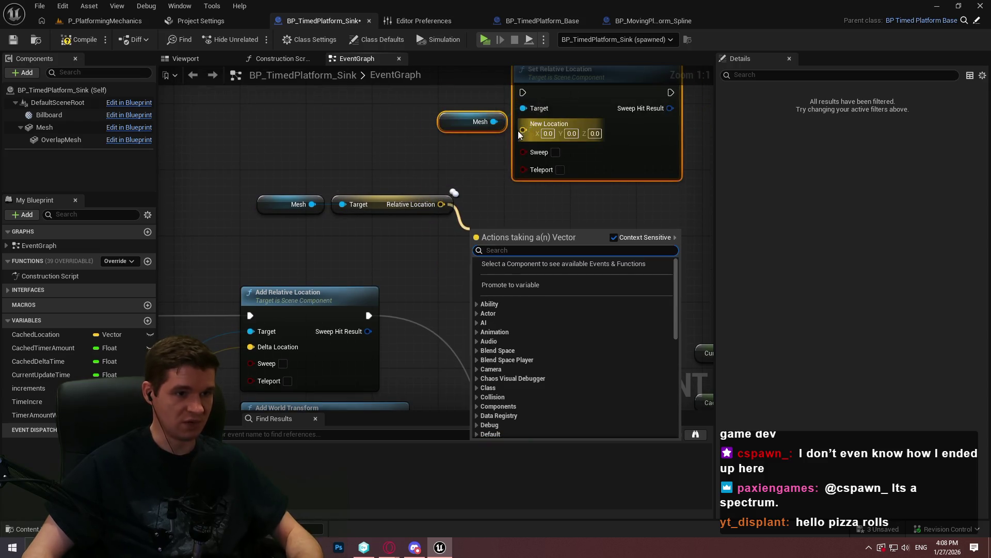
{"action": "left_click_drag", "start_coordinate": [519, 133], "coordinate": [504, 157]}
{"action": "type", "text": "clamp"}
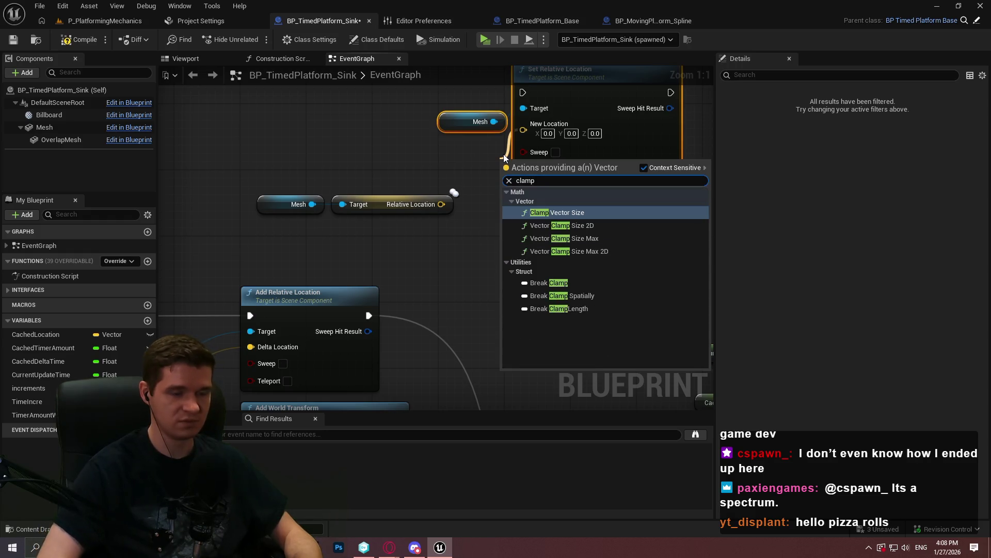
{"action": "key", "text": "Down"}
{"action": "key", "text": "Down"}
{"action": "key", "text": "Up"}
{"action": "key", "text": "Up"}
{"action": "key", "text": "Up"}
{"action": "key", "text": "Return"}
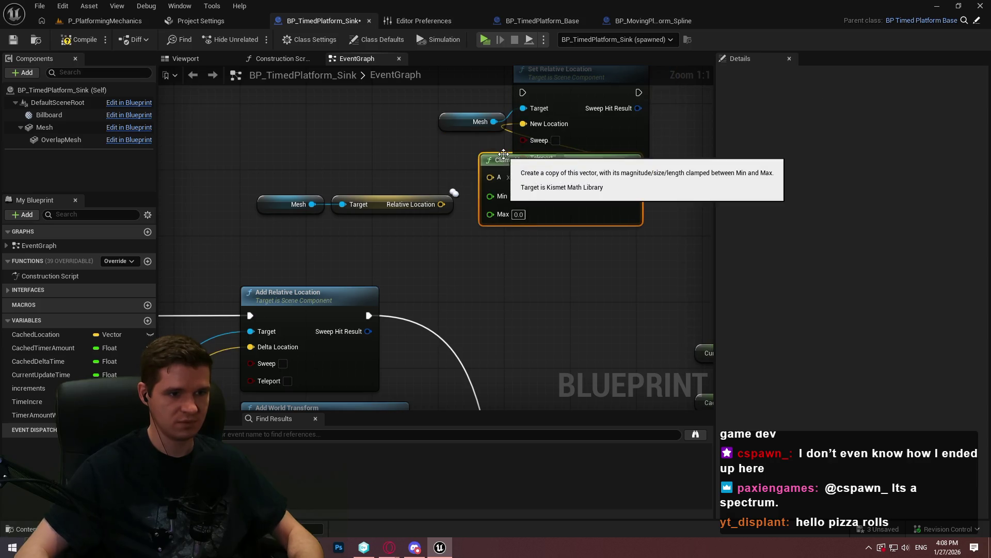
{"action": "key", "text": "ctrl+z"}
- Add a Vector Clamp Size Max node from Relative Location, then delete it
{"action": "right_click", "coordinate": [451, 208]}
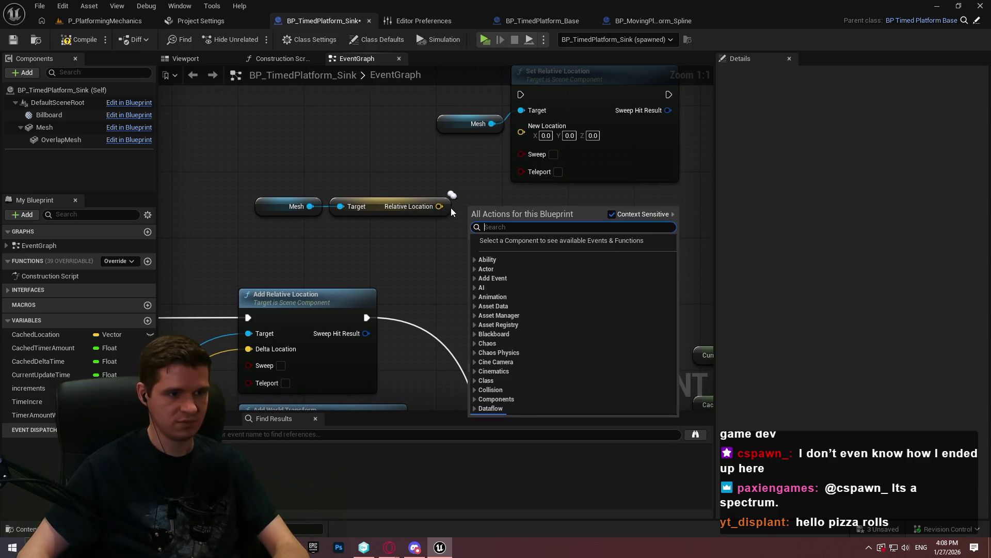
{"action": "left_click_drag", "start_coordinate": [439, 206], "coordinate": [478, 210]}
{"action": "type", "text": "clam"}
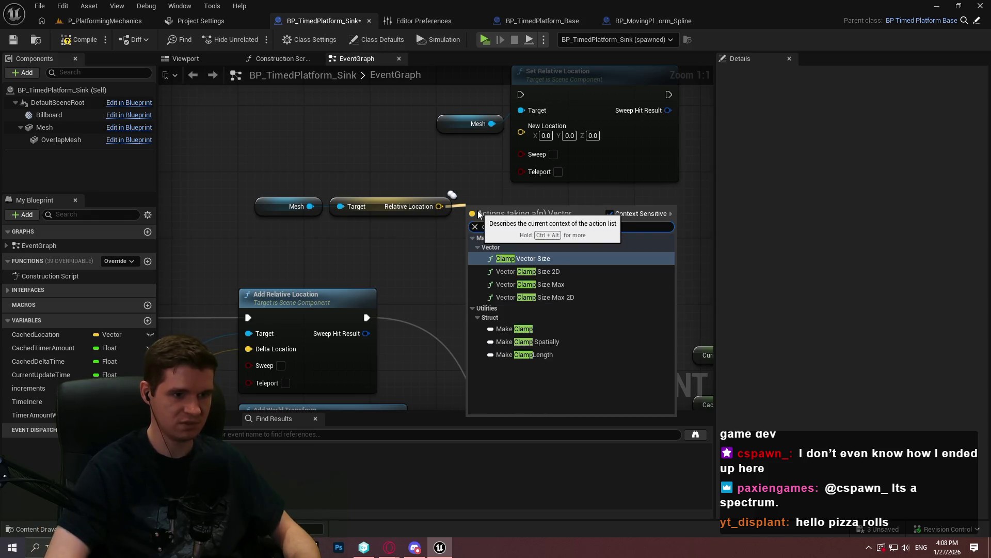
{"action": "key", "text": "Down"}
{"action": "key", "text": "Down"}
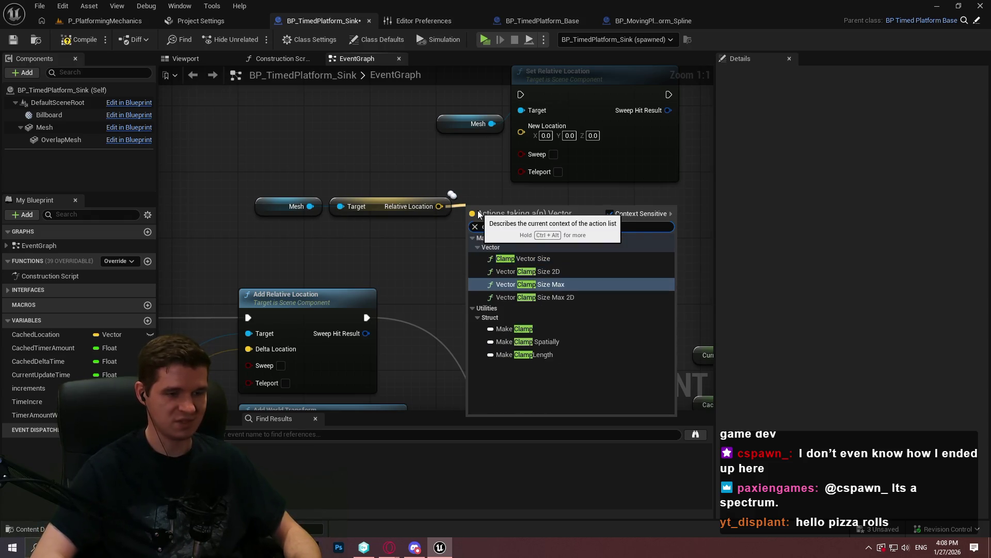
{"action": "key", "text": "Return"}
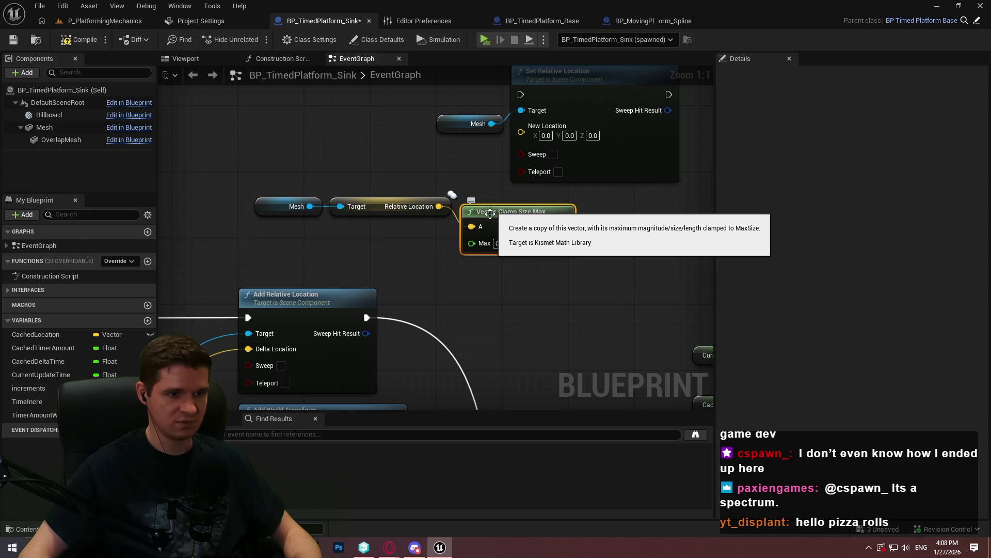
{"action": "left_click", "coordinate": [426, 243]}
{"action": "left_click_drag", "start_coordinate": [544, 282], "coordinate": [516, 234]}
{"action": "key", "text": "Delete"}
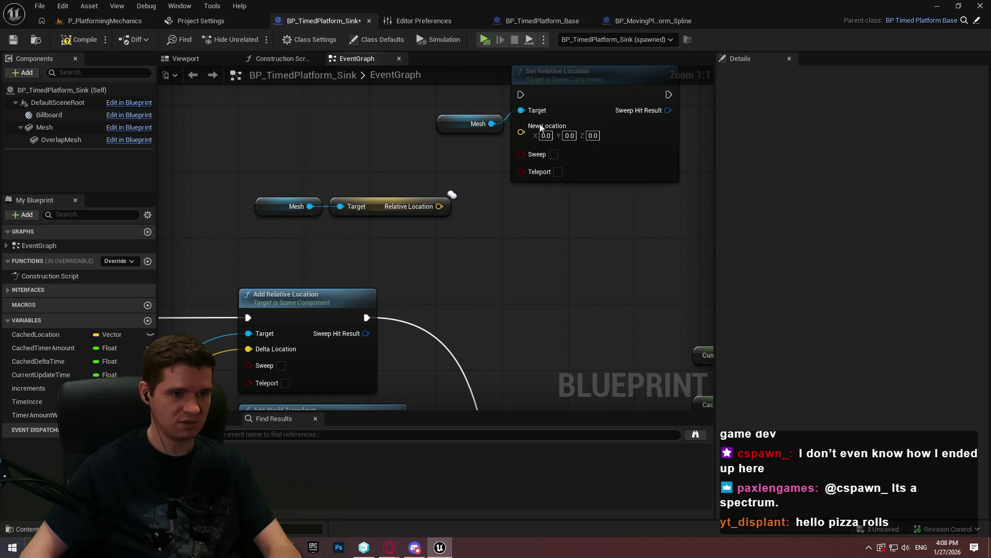
- Add a Clamp Vector Size node wired to Relative Location, then delete it
{"action": "mouse_move", "coordinate": [439, 206]}
{"action": "left_mouse_down"}
{"action": "mouse_move", "coordinate": [454, 221]}
{"action": "mouse_move", "coordinate": [503, 209]}
{"action": "left_mouse_up"}
{"action": "type", "text": "clamp"}
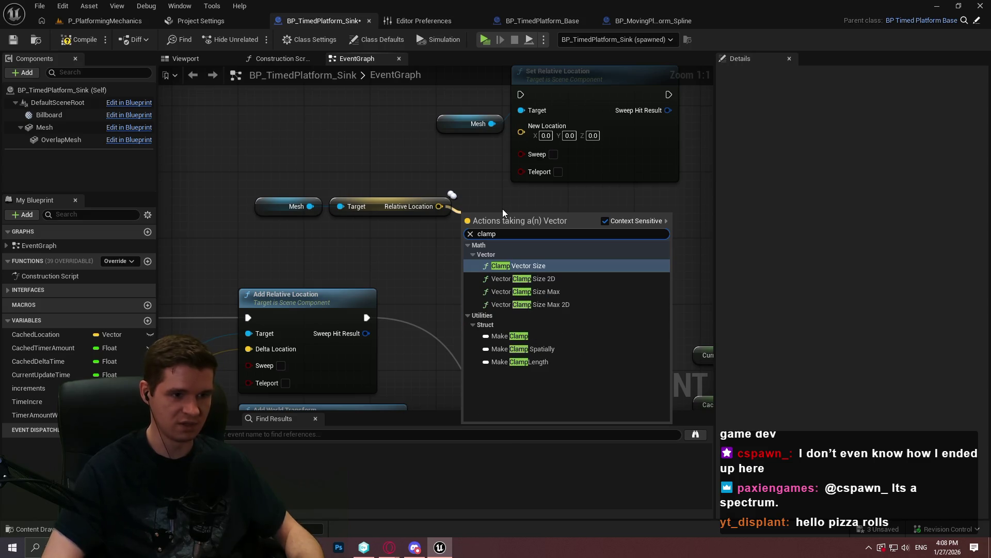
{"action": "key", "text": "Return"}
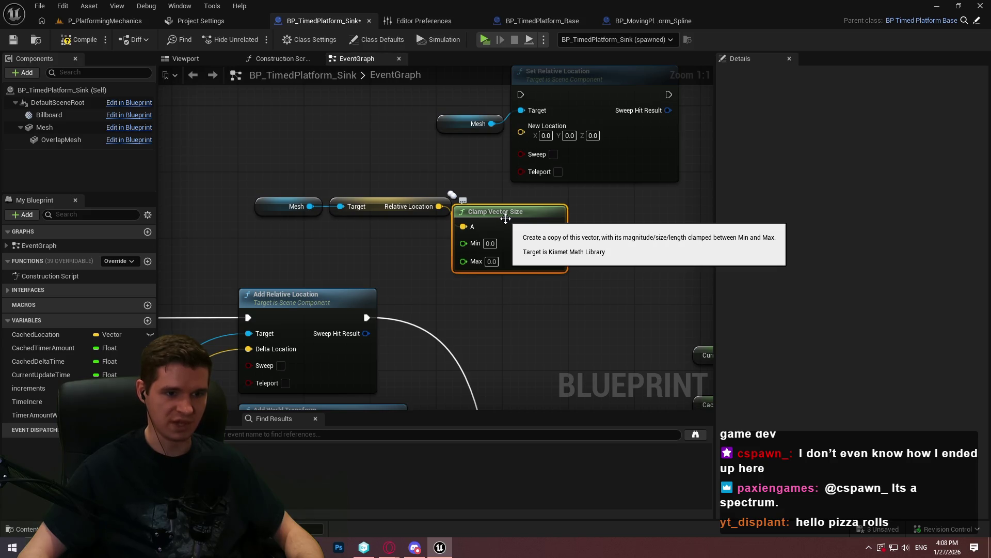
{"action": "mouse_move", "coordinate": [506, 218]}
{"action": "left_mouse_down"}
{"action": "mouse_move", "coordinate": [539, 219]}
{"action": "mouse_move", "coordinate": [509, 211]}
{"action": "left_mouse_up"}
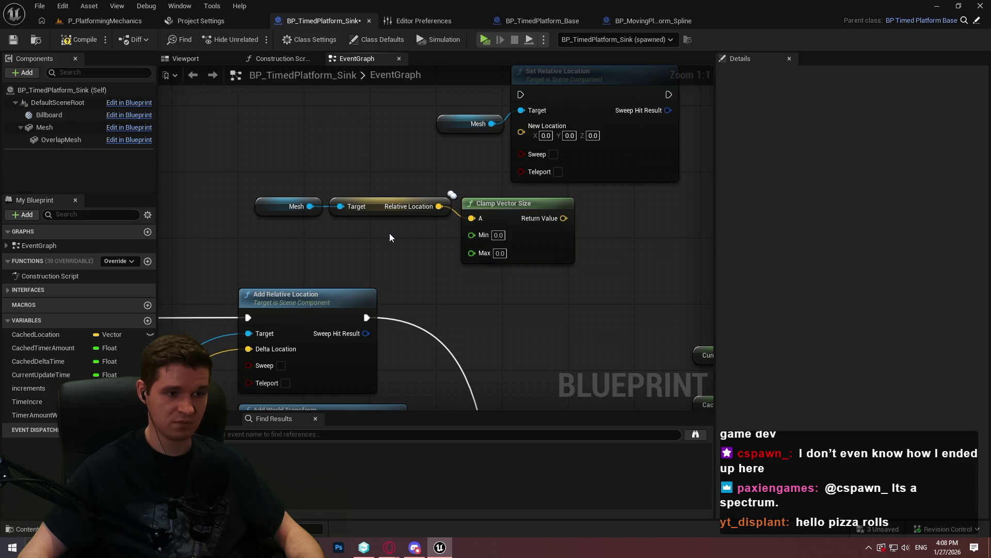
{"action": "left_click", "coordinate": [536, 220]}
{"action": "key", "text": "Delete"}
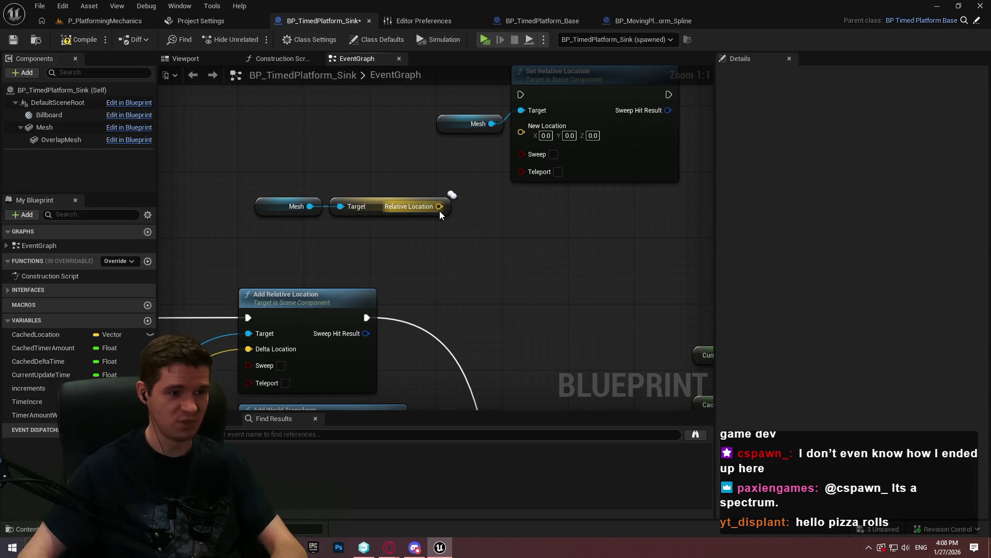
- Split Relative Location into X, Y, Z and wire each into its own Clamp (Float) node
{"action": "right_click", "coordinate": [439, 207]}
{"action": "left_click", "coordinate": [466, 251]}
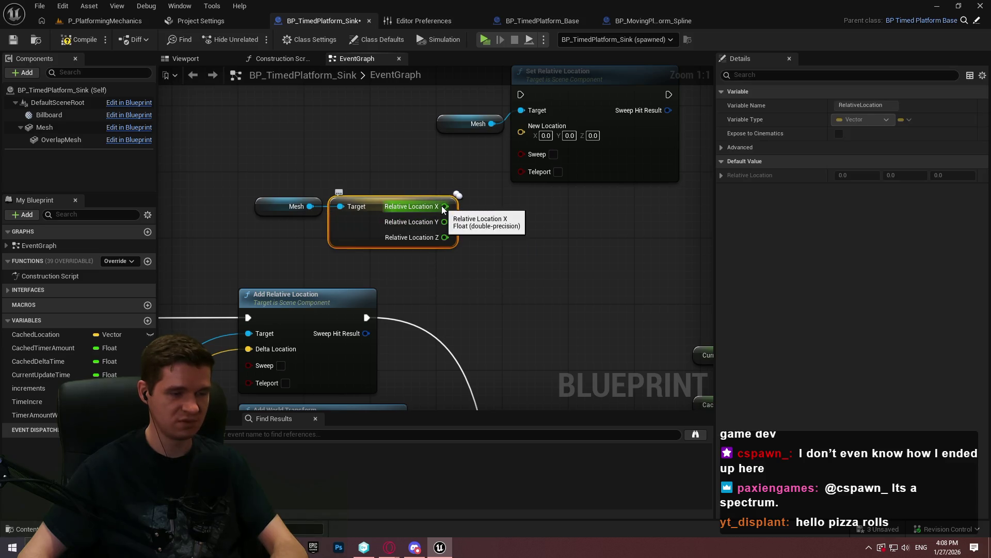
{"action": "left_click_drag", "start_coordinate": [443, 206], "coordinate": [503, 201]}
{"action": "type", "text": "clamp"}
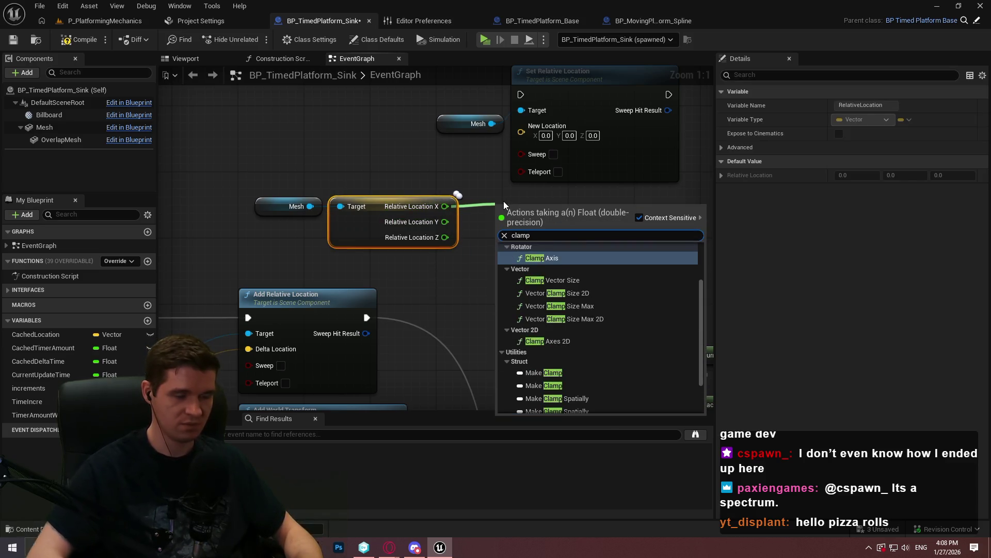
{"action": "scroll", "coordinate": [565, 276], "scroll_direction": "up", "scroll_amount": 2}
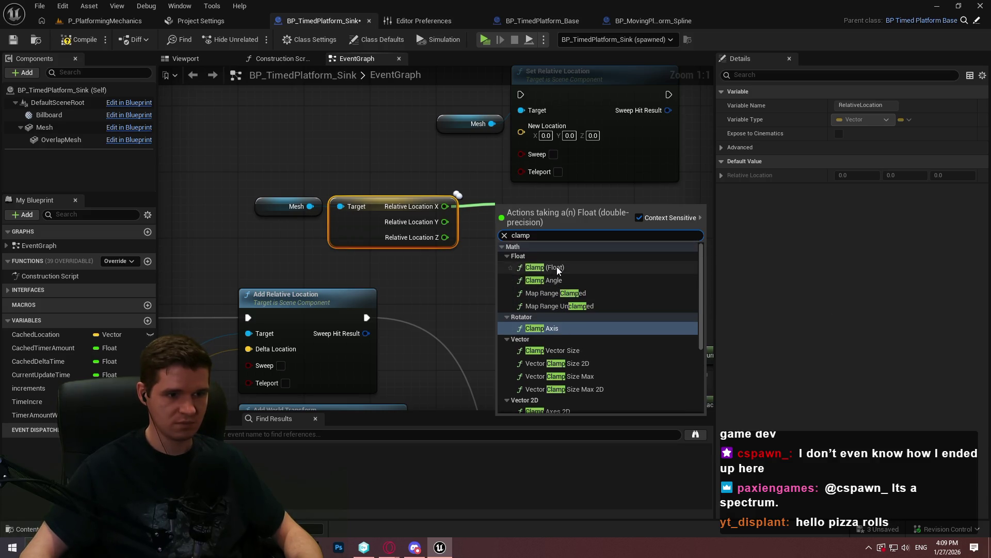
{"action": "left_click", "coordinate": [556, 266]}
{"action": "key", "text": "ctrl+c"}
{"action": "key", "text": "ctrl+v"}
{"action": "left_click_drag", "start_coordinate": [521, 292], "coordinate": [444, 222]}
{"action": "key", "text": "ctrl+v"}
{"action": "left_click_drag", "start_coordinate": [516, 363], "coordinate": [444, 237]}
- Move the split, clamp and set nodes up, with the Mesh getter beside Set Relative Location
{"action": "scroll", "coordinate": [469, 214], "scroll_direction": "down", "scroll_amount": 4}
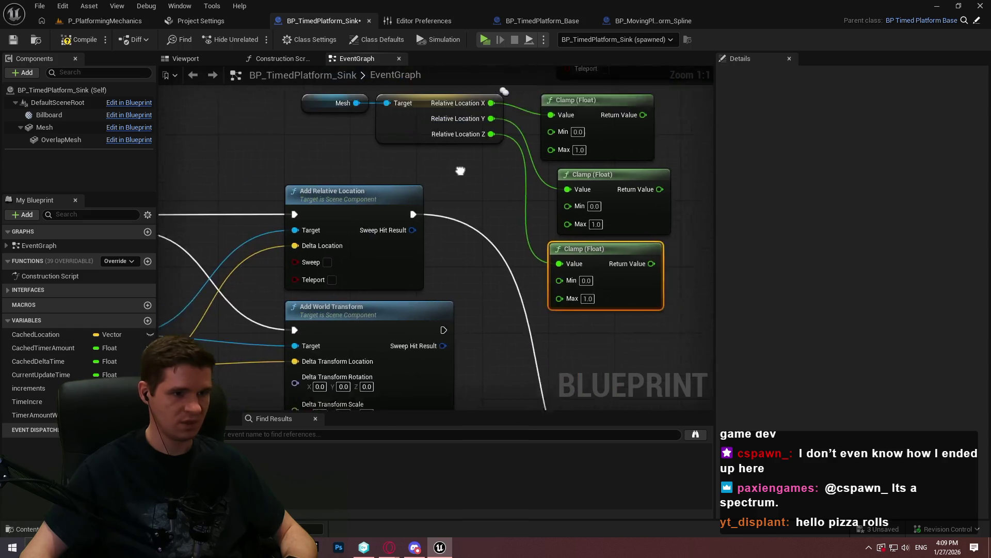
{"action": "mouse_move", "coordinate": [454, 209]}
{"action": "left_mouse_down"}
{"action": "mouse_move", "coordinate": [563, 296]}
{"action": "mouse_move", "coordinate": [594, 299]}
{"action": "left_mouse_up"}
{"action": "mouse_move", "coordinate": [481, 233]}
{"action": "left_mouse_down"}
{"action": "mouse_move", "coordinate": [458, 17]}
{"action": "mouse_move", "coordinate": [459, 192]}
{"action": "mouse_move", "coordinate": [454, 171]}
{"action": "left_mouse_up"}
{"action": "left_click_drag", "start_coordinate": [513, 386], "coordinate": [513, 357]}
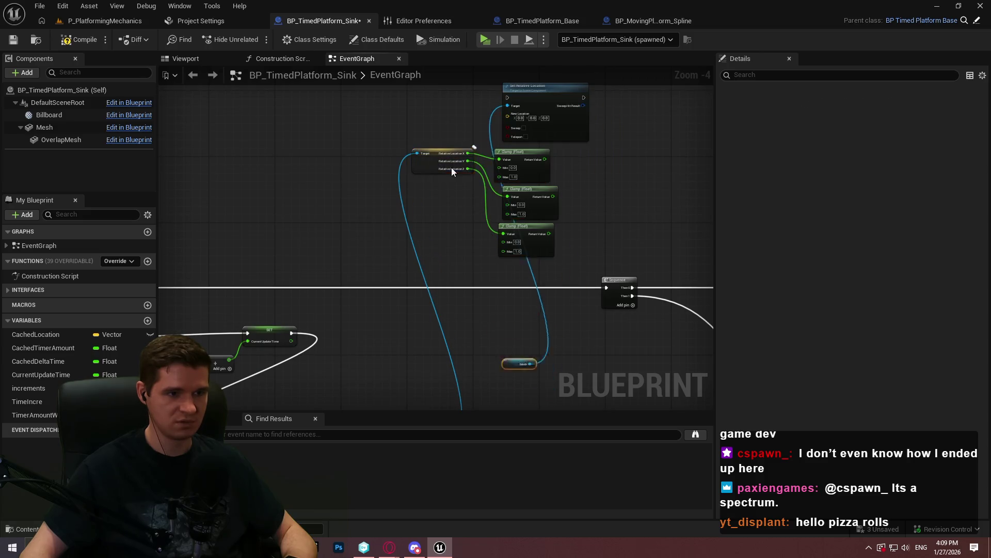
{"action": "left_click_drag", "start_coordinate": [451, 171], "coordinate": [462, 97]}
- Pan around the graph to locate the Get Movement Data node and select it
{"action": "scroll", "coordinate": [480, 150], "scroll_direction": "up", "scroll_amount": 2}
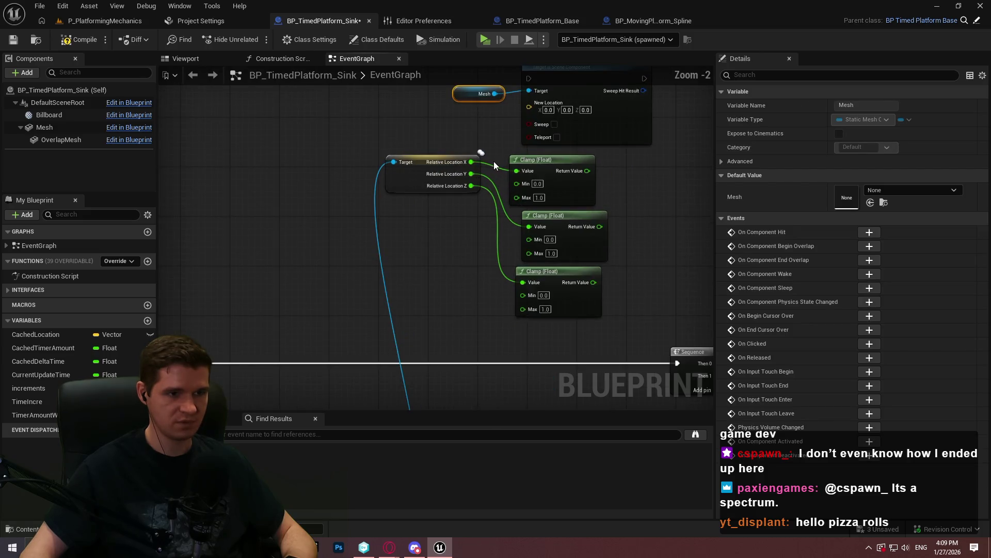
{"action": "mouse_move", "coordinate": [393, 409]}
{"action": "left_mouse_down"}
{"action": "mouse_move", "coordinate": [406, 298]}
{"action": "mouse_move", "coordinate": [541, 221]}
{"action": "mouse_move", "coordinate": [575, 372]}
{"action": "left_mouse_up"}
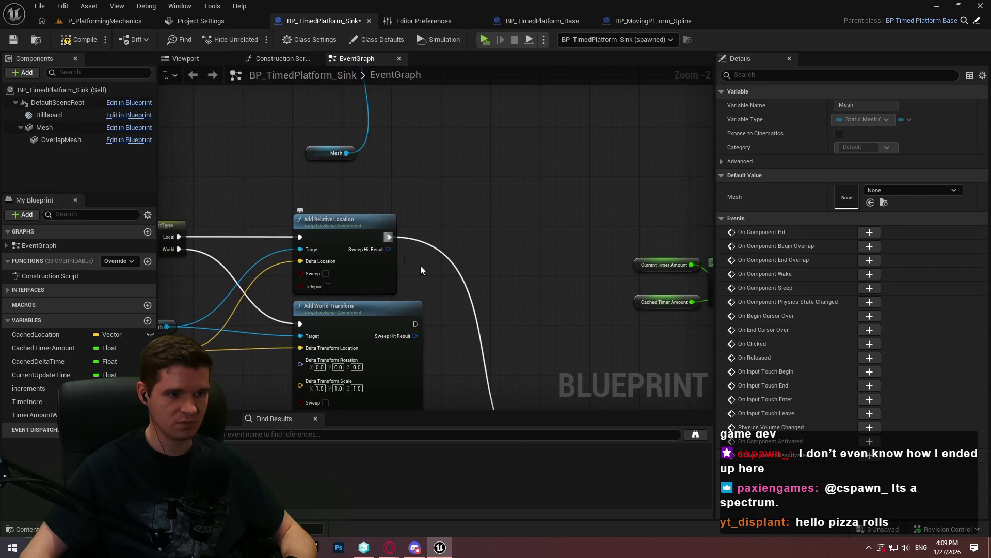
{"action": "left_click_drag", "start_coordinate": [504, 286], "coordinate": [434, 120]}
{"action": "left_click_drag", "start_coordinate": [308, 66], "coordinate": [351, 279]}
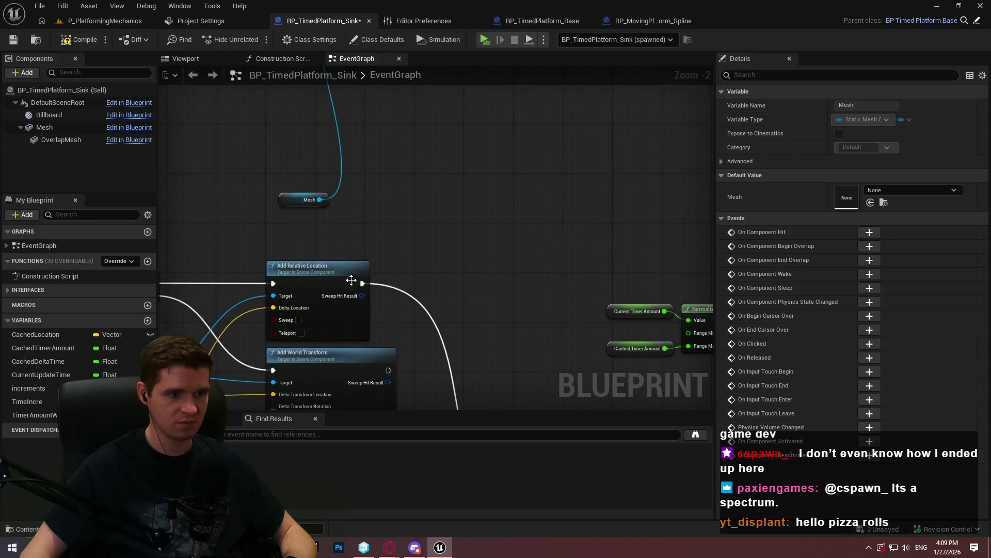
{"action": "mouse_move", "coordinate": [486, 212]}
{"action": "left_mouse_down"}
{"action": "mouse_move", "coordinate": [410, 184]}
{"action": "mouse_move", "coordinate": [414, 451]}
{"action": "mouse_move", "coordinate": [376, 290]}
{"action": "mouse_move", "coordinate": [498, 209]}
{"action": "mouse_move", "coordinate": [420, 161]}
{"action": "mouse_move", "coordinate": [442, 95]}
{"action": "mouse_move", "coordinate": [433, 122]}
{"action": "mouse_move", "coordinate": [481, 288]}
{"action": "mouse_move", "coordinate": [454, 324]}
{"action": "left_mouse_up"}
{"action": "left_click", "coordinate": [416, 253]}
{"action": "scroll", "coordinate": [477, 375], "scroll_direction": "down", "scroll_amount": 3}
{"action": "scroll", "coordinate": [392, 249], "scroll_direction": "up", "scroll_amount": 4}
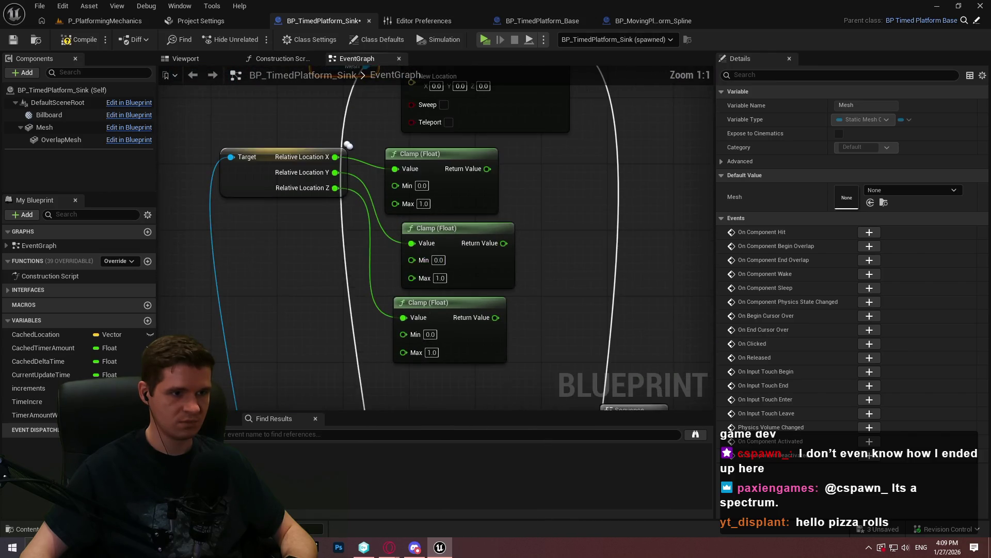
{"action": "left_click", "coordinate": [392, 250]}
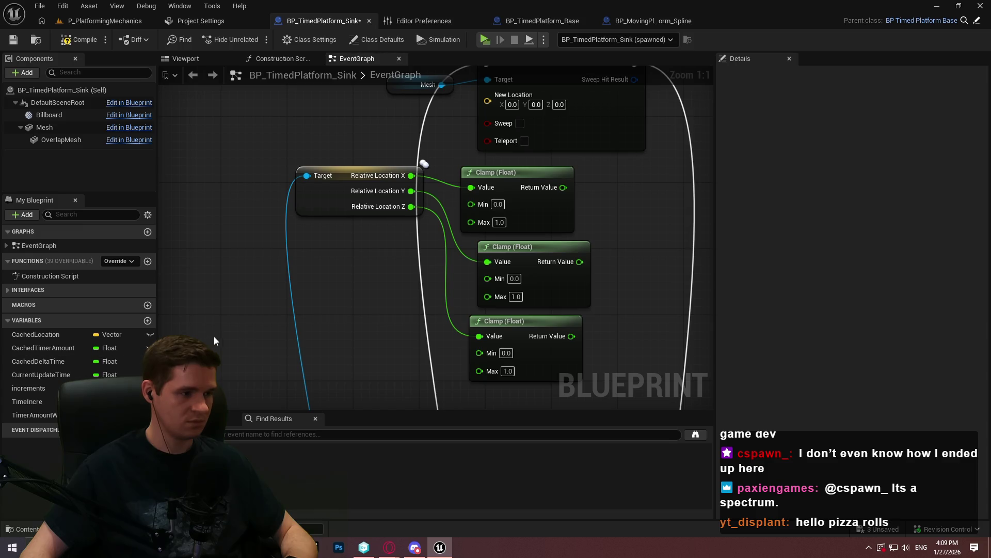
{"action": "mouse_move", "coordinate": [459, 232]}
{"action": "left_mouse_down"}
{"action": "mouse_move", "coordinate": [444, 279]}
{"action": "mouse_move", "coordinate": [321, 410]}
{"action": "mouse_move", "coordinate": [320, 358]}
{"action": "mouse_move", "coordinate": [377, 309]}
{"action": "mouse_move", "coordinate": [386, 264]}
{"action": "left_mouse_up"}
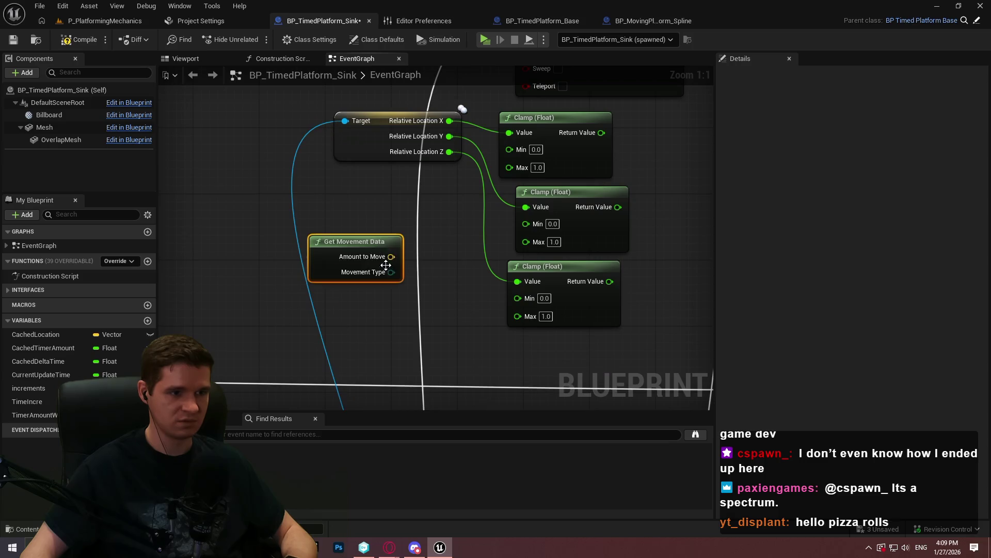
- Split Amount to Move into X, Y, Z and place Get Movement Data under the clamps
{"action": "right_click", "coordinate": [387, 259]}
{"action": "left_click", "coordinate": [414, 305]}
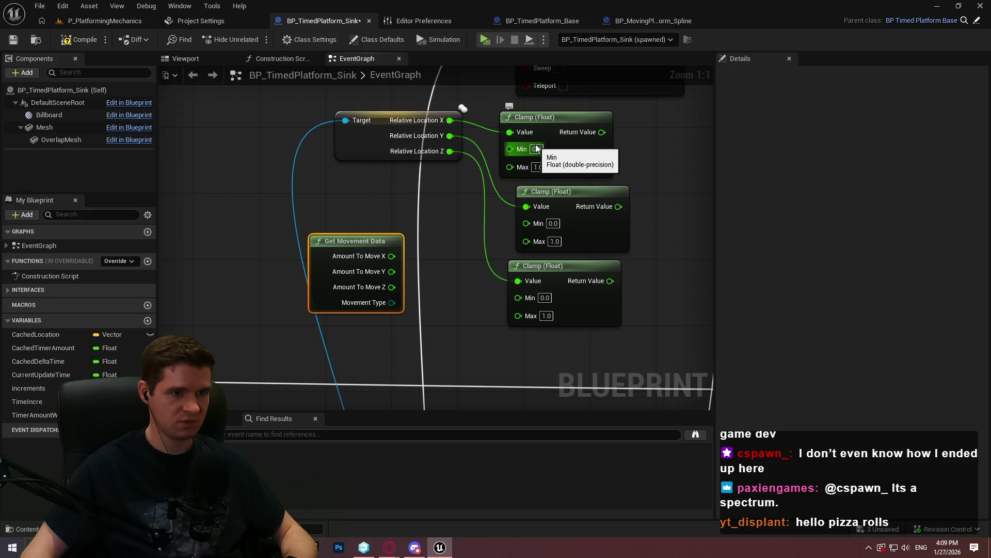
{"action": "left_click", "coordinate": [451, 216]}
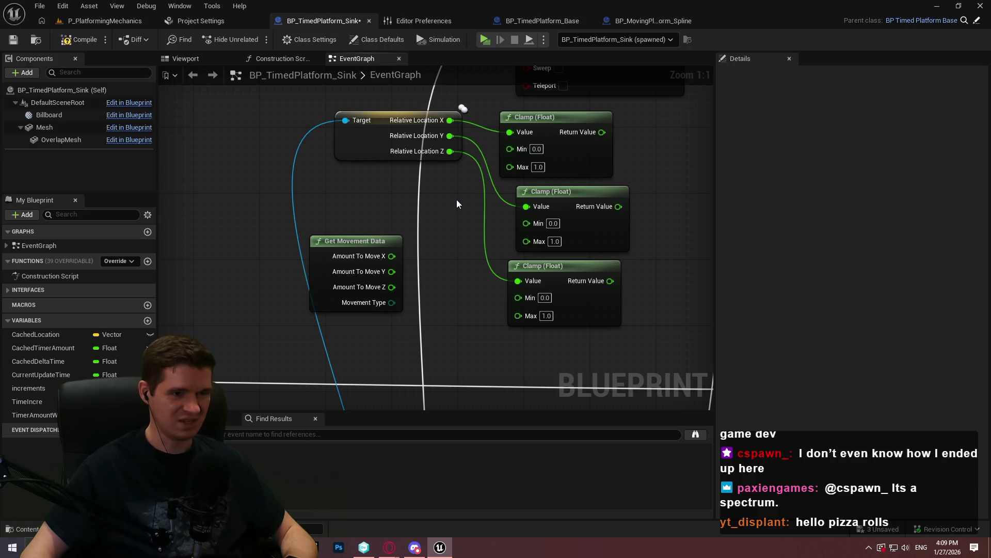
{"action": "mouse_move", "coordinate": [361, 247]}
{"action": "left_mouse_down"}
{"action": "mouse_move", "coordinate": [368, 226]}
{"action": "mouse_move", "coordinate": [424, 188]}
{"action": "left_mouse_up"}
{"action": "left_click", "coordinate": [421, 292]}
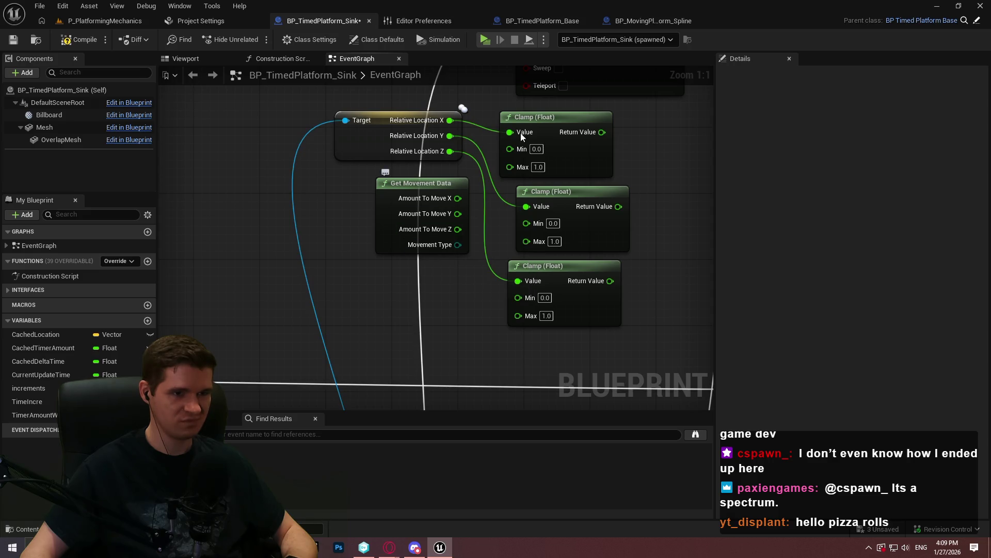
- Reset the first Clamp's Min to 0.0 after it was mistakenly set to -10000.0
{"action": "left_click", "coordinate": [537, 150]}
{"action": "type", "text": "-"}
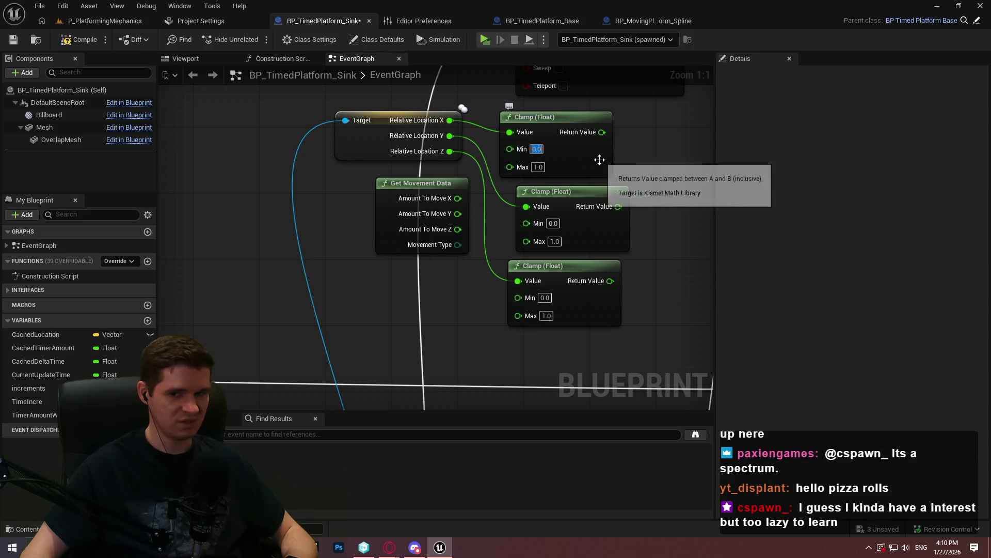
{"action": "type", "text": "25555"}
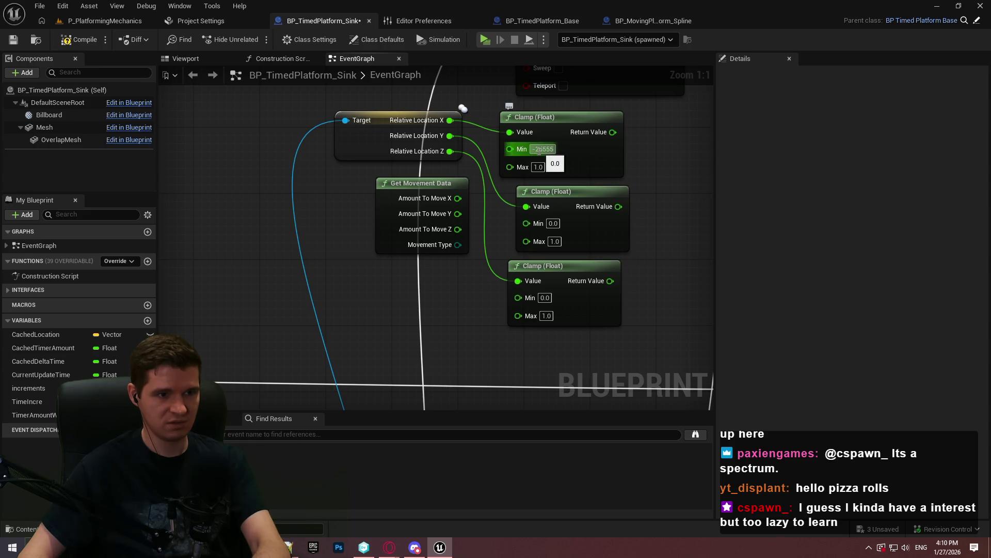
{"action": "type", "text": "100"}
{"action": "key", "text": "Return"}
{"action": "left_click", "coordinate": [554, 149]}
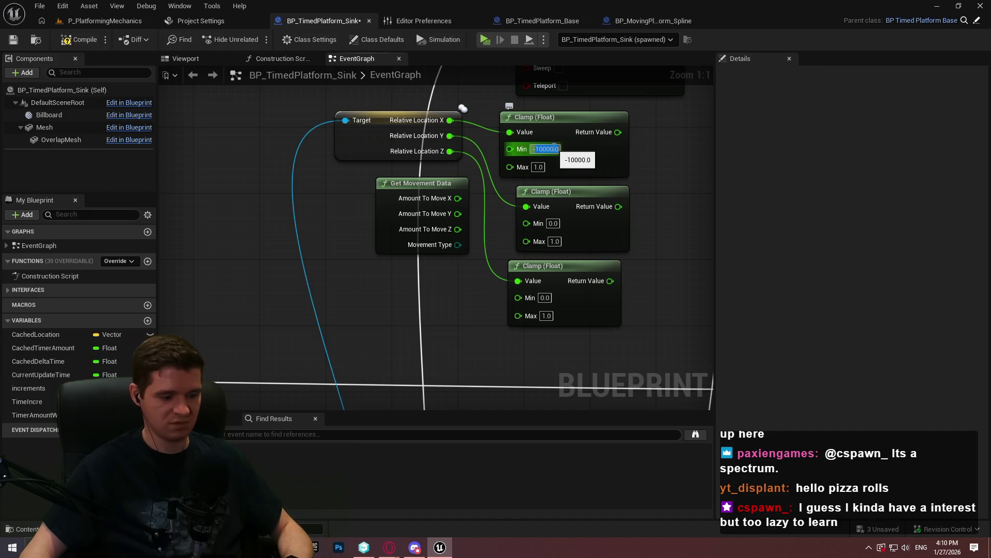
{"action": "key", "text": "Return"}
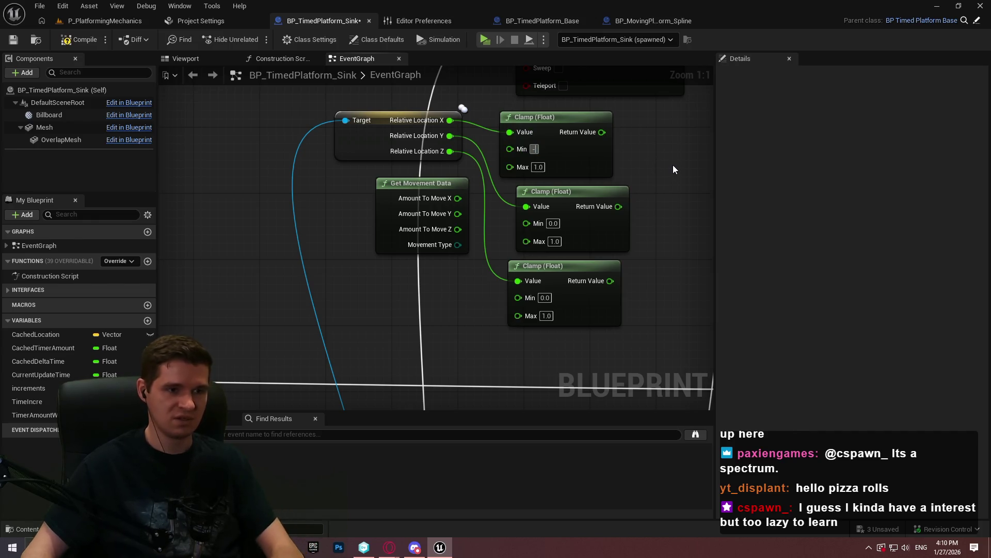
{"action": "type", "text": "10000.0"}
{"action": "left_click_drag", "start_coordinate": [414, 185], "coordinate": [389, 183]}
{"action": "left_click", "coordinate": [470, 195]}
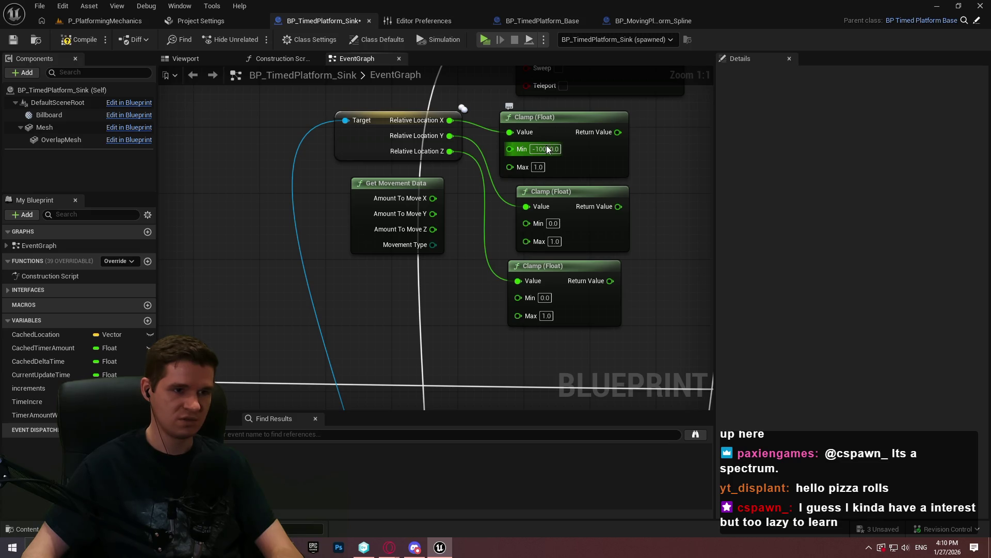
{"action": "left_click", "coordinate": [545, 148]}
{"action": "type", "text": "0"}
{"action": "key", "text": "Return"}
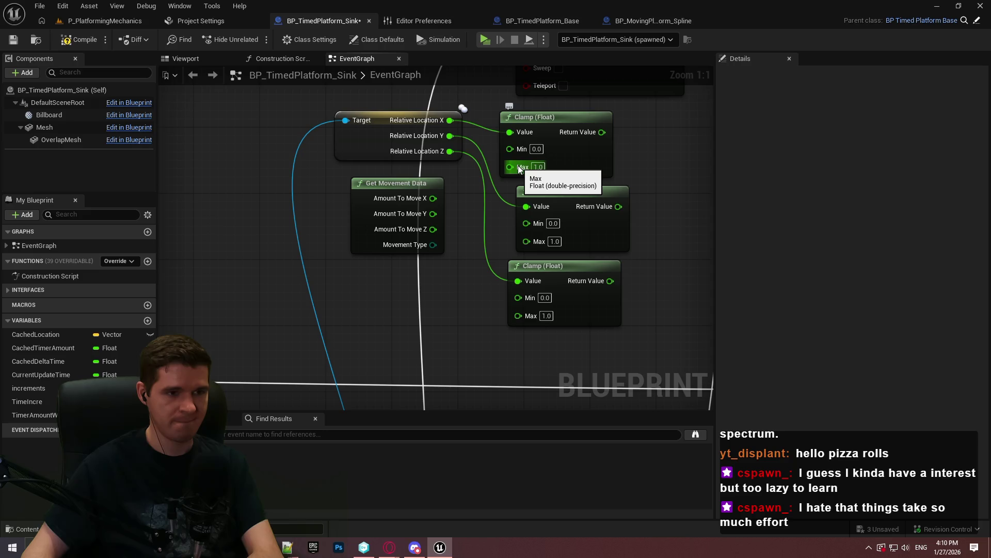
- Wire Amount To Move X, Y and Z into the three Clamp nodes' Min inputs
{"action": "mouse_move", "coordinate": [509, 147]}
{"action": "left_mouse_down"}
{"action": "mouse_move", "coordinate": [424, 196]}
{"action": "mouse_move", "coordinate": [538, 223]}
{"action": "left_mouse_up"}
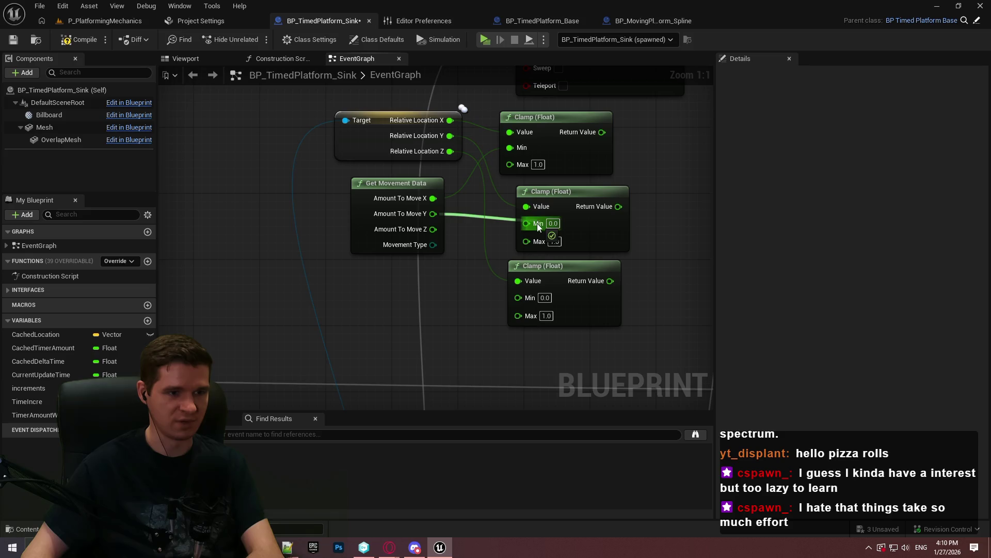
{"action": "left_click_drag", "start_coordinate": [519, 298], "coordinate": [423, 216]}
{"action": "mouse_move", "coordinate": [602, 133]}
{"action": "left_mouse_down"}
{"action": "mouse_move", "coordinate": [581, 190]}
{"action": "mouse_move", "coordinate": [510, 103]}
{"action": "mouse_move", "coordinate": [581, 293]}
{"action": "mouse_move", "coordinate": [514, 266]}
{"action": "left_mouse_up"}
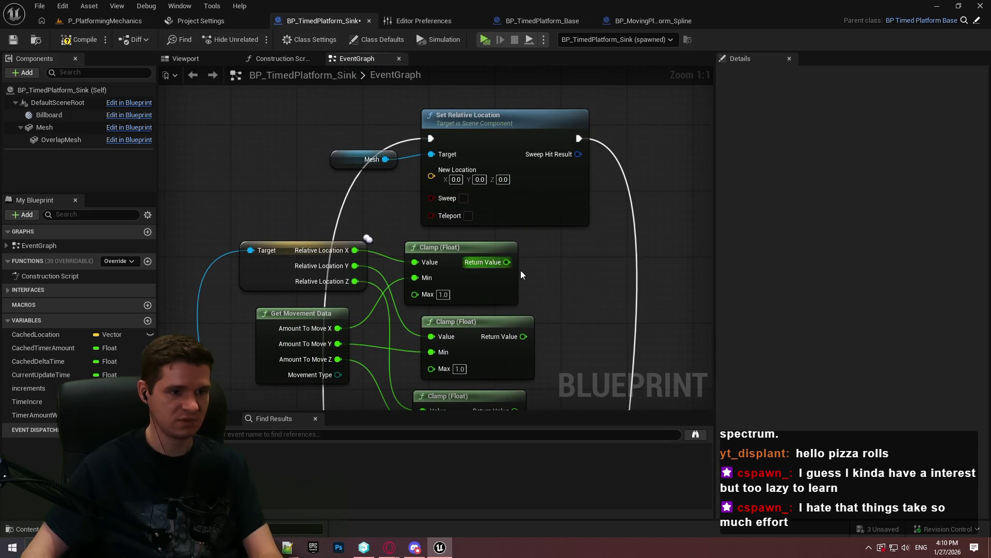
- Add a Make Vector node wired into Set Relative Location's New Location
{"action": "left_click_drag", "start_coordinate": [436, 179], "coordinate": [569, 295]}
{"action": "type", "text": "make vec"}
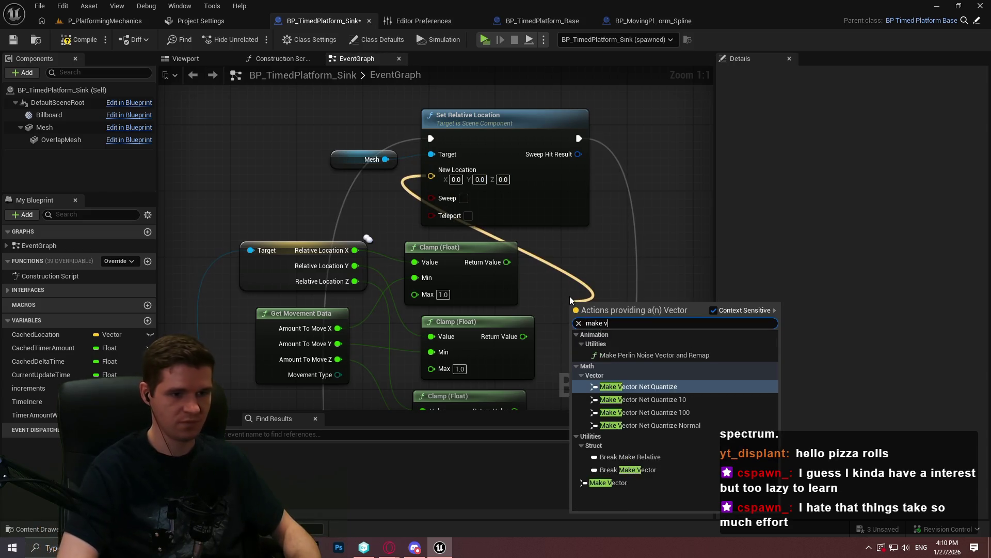
{"action": "key", "text": "Down"}
{"action": "key", "text": "Down"}
{"action": "key", "text": "Down"}
{"action": "key", "text": "Return"}
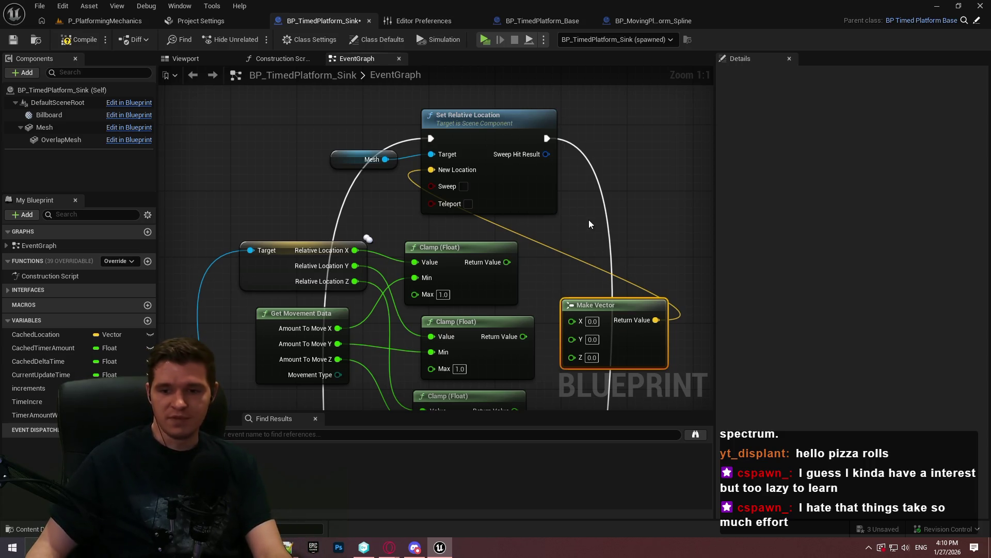
- Wire the three Clamp results into Make Vector X, Y and Z
{"action": "left_click_drag", "start_coordinate": [524, 296], "coordinate": [500, 174]}
{"action": "left_click_drag", "start_coordinate": [547, 199], "coordinate": [482, 140]}
{"action": "mouse_move", "coordinate": [499, 214]}
{"action": "left_mouse_down"}
{"action": "mouse_move", "coordinate": [547, 214]}
{"action": "mouse_move", "coordinate": [482, 284]}
{"action": "mouse_move", "coordinate": [491, 290]}
{"action": "mouse_move", "coordinate": [460, 225]}
{"action": "left_mouse_up"}
{"action": "mouse_move", "coordinate": [484, 274]}
{"action": "left_mouse_down"}
{"action": "mouse_move", "coordinate": [475, 265]}
{"action": "mouse_move", "coordinate": [476, 273]}
{"action": "left_mouse_up"}
{"action": "left_click", "coordinate": [505, 272]}
- Save the Blueprint and start a standalone play session of the Redlock preview
{"action": "left_click", "coordinate": [18, 43]}
{"action": "left_click", "coordinate": [491, 43]}
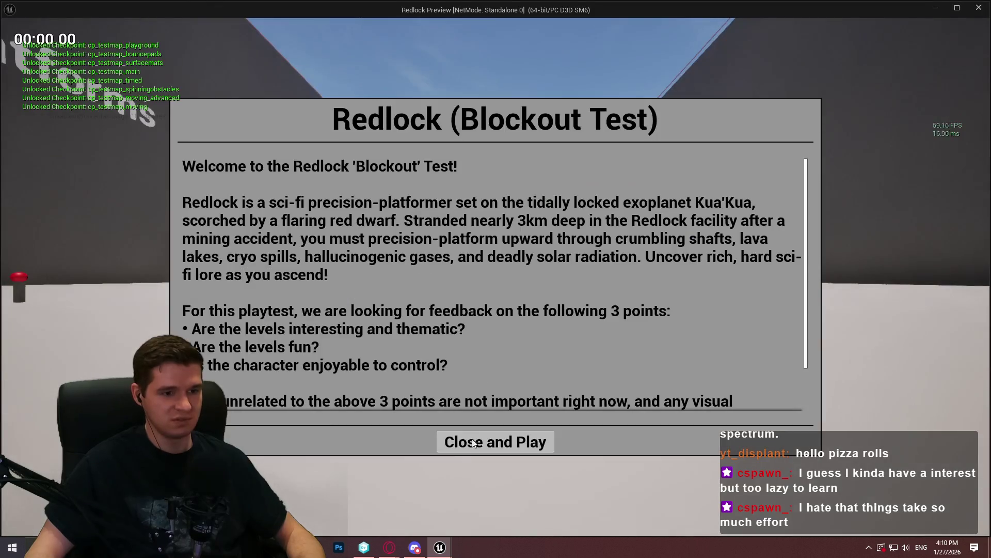
{"action": "left_click", "coordinate": [473, 442]}
- Run down the corridor and repeatedly climb onto the timed platform to watch it sink
{"action": "key", "text": "w"}
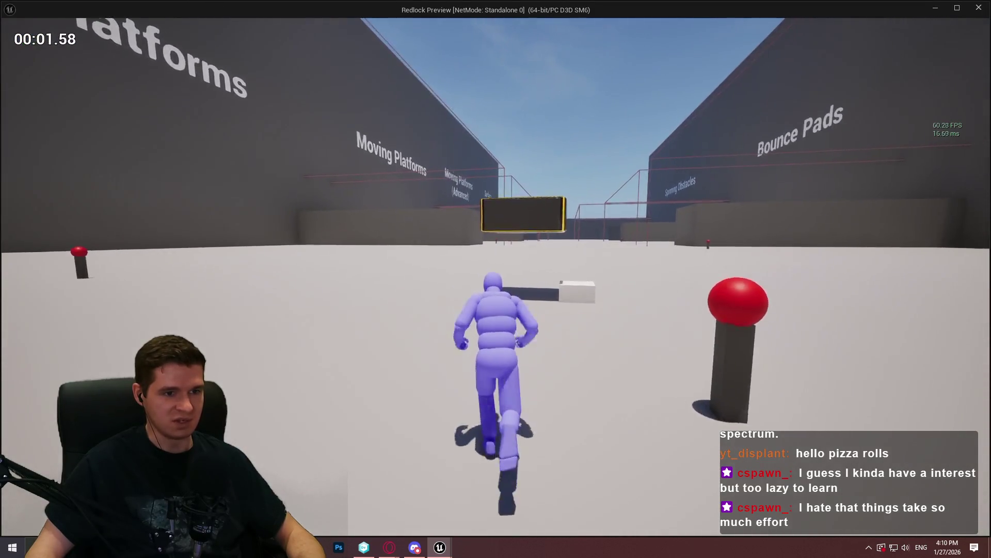
{"action": "key", "text": "space"}
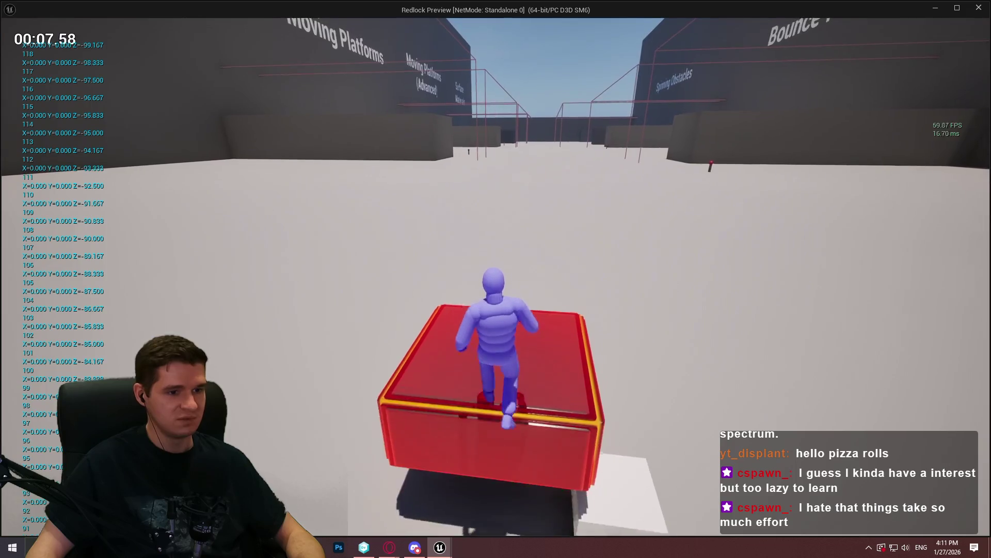
{"action": "key", "text": "space"}
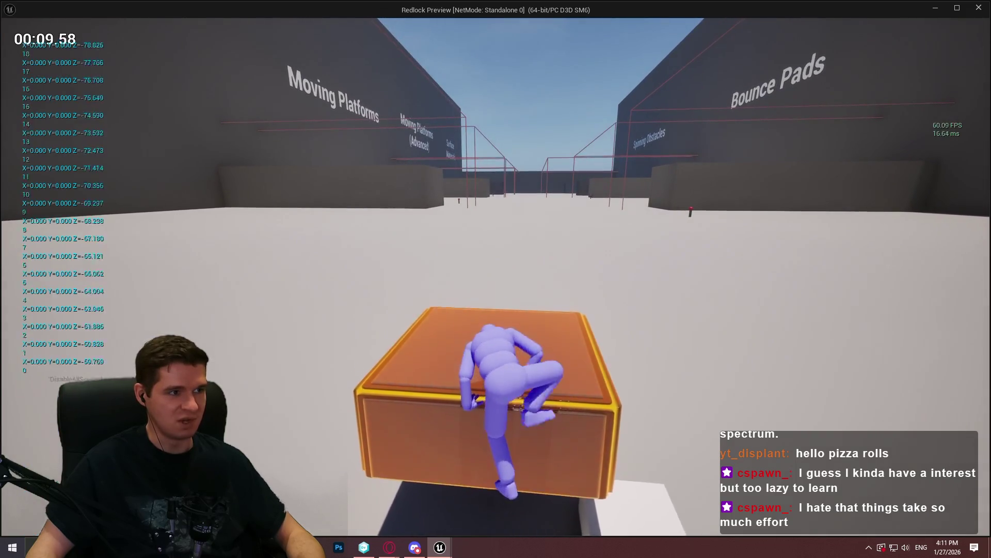
{"action": "key", "text": "space"}
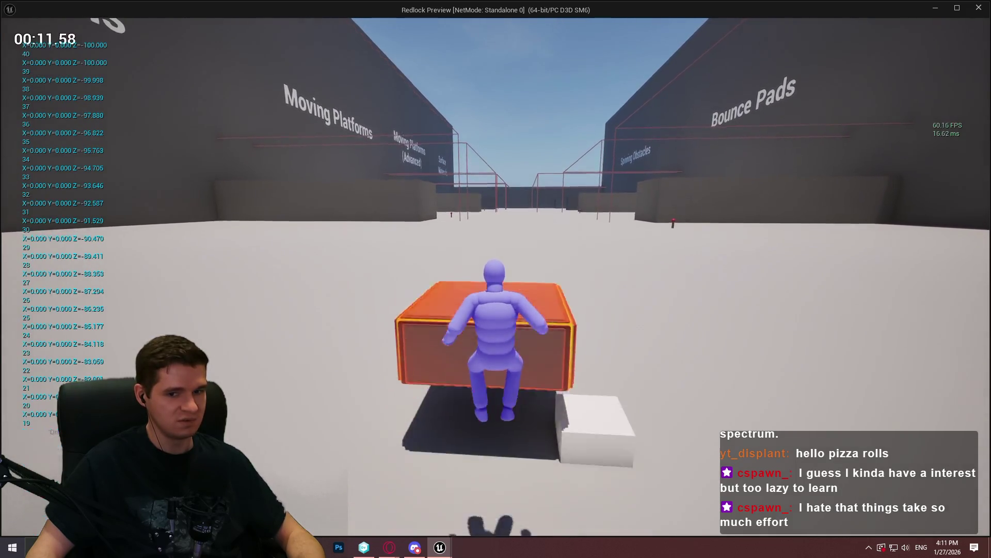
{"action": "key", "text": "space"}
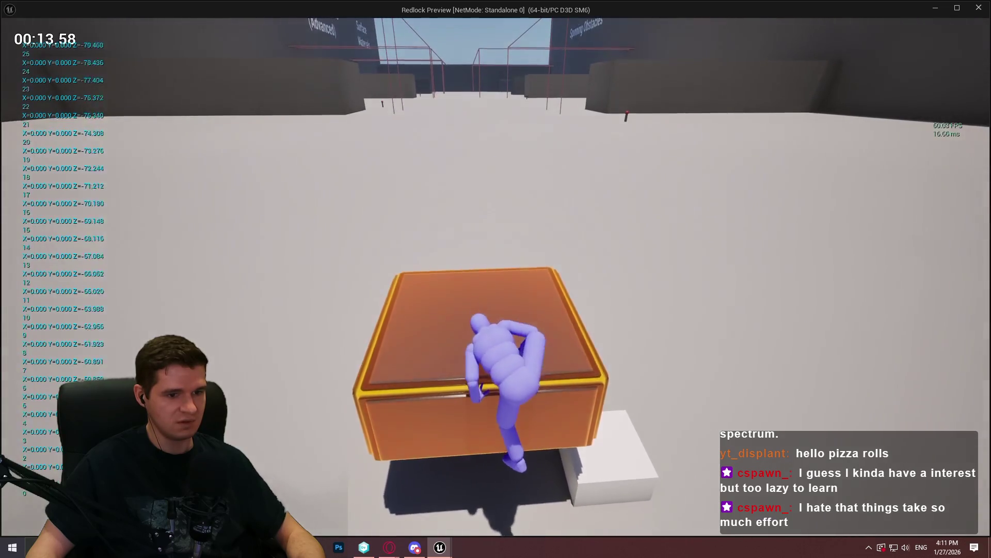
- Back off, jump onto the platform once more, then stop the preview
{"action": "key", "text": "s"}
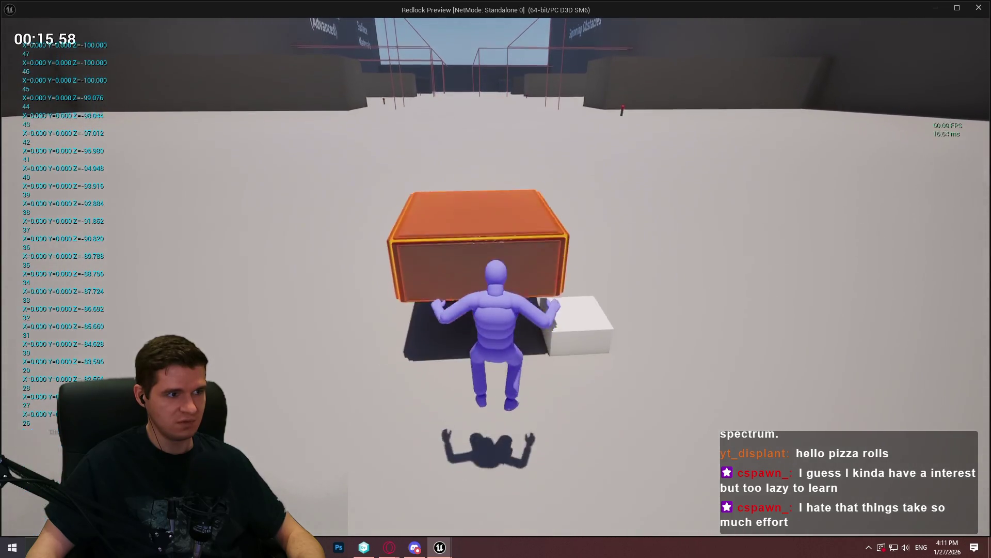
{"action": "key", "text": "w"}
{"action": "key", "text": "space"}
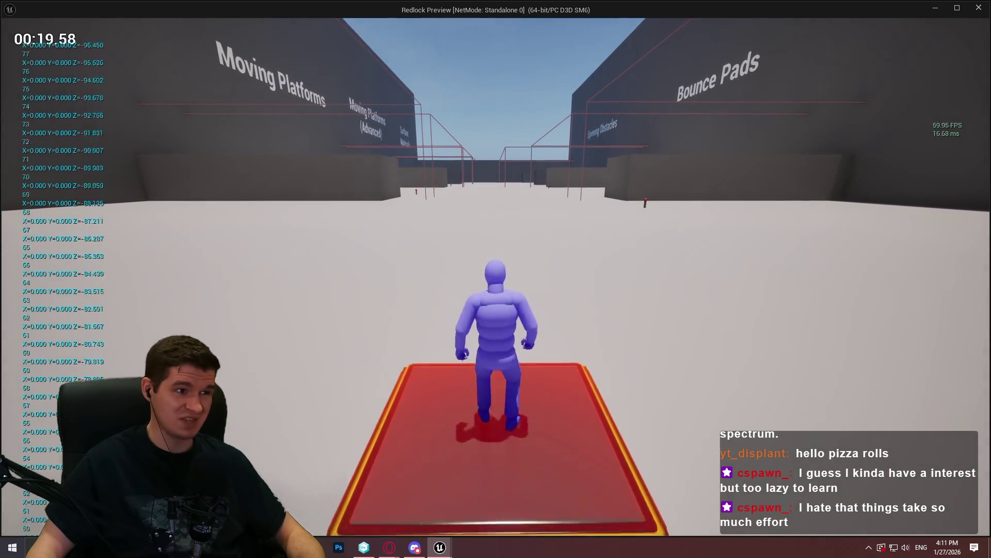
{"action": "key", "text": "Escape"}
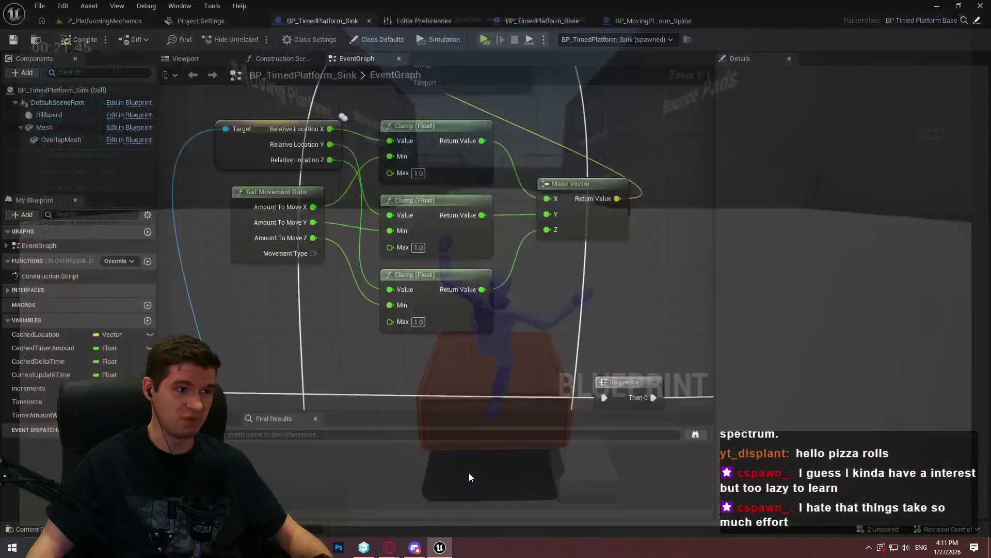
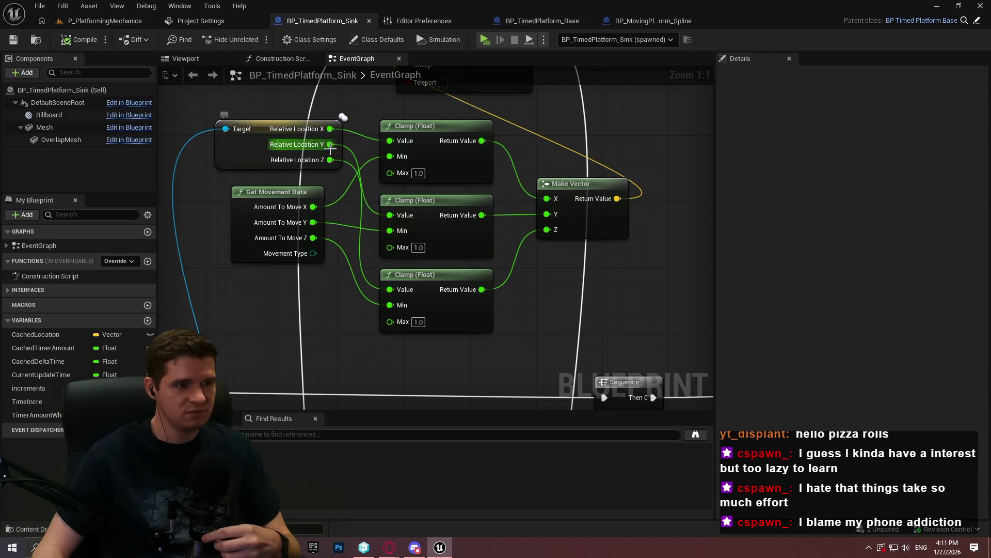
- Add a trial Clamp Vector Size node from Set Relative Location's New Location pin and move it aside
{"action": "left_click_drag", "start_coordinate": [374, 87], "coordinate": [452, 203]}
{"action": "left_click_drag", "start_coordinate": [482, 169], "coordinate": [424, 179]}
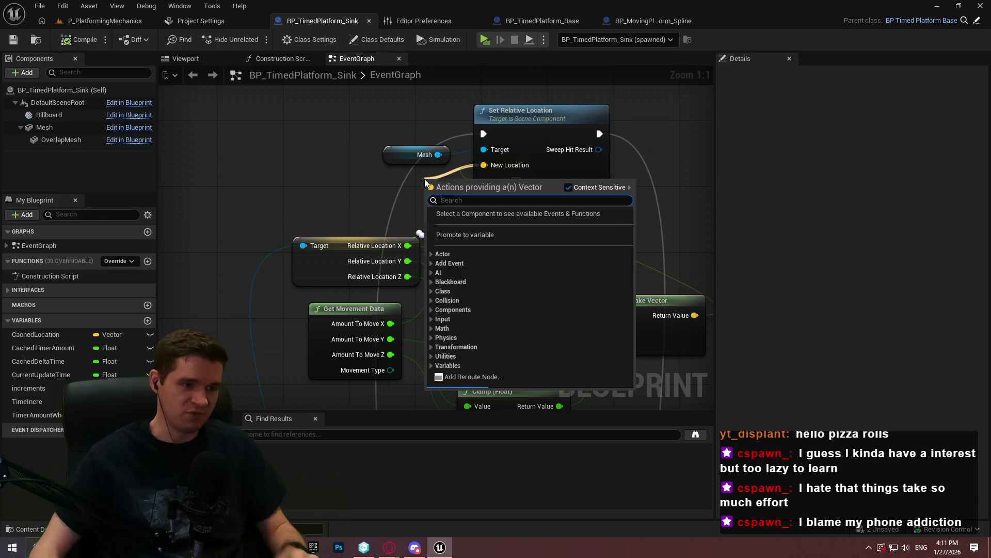
{"action": "type", "text": "clamp"}
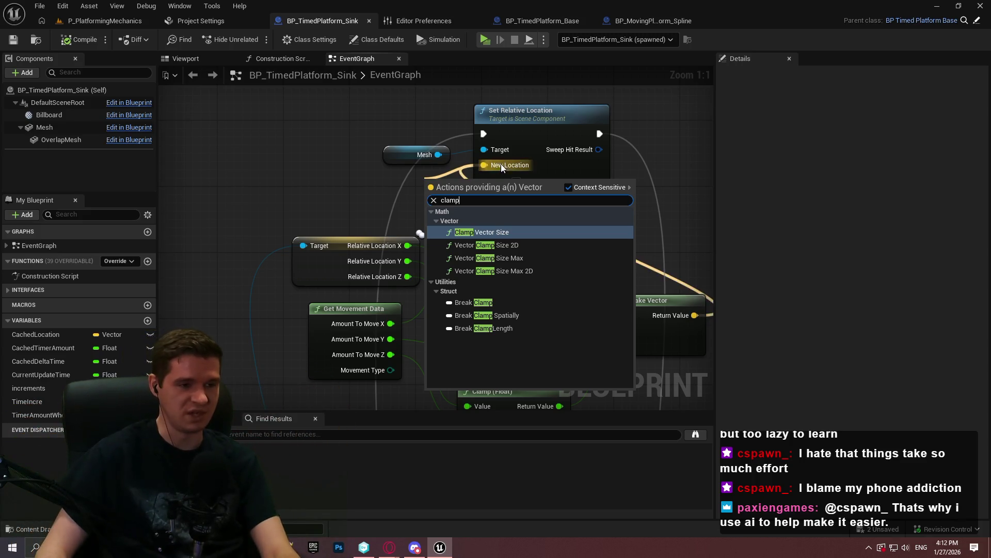
{"action": "key", "text": "Return"}
{"action": "mouse_move", "coordinate": [468, 192]}
{"action": "left_mouse_down"}
{"action": "mouse_move", "coordinate": [408, 168]}
{"action": "mouse_move", "coordinate": [222, 133]}
{"action": "mouse_move", "coordinate": [253, 151]}
{"action": "left_mouse_up"}
{"action": "left_click_drag", "start_coordinate": [274, 222], "coordinate": [413, 211]}
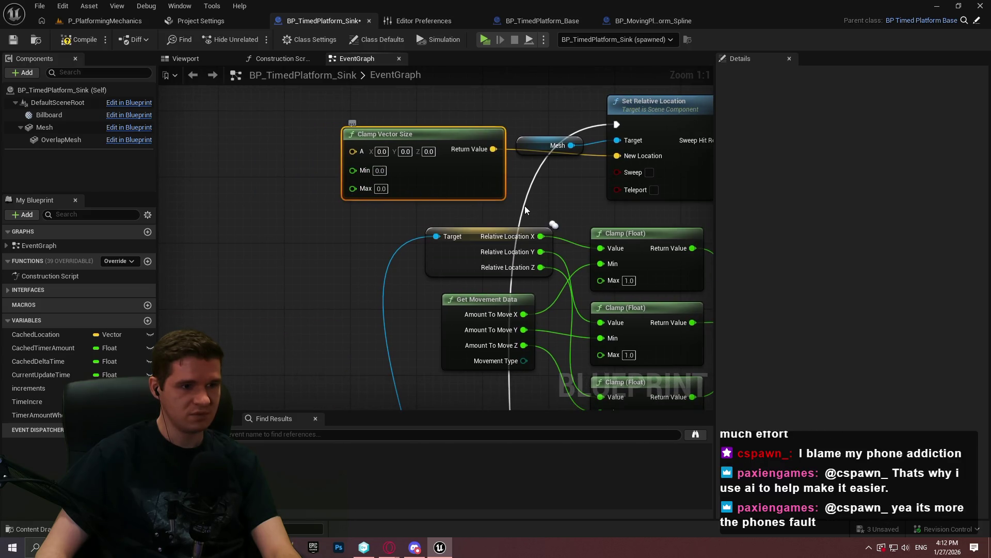
- Add a trial Vector Clamp Size 2D node from New Location, then delete both clamp nodes
{"action": "mouse_move", "coordinate": [634, 155]}
{"action": "left_mouse_down"}
{"action": "mouse_move", "coordinate": [381, 244]}
{"action": "mouse_move", "coordinate": [385, 232]}
{"action": "left_mouse_up"}
{"action": "type", "text": "clamp"}
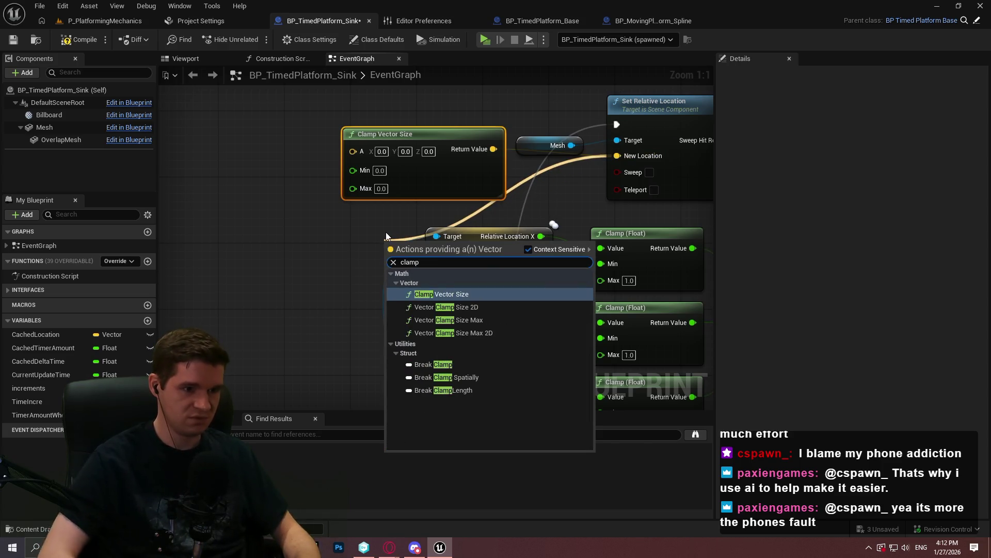
{"action": "key", "text": "Down"}
{"action": "key", "text": "Return"}
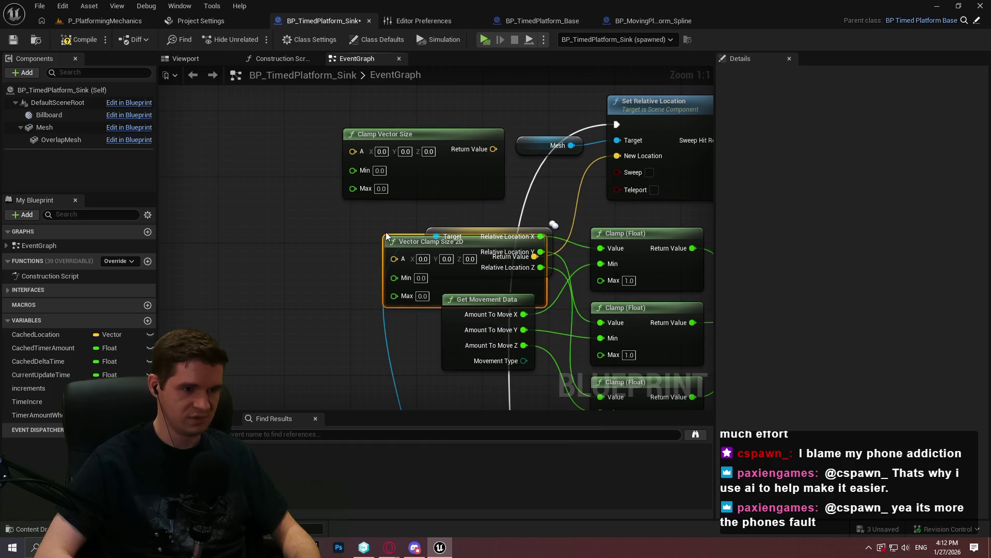
{"action": "mouse_move", "coordinate": [413, 242]}
{"action": "left_mouse_down"}
{"action": "mouse_move", "coordinate": [277, 212]}
{"action": "mouse_move", "coordinate": [367, 258]}
{"action": "left_mouse_up"}
{"action": "key", "text": "Delete"}
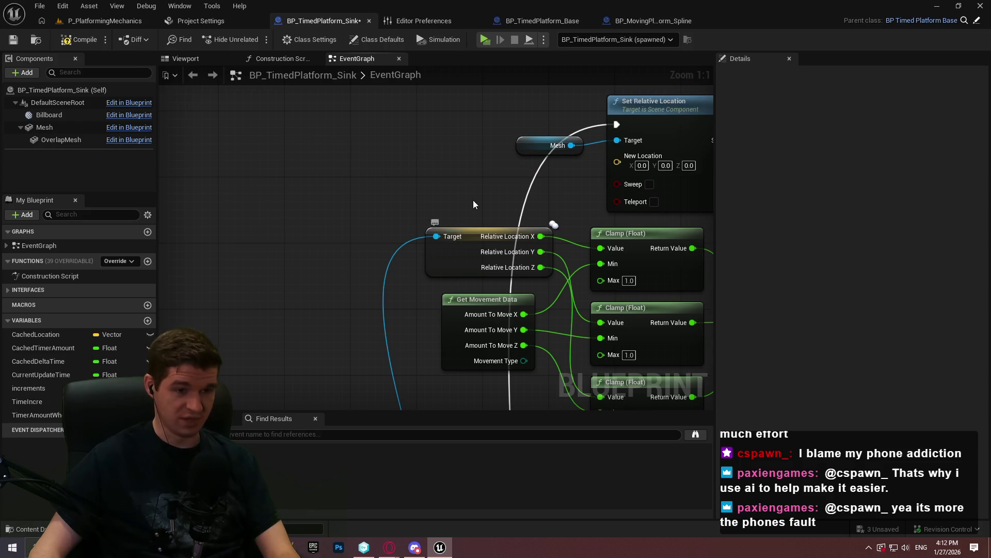
- Wire Make Vector's Return Value into Set Relative Location's New Location
{"action": "left_click_drag", "start_coordinate": [579, 185], "coordinate": [437, 125]}
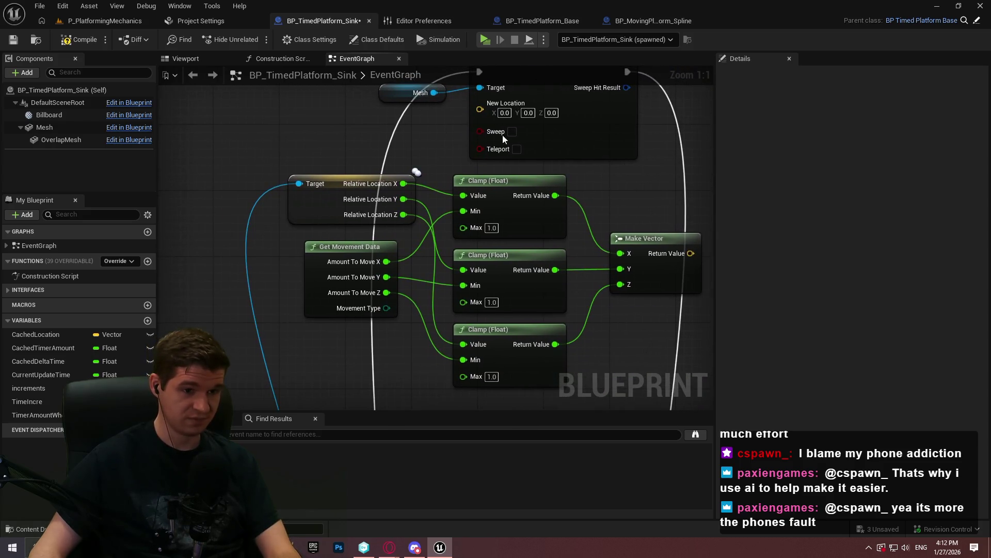
{"action": "left_click_drag", "start_coordinate": [688, 180], "coordinate": [519, 240]}
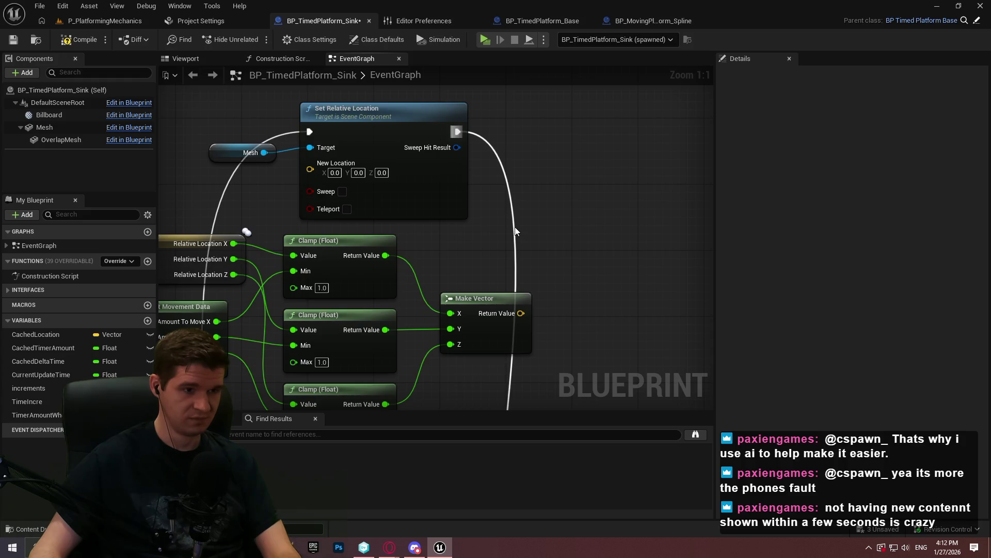
{"action": "left_click_drag", "start_coordinate": [515, 315], "coordinate": [312, 169]}
{"action": "scroll", "coordinate": [489, 295], "scroll_direction": "down", "scroll_amount": 7}
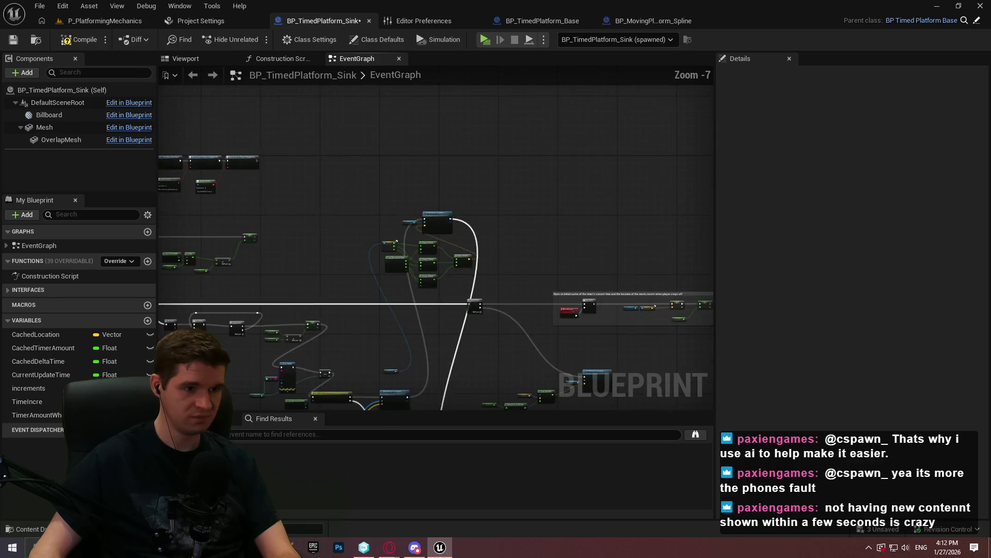
{"action": "left_click_drag", "start_coordinate": [488, 286], "coordinate": [445, 138]}
{"action": "scroll", "coordinate": [424, 316], "scroll_direction": "up", "scroll_amount": 2}
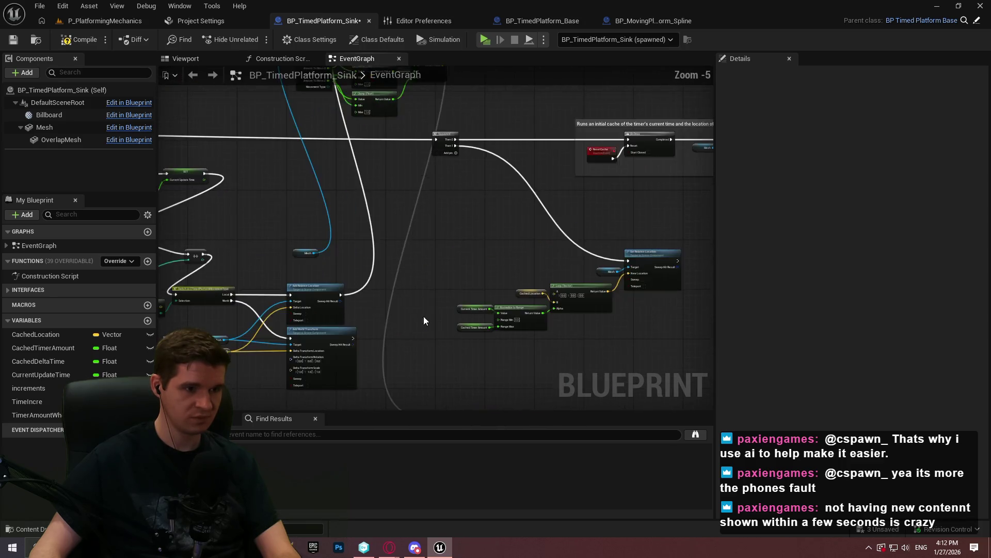
- Move the Mesh getter beside the location getter and plug it into the Target pin
{"action": "left_click_drag", "start_coordinate": [424, 316], "coordinate": [509, 232]}
{"action": "left_click_drag", "start_coordinate": [580, 305], "coordinate": [399, 225]}
{"action": "left_click_drag", "start_coordinate": [500, 210], "coordinate": [488, 433]}
{"action": "left_click_drag", "start_coordinate": [489, 159], "coordinate": [507, 187]}
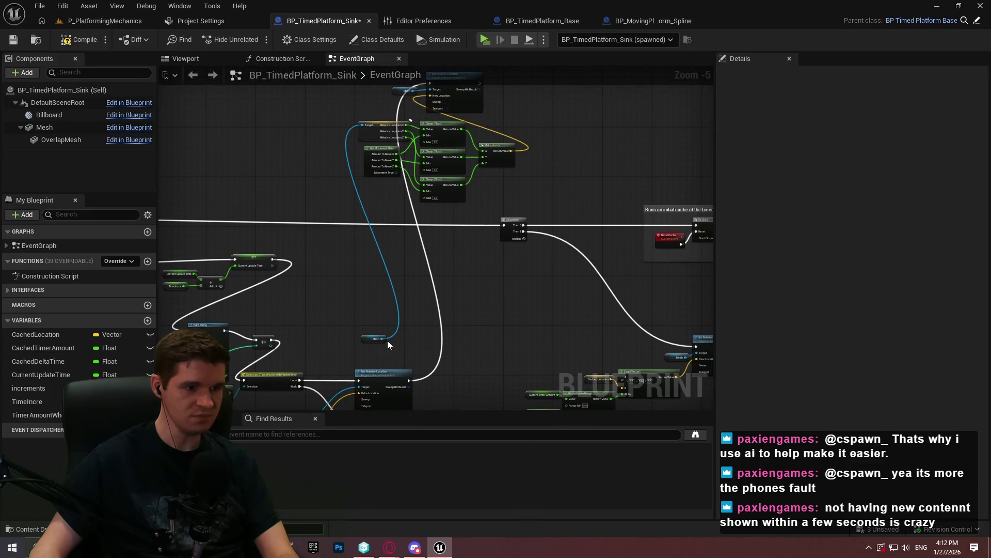
{"action": "mouse_move", "coordinate": [377, 339]}
{"action": "left_mouse_down"}
{"action": "mouse_move", "coordinate": [340, 133]}
{"action": "mouse_move", "coordinate": [348, 125]}
{"action": "left_mouse_up"}
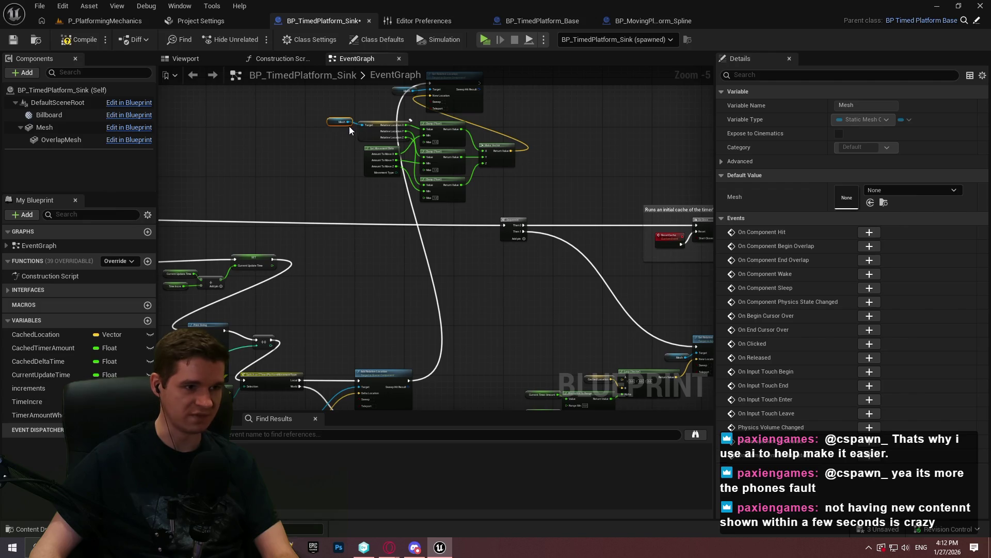
- Shift the Mesh, Get Movement Data, Clamp and Make Vector nodes up and left together
{"action": "left_click_drag", "start_coordinate": [516, 176], "coordinate": [315, 87]}
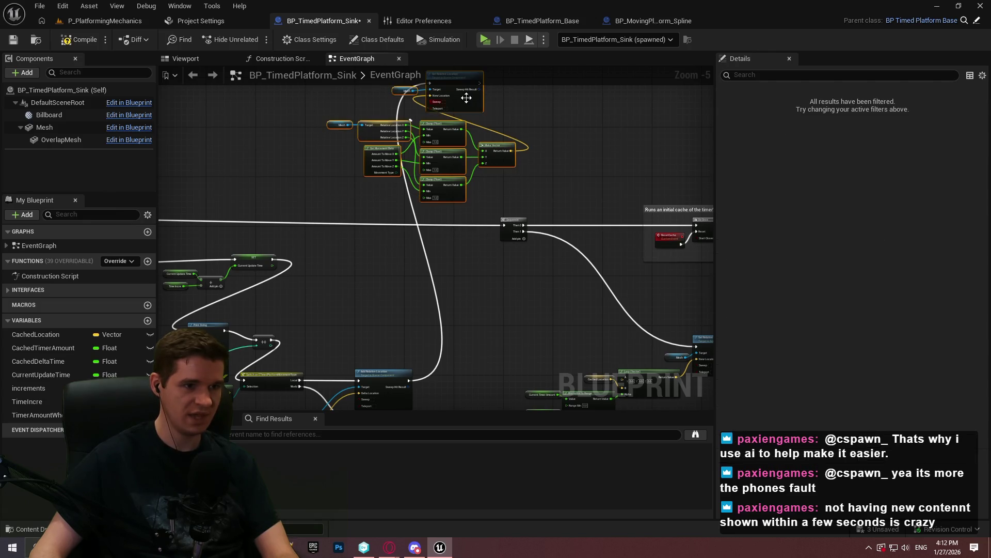
{"action": "scroll", "coordinate": [560, 113], "scroll_direction": "up", "scroll_amount": 3}
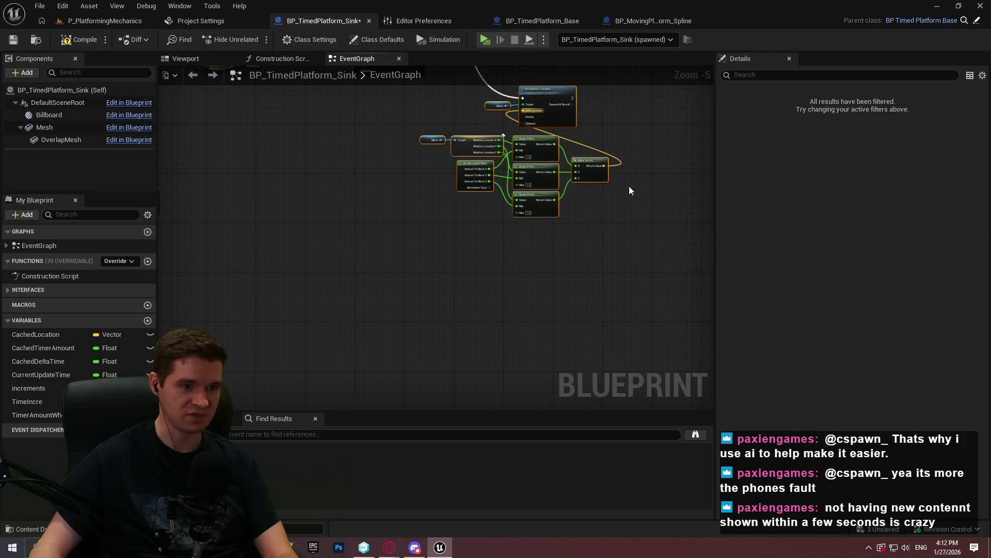
{"action": "left_click_drag", "start_coordinate": [622, 206], "coordinate": [650, 350]}
{"action": "left_click", "coordinate": [586, 375]}
{"action": "mouse_move", "coordinate": [376, 275]}
{"action": "left_mouse_down"}
{"action": "mouse_move", "coordinate": [485, 274]}
{"action": "mouse_move", "coordinate": [389, 274]}
{"action": "left_mouse_up"}
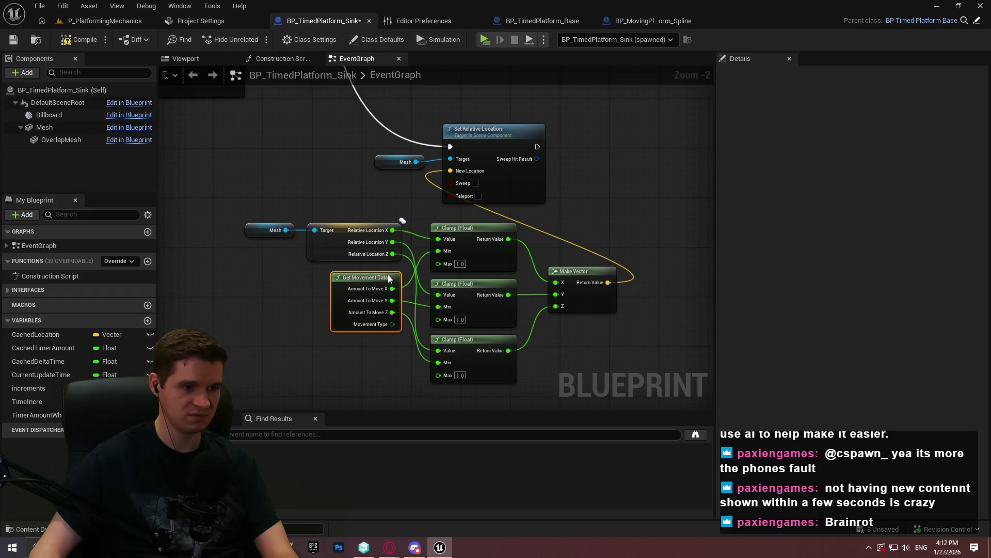
{"action": "left_click_drag", "start_coordinate": [624, 359], "coordinate": [214, 222]}
{"action": "mouse_move", "coordinate": [582, 281]}
{"action": "left_mouse_down"}
{"action": "mouse_move", "coordinate": [370, 225]}
{"action": "mouse_move", "coordinate": [373, 216]}
{"action": "mouse_move", "coordinate": [364, 242]}
{"action": "mouse_move", "coordinate": [500, 273]}
{"action": "mouse_move", "coordinate": [585, 307]}
{"action": "mouse_move", "coordinate": [582, 340]}
{"action": "left_mouse_up"}
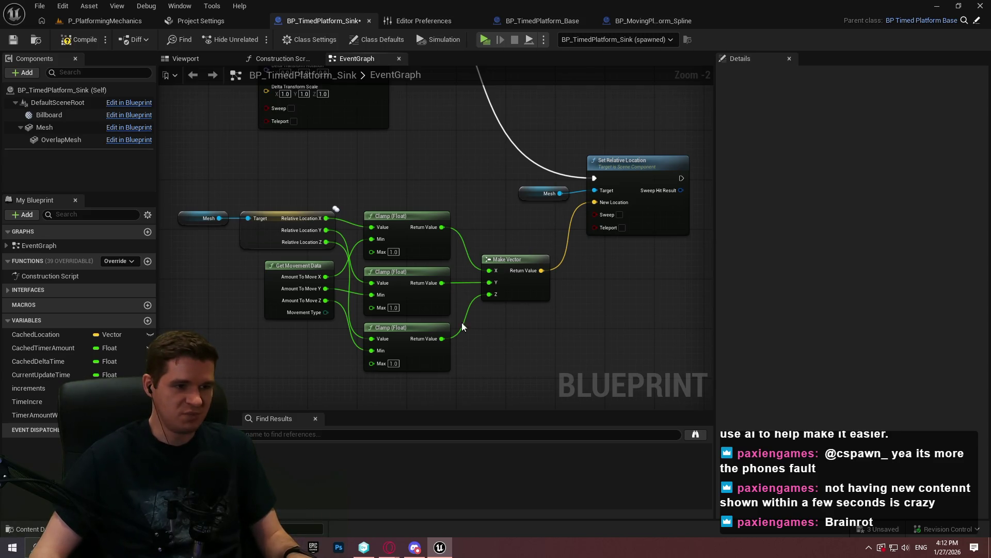
- Line up the three Clamp (Float) nodes and Make Vector into a neat row
{"action": "scroll", "coordinate": [461, 321], "scroll_direction": "up", "scroll_amount": 2}
{"action": "left_click", "coordinate": [442, 329]}
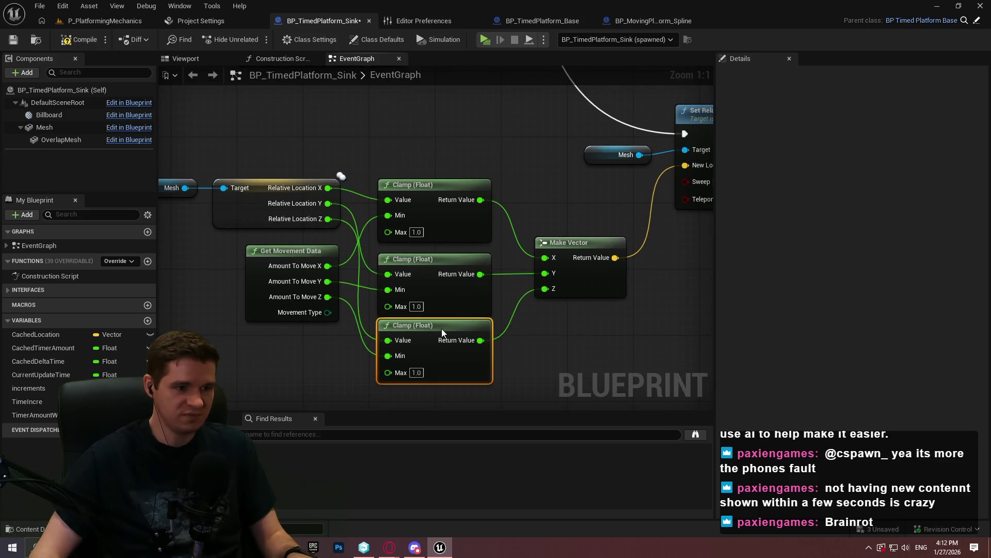
{"action": "left_click_drag", "start_coordinate": [438, 333], "coordinate": [444, 338]}
{"action": "left_click_drag", "start_coordinate": [501, 389], "coordinate": [429, 187]}
{"action": "left_click_drag", "start_coordinate": [429, 184], "coordinate": [432, 171]}
{"action": "left_click_drag", "start_coordinate": [573, 255], "coordinate": [571, 246]}
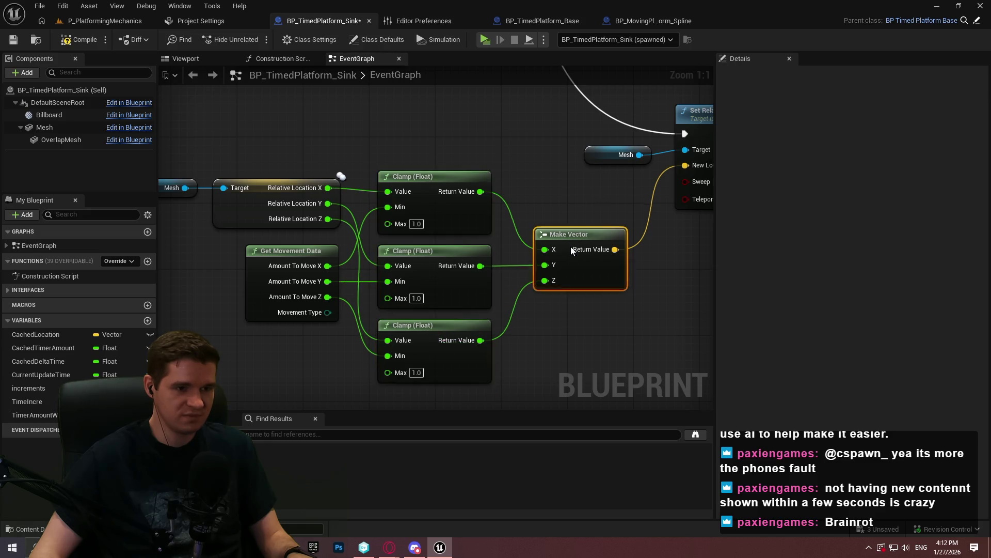
{"action": "scroll", "coordinate": [510, 348], "scroll_direction": "down", "scroll_amount": 1}
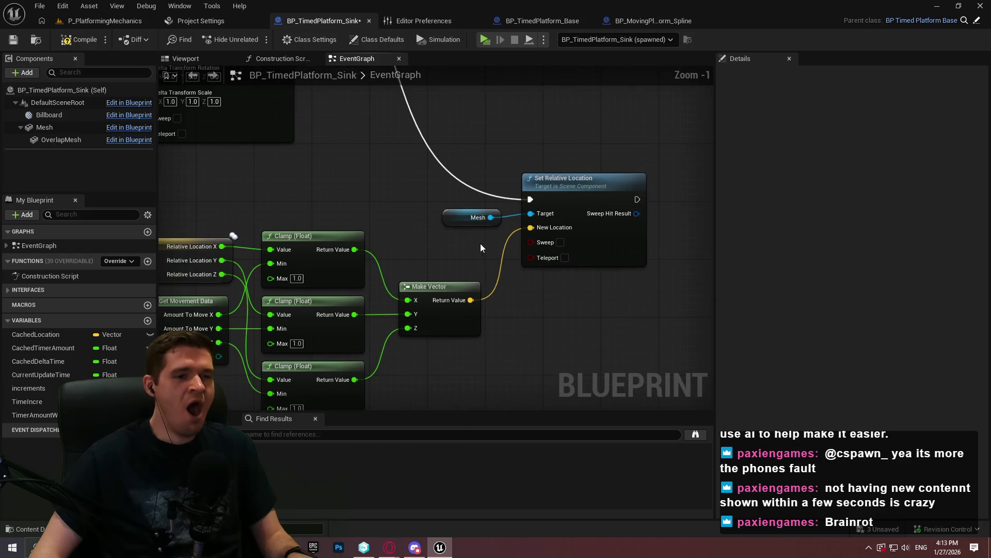
{"action": "scroll", "coordinate": [481, 243], "scroll_direction": "down", "scroll_amount": 3}
{"action": "left_click_drag", "start_coordinate": [618, 364], "coordinate": [233, 222]}
- Wrap the selected clamp and set-location nodes in a full-red comment box
{"action": "key", "text": "c"}
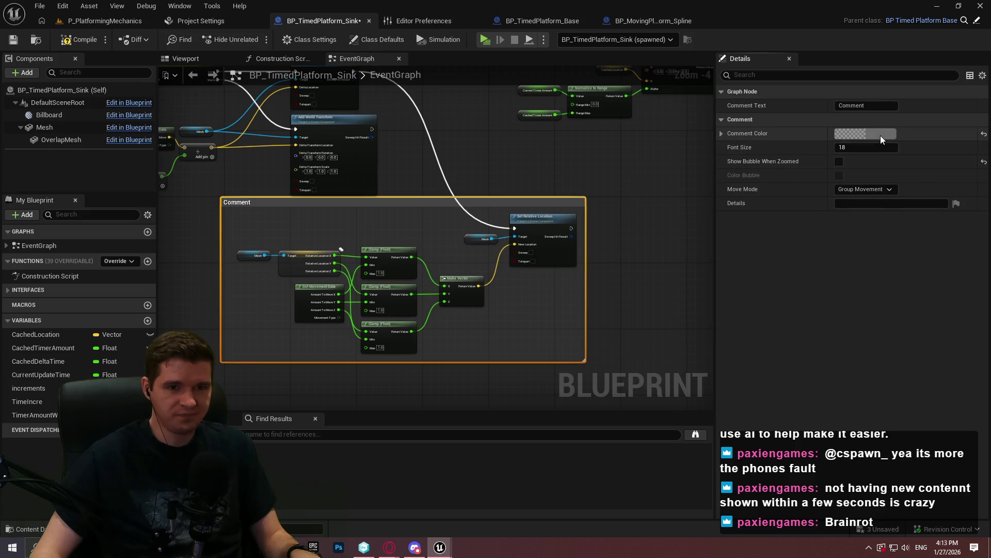
{"action": "left_click", "coordinate": [878, 133]}
{"action": "left_click_drag", "start_coordinate": [773, 206], "coordinate": [772, 79]}
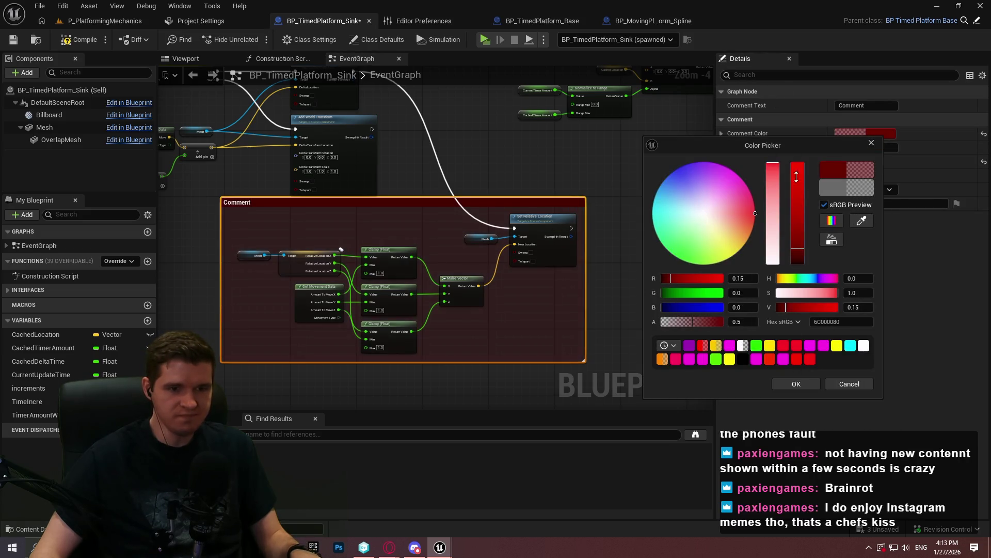
{"action": "left_click", "coordinate": [797, 343]}
{"action": "left_click", "coordinate": [791, 380]}
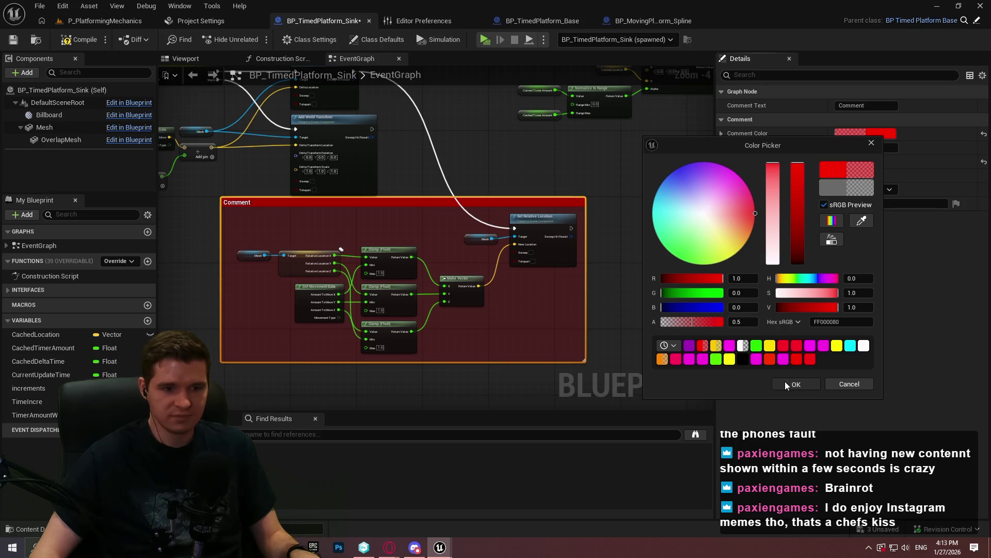
{"action": "left_click_drag", "start_coordinate": [398, 207], "coordinate": [565, 295]}
- Title the red comment 'Problematic, since it assumes negative value on axes'
{"action": "double_click", "coordinate": [566, 294]}
{"action": "type", "text": "Problematic, since it assumes"}
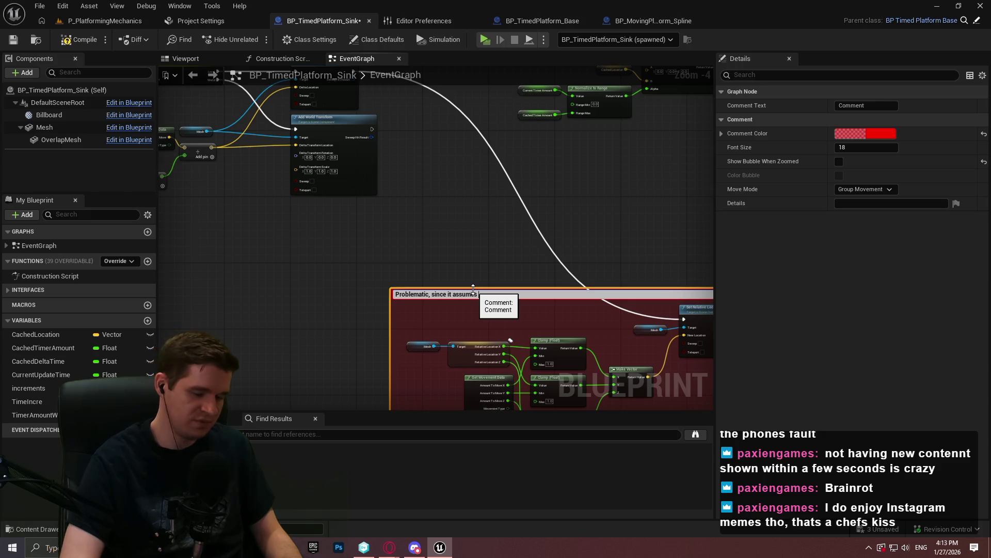
{"action": "type", "text": " - value"}
{"action": "scroll", "coordinate": [571, 304], "scroll_direction": "up", "scroll_amount": 3}
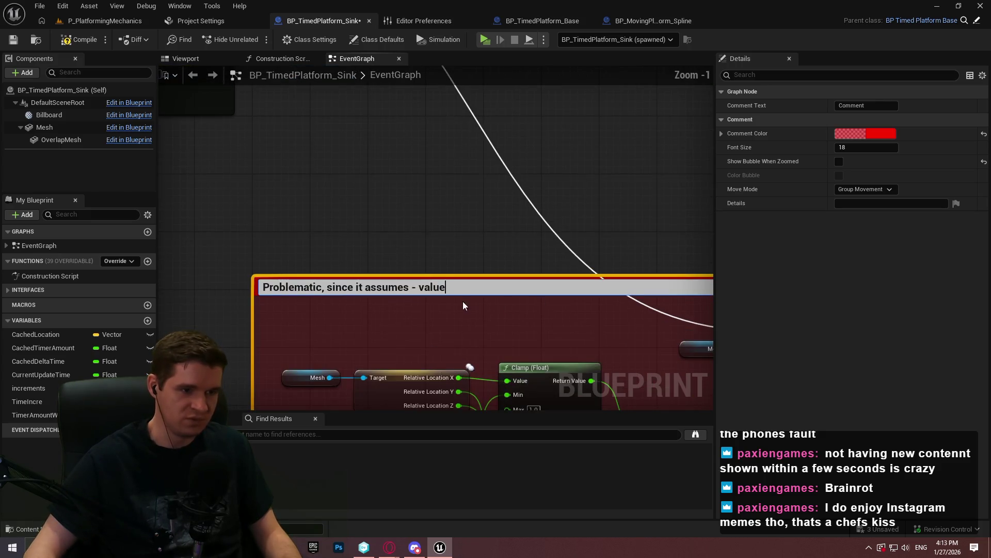
{"action": "type", "text": "negat"}
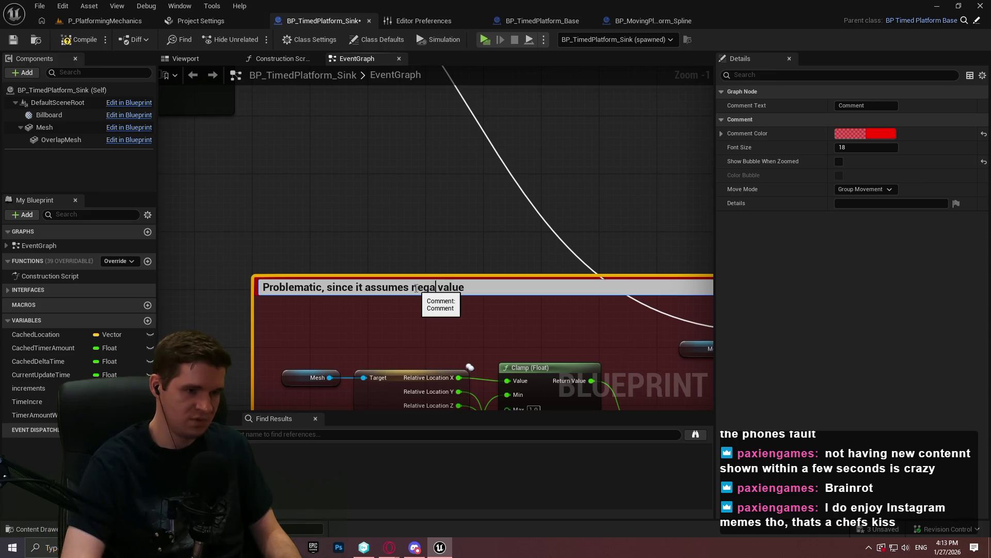
{"action": "type", "text": "ive"}
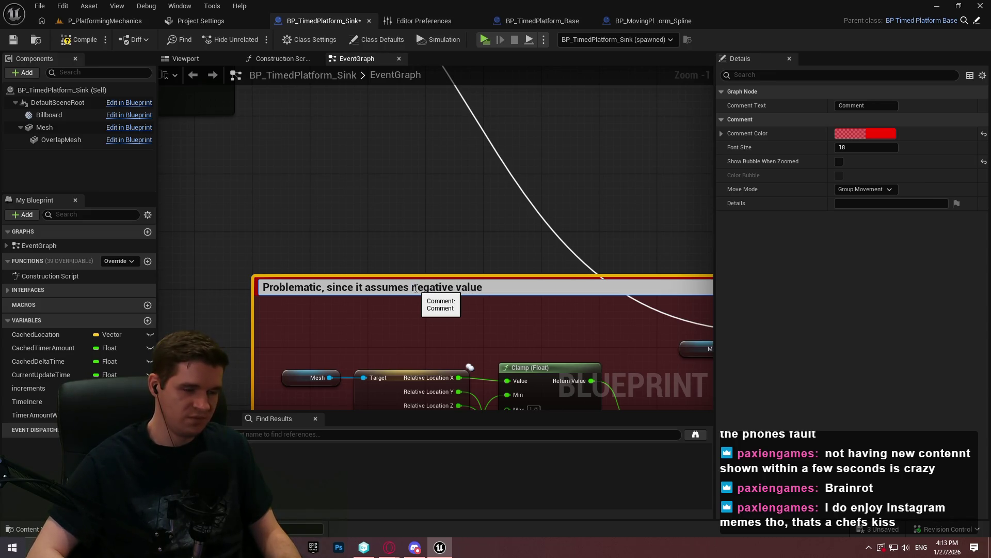
{"action": "type", "text": " value on axes"}
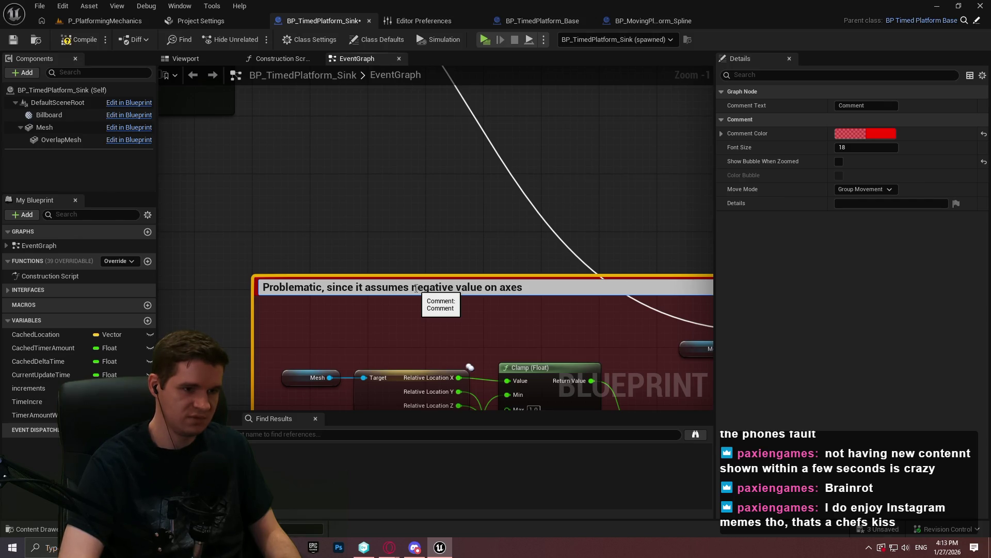
{"action": "key", "text": "Return"}
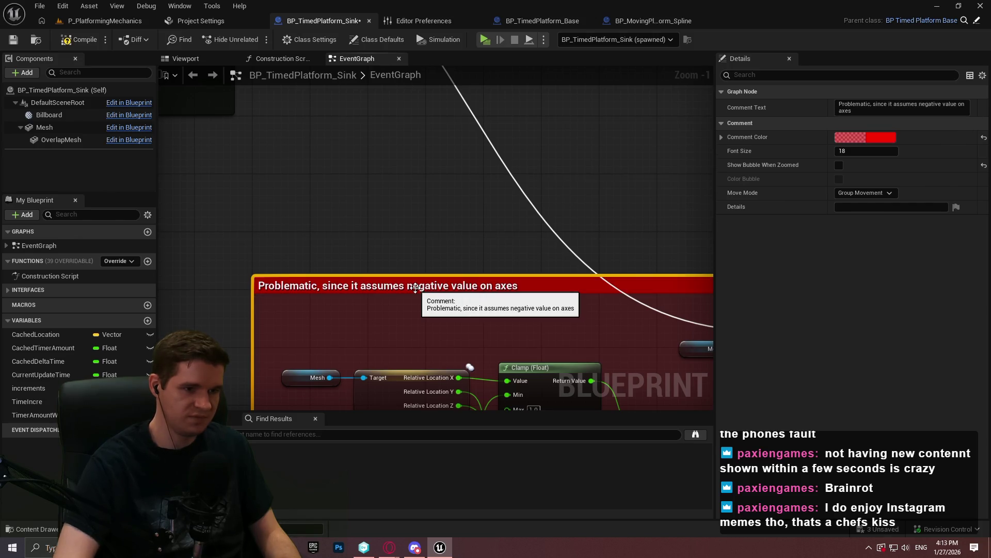
{"action": "left_click", "coordinate": [647, 259]}
{"action": "scroll", "coordinate": [612, 250], "scroll_direction": "down", "scroll_amount": 3}
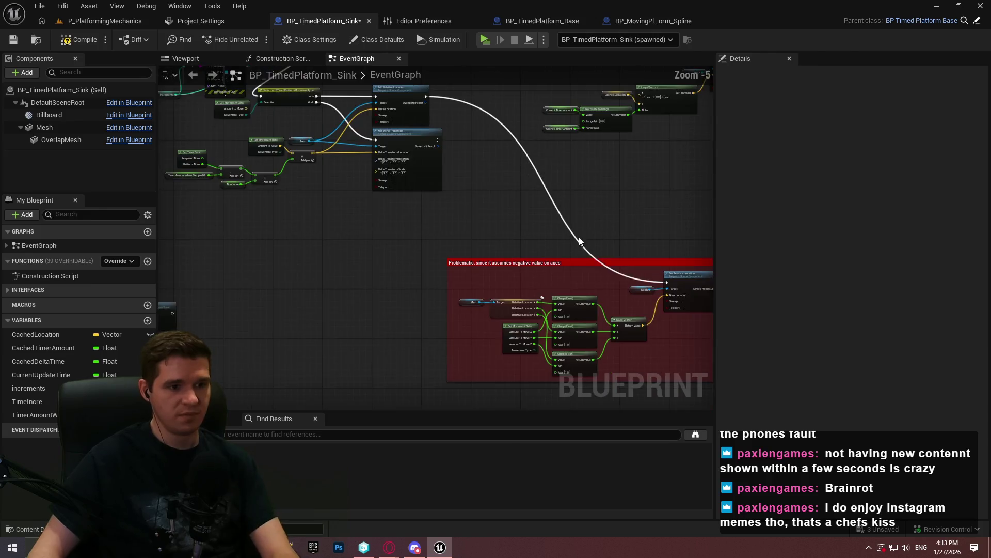
- Delete the Print String debug nodes and their neighbours
{"action": "scroll", "coordinate": [524, 173], "scroll_direction": "up", "scroll_amount": 2}
{"action": "mouse_move", "coordinate": [525, 173]}
{"action": "left_mouse_down"}
{"action": "mouse_move", "coordinate": [495, 355]}
{"action": "mouse_move", "coordinate": [561, 357]}
{"action": "mouse_move", "coordinate": [483, 224]}
{"action": "mouse_move", "coordinate": [514, 322]}
{"action": "left_mouse_up"}
{"action": "left_click_drag", "start_coordinate": [496, 182], "coordinate": [503, 229]}
{"action": "mouse_move", "coordinate": [590, 205]}
{"action": "left_mouse_down"}
{"action": "mouse_move", "coordinate": [265, 313]}
{"action": "mouse_move", "coordinate": [256, 334]}
{"action": "mouse_move", "coordinate": [258, 314]}
{"action": "left_mouse_up"}
{"action": "key", "text": "Delete"}
- Remove the increments getter and wire SET's exec output to the Switch, keeping the variable
{"action": "left_click_drag", "start_coordinate": [319, 296], "coordinate": [321, 388]}
{"action": "key", "text": "Delete"}
{"action": "mouse_move", "coordinate": [505, 340]}
{"action": "left_mouse_down"}
{"action": "mouse_move", "coordinate": [537, 115]}
{"action": "mouse_move", "coordinate": [554, 98]}
{"action": "left_mouse_up"}
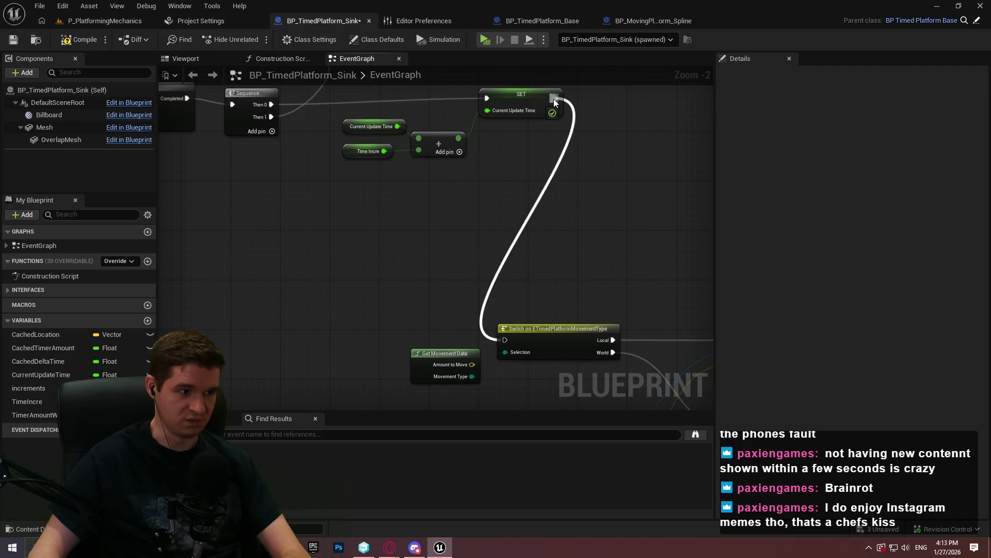
{"action": "left_click", "coordinate": [28, 388]}
{"action": "key", "text": "Delete"}
{"action": "left_click", "coordinate": [584, 294]}
- Delete the Increments SET node and connect the previous SET straight to the Branch
{"action": "scroll", "coordinate": [593, 266], "scroll_direction": "down", "scroll_amount": 5}
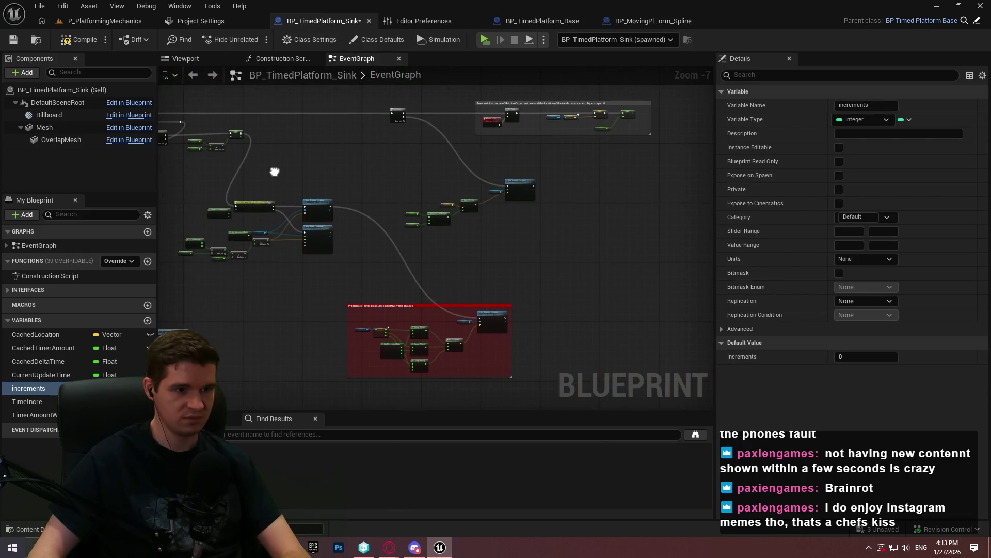
{"action": "left_click_drag", "start_coordinate": [295, 169], "coordinate": [509, 132]}
{"action": "scroll", "coordinate": [382, 222], "scroll_direction": "up", "scroll_amount": 5}
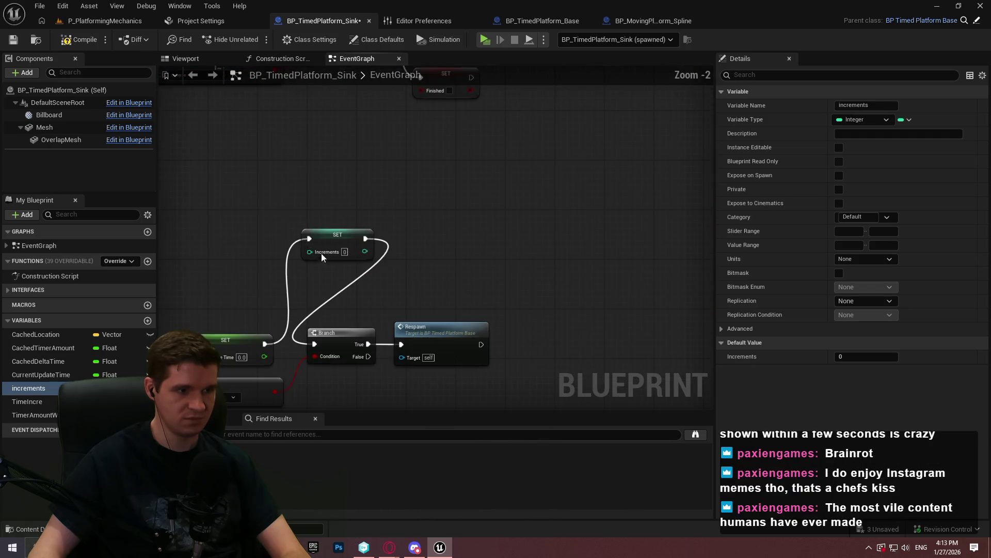
{"action": "left_click", "coordinate": [321, 253]}
{"action": "key", "text": "Delete"}
{"action": "left_click_drag", "start_coordinate": [266, 343], "coordinate": [316, 344]}
{"action": "scroll", "coordinate": [460, 266], "scroll_direction": "down", "scroll_amount": 3}
- Move the two small node groups further down the graph
{"action": "left_click_drag", "start_coordinate": [605, 169], "coordinate": [280, 371]}
{"action": "scroll", "coordinate": [395, 314], "scroll_direction": "down", "scroll_amount": 2}
{"action": "scroll", "coordinate": [430, 316], "scroll_direction": "up", "scroll_amount": 2}
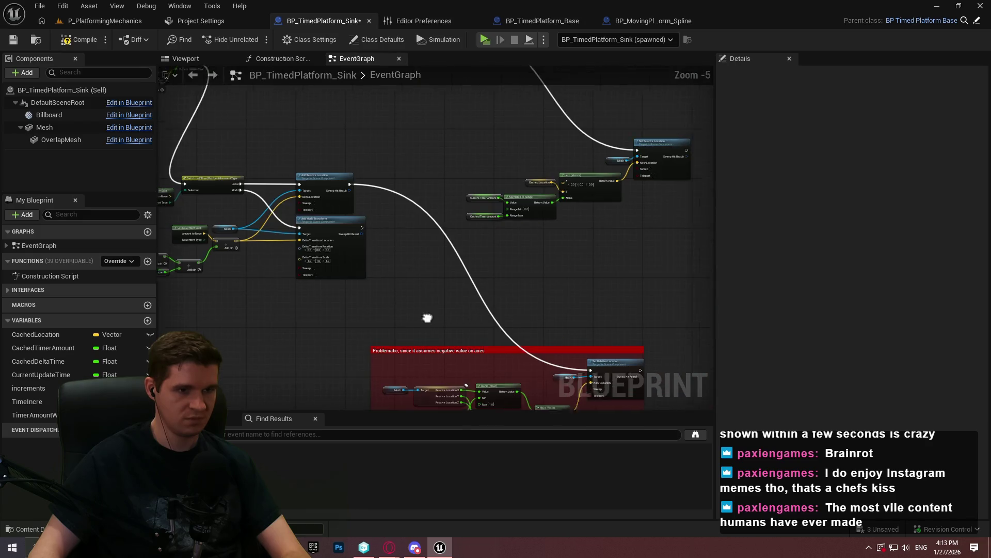
{"action": "scroll", "coordinate": [425, 317], "scroll_direction": "down", "scroll_amount": 2}
{"action": "mouse_move", "coordinate": [354, 333]}
{"action": "left_mouse_down"}
{"action": "mouse_move", "coordinate": [657, 269]}
{"action": "mouse_move", "coordinate": [597, 140]}
{"action": "left_mouse_up"}
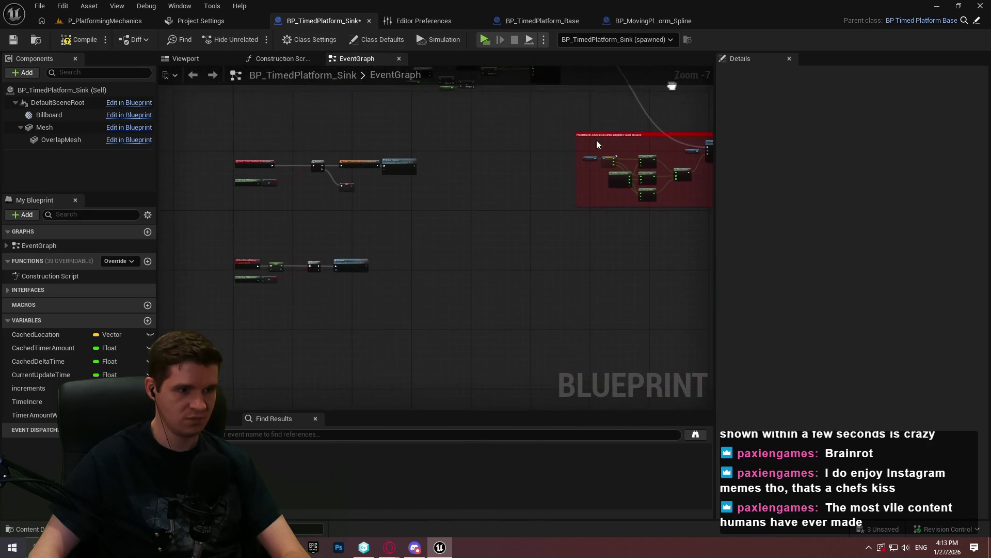
{"action": "left_click_drag", "start_coordinate": [292, 226], "coordinate": [439, 284]}
{"action": "mouse_move", "coordinate": [244, 205]}
{"action": "left_mouse_down"}
{"action": "mouse_move", "coordinate": [247, 303]}
{"action": "mouse_move", "coordinate": [128, 534]}
{"action": "left_mouse_up"}
{"action": "left_click", "coordinate": [246, 305]}
- Drag the Add Relative Location node group down beside the red Problematic comment
{"action": "scroll", "coordinate": [444, 352], "scroll_direction": "up", "scroll_amount": 2}
{"action": "mouse_move", "coordinate": [398, 273]}
{"action": "left_mouse_down"}
{"action": "mouse_move", "coordinate": [343, 199]}
{"action": "mouse_move", "coordinate": [428, 243]}
{"action": "mouse_move", "coordinate": [165, 92]}
{"action": "left_mouse_up"}
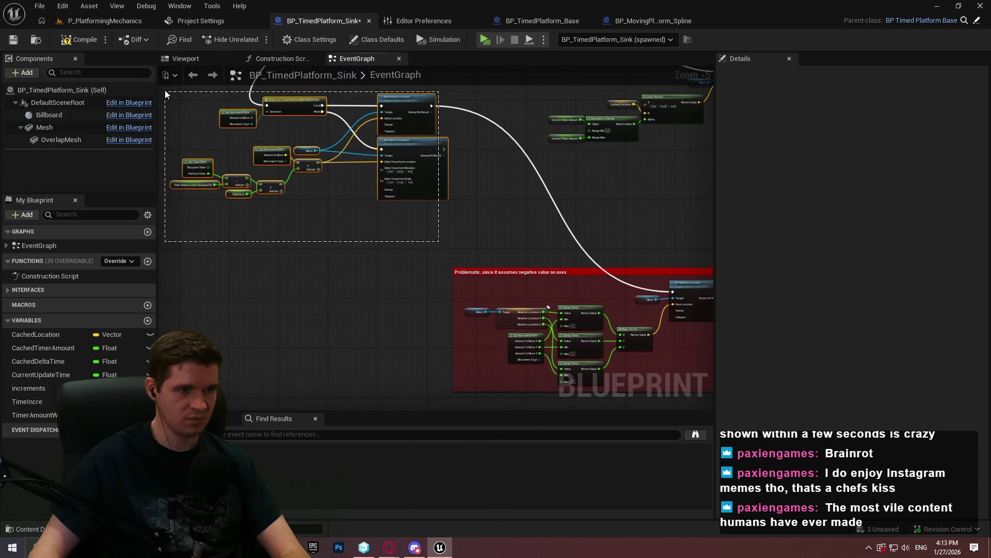
{"action": "mouse_move", "coordinate": [409, 112]}
{"action": "left_mouse_down"}
{"action": "mouse_move", "coordinate": [365, 252]}
{"action": "mouse_move", "coordinate": [365, 299]}
{"action": "left_mouse_up"}
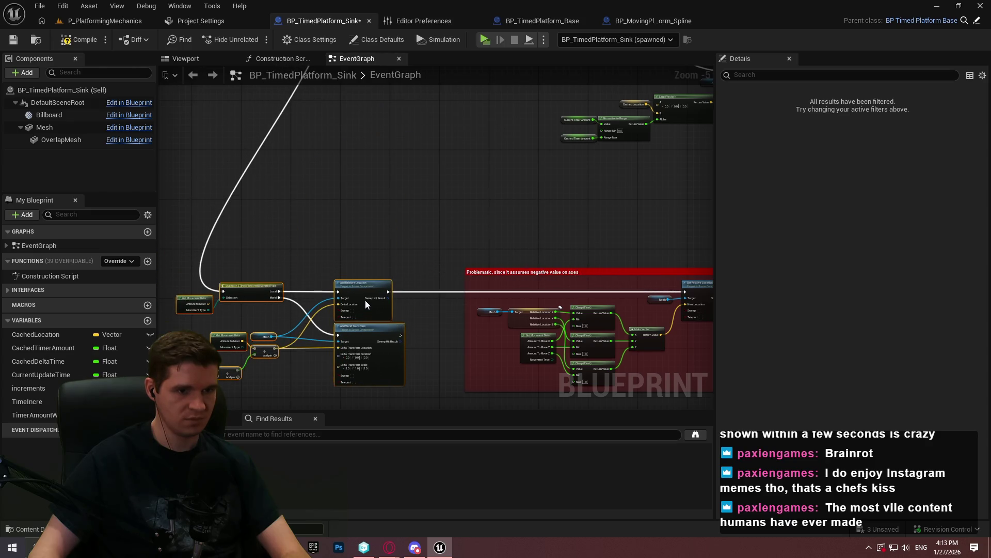
{"action": "scroll", "coordinate": [463, 302], "scroll_direction": "up", "scroll_amount": 3}
{"action": "left_click_drag", "start_coordinate": [445, 304], "coordinate": [261, 279]}
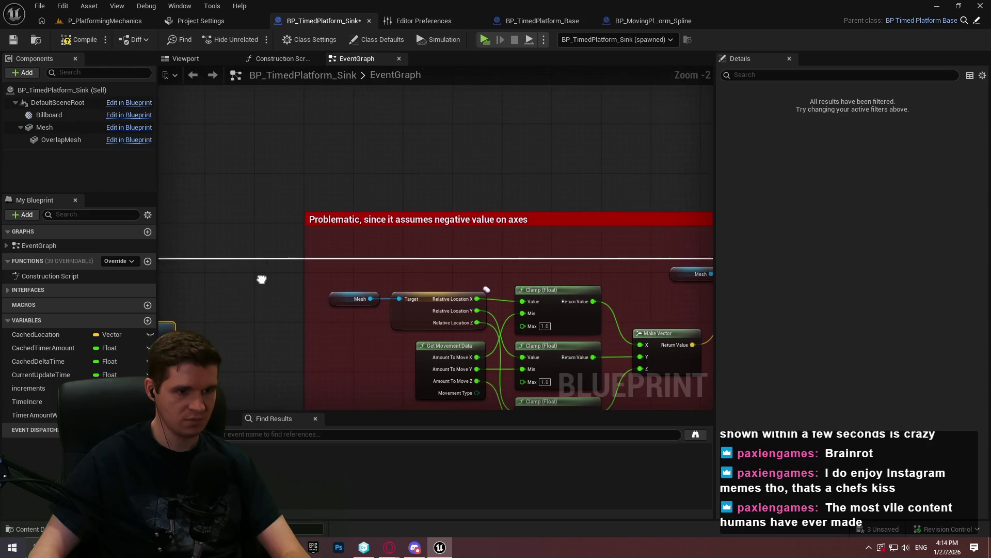
{"action": "scroll", "coordinate": [516, 207], "scroll_direction": "down", "scroll_amount": 2}
- Comment the location-update nodes 'Updates location based on movement type and amount still left to move…cached timeline'
{"action": "key", "text": "c"}
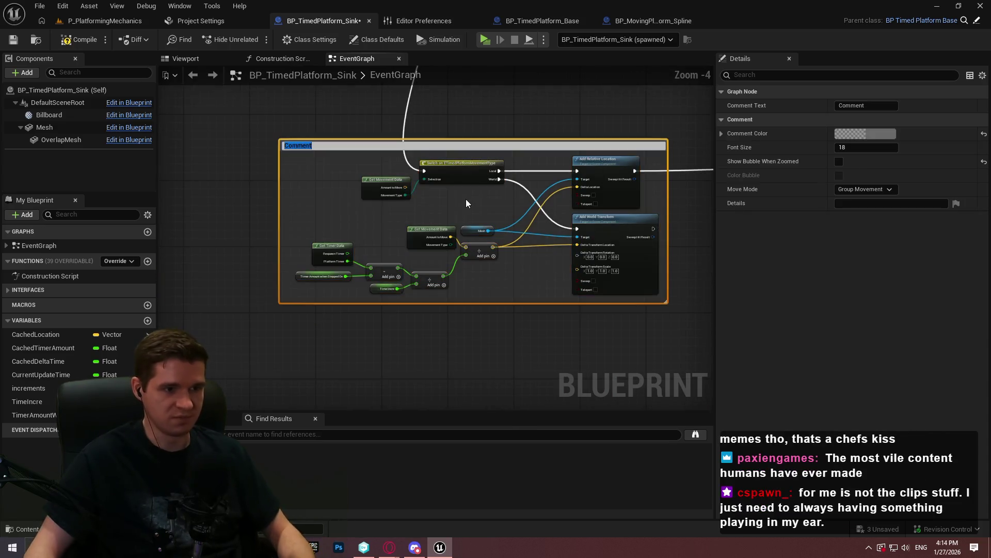
{"action": "scroll", "coordinate": [465, 200], "scroll_direction": "up", "scroll_amount": 2}
{"action": "scroll", "coordinate": [432, 178], "scroll_direction": "down", "scroll_amount": 1}
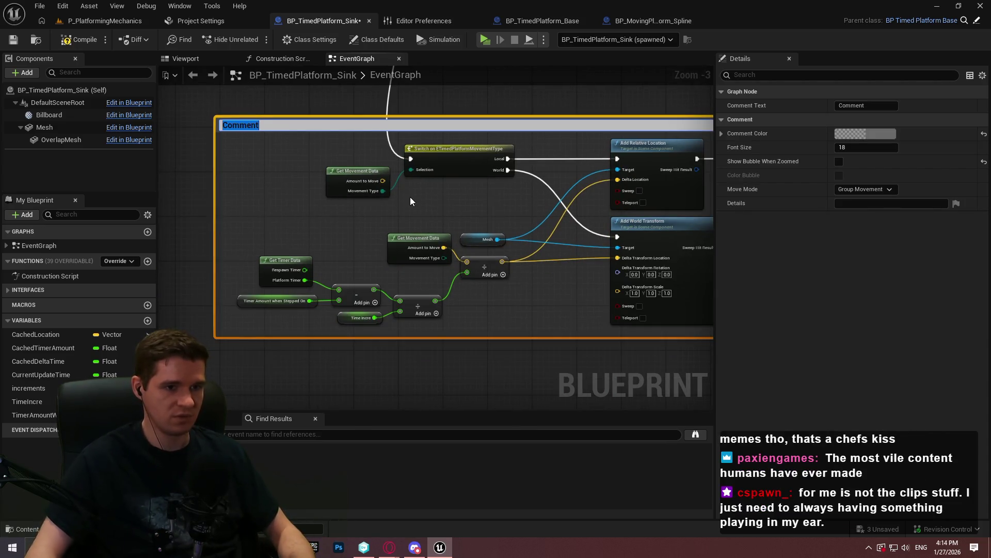
{"action": "type", "text": "Updates "}
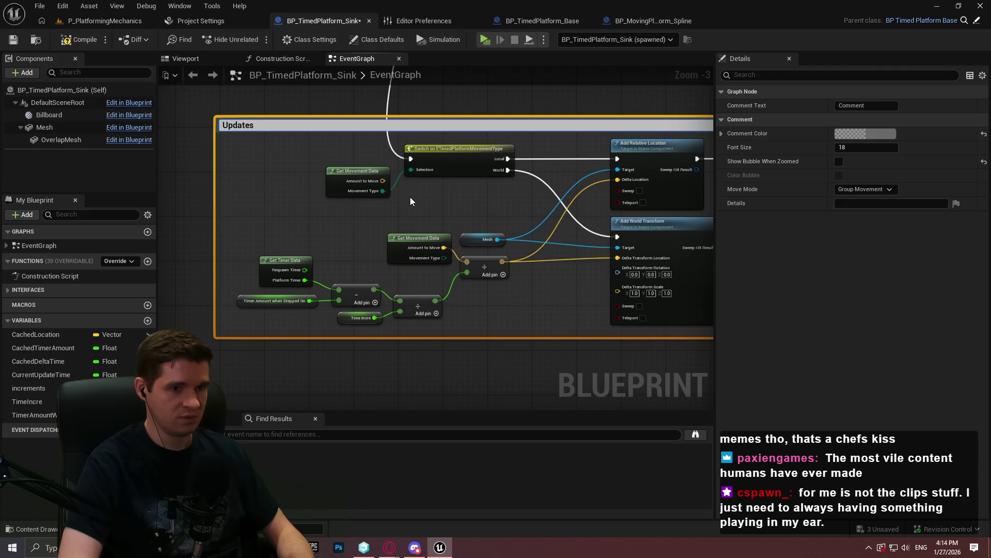
{"action": "type", "text": "location b"}
{"action": "type", "text": "ased "}
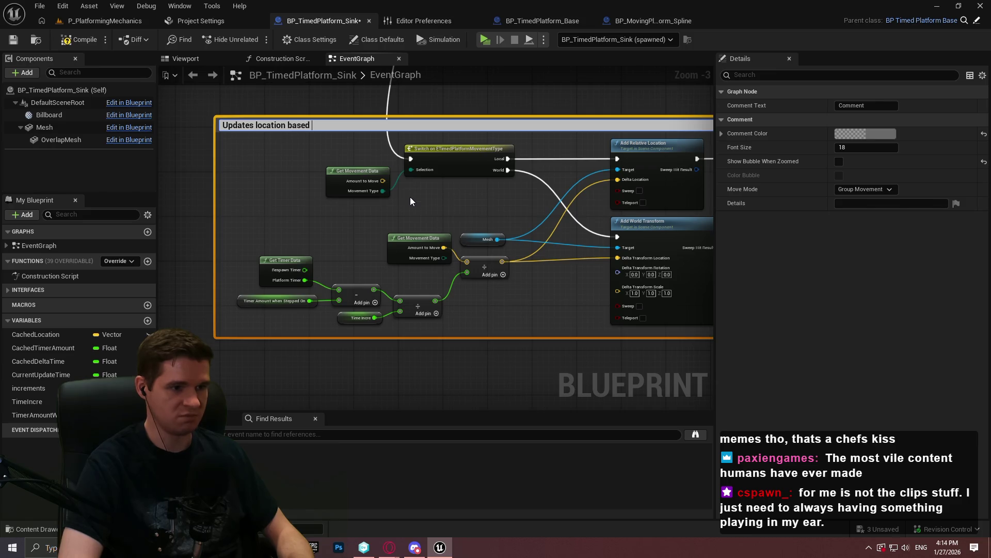
{"action": "type", "text": "on movement type"}
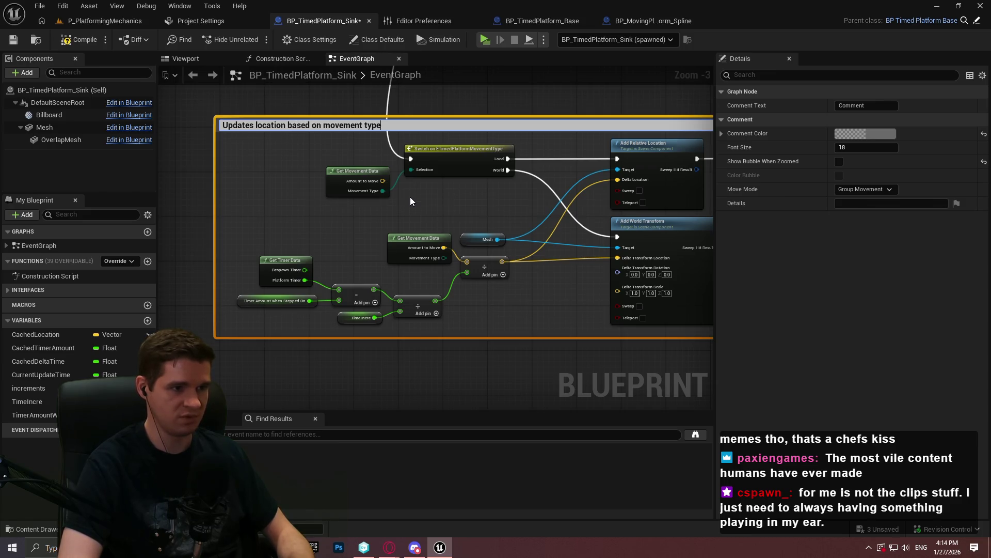
{"action": "type", "text": " and amount still left to move"}
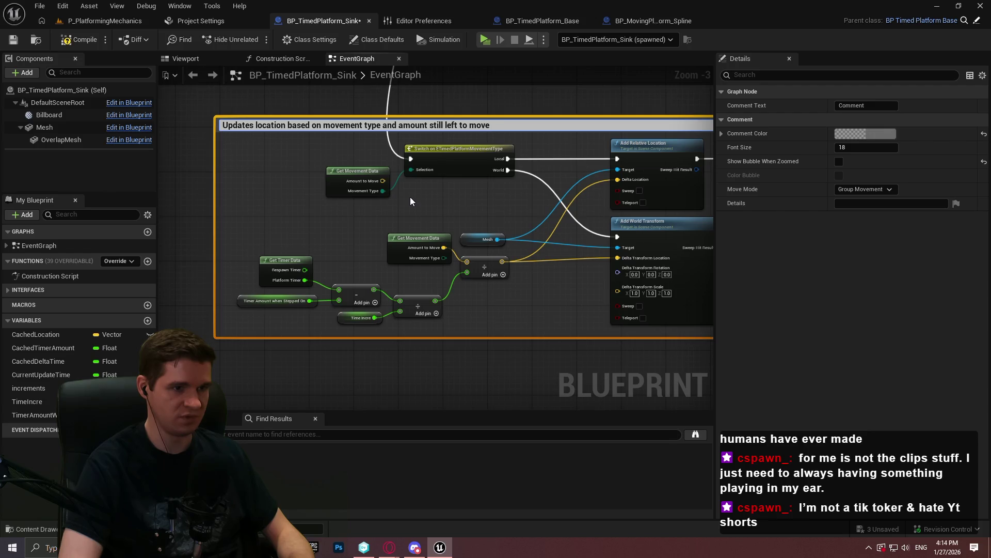
{"action": "type", "text": " based on current cached timeline"}
{"action": "key", "text": "Return"}
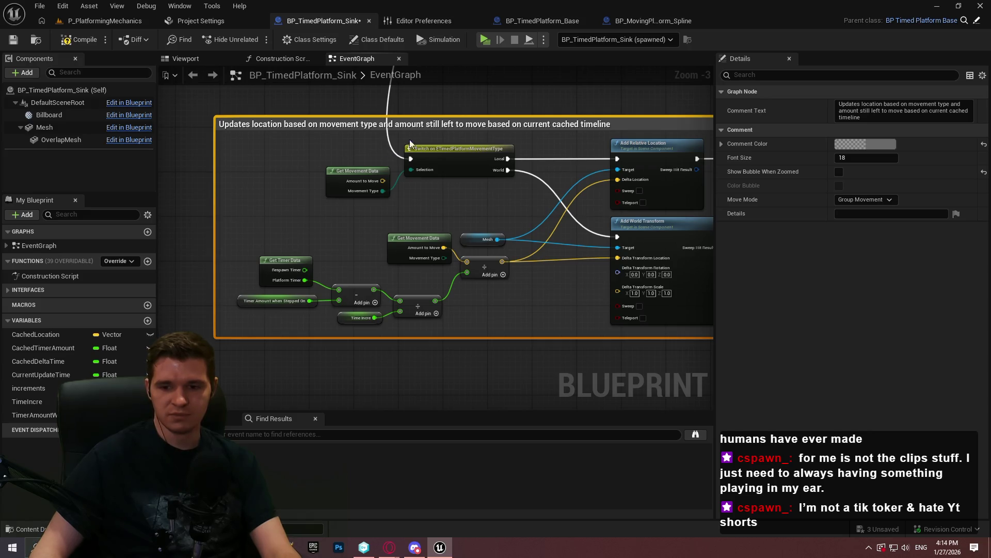
- Box-select the location-update and red Problematic comments and drag both up and to the right
{"action": "left_click_drag", "start_coordinate": [627, 111], "coordinate": [285, 142]}
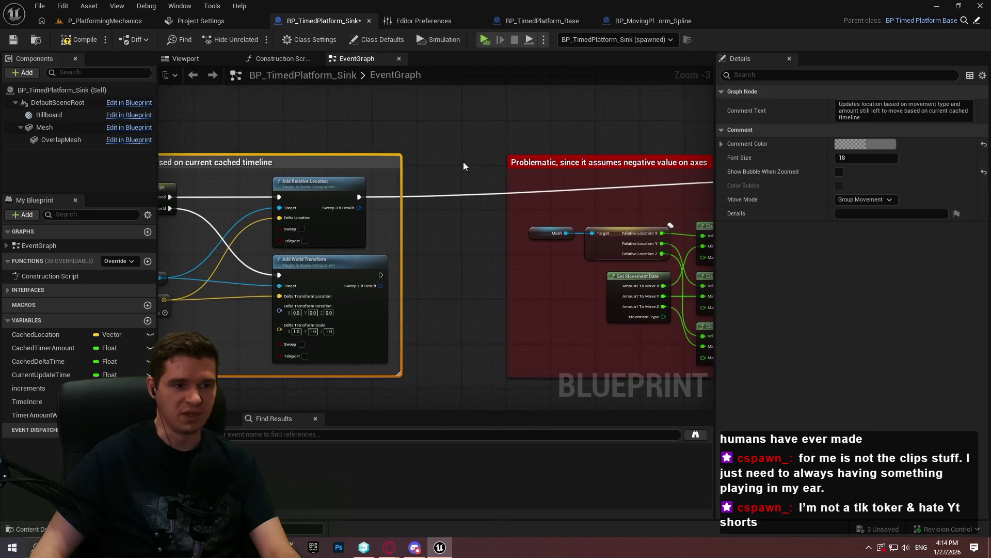
{"action": "left_click_drag", "start_coordinate": [463, 162], "coordinate": [336, 159]}
{"action": "scroll", "coordinate": [289, 129], "scroll_direction": "down", "scroll_amount": 4}
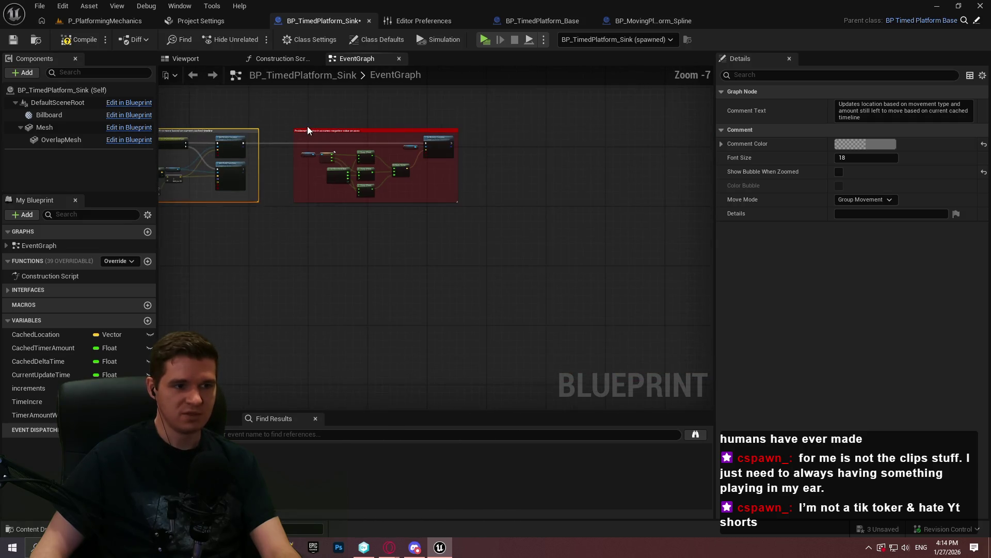
{"action": "left_click_drag", "start_coordinate": [308, 129], "coordinate": [486, 179]}
{"action": "left_click_drag", "start_coordinate": [686, 278], "coordinate": [222, 171]}
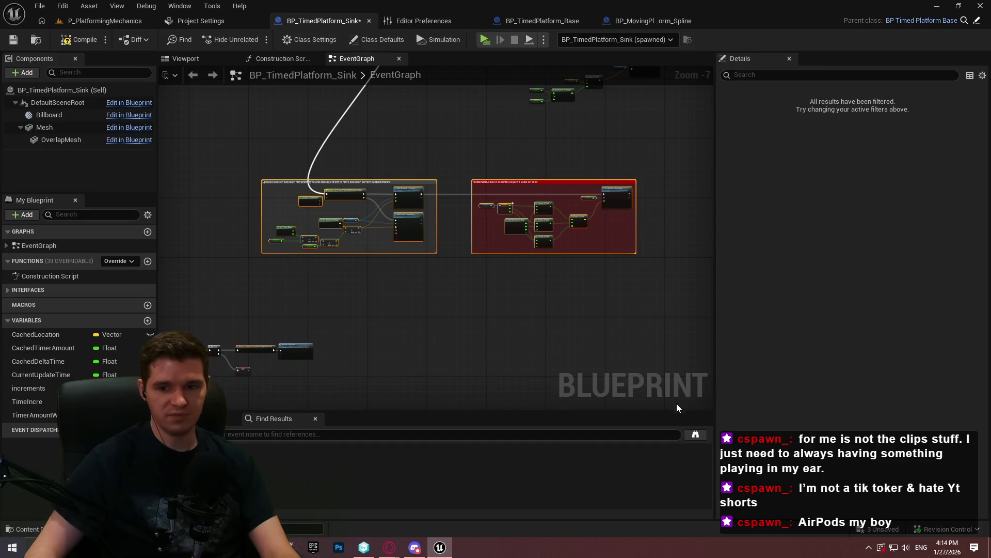
{"action": "left_click_drag", "start_coordinate": [417, 262], "coordinate": [712, 294]}
{"action": "mouse_move", "coordinate": [599, 309]}
{"action": "left_mouse_down"}
{"action": "mouse_move", "coordinate": [567, 301]}
{"action": "mouse_move", "coordinate": [622, 322]}
{"action": "left_mouse_up"}
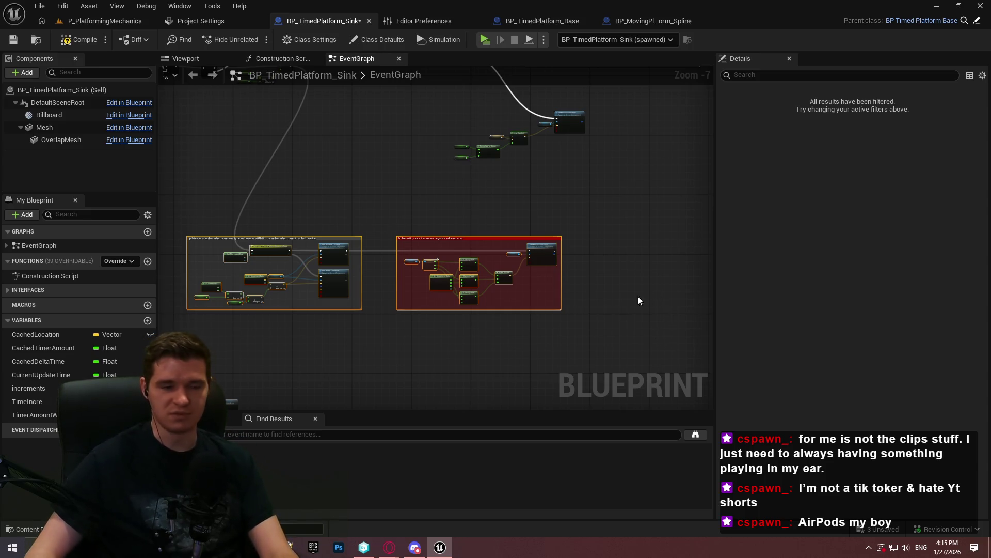
{"action": "mouse_move", "coordinate": [204, 239]}
{"action": "left_mouse_down"}
{"action": "mouse_move", "coordinate": [399, 216]}
{"action": "mouse_move", "coordinate": [376, 207]}
{"action": "left_mouse_up"}
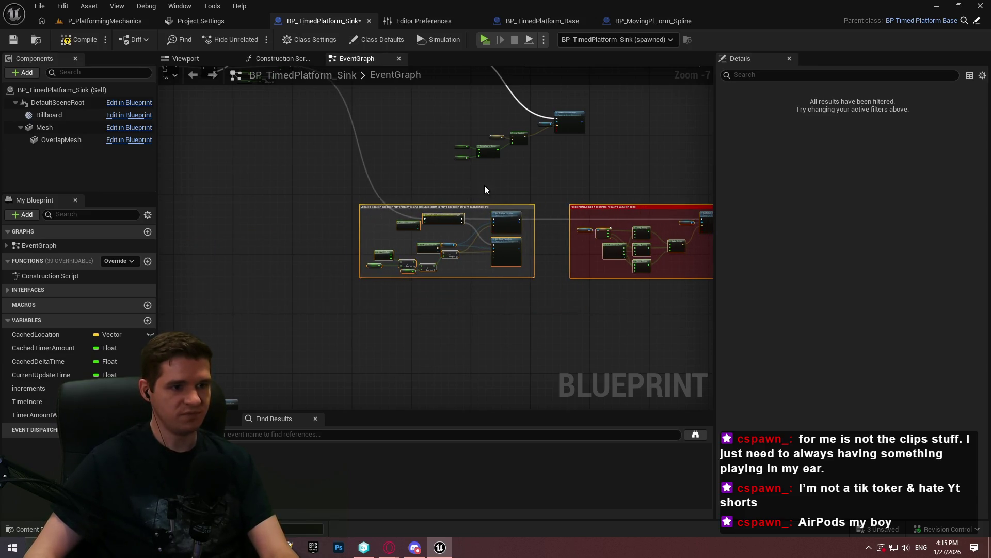
- Pull the Sequence node and the loop wire's reroute knot in closer
{"action": "scroll", "coordinate": [475, 209], "scroll_direction": "up", "scroll_amount": 3}
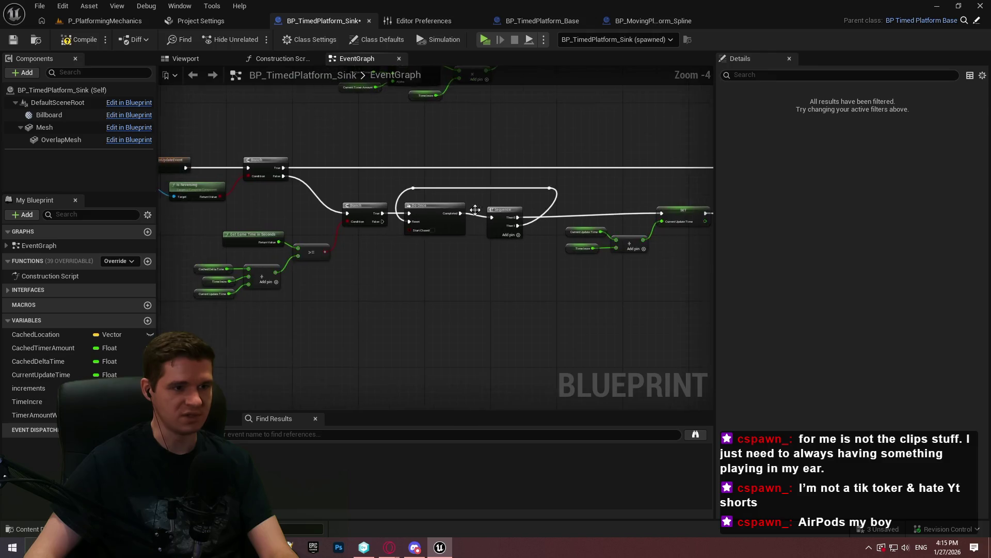
{"action": "scroll", "coordinate": [475, 209], "scroll_direction": "up", "scroll_amount": 2}
{"action": "left_click_drag", "start_coordinate": [493, 205], "coordinate": [481, 198]}
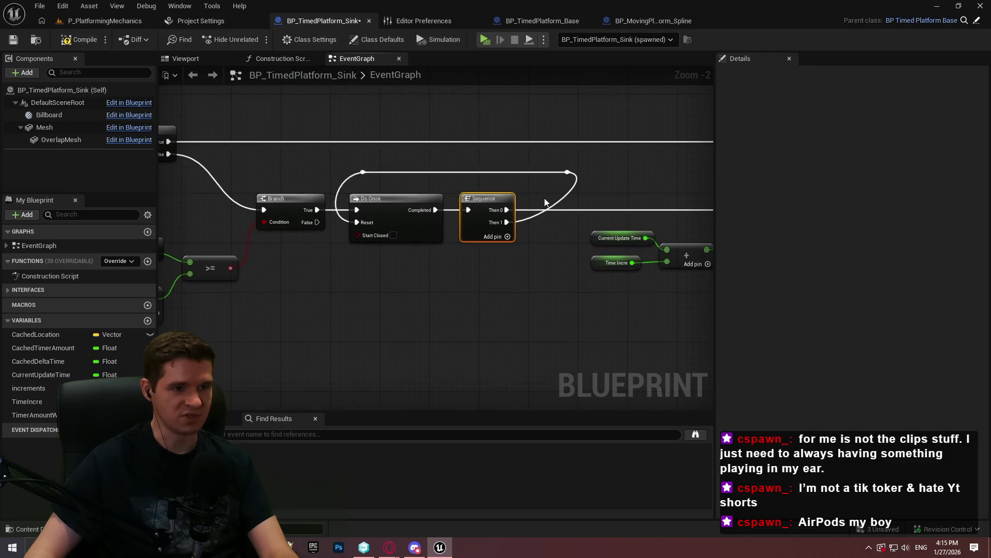
{"action": "left_click_drag", "start_coordinate": [568, 172], "coordinate": [510, 180]}
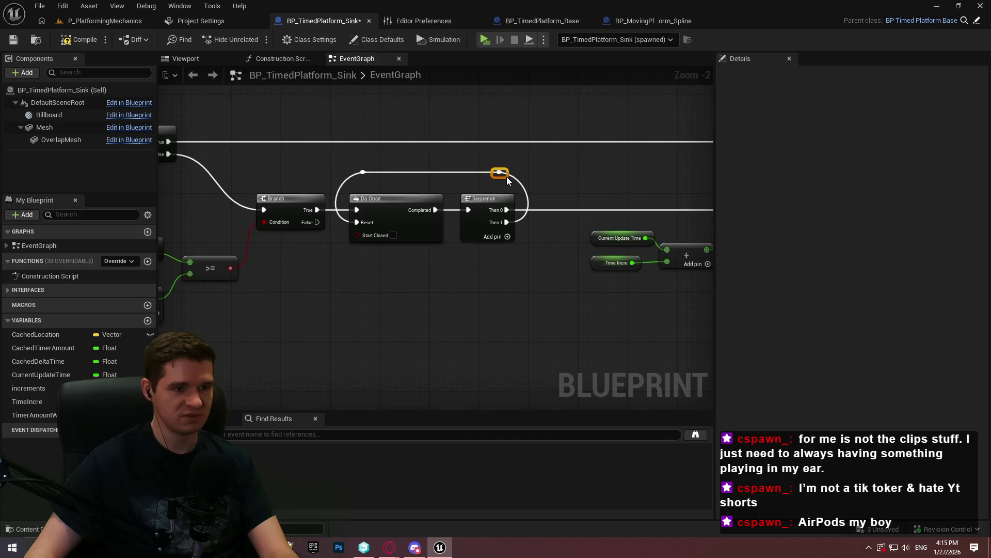
- Move the Branch, Do Once and Sequence chain down below the event's first Branch
{"action": "left_click_drag", "start_coordinate": [566, 211], "coordinate": [321, 215]}
{"action": "scroll", "coordinate": [387, 228], "scroll_direction": "down", "scroll_amount": 2}
{"action": "left_click_drag", "start_coordinate": [388, 228], "coordinate": [638, 273]}
{"action": "mouse_move", "coordinate": [470, 269]}
{"action": "left_mouse_down"}
{"action": "mouse_move", "coordinate": [607, 268]}
{"action": "mouse_move", "coordinate": [416, 250]}
{"action": "left_mouse_up"}
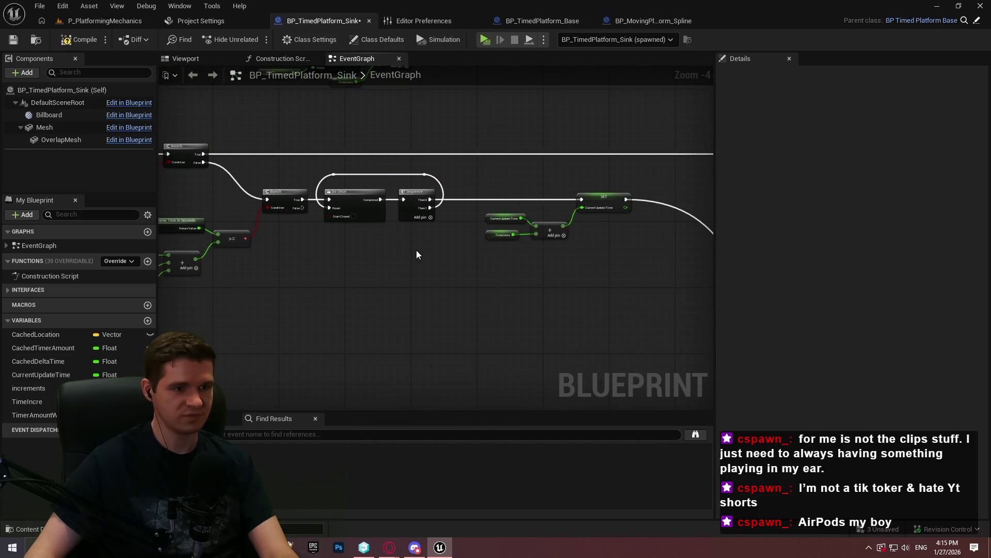
{"action": "mouse_move", "coordinate": [652, 336]}
{"action": "left_mouse_down"}
{"action": "mouse_move", "coordinate": [425, 261]}
{"action": "mouse_move", "coordinate": [222, 172]}
{"action": "left_mouse_up"}
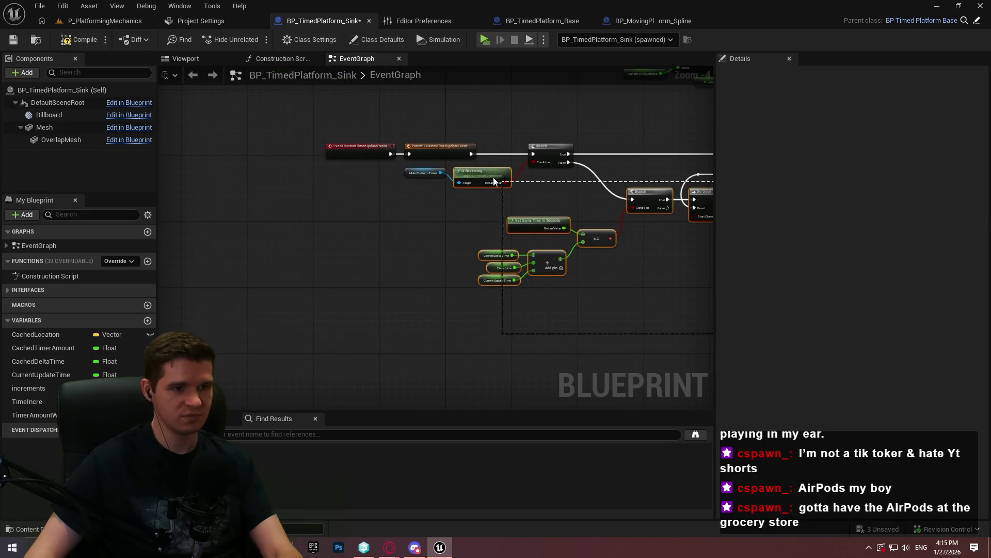
{"action": "left_click_drag", "start_coordinate": [497, 178], "coordinate": [214, 202]}
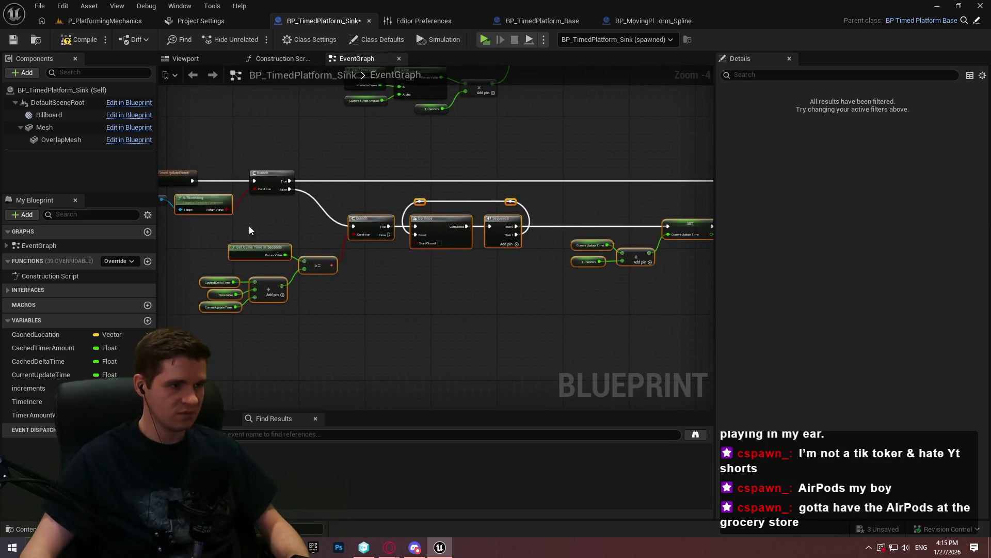
{"action": "mouse_move", "coordinate": [442, 227]}
{"action": "left_mouse_down"}
{"action": "mouse_move", "coordinate": [449, 361]}
{"action": "mouse_move", "coordinate": [431, 156]}
{"action": "left_mouse_up"}
{"action": "left_click", "coordinate": [430, 156]}
{"action": "mouse_move", "coordinate": [606, 250]}
{"action": "left_mouse_down"}
{"action": "mouse_move", "coordinate": [564, 279]}
{"action": "mouse_move", "coordinate": [574, 289]}
{"action": "mouse_move", "coordinate": [667, 240]}
{"action": "mouse_move", "coordinate": [615, 246]}
{"action": "mouse_move", "coordinate": [625, 248]}
{"action": "mouse_move", "coordinate": [376, 179]}
{"action": "left_mouse_up"}
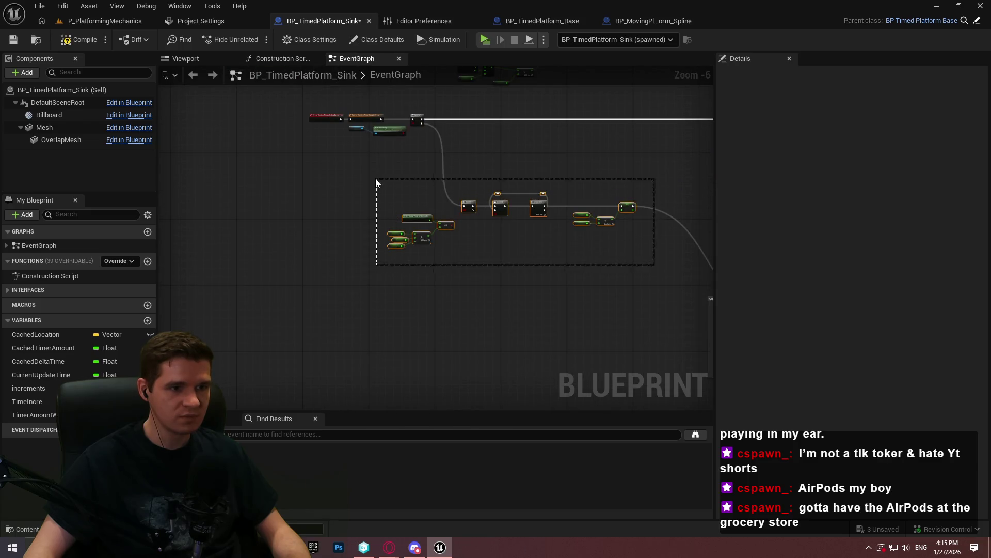
- Comment the timing chain 'Uses game time to determine constant number of 'ticks'…'
{"action": "type", "text": "cUses game "}
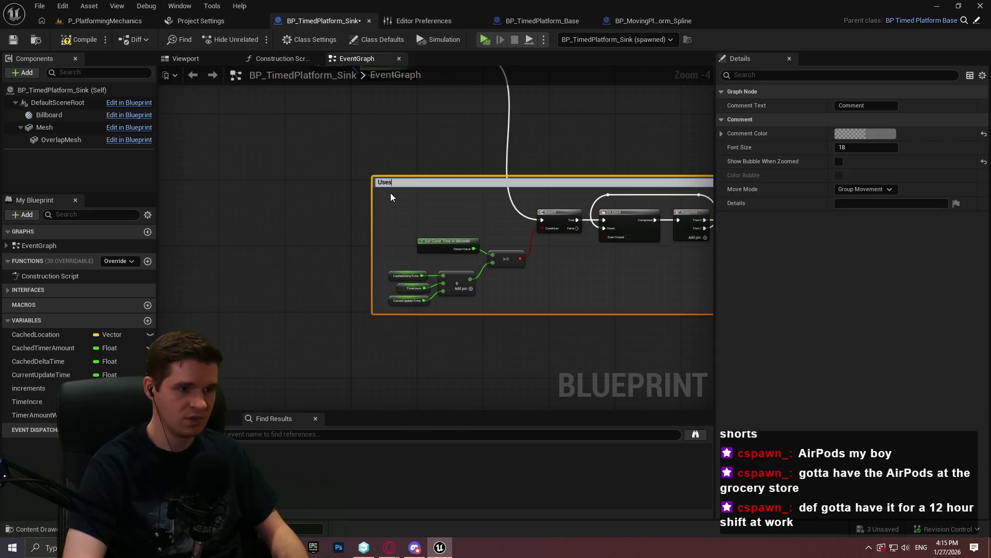
{"action": "type", "text": "time to determine"}
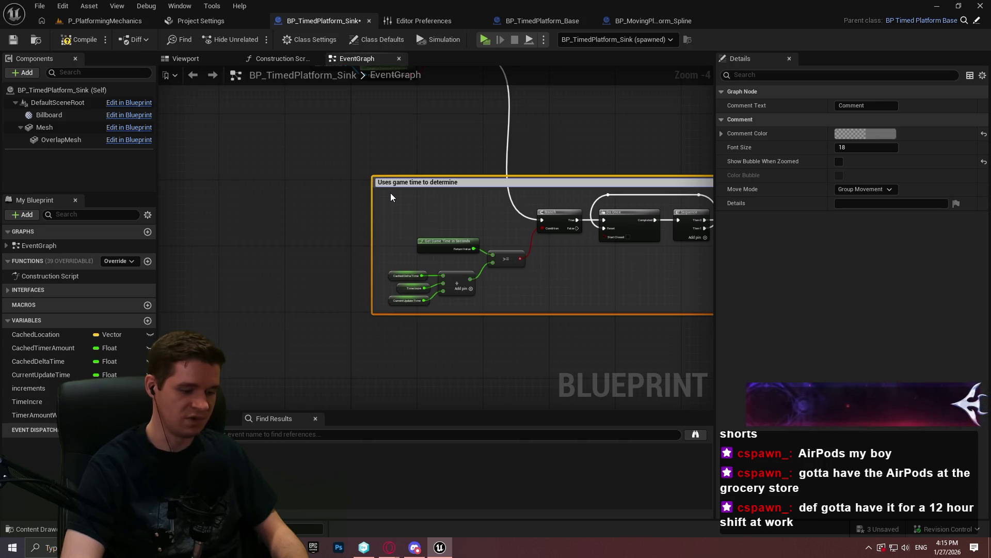
{"action": "type", "text": "s"}
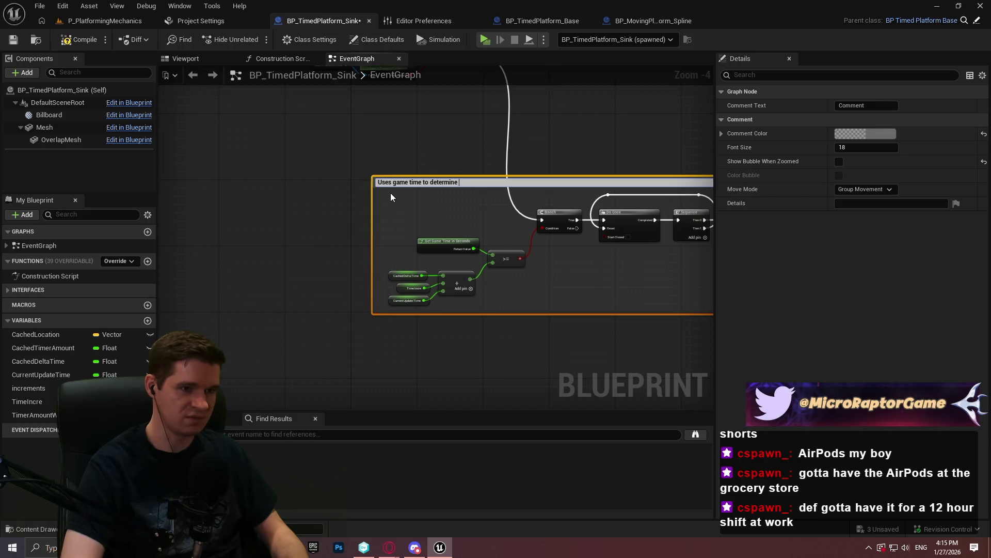
{"action": "type", "text": "constant number"}
{"action": "type", "text": " of tic"}
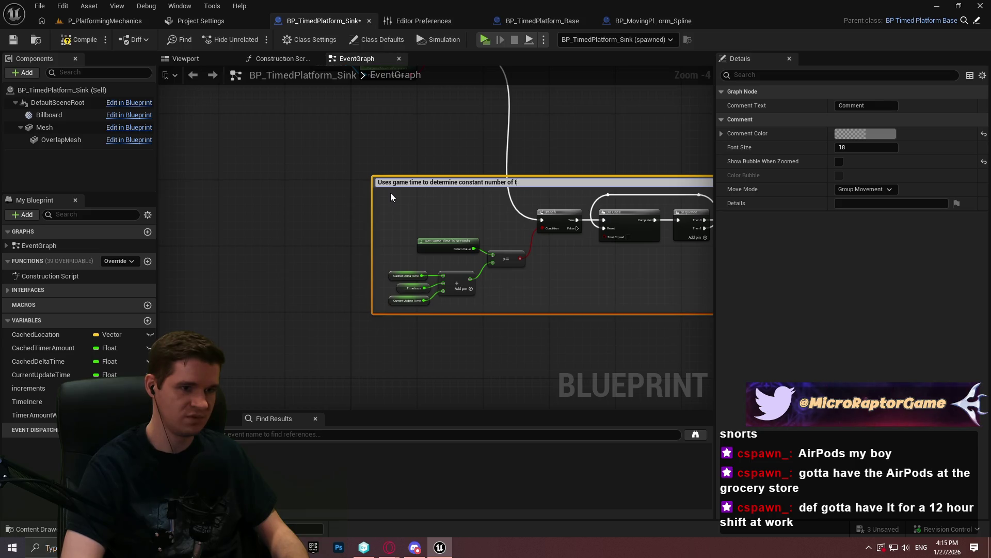
{"action": "key", "text": "BackSpace"}
{"action": "type", "text": "'ticks' to do for movement update"}
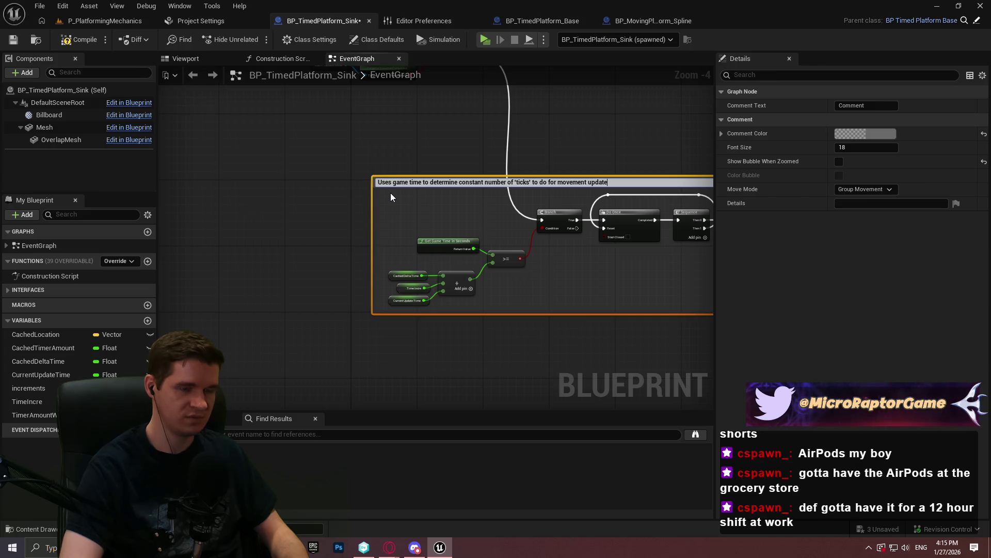
{"action": "key", "text": "Return"}
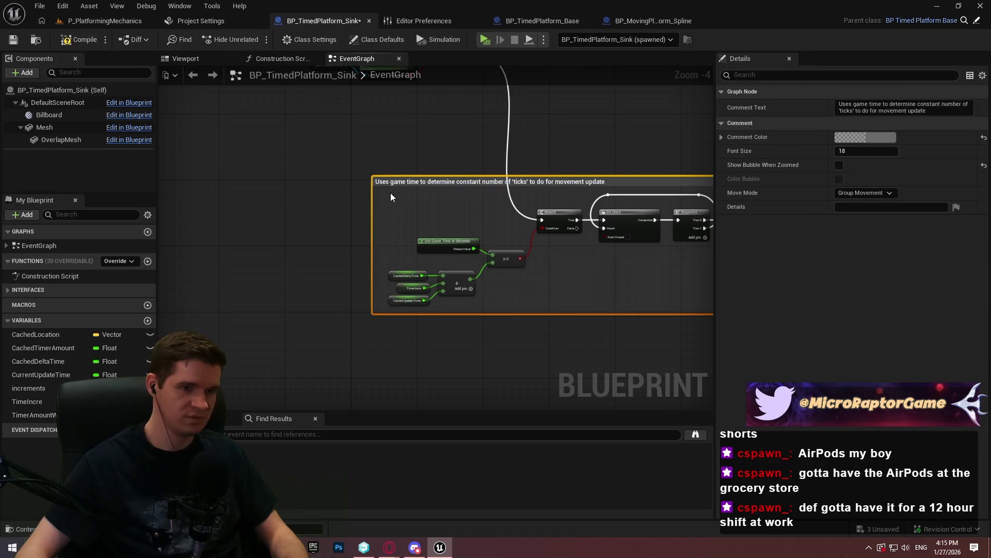
- Check TimeIncre's default value and append '(currently 40/s)' to the tick-count comment title
{"action": "scroll", "coordinate": [413, 232], "scroll_direction": "up", "scroll_amount": 4}
{"action": "left_click", "coordinate": [470, 370]}
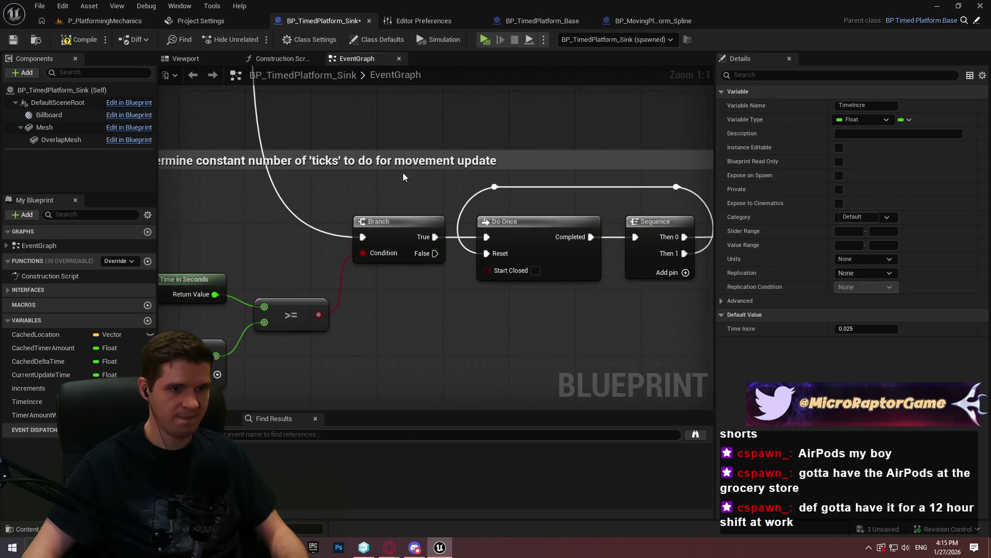
{"action": "double_click", "coordinate": [521, 161]}
{"action": "key", "text": "Return"}
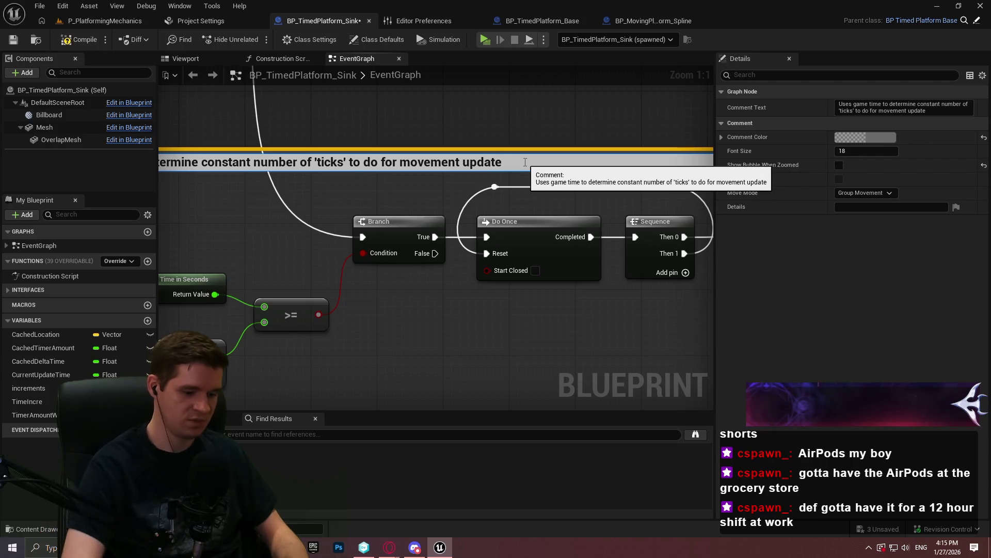
{"action": "key", "text": "ctrl+Tab"}
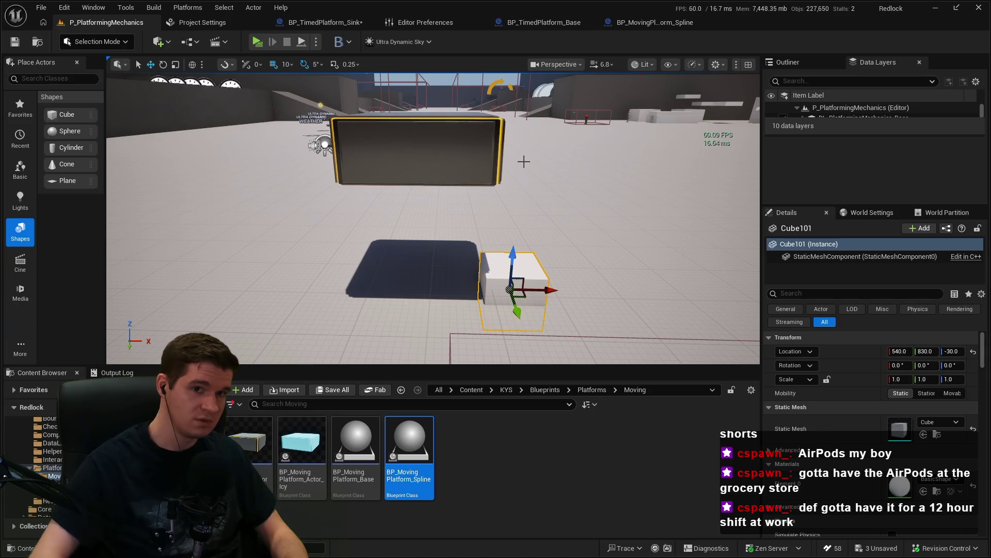
{"action": "left_click", "coordinate": [307, 23]}
{"action": "double_click", "coordinate": [518, 165]}
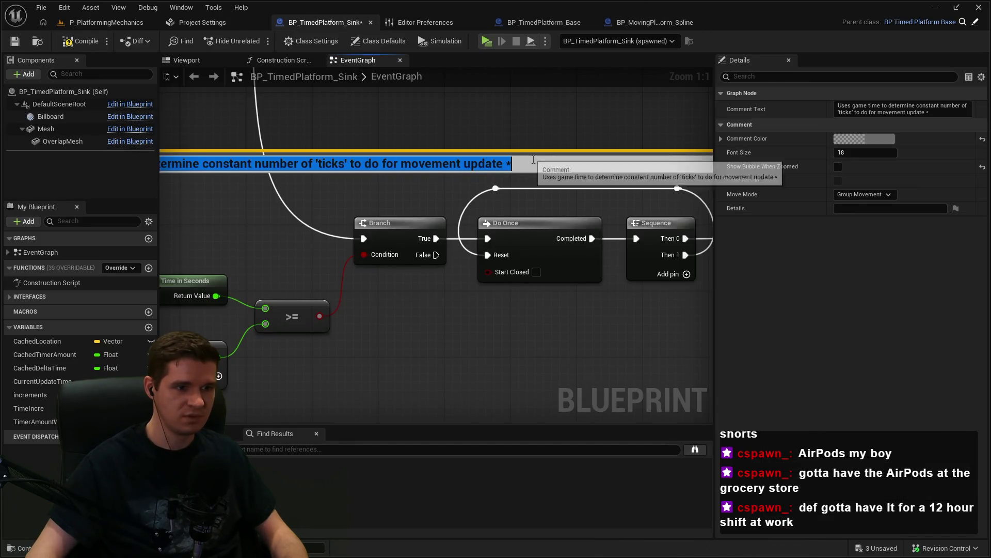
{"action": "key", "text": "BackSpace"}
{"action": "type", "text": "(currently 4"}
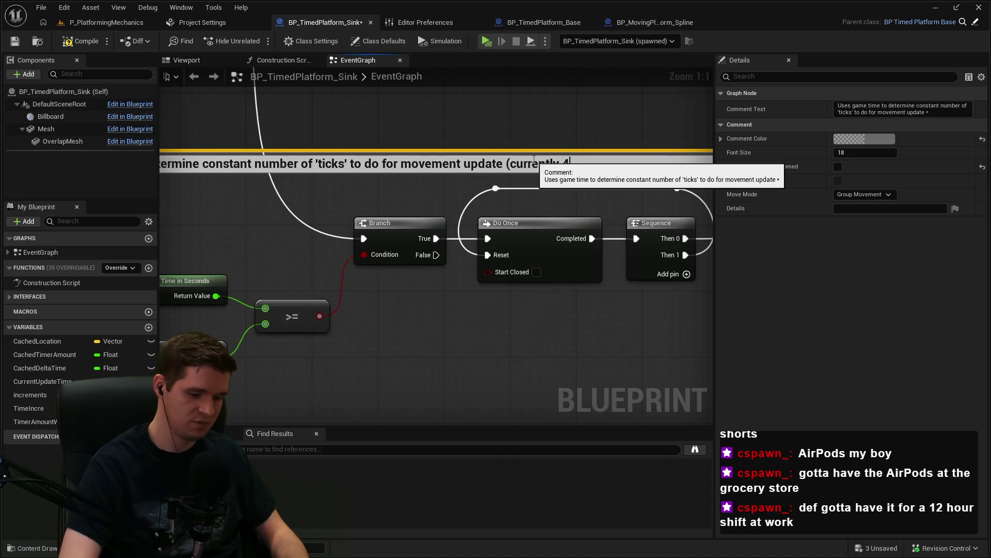
{"action": "type", "text": "0/s)"}
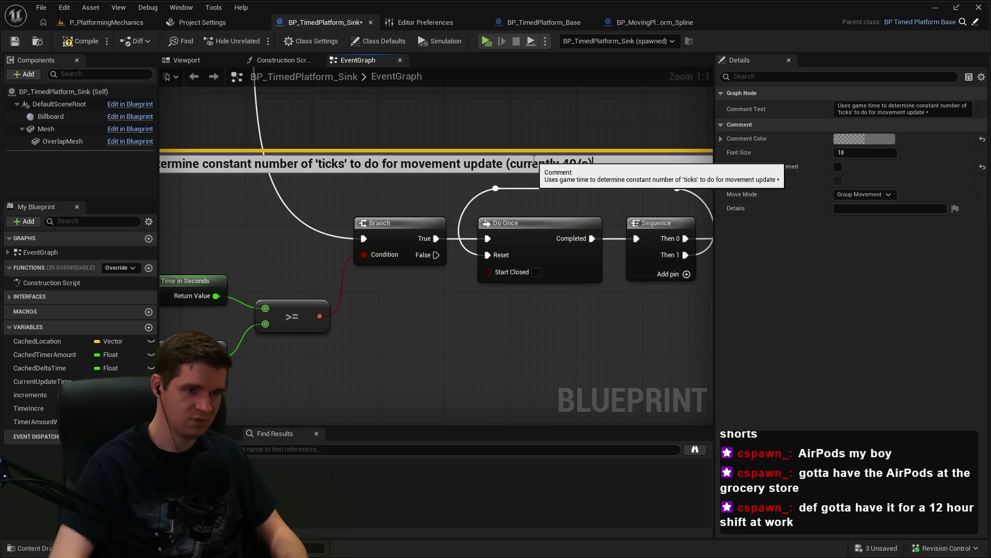
{"action": "key", "text": "Return"}
{"action": "left_click", "coordinate": [521, 134]}
{"action": "scroll", "coordinate": [522, 134], "scroll_direction": "down", "scroll_amount": 7}
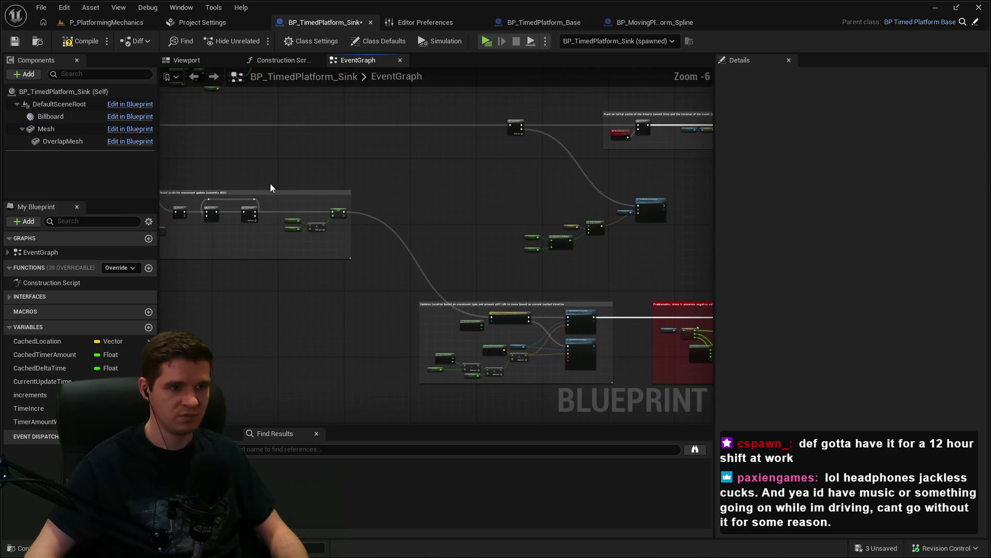
- Box-select Set Relative Location, Lerp and Normalize to Range, commenting them 'Once timeline is reversing, lerp back to root'
{"action": "scroll", "coordinate": [492, 238], "scroll_direction": "up", "scroll_amount": 3}
{"action": "scroll", "coordinate": [653, 242], "scroll_direction": "down", "scroll_amount": 1}
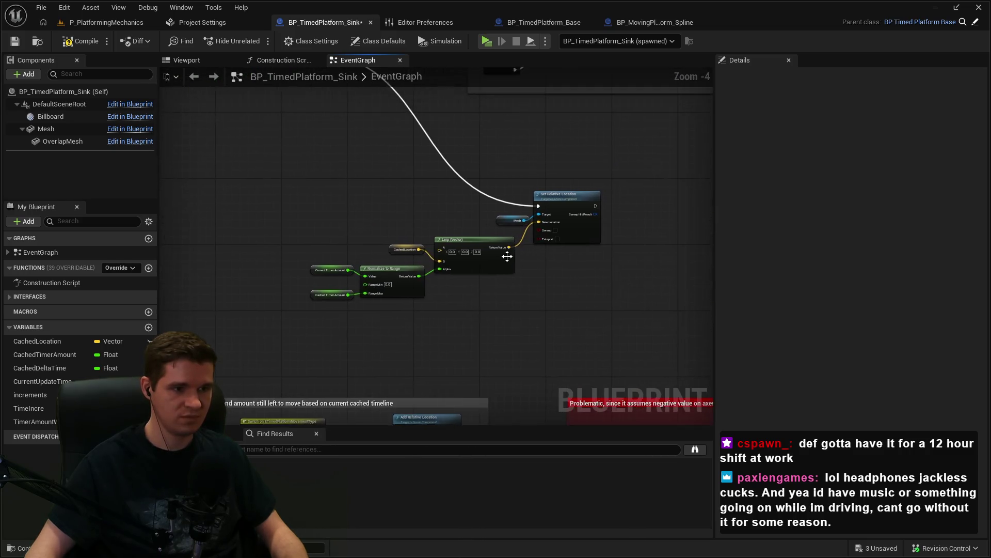
{"action": "scroll", "coordinate": [513, 259], "scroll_direction": "up", "scroll_amount": 1}
{"action": "mouse_move", "coordinate": [694, 332]}
{"action": "left_mouse_down"}
{"action": "mouse_move", "coordinate": [255, 153]}
{"action": "mouse_move", "coordinate": [193, 143]}
{"action": "left_mouse_up"}
{"action": "type", "text": "c"}
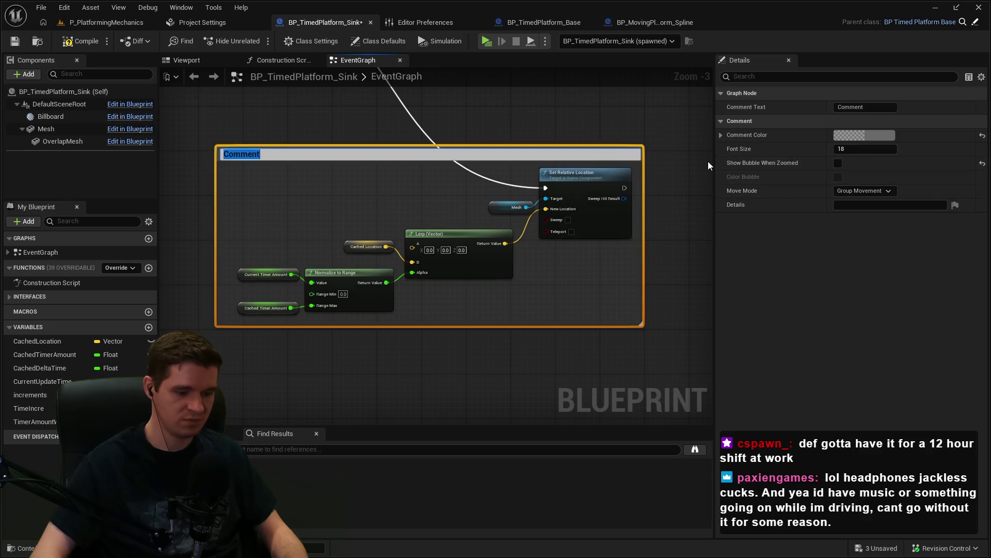
{"action": "type", "text": "Once timeline is reversing, lerp back to"}
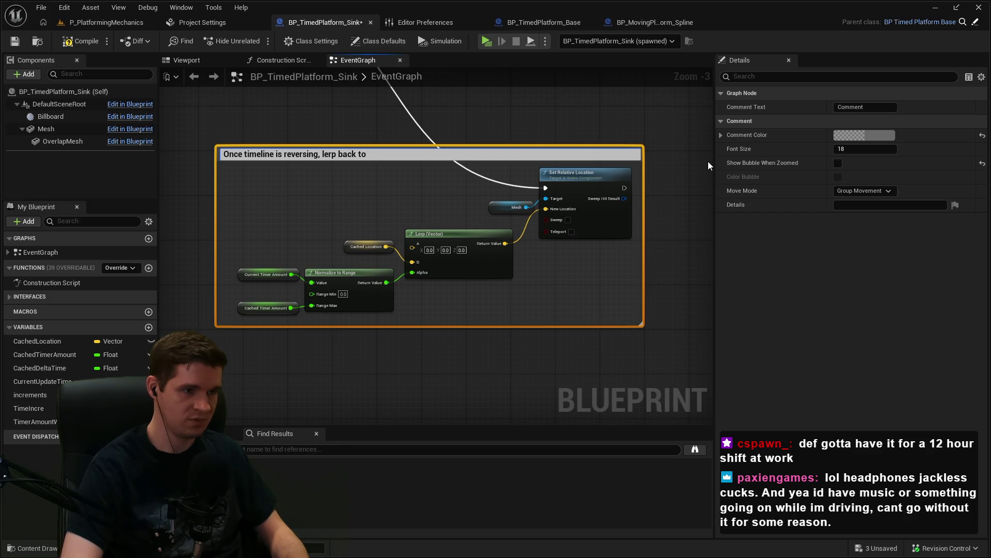
{"action": "type", "text": " root"}
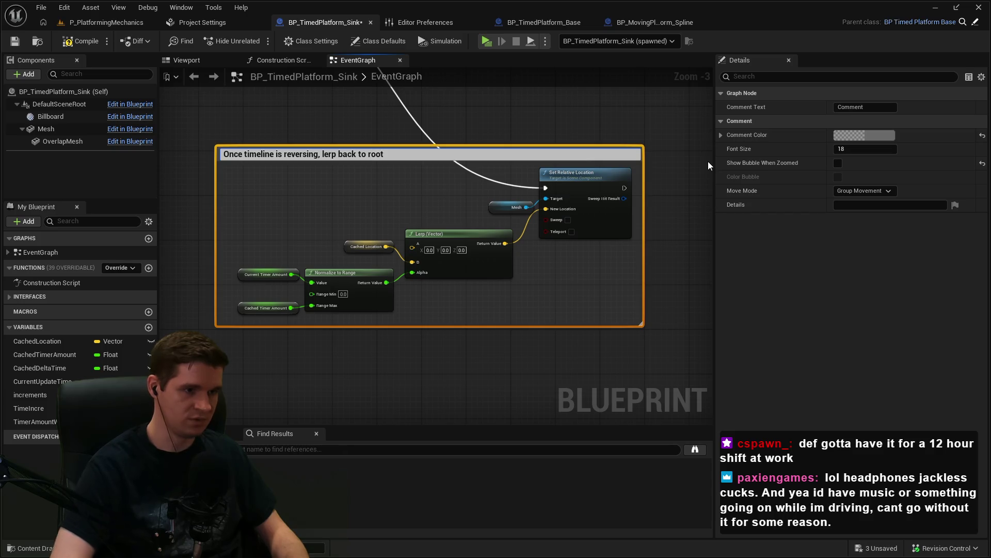
{"action": "key", "text": "Return"}
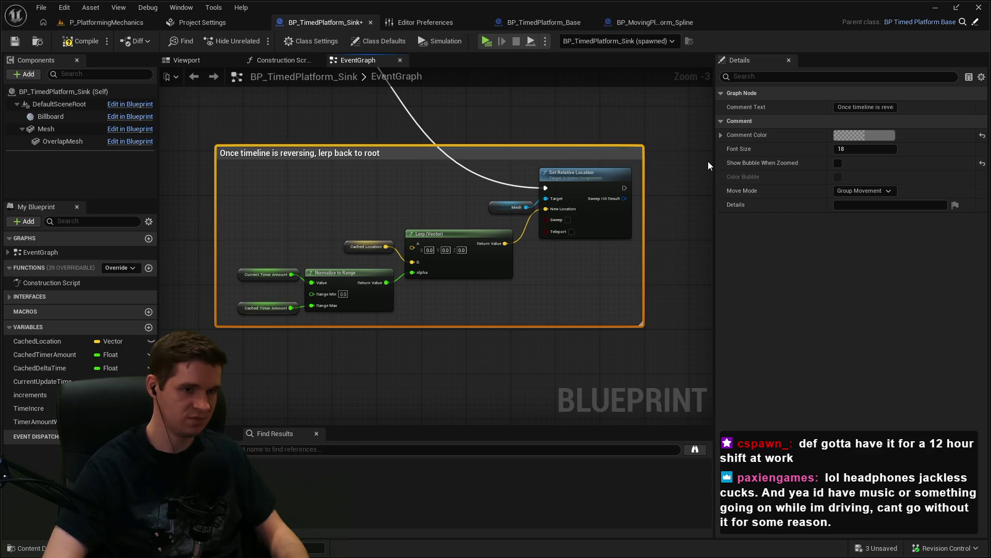
{"action": "scroll", "coordinate": [619, 157], "scroll_direction": "down", "scroll_amount": 3}
- Move the Main Platform Timer and Is Reversing nodes closer to the Branch node
{"action": "mouse_move", "coordinate": [386, 246]}
{"action": "left_mouse_down"}
{"action": "mouse_move", "coordinate": [708, 221]}
{"action": "mouse_move", "coordinate": [484, 215]}
{"action": "left_mouse_up"}
{"action": "scroll", "coordinate": [484, 216], "scroll_direction": "up", "scroll_amount": 2}
{"action": "left_click_drag", "start_coordinate": [379, 215], "coordinate": [551, 240]}
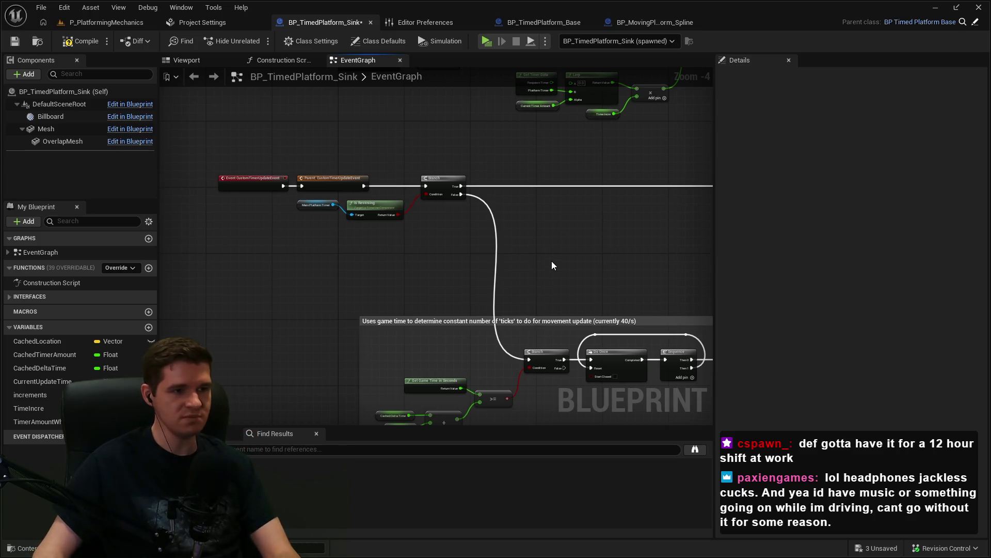
{"action": "left_click_drag", "start_coordinate": [310, 207], "coordinate": [310, 207]}
{"action": "scroll", "coordinate": [310, 207], "scroll_direction": "up", "scroll_amount": 2}
{"action": "mouse_move", "coordinate": [399, 205]}
{"action": "left_mouse_down"}
{"action": "mouse_move", "coordinate": [383, 221]}
{"action": "mouse_move", "coordinate": [401, 219]}
{"action": "left_mouse_up"}
- Pan down the branch and jump to the CacheDeltaTime event definition
{"action": "left_click_drag", "start_coordinate": [528, 221], "coordinate": [521, 262]}
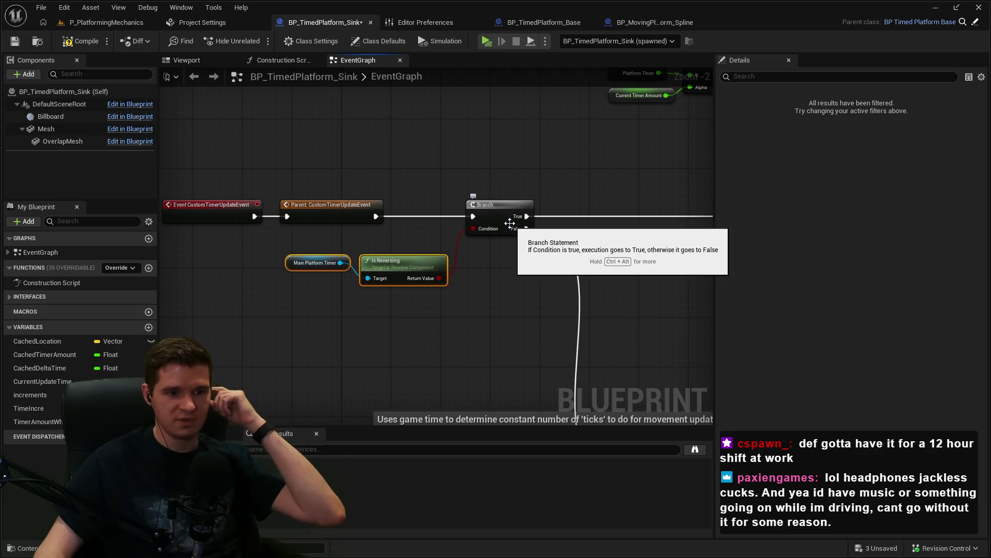
{"action": "scroll", "coordinate": [532, 224], "scroll_direction": "down", "scroll_amount": 2}
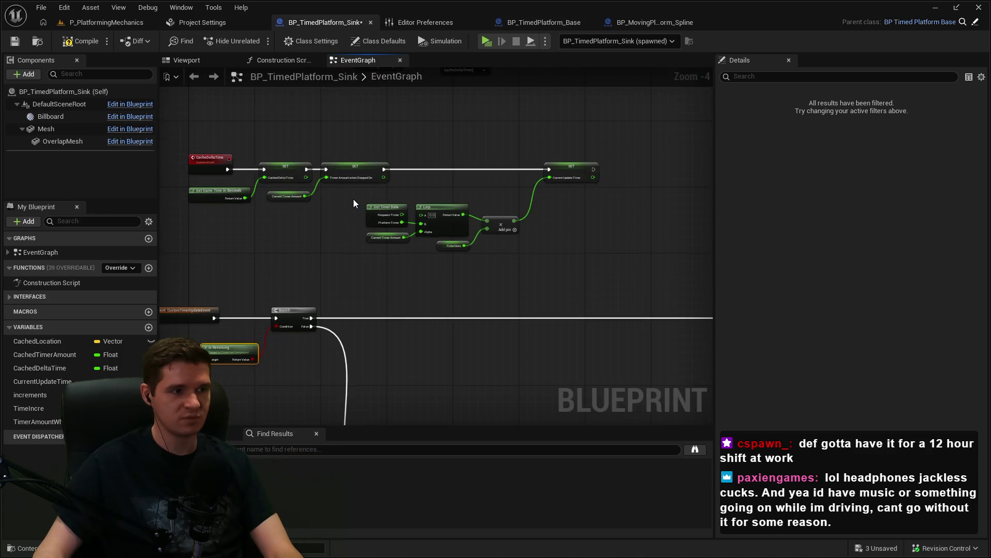
{"action": "scroll", "coordinate": [408, 264], "scroll_direction": "up", "scroll_amount": 1}
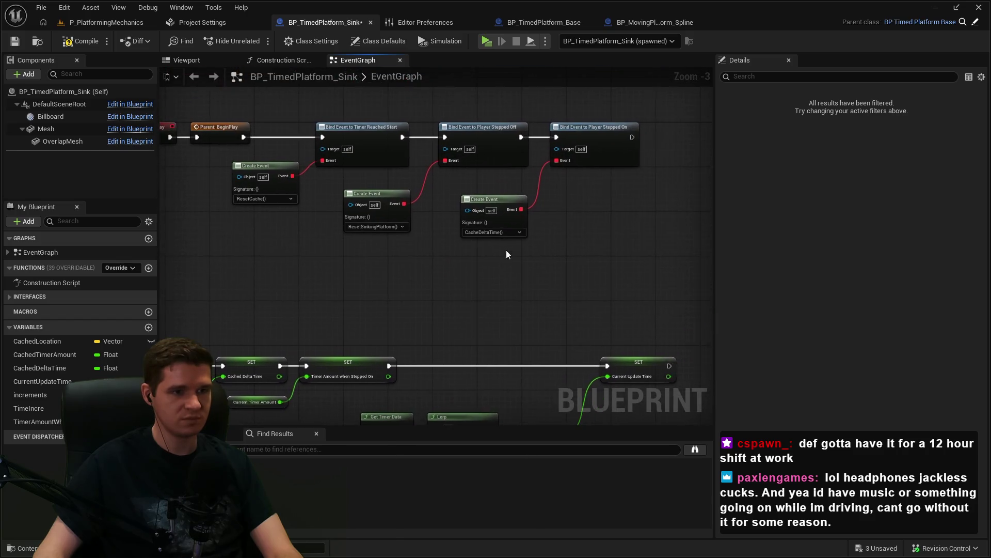
{"action": "double_click", "coordinate": [490, 209]}
- Rename the CacheDeltaTime custom event to StepOnCacheVariables
{"action": "left_click_drag", "start_coordinate": [881, 107], "coordinate": [855, 107]}
{"action": "type", "text": "Stepped"}
{"action": "key", "text": "Return"}
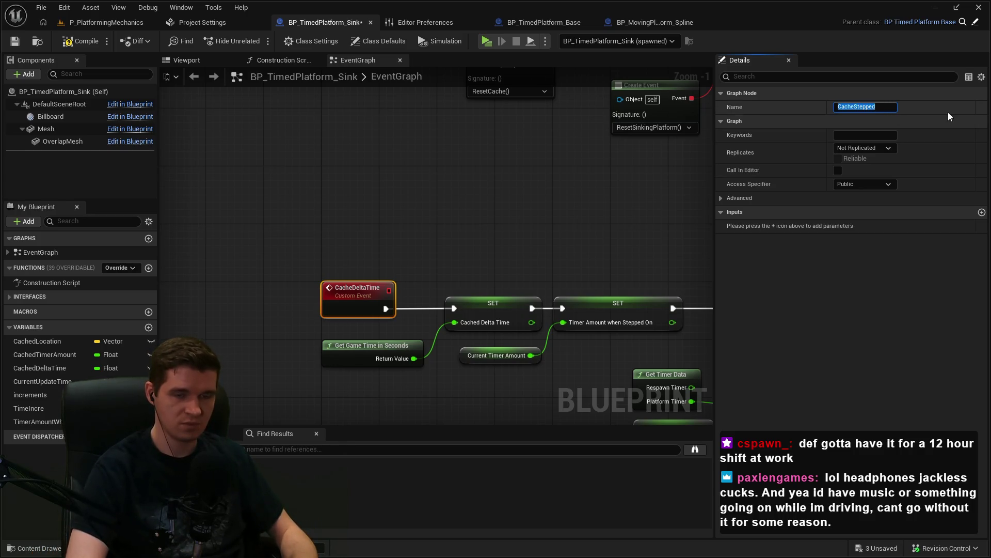
{"action": "type", "text": "StepOnCacheVariables"}
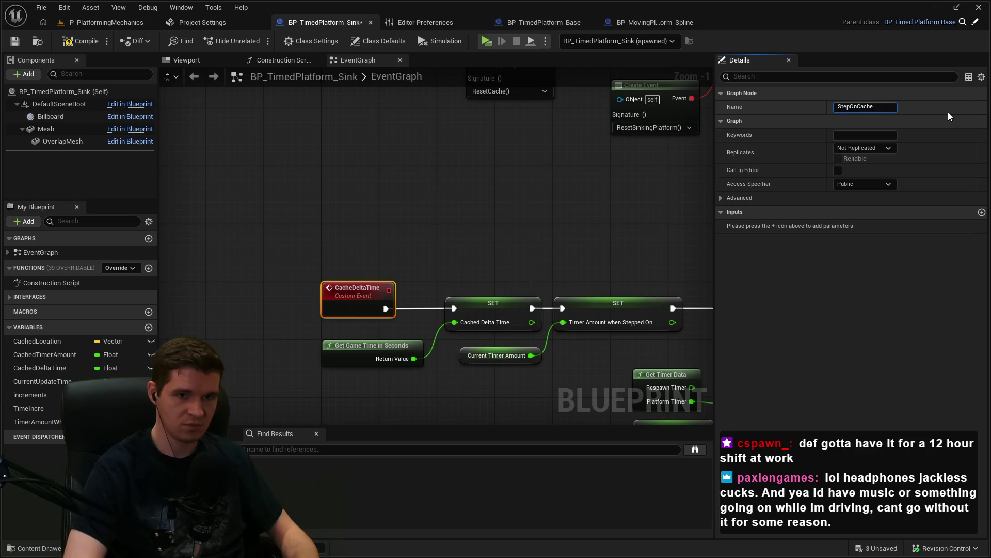
{"action": "key", "text": "Return"}
- Verify the Create Event reference shows the new name and exit full-screen mode
{"action": "mouse_move", "coordinate": [568, 295]}
{"action": "left_mouse_down"}
{"action": "mouse_move", "coordinate": [280, 197]}
{"action": "mouse_move", "coordinate": [377, 243]}
{"action": "mouse_move", "coordinate": [389, 168]}
{"action": "left_mouse_up"}
{"action": "scroll", "coordinate": [388, 169], "scroll_direction": "up", "scroll_amount": 1}
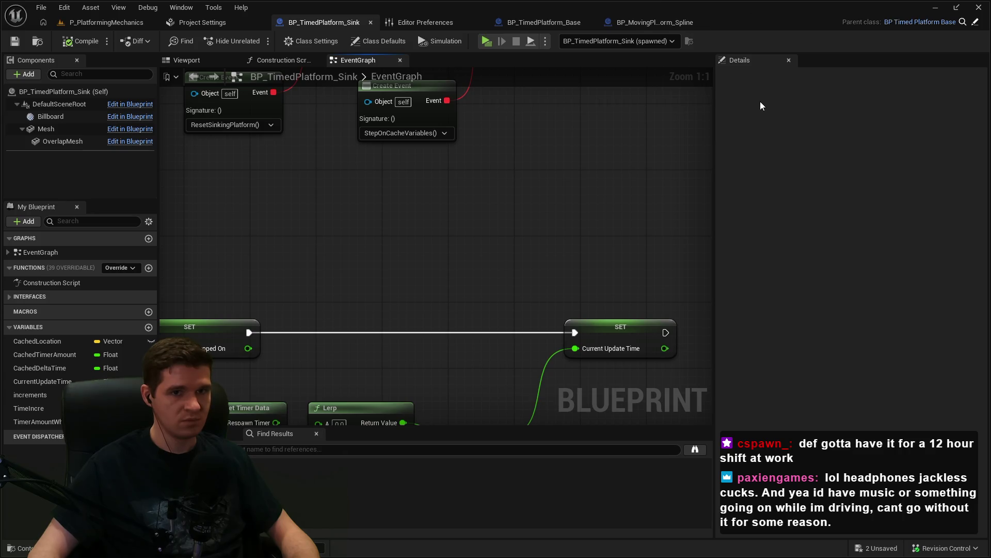
{"action": "left_click", "coordinate": [957, 9]}
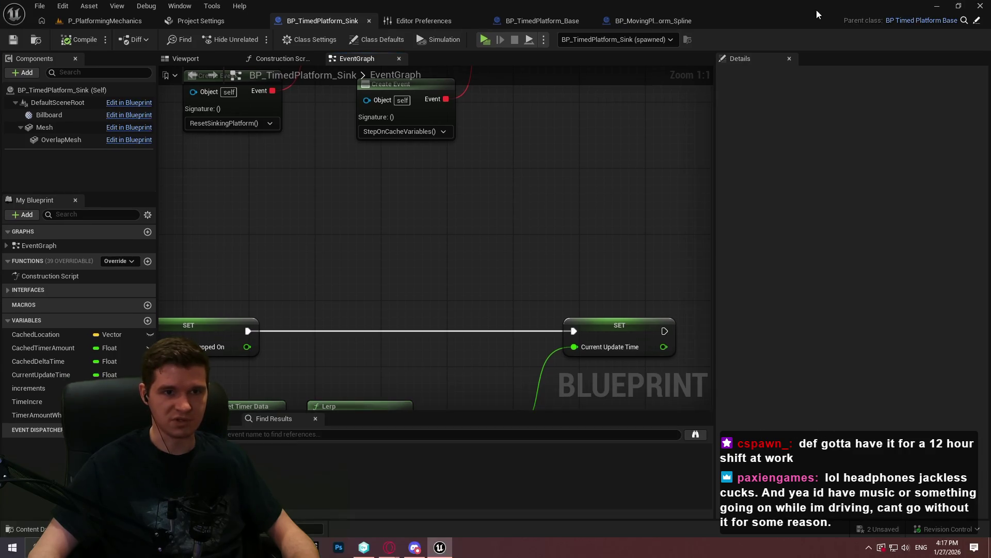
{"action": "scroll", "coordinate": [419, 204], "scroll_direction": "down", "scroll_amount": 6}
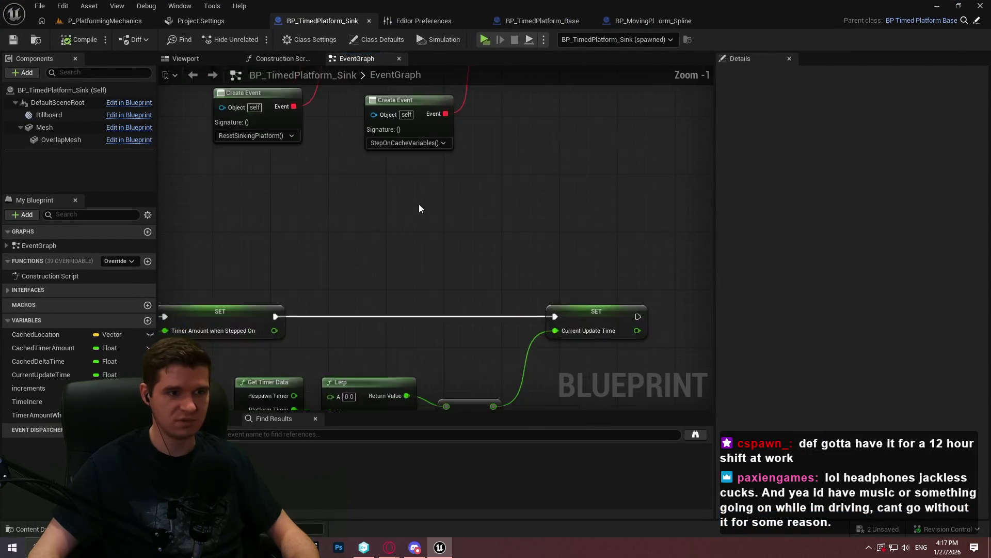
{"action": "scroll", "coordinate": [428, 235], "scroll_direction": "down", "scroll_amount": 5}
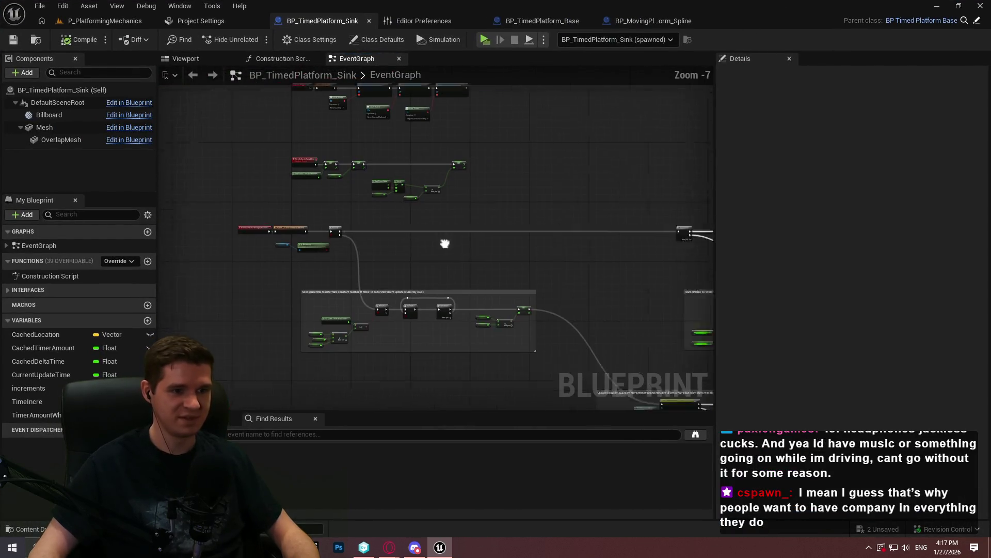
- Wrap the timer update nodes in a comment 'Connects into timer to update platform location'
{"action": "scroll", "coordinate": [239, 150], "scroll_direction": "up", "scroll_amount": 8}
{"action": "mouse_move", "coordinate": [663, 319]}
{"action": "left_mouse_down"}
{"action": "mouse_move", "coordinate": [239, 150]}
{"action": "mouse_move", "coordinate": [289, 117]}
{"action": "mouse_move", "coordinate": [432, 185]}
{"action": "mouse_move", "coordinate": [408, 185]}
{"action": "left_mouse_up"}
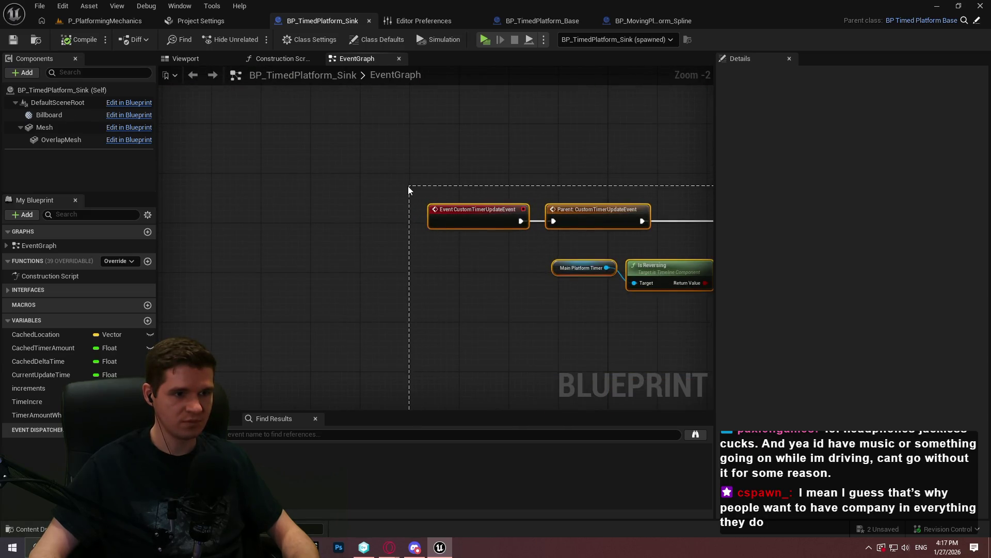
{"action": "type", "text": "cC"}
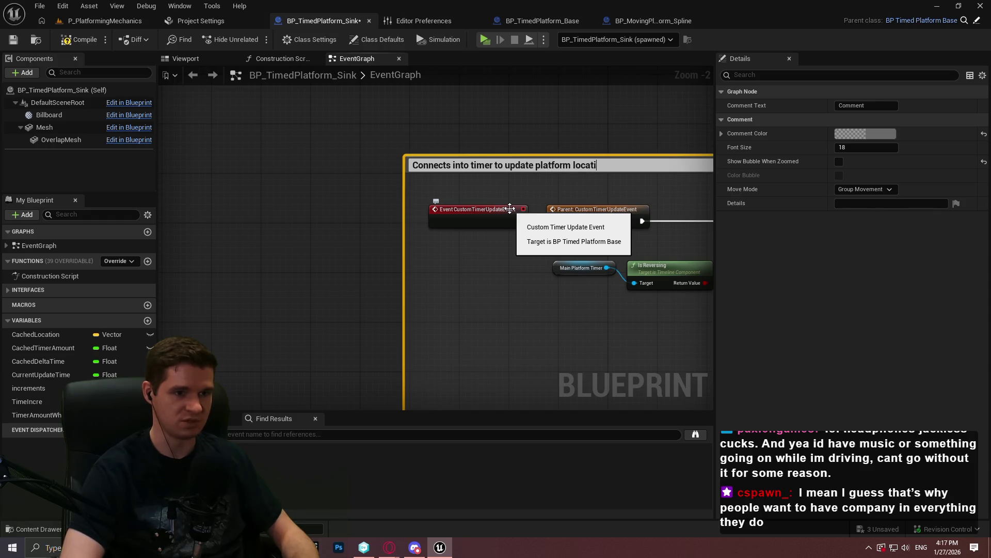
{"action": "type", "text": "on"}
{"action": "key", "text": "Return"}
{"action": "scroll", "coordinate": [565, 225], "scroll_direction": "down", "scroll_amount": 10}
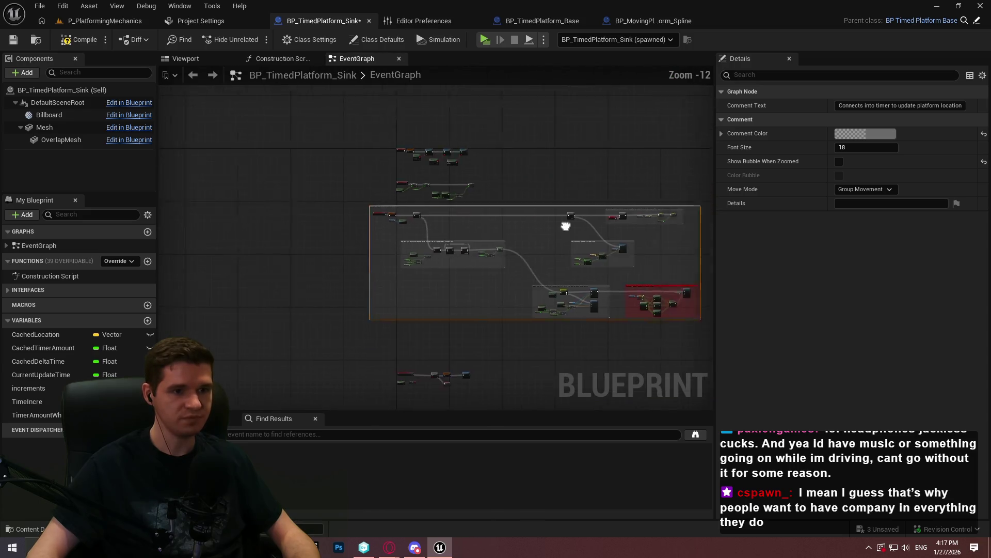
{"action": "left_click_drag", "start_coordinate": [565, 225], "coordinate": [354, 219]}
{"action": "scroll", "coordinate": [356, 218], "scroll_direction": "up", "scroll_amount": 4}
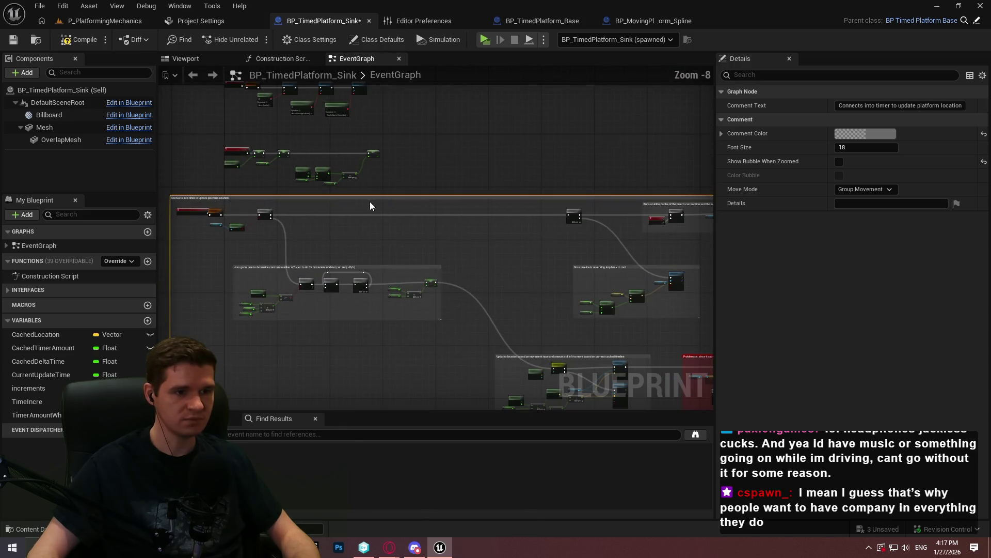
{"action": "scroll", "coordinate": [507, 199], "scroll_direction": "up", "scroll_amount": 2}
{"action": "mouse_move", "coordinate": [411, 204]}
{"action": "left_mouse_down"}
{"action": "mouse_move", "coordinate": [617, 217]}
{"action": "mouse_move", "coordinate": [368, 215]}
{"action": "mouse_move", "coordinate": [457, 199]}
{"action": "mouse_move", "coordinate": [596, 211]}
{"action": "left_mouse_up"}
{"action": "scroll", "coordinate": [478, 224], "scroll_direction": "up", "scroll_amount": 2}
{"action": "left_click", "coordinate": [603, 193]}
{"action": "scroll", "coordinate": [560, 184], "scroll_direction": "down", "scroll_amount": 5}
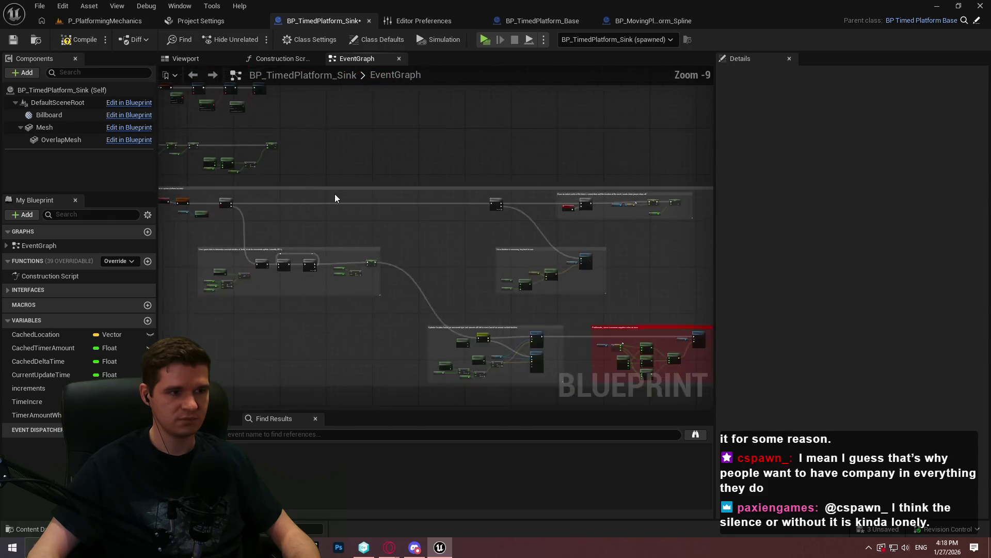
{"action": "scroll", "coordinate": [335, 198], "scroll_direction": "up", "scroll_amount": 1}
- Shift the second SET node and Current Timer Amount getter right to space the cache chain
{"action": "left_click_drag", "start_coordinate": [521, 265], "coordinate": [326, 139]}
{"action": "scroll", "coordinate": [338, 162], "scroll_direction": "up", "scroll_amount": 5}
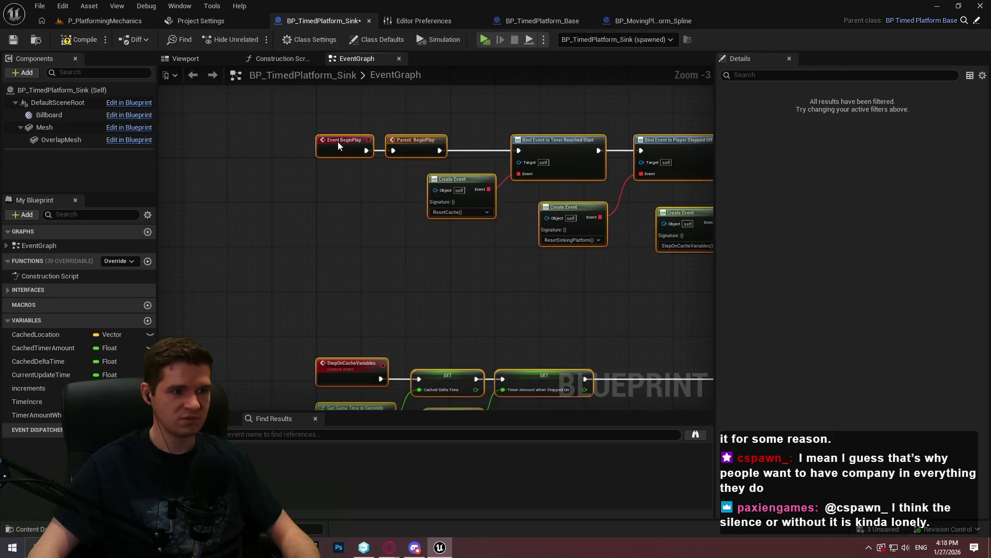
{"action": "left_click", "coordinate": [373, 219]}
{"action": "scroll", "coordinate": [436, 239], "scroll_direction": "down", "scroll_amount": 2}
{"action": "scroll", "coordinate": [432, 217], "scroll_direction": "up", "scroll_amount": 2}
{"action": "mouse_move", "coordinate": [348, 268]}
{"action": "left_mouse_down"}
{"action": "mouse_move", "coordinate": [297, 237]}
{"action": "mouse_move", "coordinate": [315, 237]}
{"action": "left_mouse_up"}
{"action": "left_click_drag", "start_coordinate": [375, 220], "coordinate": [409, 219]}
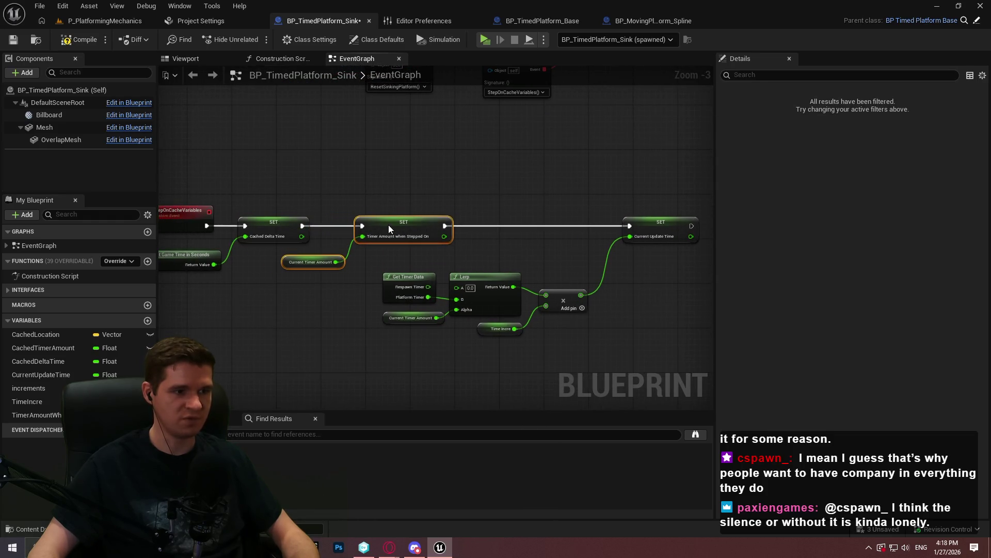
{"action": "left_click", "coordinate": [427, 209]}
{"action": "scroll", "coordinate": [662, 305], "scroll_direction": "down", "scroll_amount": 1}
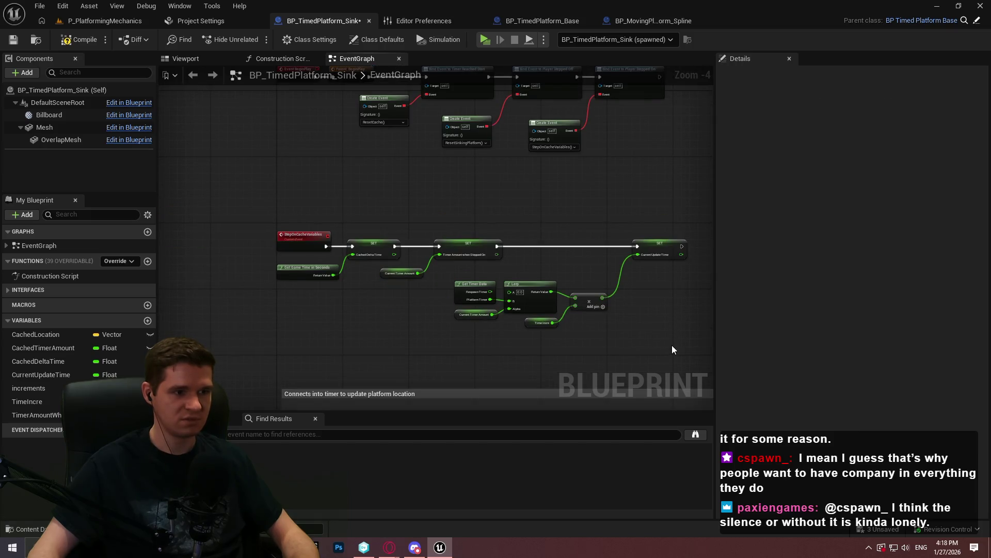
{"action": "left_click_drag", "start_coordinate": [696, 346], "coordinate": [247, 200]}
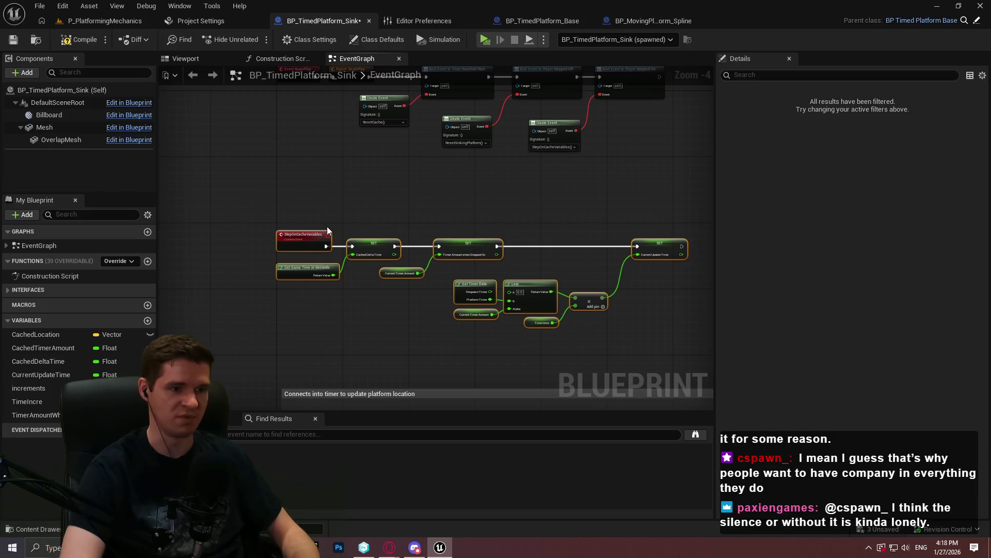
- Title the StepOnCacheVariables comment 'Caches variables when stepping on the platform to use in reversal scenarios' and nudge it
{"action": "type", "text": "C"}
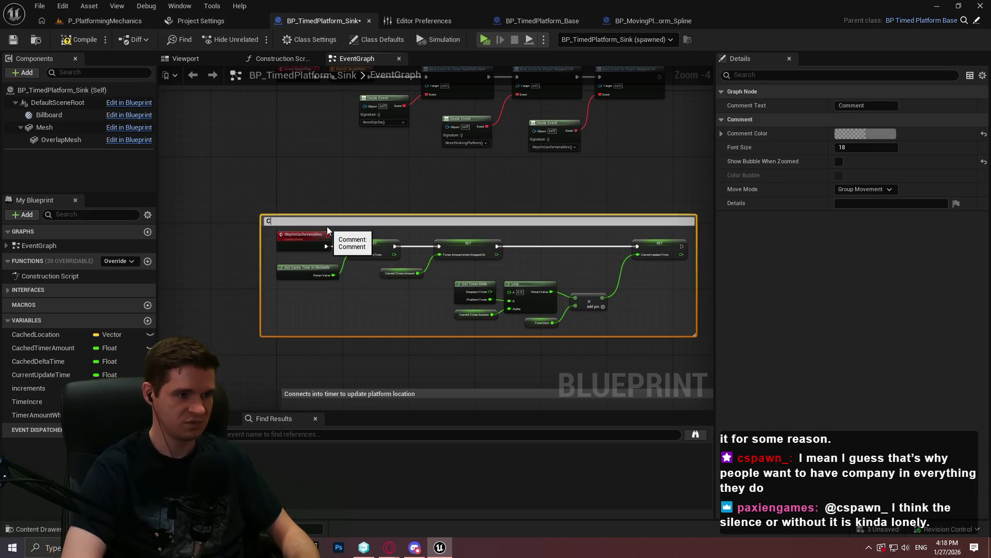
{"action": "type", "text": "aches variables when ste"}
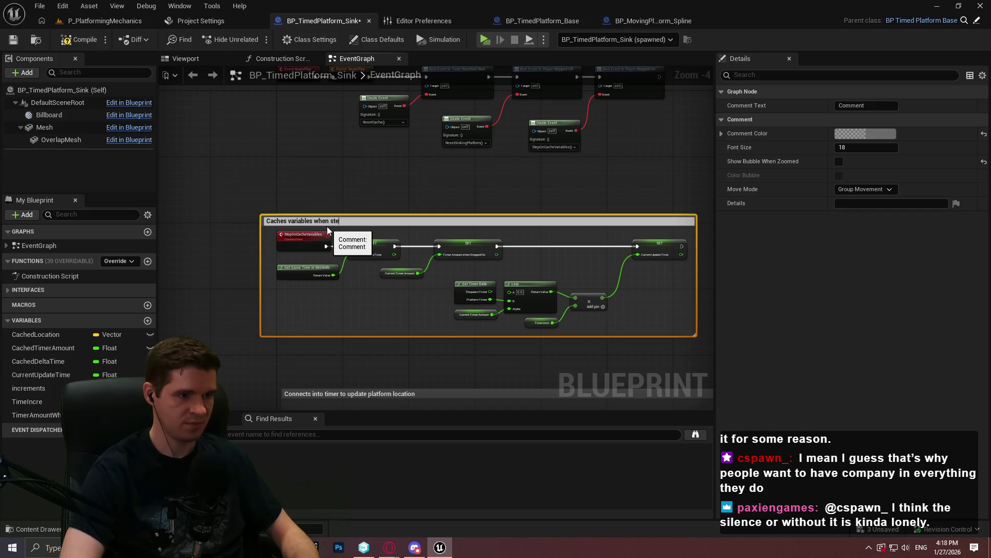
{"action": "type", "text": "pping on the platfor"}
{"action": "type", "text": "m to use in "}
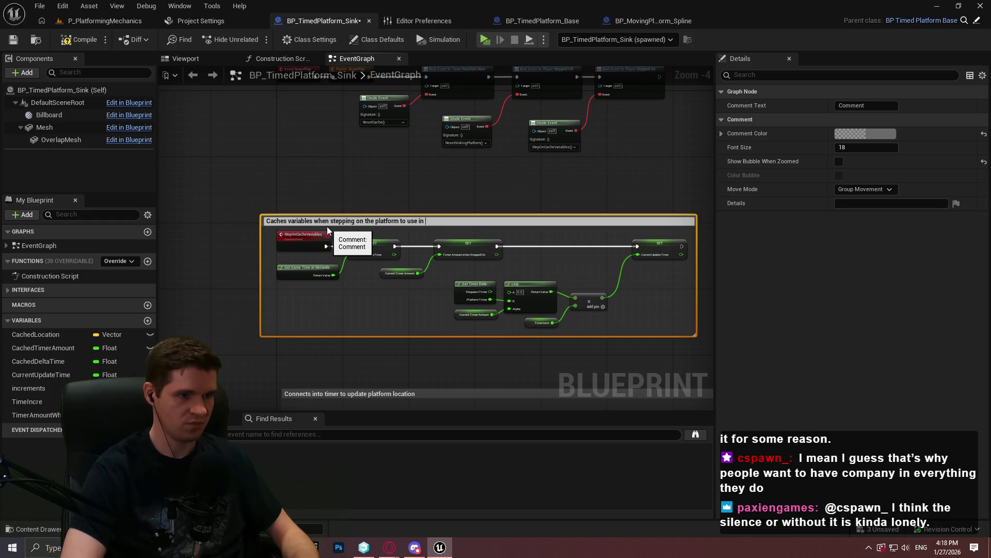
{"action": "type", "text": "reversal sc"}
{"action": "type", "text": "enarios"}
{"action": "key", "text": "Return"}
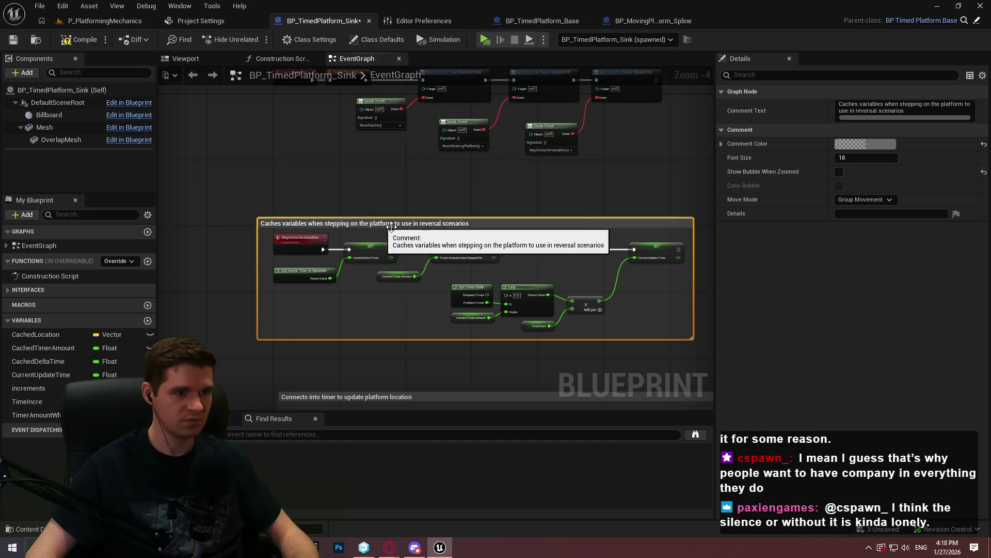
{"action": "mouse_move", "coordinate": [398, 226]}
{"action": "left_mouse_down"}
{"action": "mouse_move", "coordinate": [411, 230]}
{"action": "mouse_move", "coordinate": [414, 216]}
{"action": "left_mouse_up"}
{"action": "left_click", "coordinate": [469, 208]}
{"action": "scroll", "coordinate": [581, 219], "scroll_direction": "down", "scroll_amount": 5}
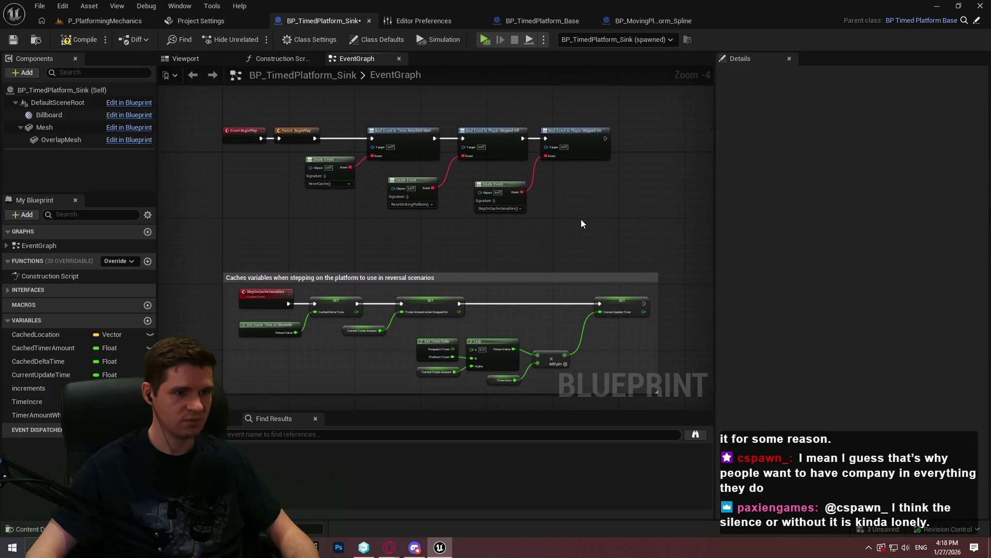
- Wrap the timer-finished nodes in a comment describing when the platform is destroyed
{"action": "scroll", "coordinate": [332, 223], "scroll_direction": "up", "scroll_amount": 4}
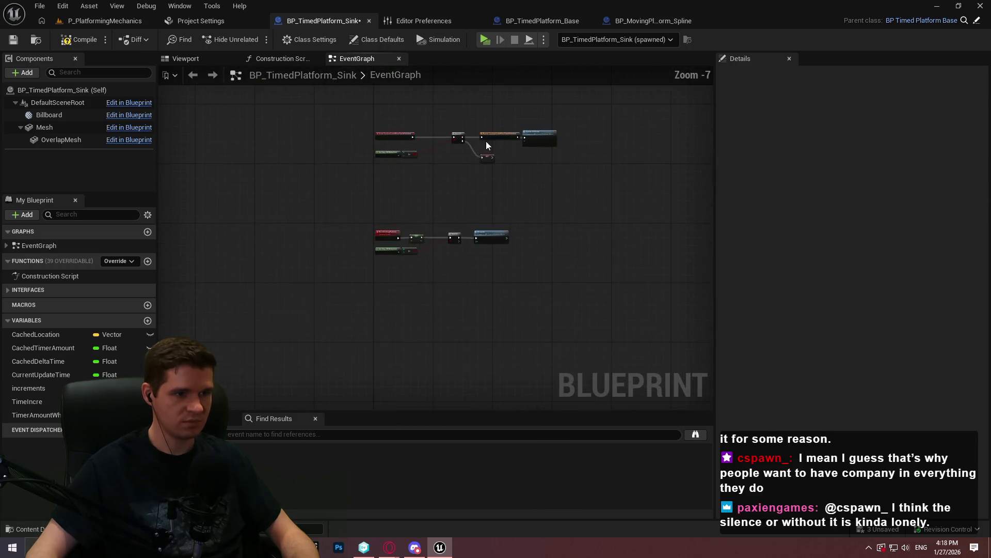
{"action": "scroll", "coordinate": [440, 162], "scroll_direction": "up", "scroll_amount": 3}
{"action": "left_click_drag", "start_coordinate": [715, 128], "coordinate": [832, 127]}
{"action": "left_click_drag", "start_coordinate": [662, 188], "coordinate": [636, 307]}
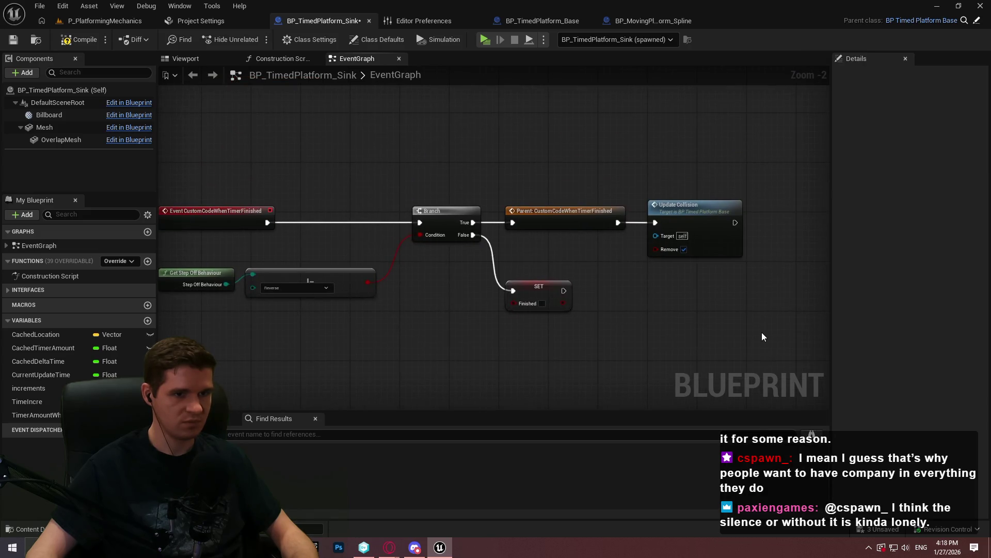
{"action": "scroll", "coordinate": [763, 337], "scroll_direction": "down", "scroll_amount": 1}
{"action": "left_click_drag", "start_coordinate": [770, 343], "coordinate": [210, 172]}
{"action": "type", "text": "cWhen"}
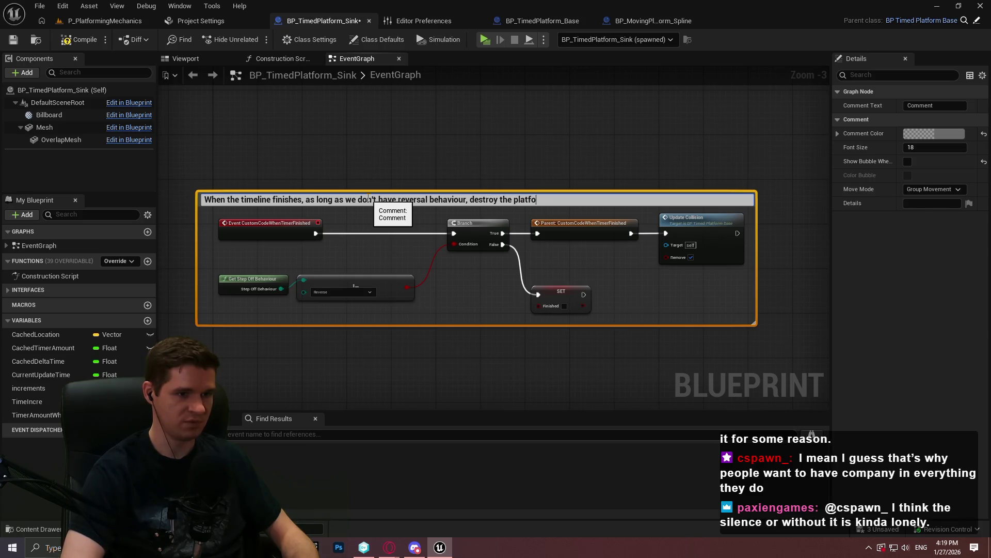
{"action": "type", "text": "rm"}
{"action": "key", "text": "Return"}
{"action": "left_click_drag", "start_coordinate": [350, 201], "coordinate": [366, 202]}
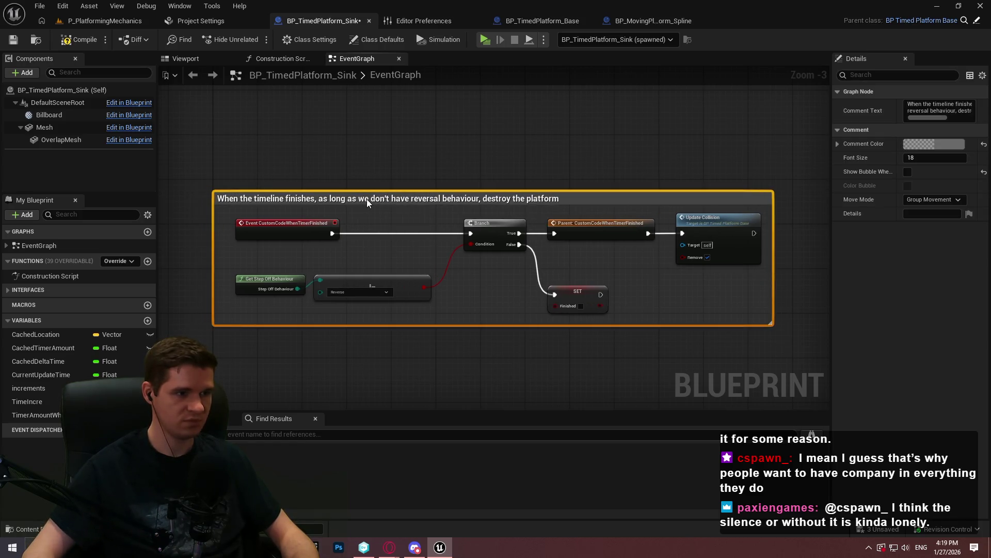
{"action": "scroll", "coordinate": [590, 359], "scroll_direction": "down", "scroll_amount": 2}
{"action": "scroll", "coordinate": [489, 168], "scroll_direction": "up", "scroll_amount": 2}
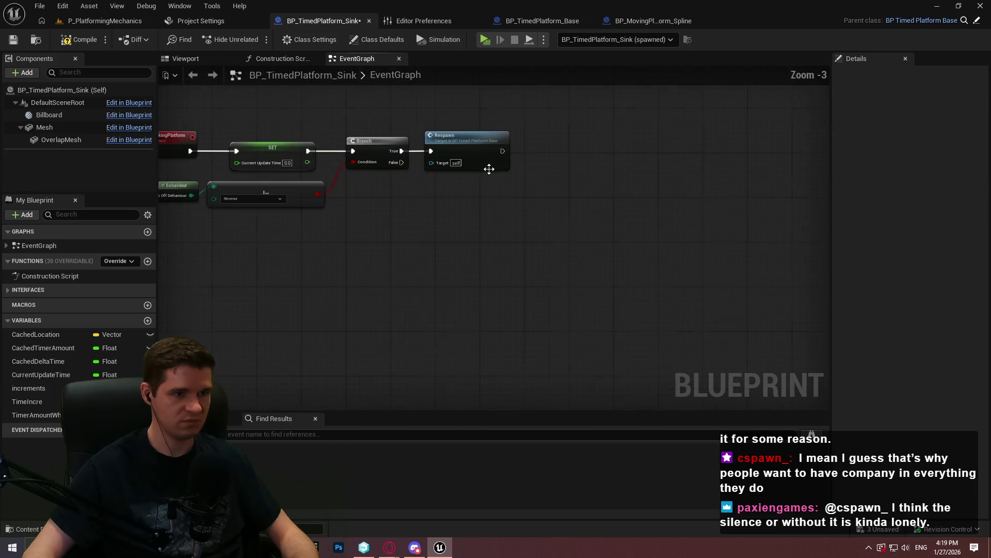
- Wrap the respawn nodes in a comment 'Manually respawn the platform'
{"action": "left_click_drag", "start_coordinate": [743, 336], "coordinate": [240, 169]}
{"action": "type", "text": "c"}
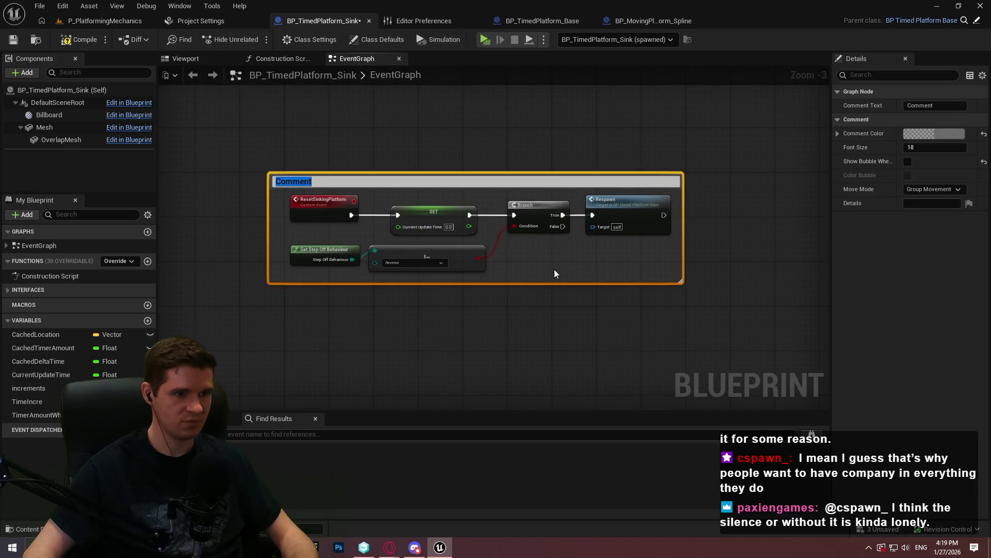
{"action": "type", "text": "Manually respawn the platform"}
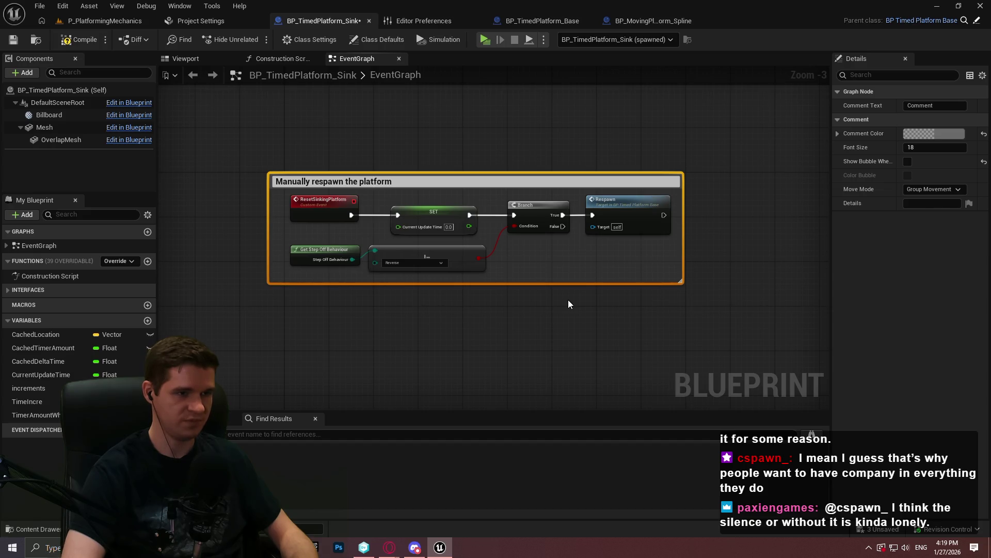
{"action": "key", "text": "Return"}
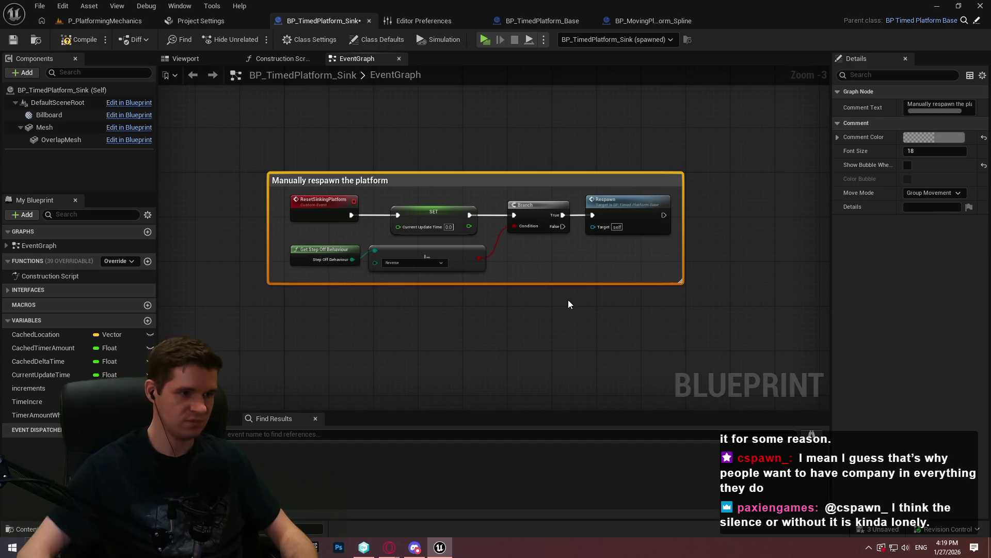
{"action": "left_click_drag", "start_coordinate": [350, 180], "coordinate": [359, 179]}
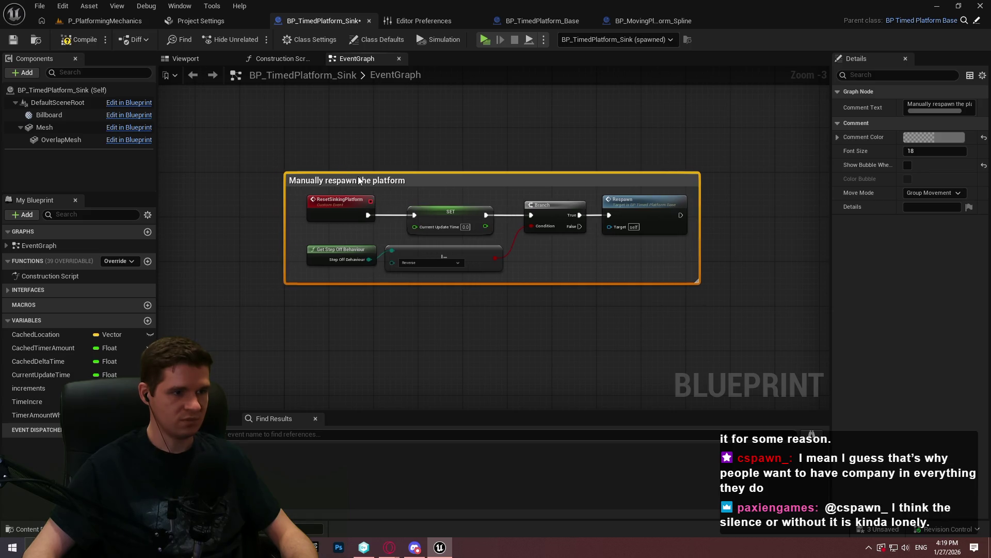
{"action": "left_click", "coordinate": [420, 141]}
{"action": "scroll", "coordinate": [651, 105], "scroll_direction": "down", "scroll_amount": 6}
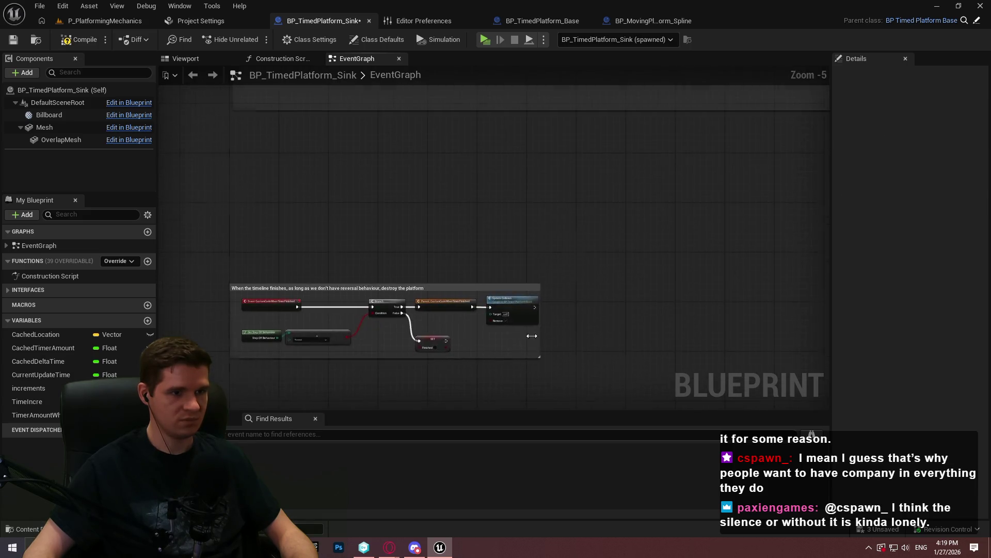
{"action": "scroll", "coordinate": [563, 314], "scroll_direction": "up", "scroll_amount": 5}
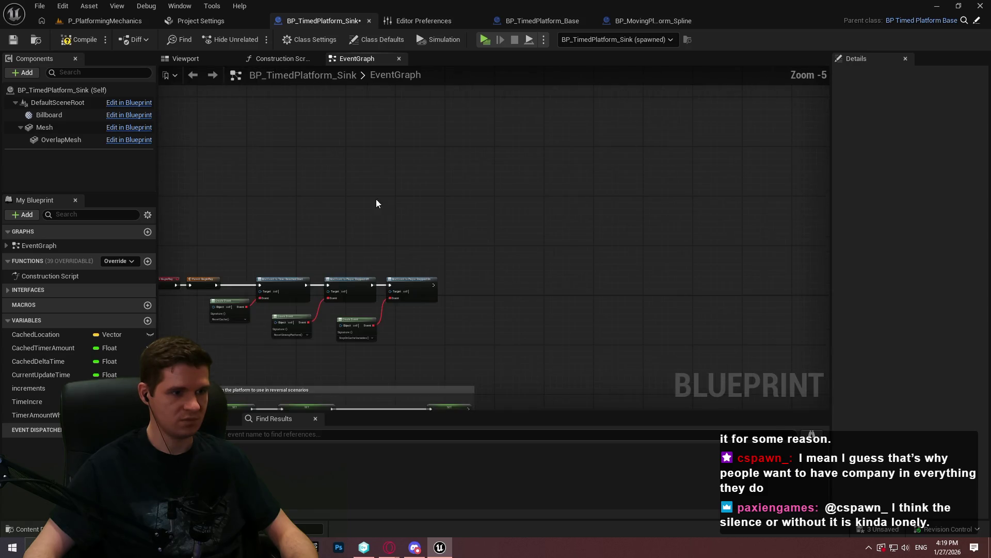
- Comment the BeginPlay bindings 'Initial event bindings to parent events', then return to P_PlatformingMechanics
{"action": "mouse_move", "coordinate": [488, 338]}
{"action": "left_mouse_down"}
{"action": "mouse_move", "coordinate": [597, 240]}
{"action": "mouse_move", "coordinate": [660, 241]}
{"action": "left_mouse_up"}
{"action": "left_click_drag", "start_coordinate": [711, 275], "coordinate": [190, 127]}
{"action": "key", "text": "c"}
{"action": "type", "text": "Initial event bindings t"}
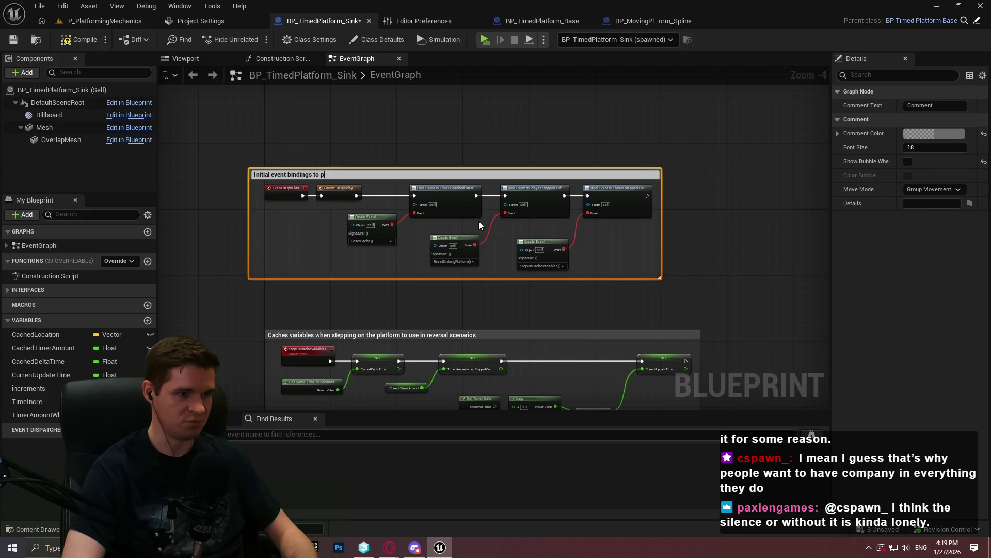
{"action": "type", "text": "o parent events"}
{"action": "key", "text": "Return"}
{"action": "left_click", "coordinate": [330, 151]}
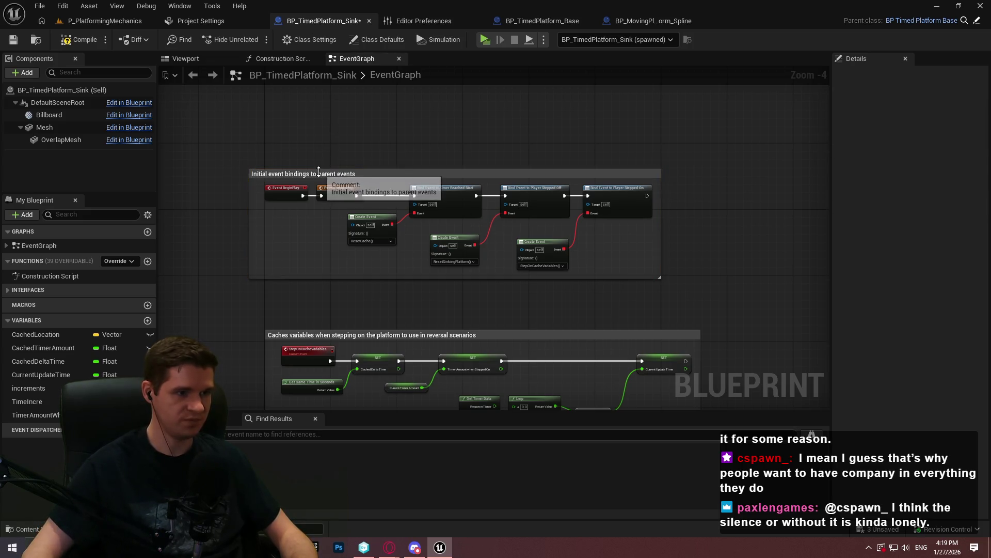
{"action": "left_click_drag", "start_coordinate": [399, 170], "coordinate": [416, 162]}
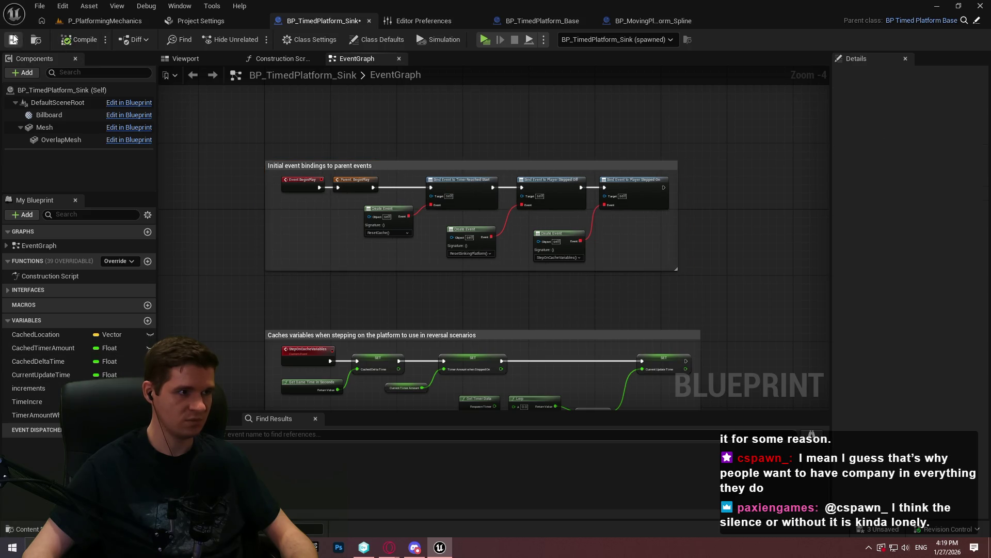
{"action": "left_click", "coordinate": [138, 25]}
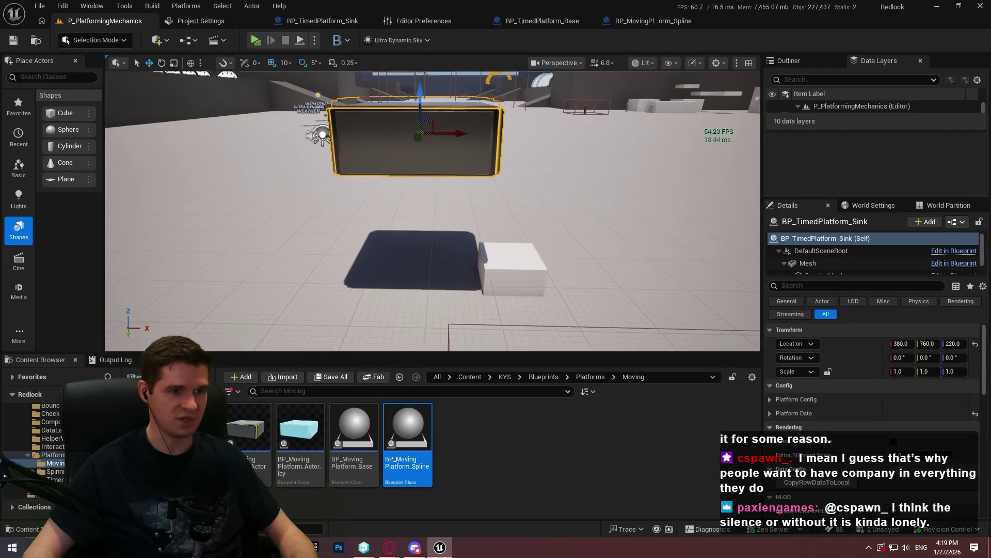
- Duplicate the sinking platform to the left and right to form a row
{"action": "mouse_move", "coordinate": [468, 136]}
{"action": "left_mouse_down"}
{"action": "mouse_move", "coordinate": [300, 133]}
{"action": "mouse_move", "coordinate": [338, 133]}
{"action": "left_mouse_up"}
{"action": "left_click_drag", "start_coordinate": [447, 150], "coordinate": [708, 143]}
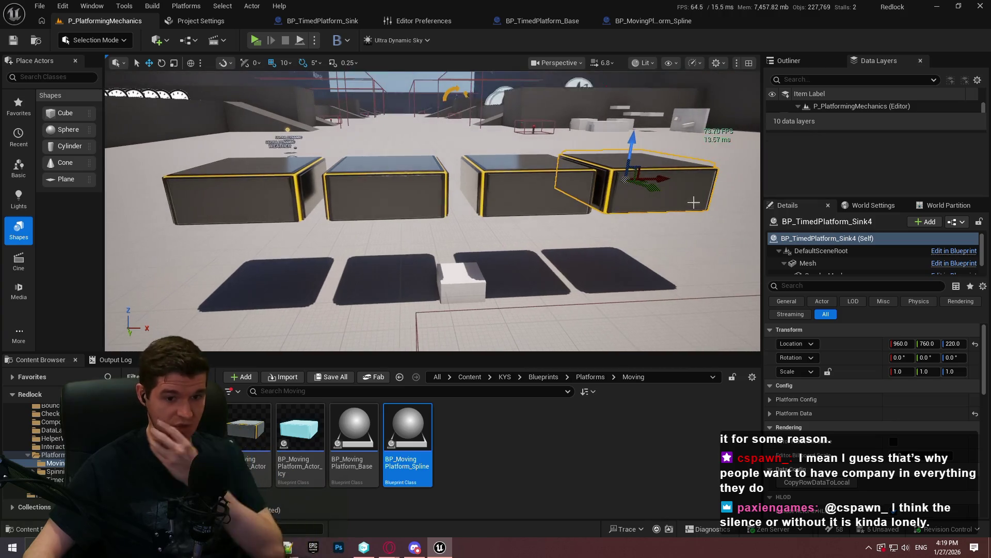
{"action": "left_click", "coordinate": [362, 194]}
{"action": "left_click", "coordinate": [304, 191]}
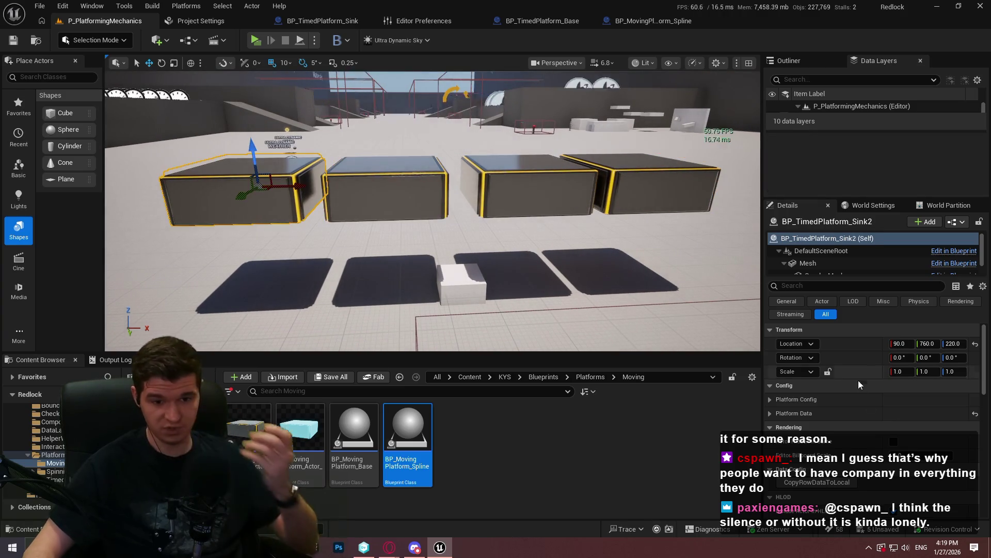
{"action": "scroll", "coordinate": [864, 432], "scroll_direction": "down", "scroll_amount": 3}
- Check the StepOffBehaviour setting under Platform Data on the platform copies
{"action": "left_click", "coordinate": [776, 334]}
{"action": "scroll", "coordinate": [776, 341], "scroll_direction": "down", "scroll_amount": 1}
{"action": "left_click", "coordinate": [911, 386]}
{"action": "left_click", "coordinate": [413, 212]}
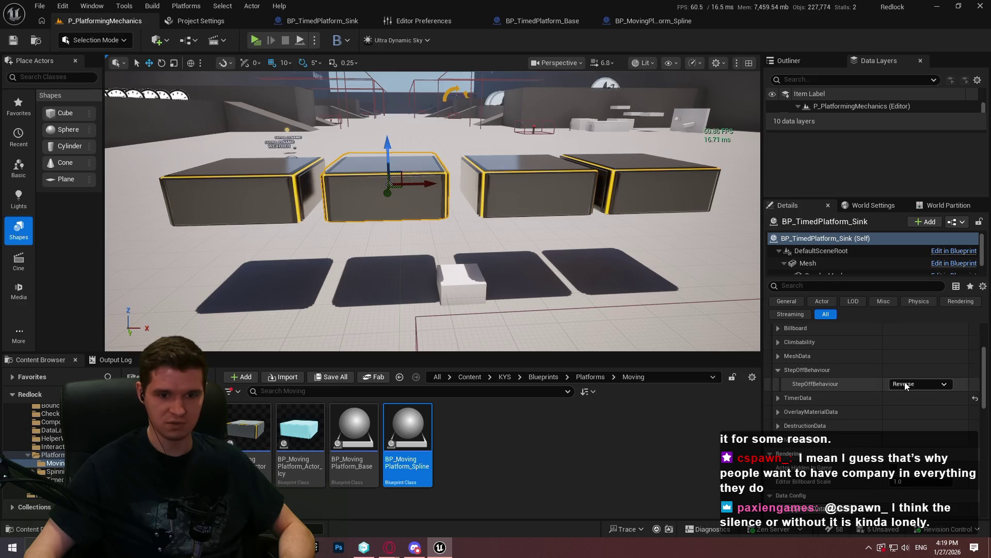
{"action": "left_click", "coordinate": [916, 411]}
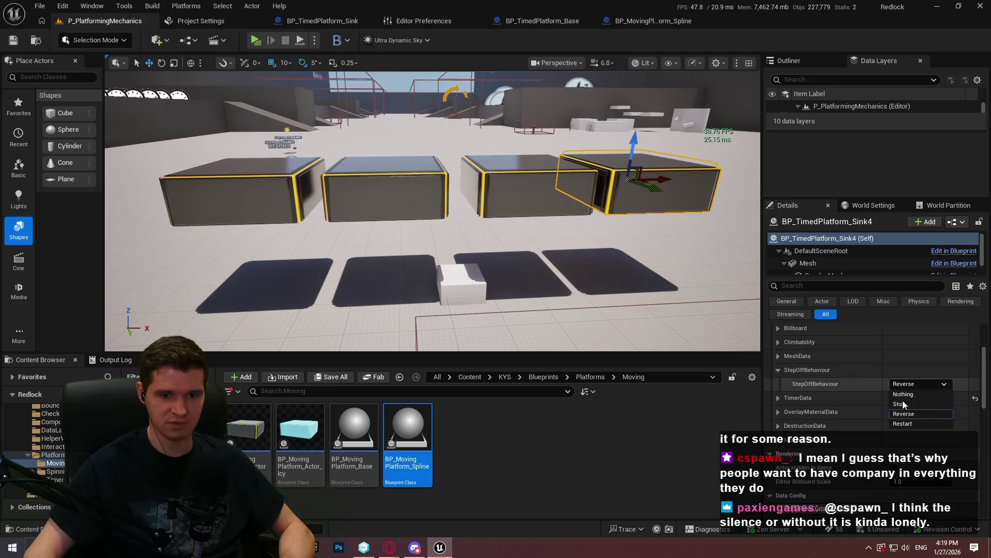
{"action": "scroll", "coordinate": [627, 314], "scroll_direction": "up", "scroll_amount": 3}
{"action": "right_click", "coordinate": [330, 314]}
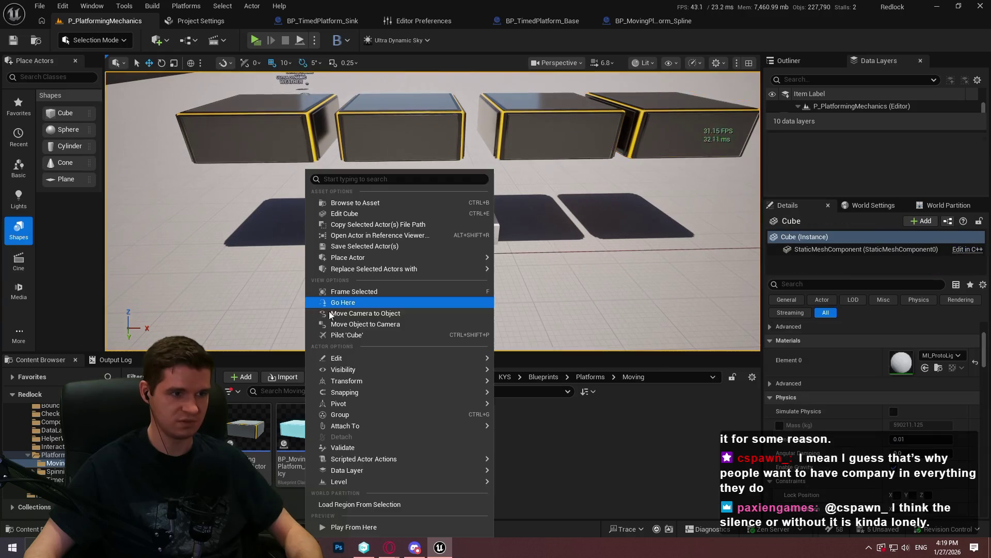
- Play from here and test a sinking platform by jumping on, crouching and stepping off
{"action": "left_click", "coordinate": [389, 526]}
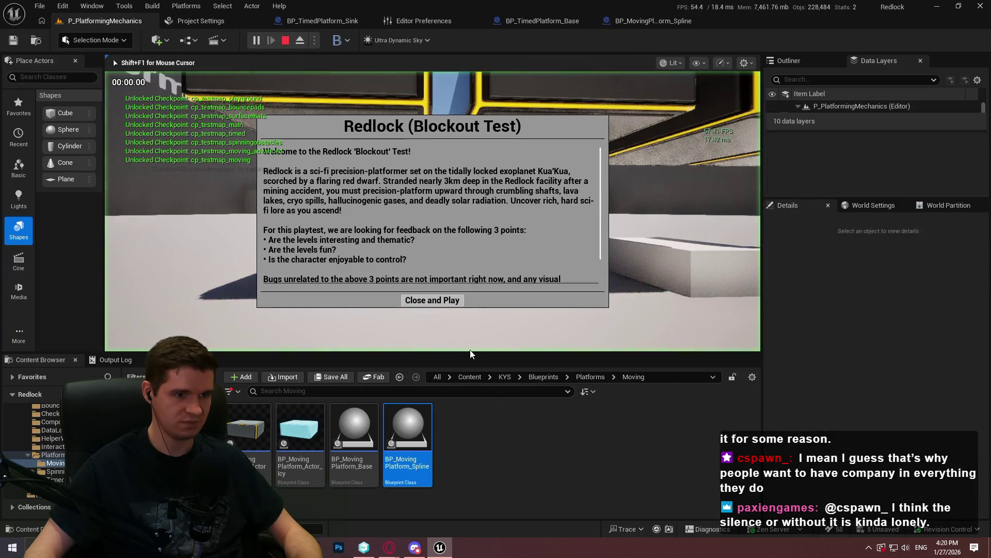
{"action": "left_click", "coordinate": [445, 301]}
{"action": "key", "text": "F11"}
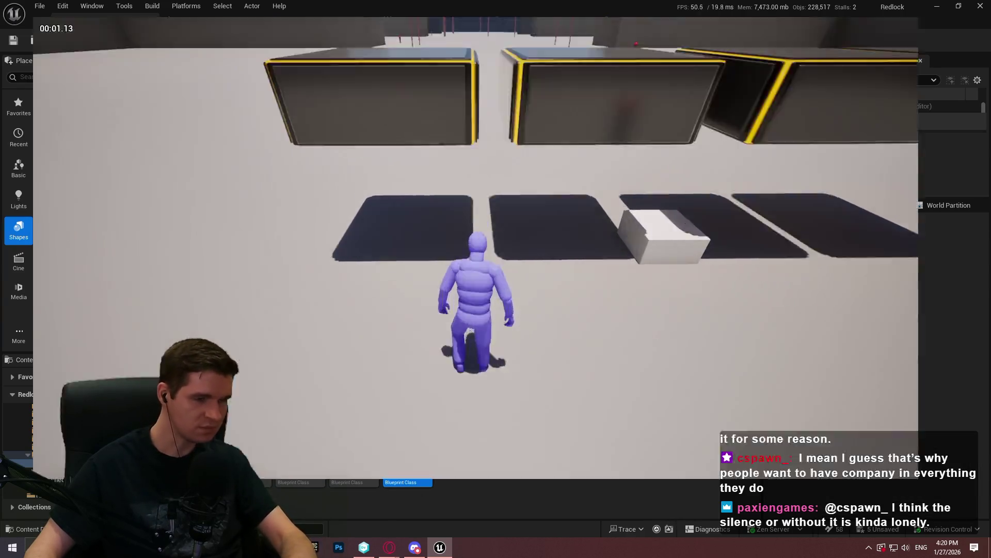
{"action": "key", "text": "w"}
{"action": "key", "text": "space"}
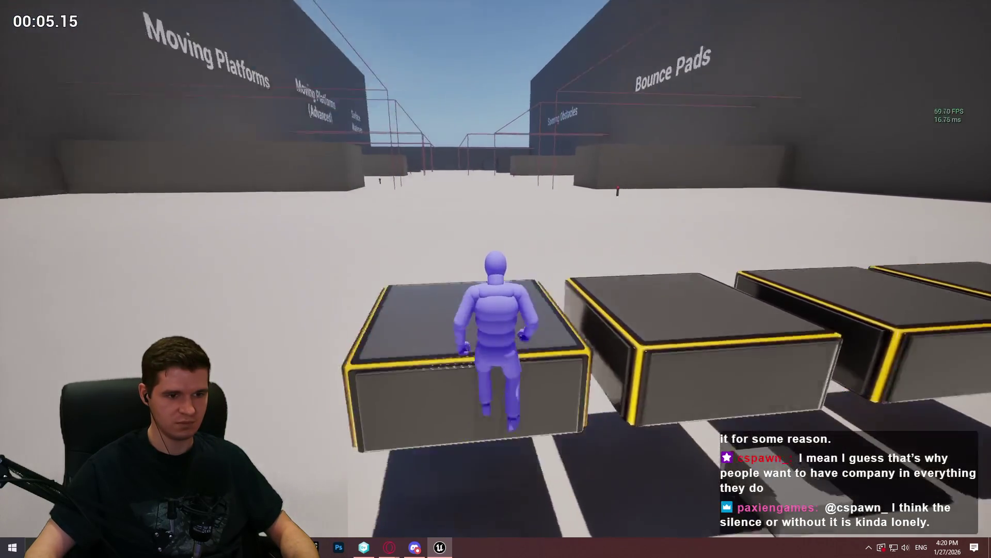
{"action": "key", "text": "c"}
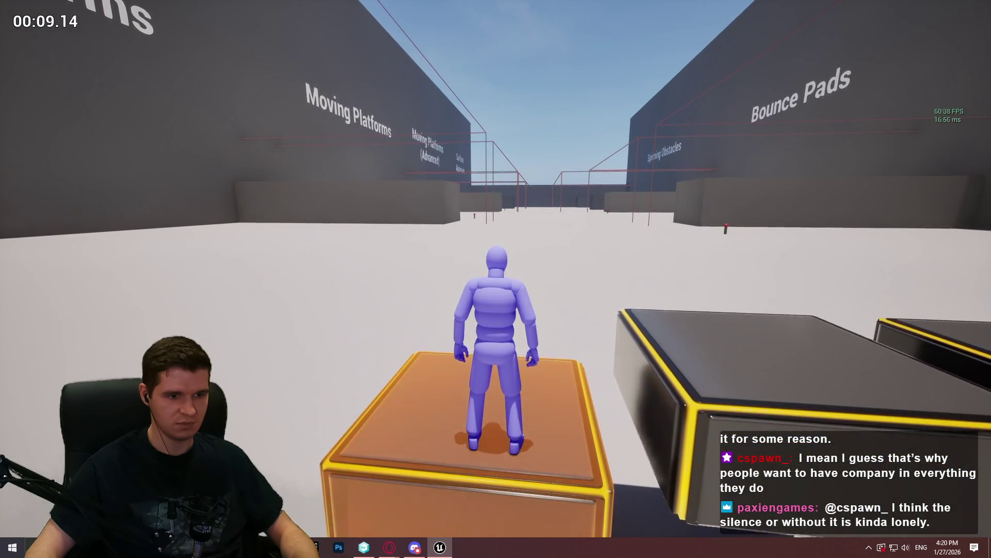
{"action": "key", "text": "w"}
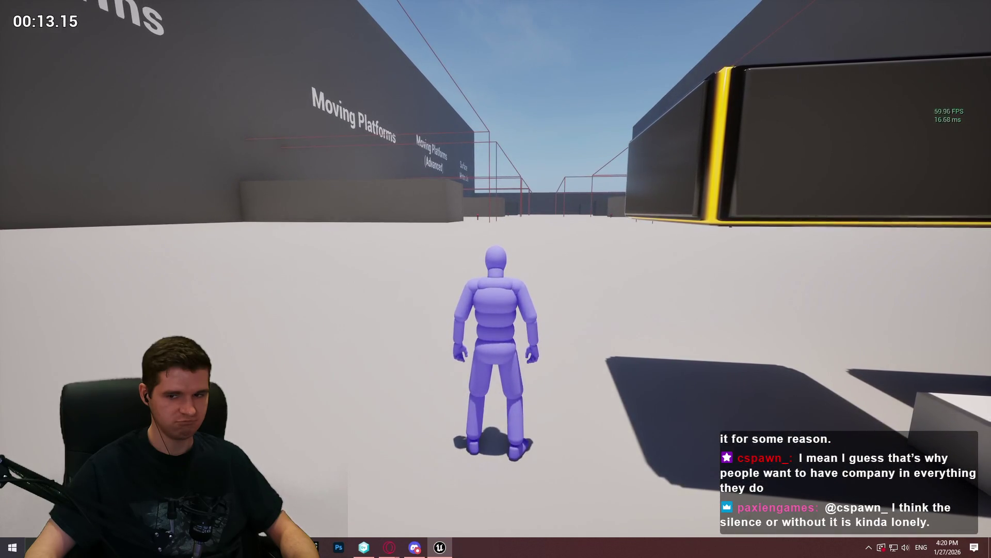
- Stop the play-test and return to the BP_TimedPlatform_Sink graph
{"action": "key", "text": "Escape"}
{"action": "key", "text": "F11"}
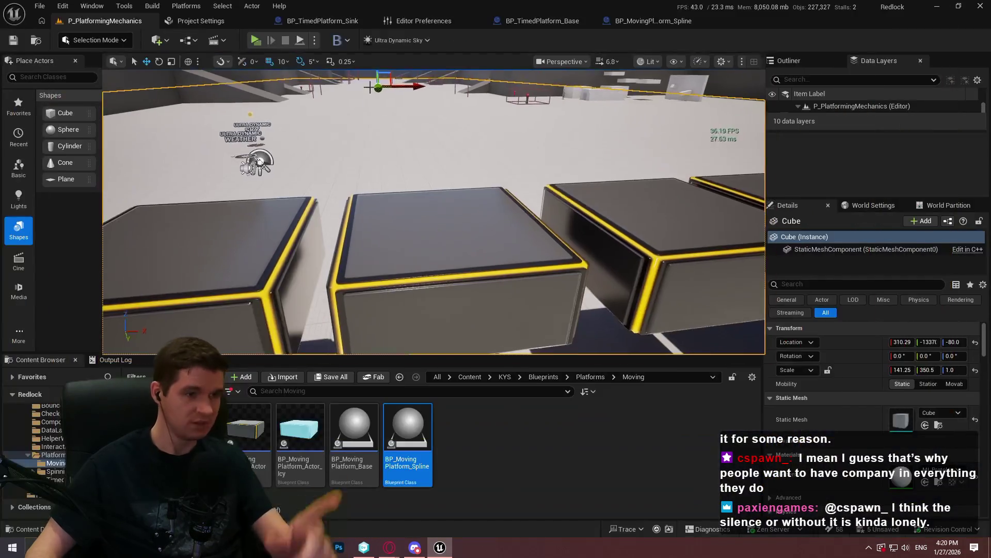
{"action": "left_click", "coordinate": [310, 22]}
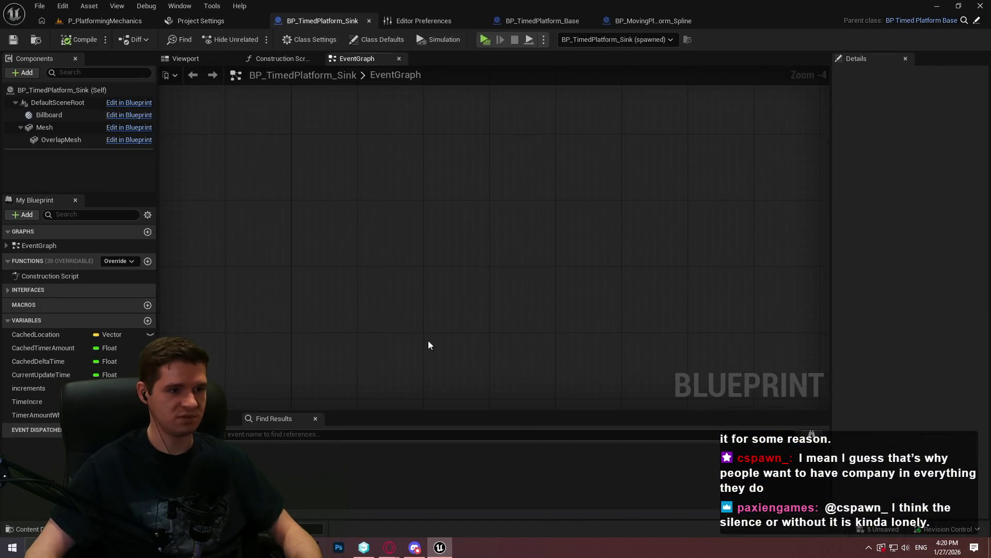
- Add a Get Step Off Behaviour node feeding a Switch on ETimedPlatformStepOffBehaviour
{"action": "scroll", "coordinate": [376, 263], "scroll_direction": "up", "scroll_amount": 3}
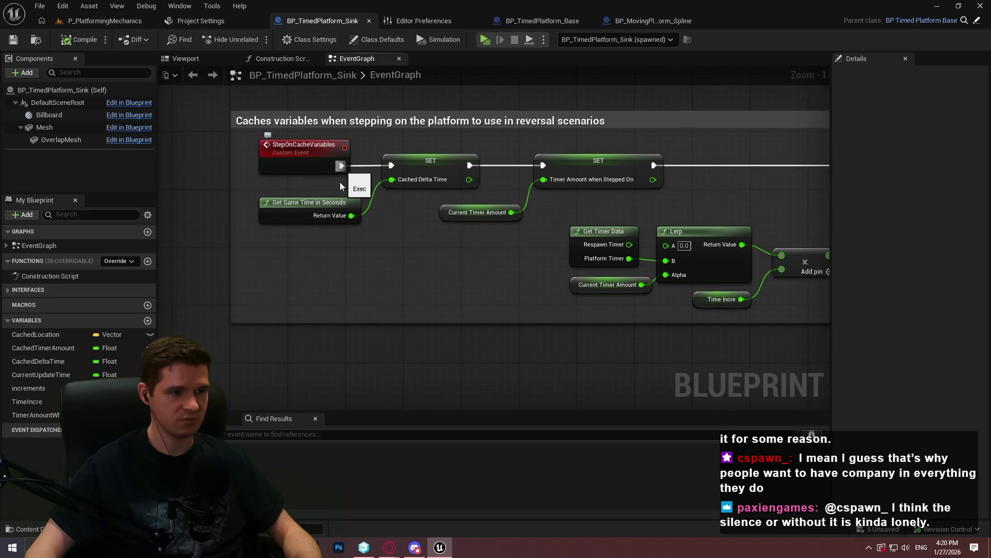
{"action": "right_click", "coordinate": [308, 282]}
{"action": "type", "text": "step off"}
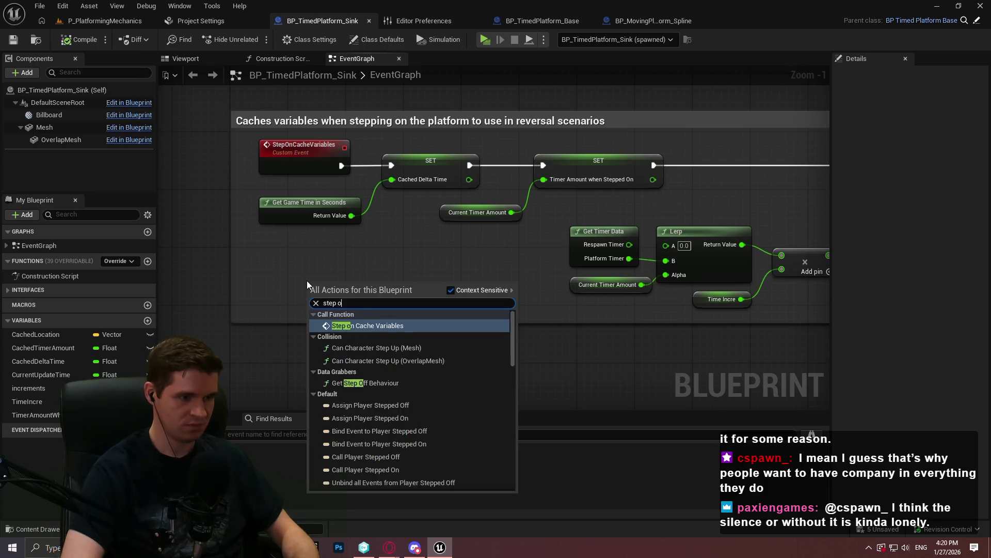
{"action": "key", "text": "Return"}
{"action": "left_click_drag", "start_coordinate": [385, 295], "coordinate": [427, 293]}
{"action": "type", "text": "switch"}
{"action": "left_click", "coordinate": [473, 379]}
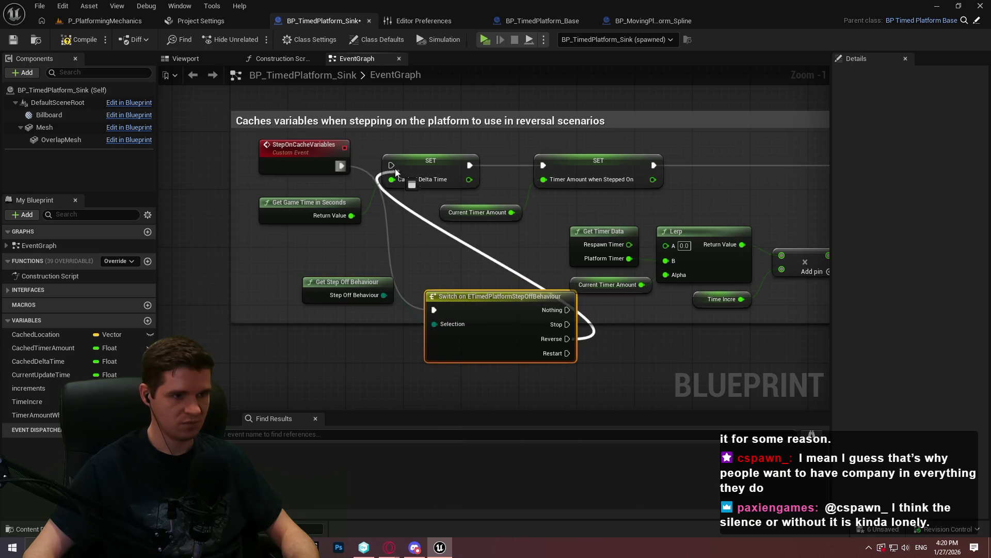
- Arrange the event, getter and switch nodes and widen the caching comment around them
{"action": "left_click_drag", "start_coordinate": [303, 146], "coordinate": [205, 303]}
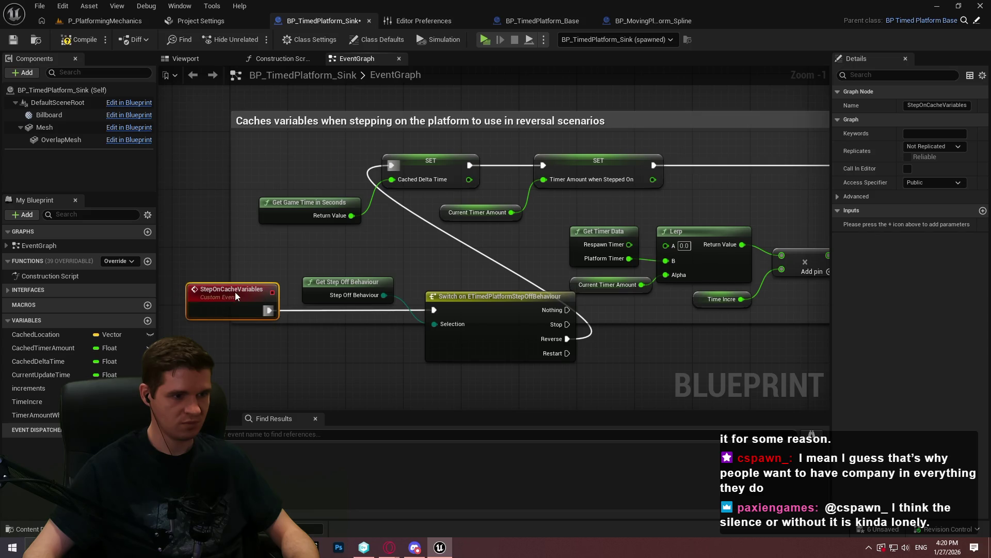
{"action": "left_click_drag", "start_coordinate": [361, 279], "coordinate": [368, 332]}
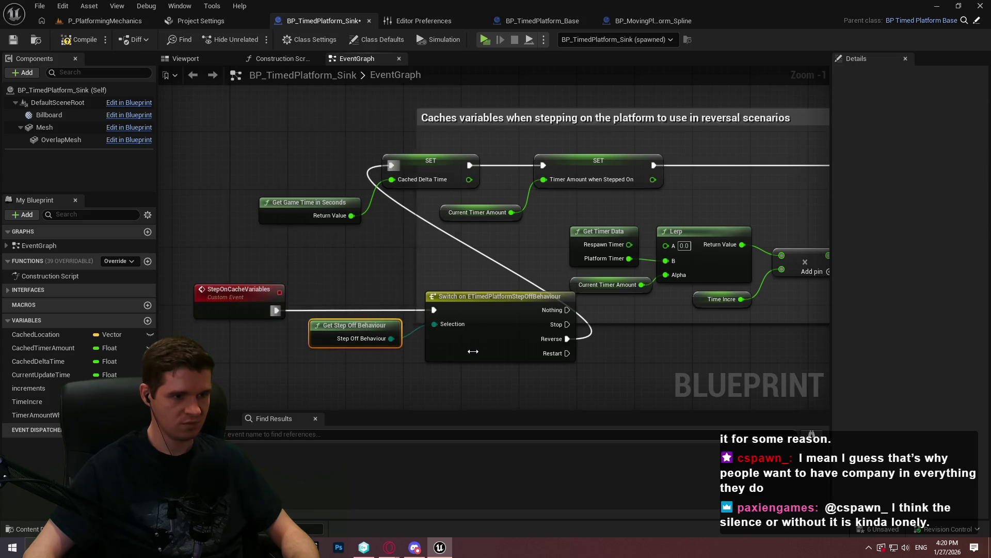
{"action": "mouse_move", "coordinate": [495, 348]}
{"action": "left_mouse_down"}
{"action": "mouse_move", "coordinate": [155, 190]}
{"action": "mouse_move", "coordinate": [228, 136]}
{"action": "left_mouse_up"}
{"action": "scroll", "coordinate": [593, 244], "scroll_direction": "down", "scroll_amount": 2}
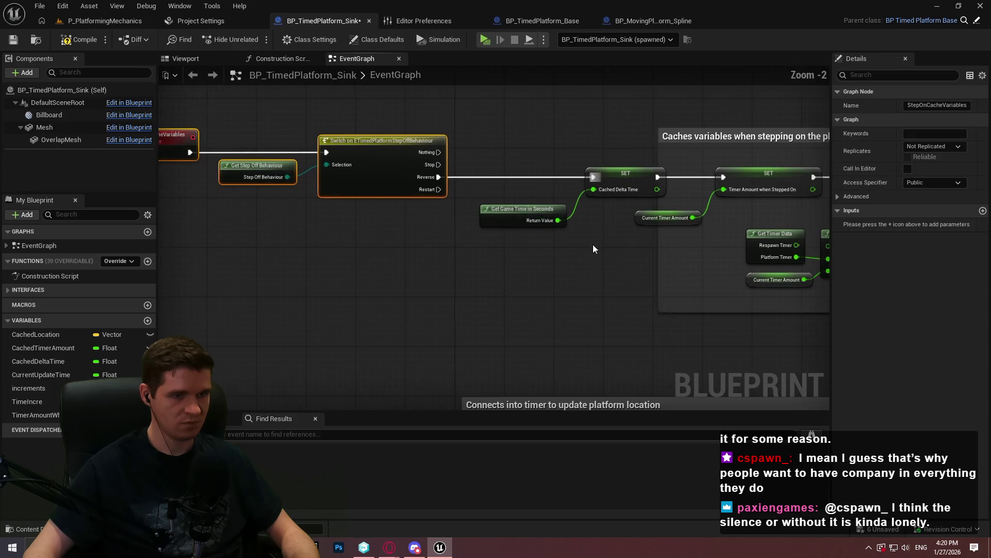
{"action": "left_click", "coordinate": [602, 239]}
{"action": "left_click_drag", "start_coordinate": [653, 171], "coordinate": [160, 170]}
{"action": "mouse_move", "coordinate": [307, 136]}
{"action": "left_mouse_down"}
{"action": "mouse_move", "coordinate": [309, 114]}
{"action": "mouse_move", "coordinate": [617, 120]}
{"action": "left_mouse_up"}
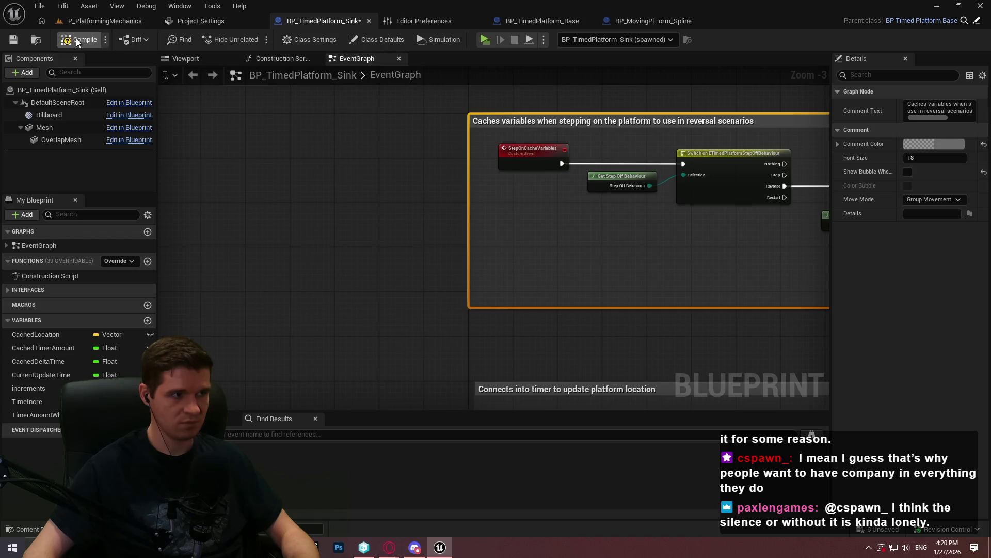
{"action": "left_click", "coordinate": [13, 40]}
- Play-test the level, repeatedly jumping onto and stepping off the green sinking platform
{"action": "left_click", "coordinate": [483, 40]}
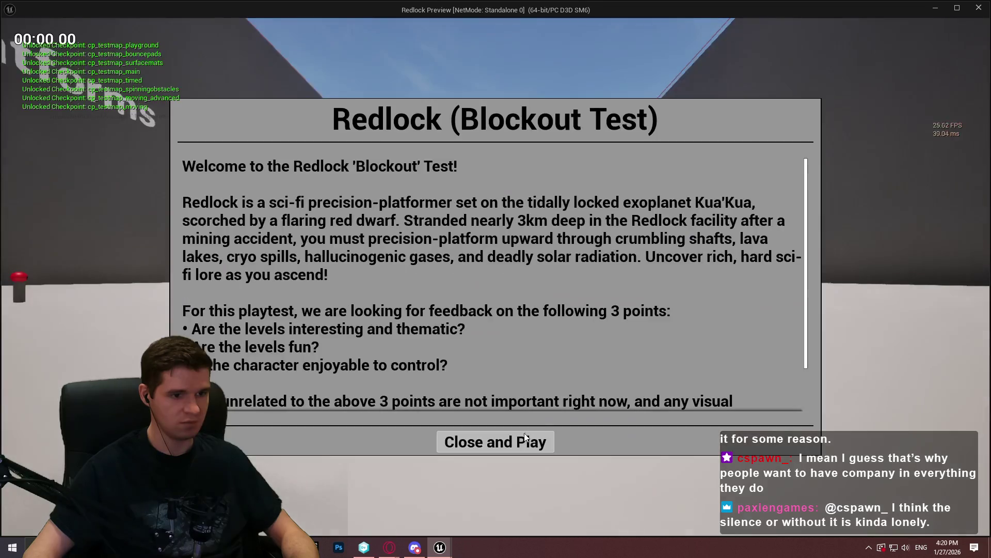
{"action": "key", "text": "Return"}
{"action": "key", "text": "w"}
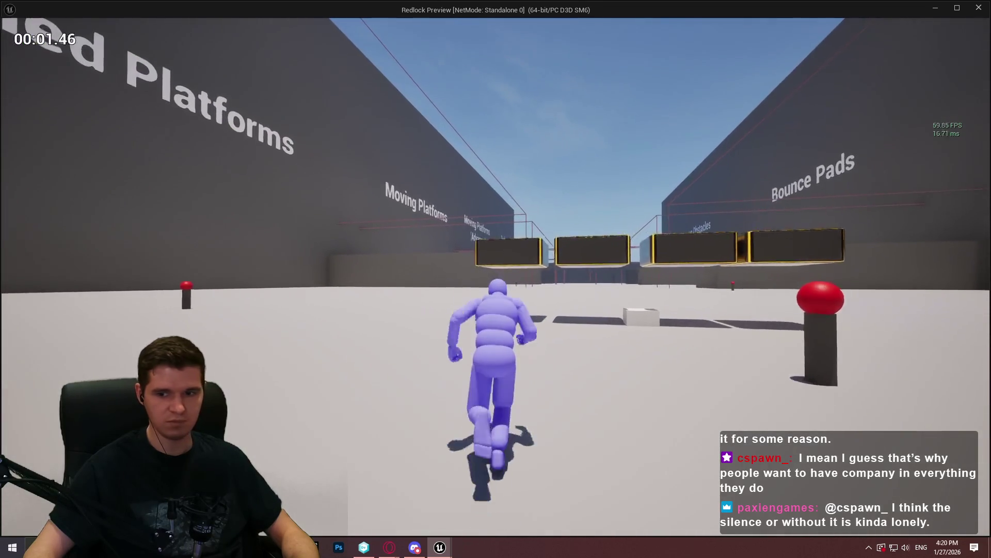
{"action": "key", "text": "space"}
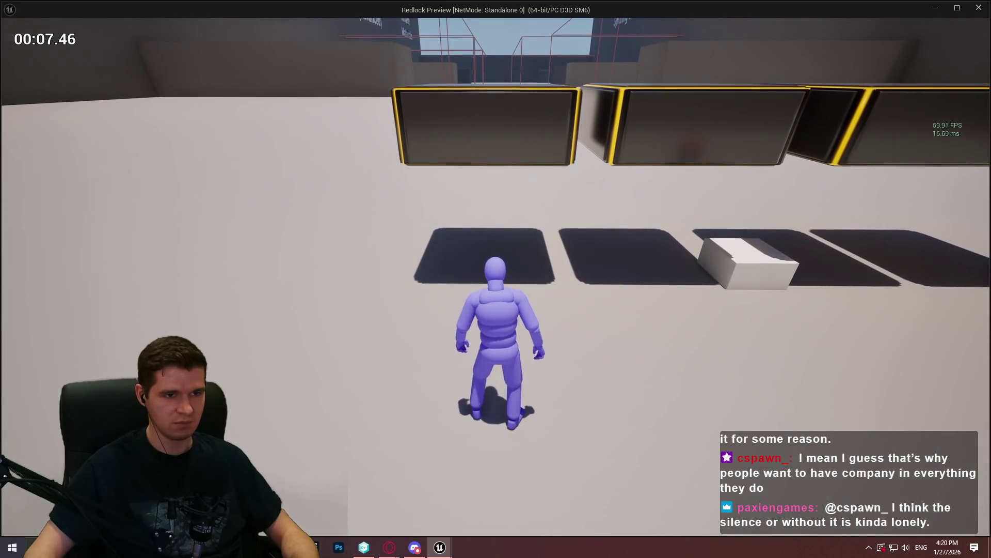
{"action": "key", "text": "s"}
{"action": "key", "text": "space"}
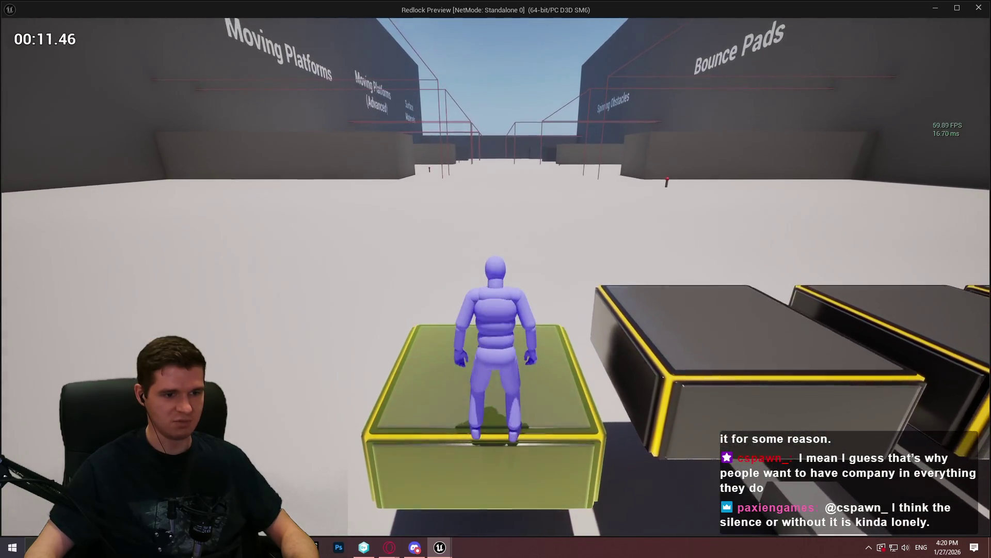
{"action": "key", "text": "s"}
{"action": "key", "text": "space"}
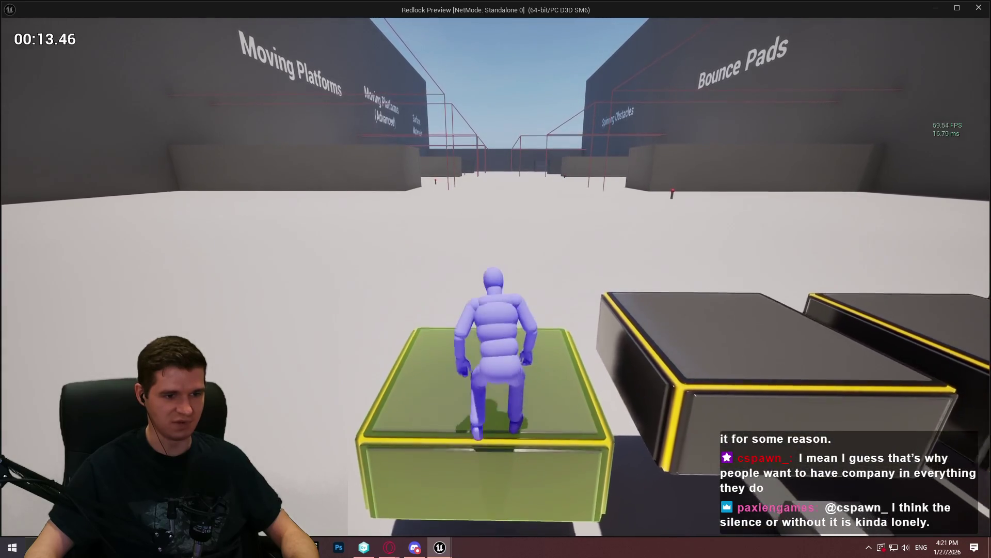
{"action": "key", "text": "s"}
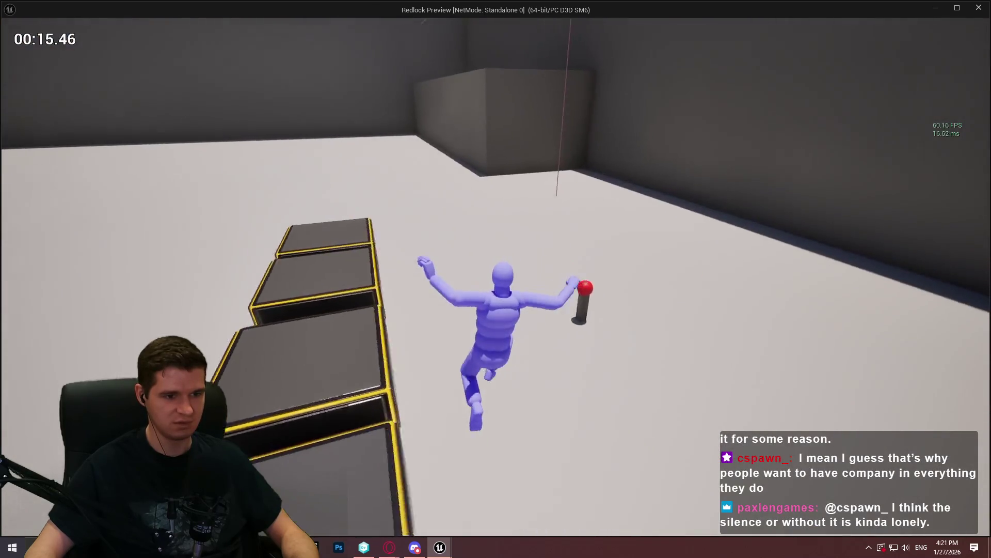
{"action": "key", "text": "w"}
{"action": "key", "text": "space"}
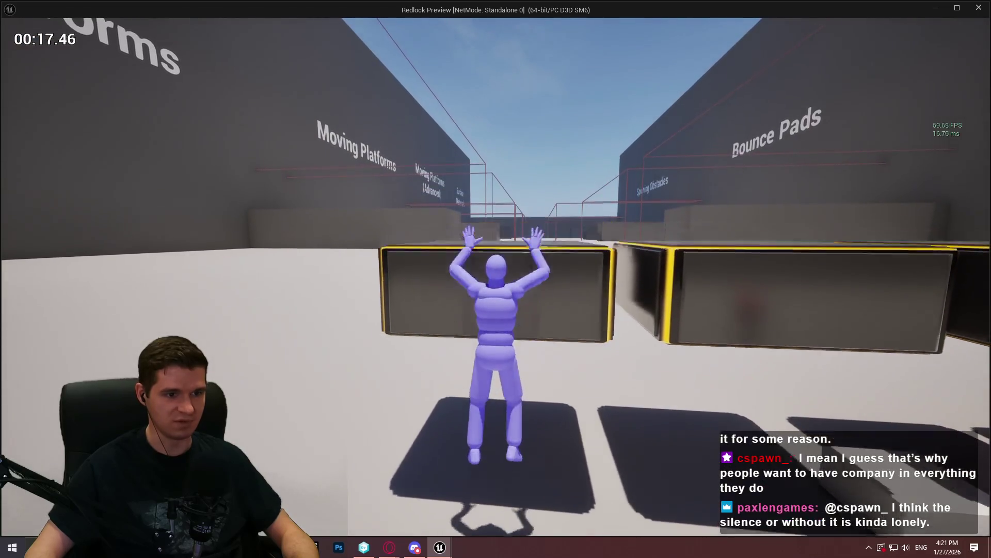
{"action": "key", "text": "Escape"}
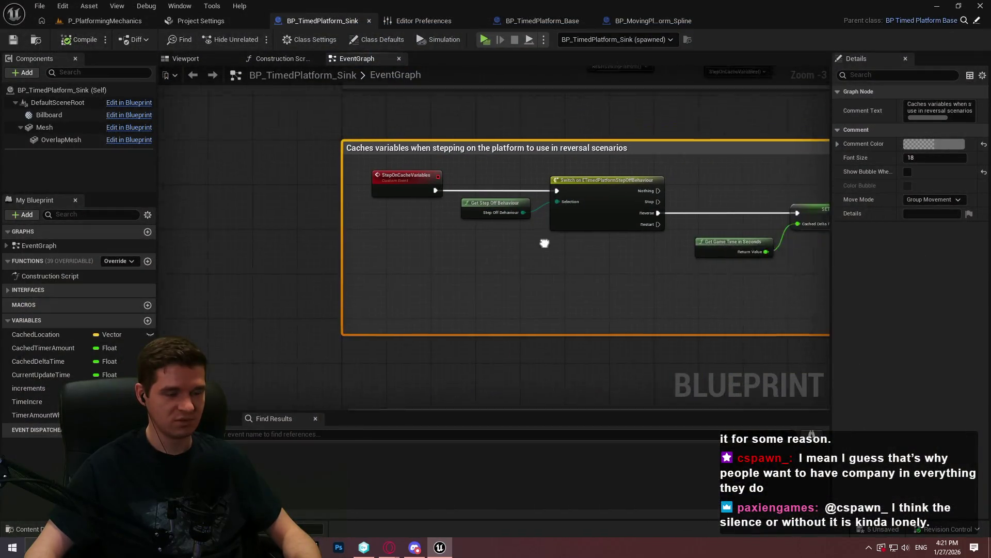
- Launch a fresh play session and run toward the four sinking platforms
{"action": "left_click_drag", "start_coordinate": [595, 260], "coordinate": [408, 279]}
{"action": "scroll", "coordinate": [466, 273], "scroll_direction": "down", "scroll_amount": 2}
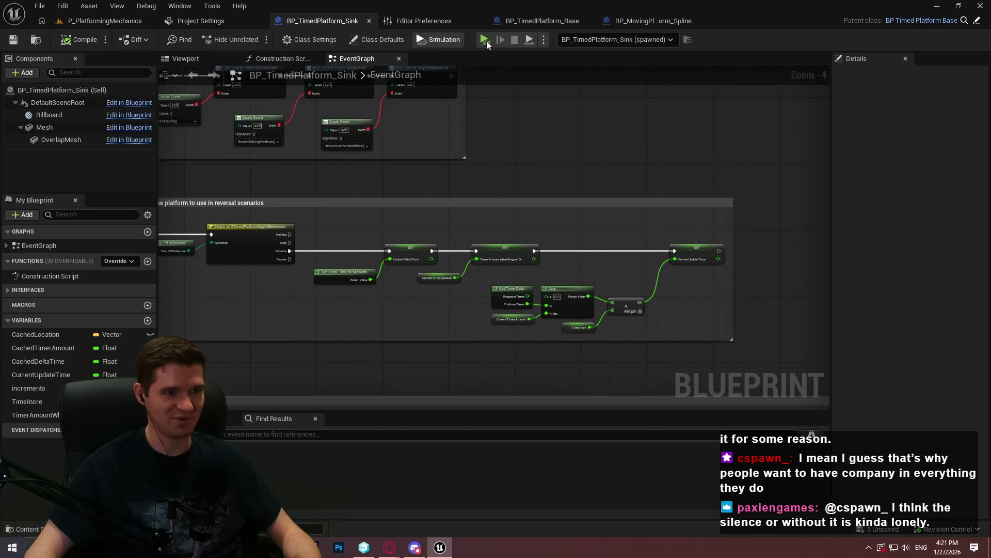
{"action": "key", "text": "Return"}
{"action": "key", "text": "w"}
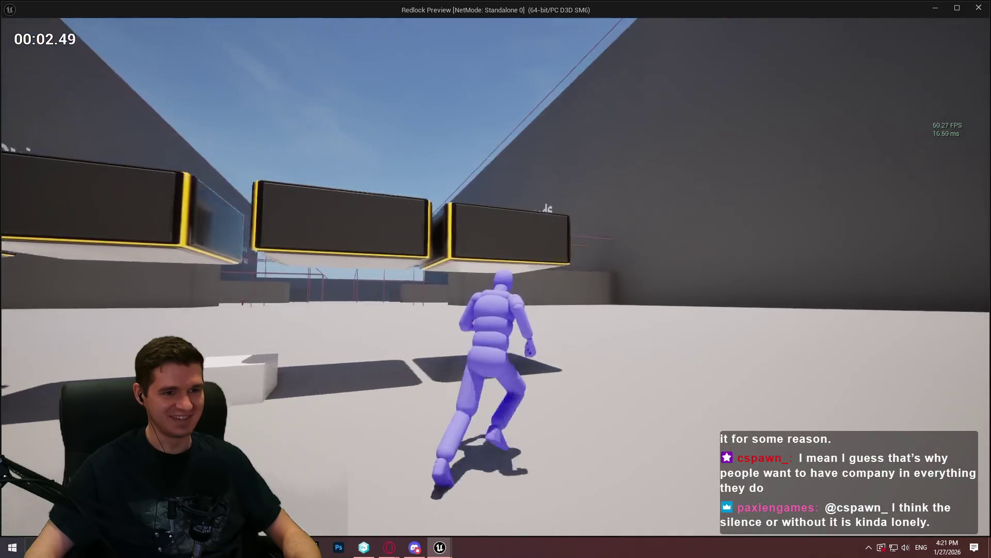
- Mantle on and off the green boxes across the sinking platforms repeatedly, then stop Play In Editor
{"action": "key", "text": "space"}
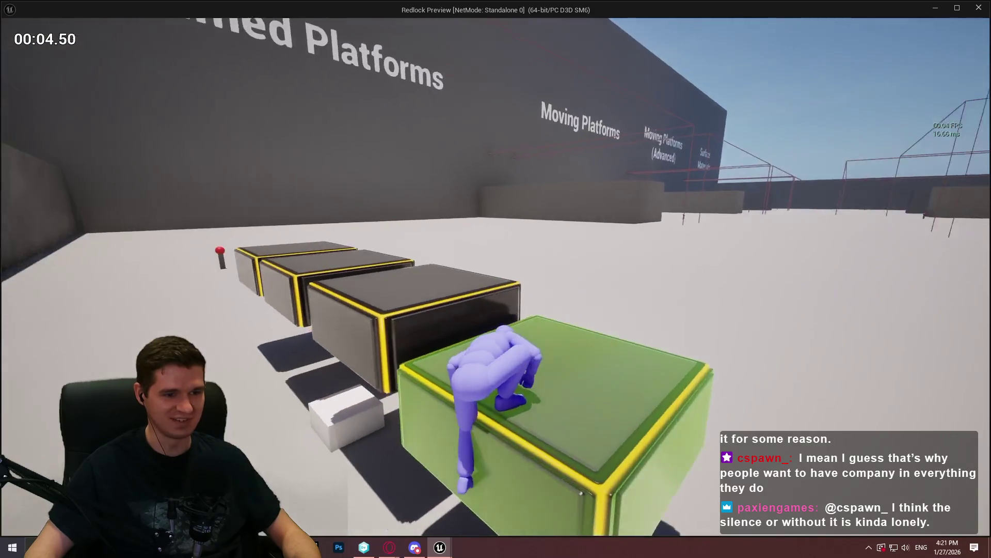
{"action": "key", "text": "space"}
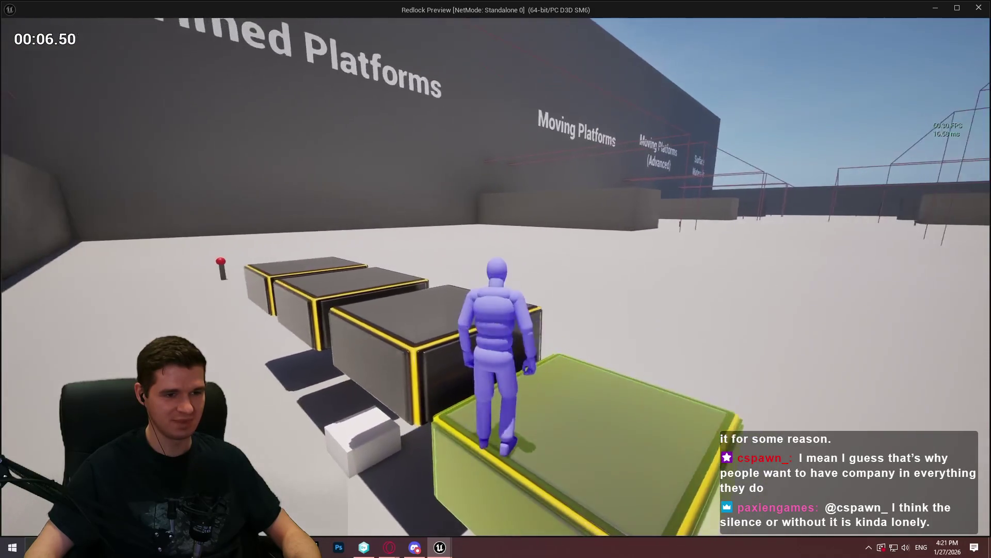
{"action": "key", "text": "space"}
{"action": "key", "text": "space"}
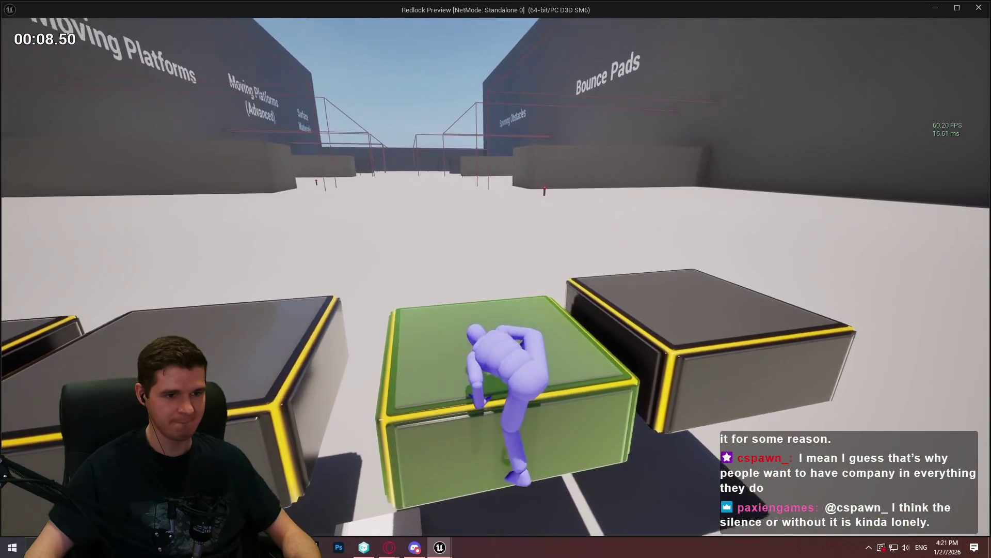
{"action": "key", "text": "s"}
{"action": "key", "text": "w"}
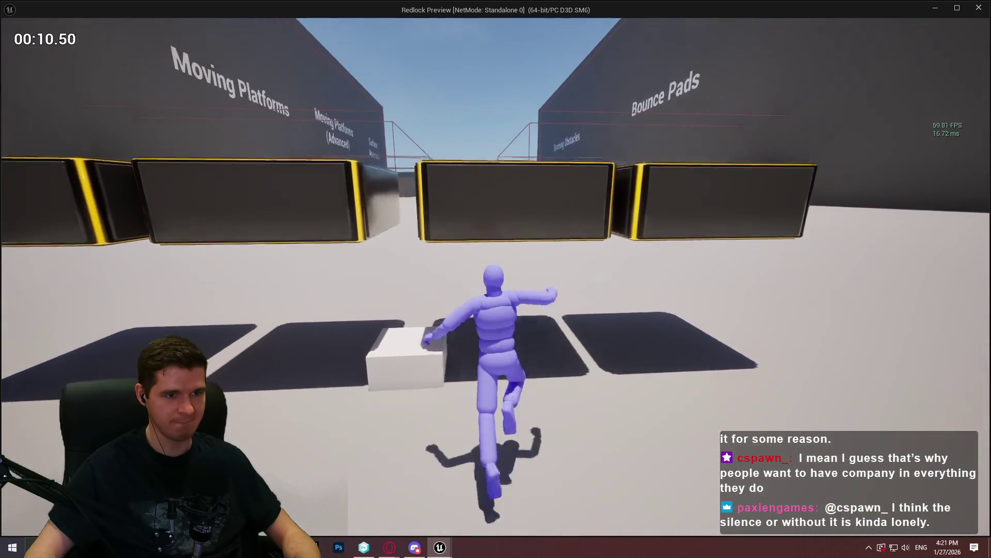
{"action": "key", "text": "space"}
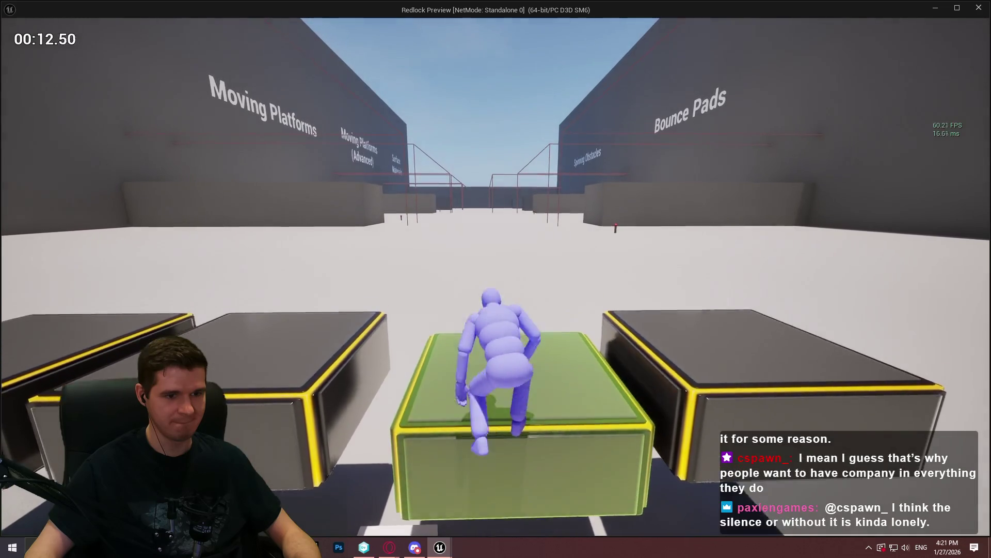
{"action": "key", "text": "s"}
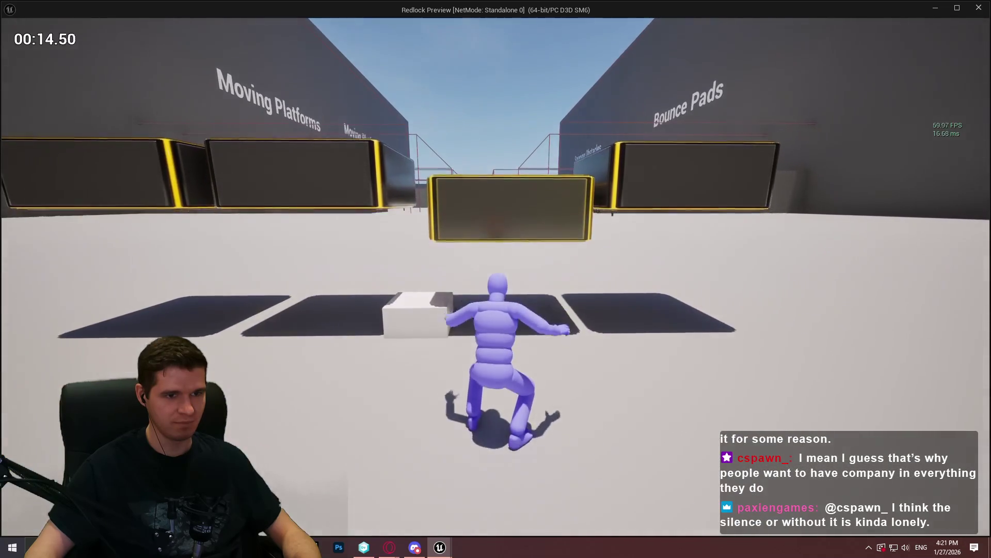
{"action": "key", "text": "w"}
{"action": "key", "text": "space"}
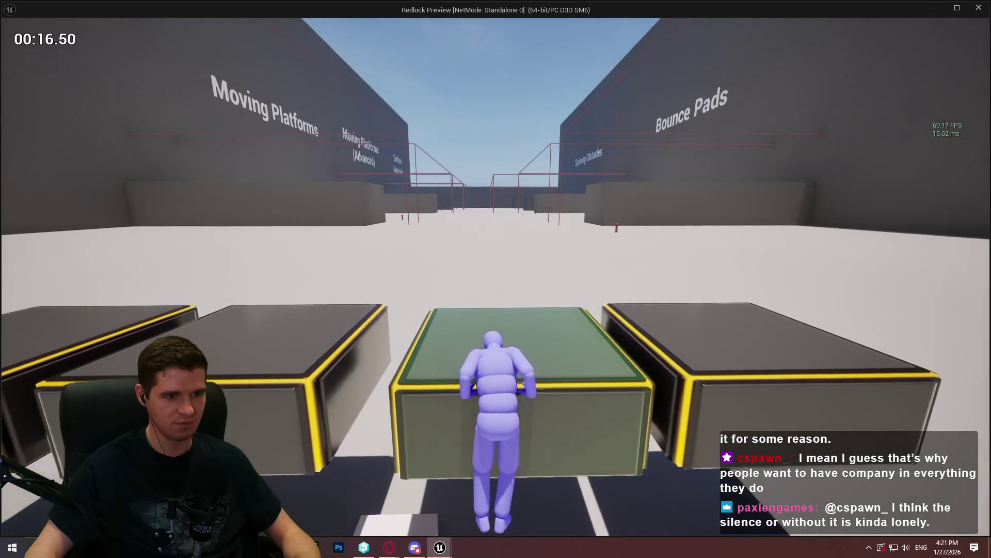
{"action": "key", "text": "space"}
{"action": "key", "text": "w"}
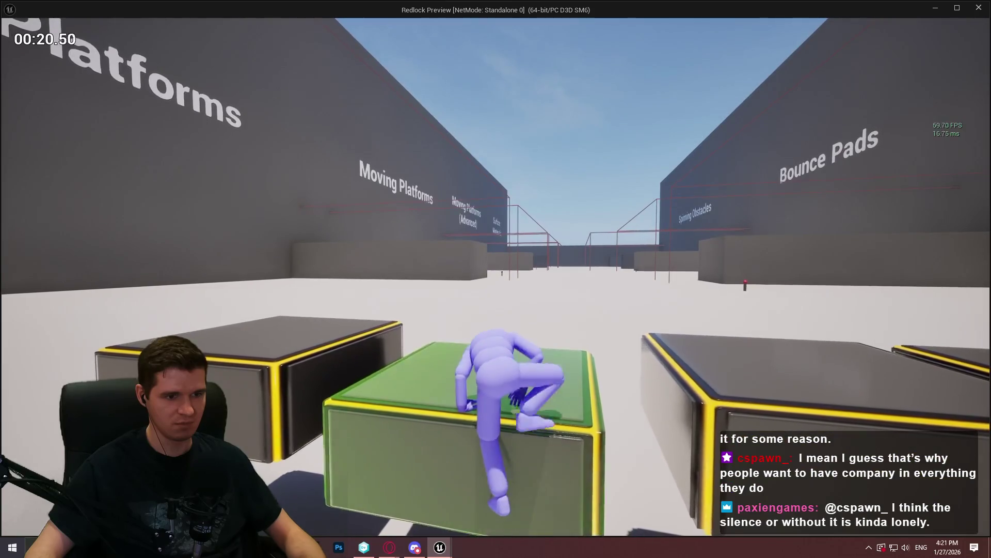
{"action": "key", "text": "Escape"}
{"action": "scroll", "coordinate": [406, 321], "scroll_direction": "down", "scroll_amount": 3}
{"action": "scroll", "coordinate": [586, 172], "scroll_direction": "up", "scroll_amount": 5}
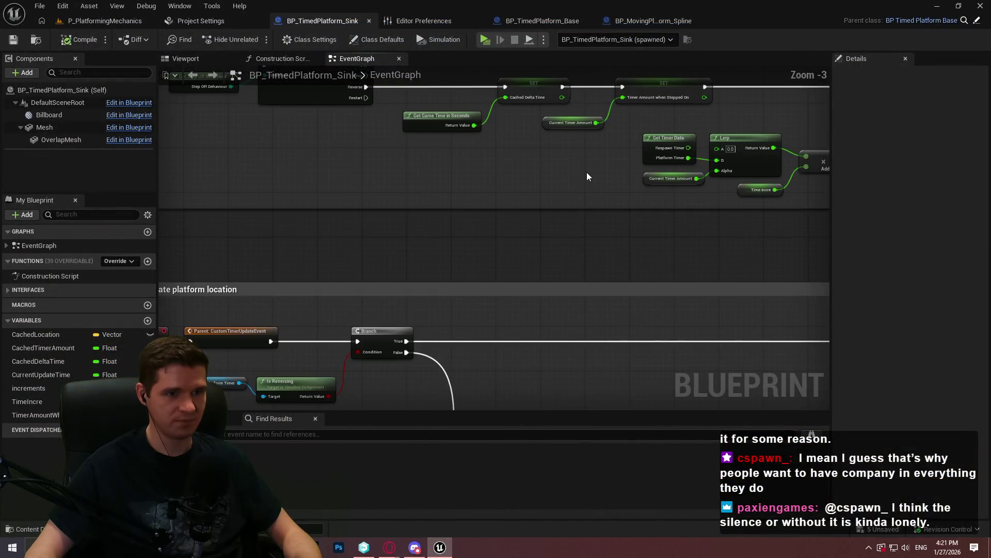
- Widen the game-time tick comment box to the right in the sink graph
{"action": "mouse_move", "coordinate": [372, 251]}
{"action": "left_mouse_down"}
{"action": "mouse_move", "coordinate": [362, 255]}
{"action": "mouse_move", "coordinate": [436, 182]}
{"action": "left_mouse_up"}
{"action": "scroll", "coordinate": [473, 167], "scroll_direction": "down", "scroll_amount": 3}
{"action": "left_click_drag", "start_coordinate": [454, 273], "coordinate": [511, 94]}
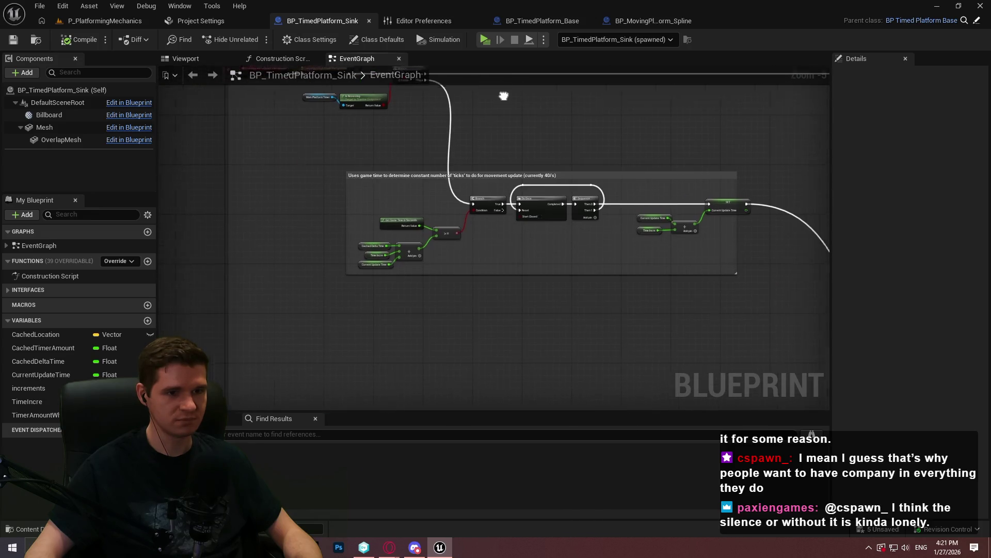
{"action": "scroll", "coordinate": [511, 154], "scroll_direction": "up", "scroll_amount": 1}
{"action": "mouse_move", "coordinate": [597, 248]}
{"action": "left_mouse_down"}
{"action": "mouse_move", "coordinate": [516, 248]}
{"action": "mouse_move", "coordinate": [472, 221]}
{"action": "left_mouse_up"}
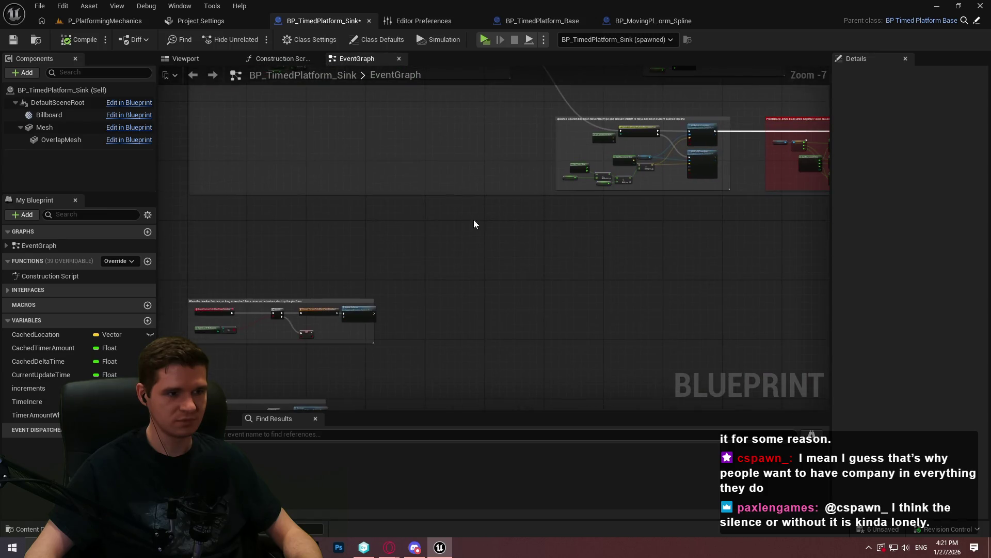
{"action": "scroll", "coordinate": [472, 221], "scroll_direction": "down", "scroll_amount": 1}
{"action": "scroll", "coordinate": [495, 198], "scroll_direction": "up", "scroll_amount": 1}
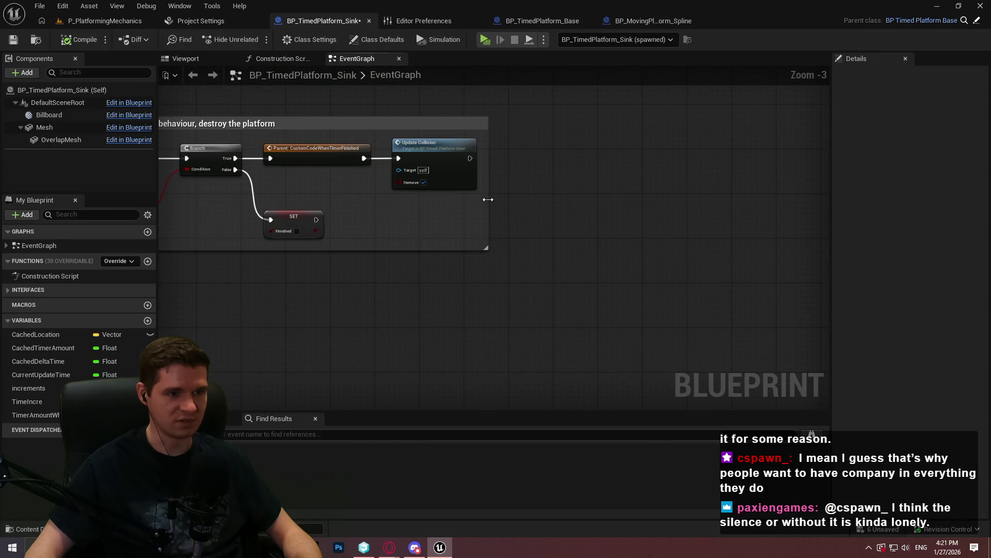
{"action": "scroll", "coordinate": [233, 165], "scroll_direction": "up", "scroll_amount": 1}
- Save BP_TimedPlatform_Sink via File, then glance at the P_PlatformingMechanics level and return
{"action": "left_click", "coordinate": [40, 5]}
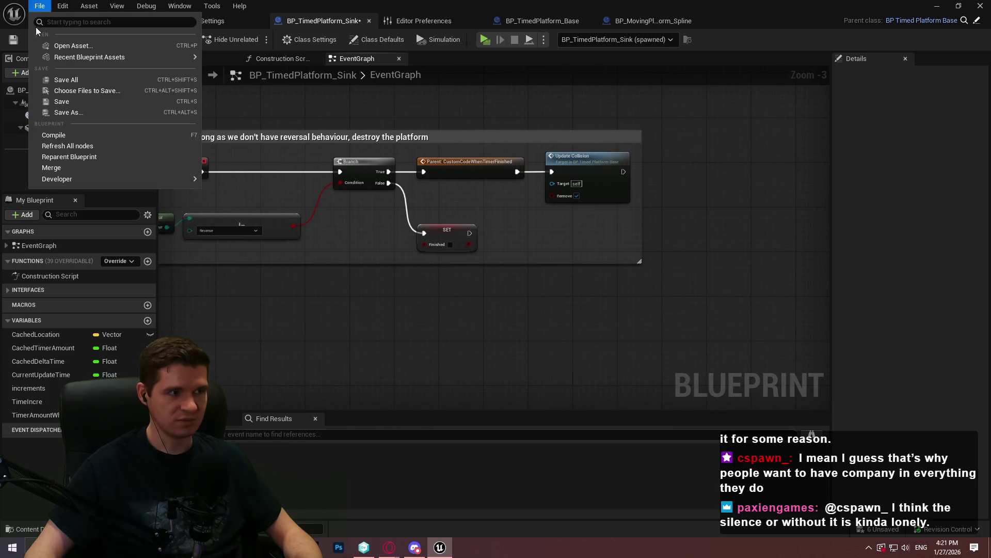
{"action": "left_click", "coordinate": [152, 97]}
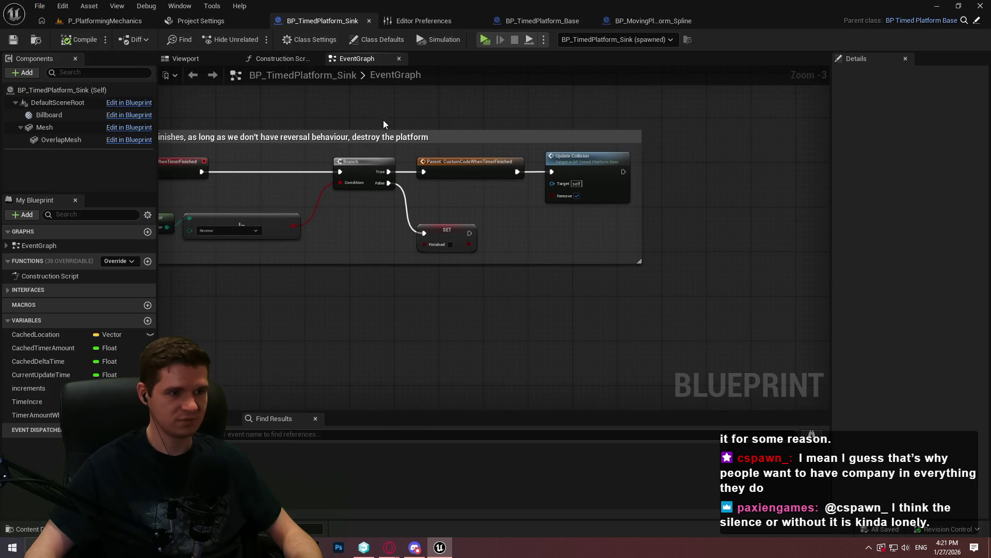
{"action": "scroll", "coordinate": [383, 120], "scroll_direction": "down", "scroll_amount": 6}
{"action": "scroll", "coordinate": [445, 274], "scroll_direction": "up", "scroll_amount": 4}
{"action": "scroll", "coordinate": [445, 274], "scroll_direction": "down", "scroll_amount": 3}
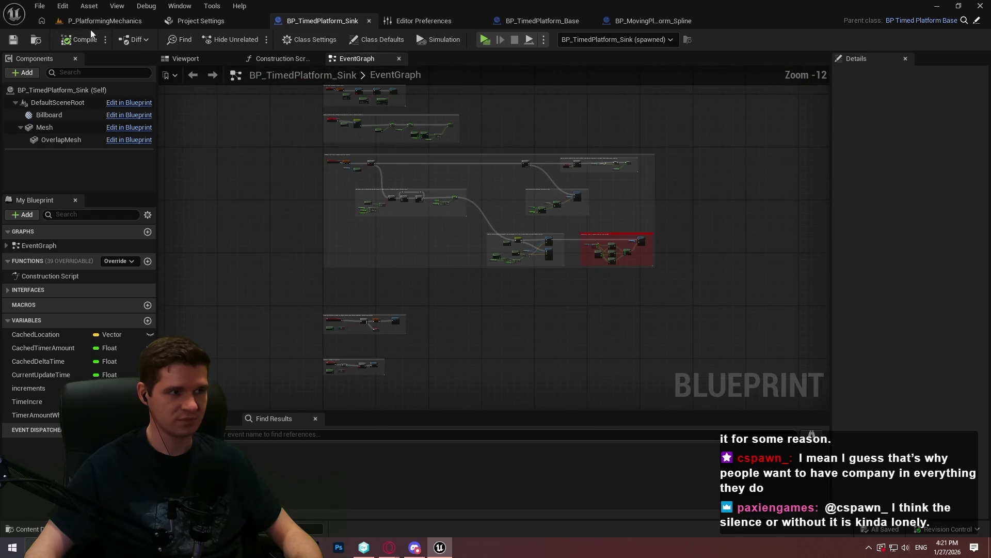
{"action": "left_click", "coordinate": [98, 20]}
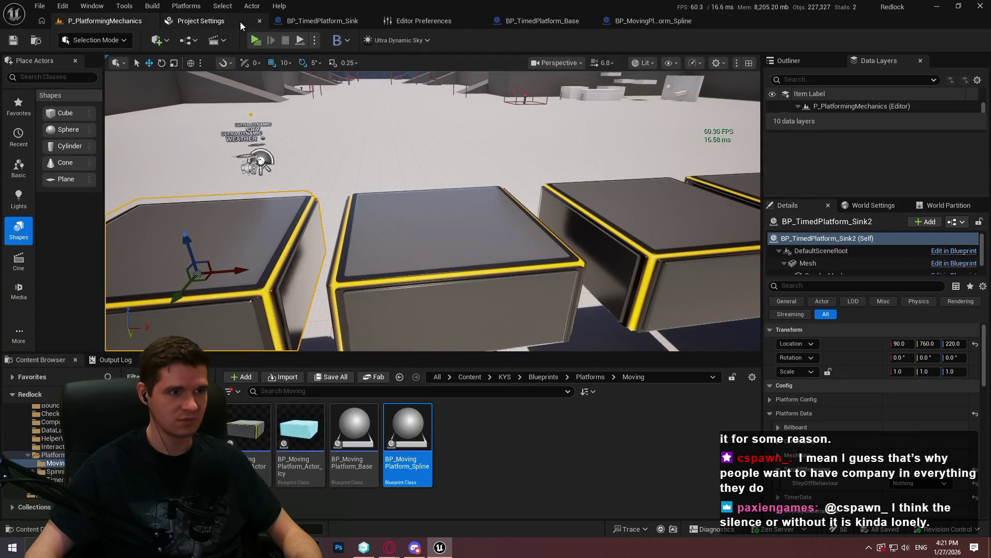
{"action": "left_click", "coordinate": [322, 21]}
- Set BP_TimedPlatform_Sink2 as the debug object and run a Play session tracing its graph
{"action": "left_click", "coordinate": [585, 40]}
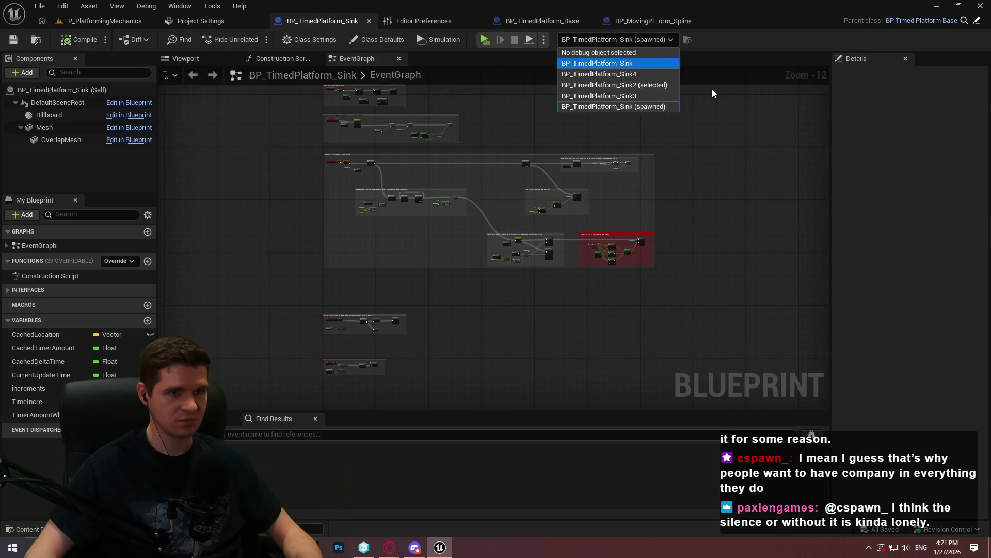
{"action": "left_click", "coordinate": [668, 85]}
{"action": "left_click", "coordinate": [484, 40]}
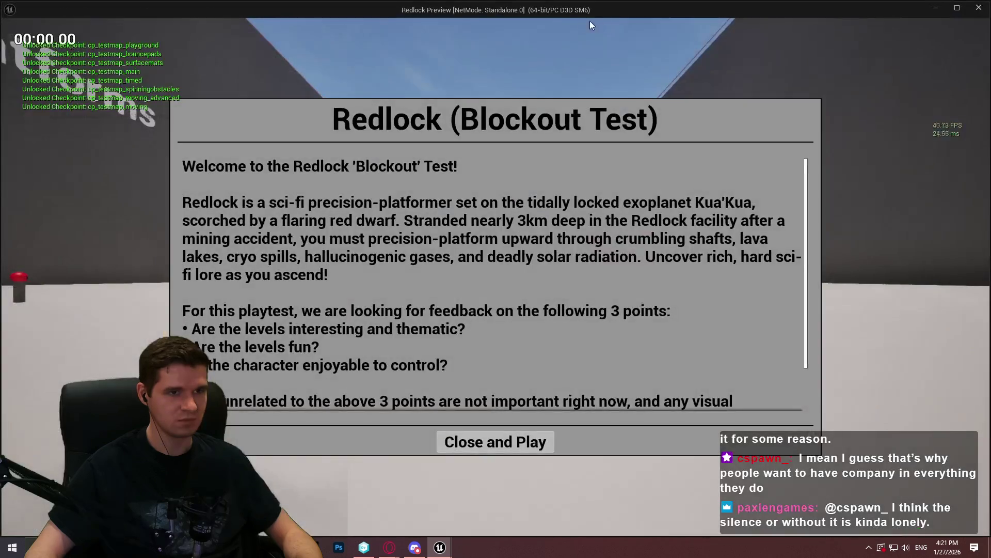
{"action": "mouse_move", "coordinate": [562, 19]}
{"action": "left_mouse_down"}
{"action": "mouse_move", "coordinate": [854, 131]}
{"action": "mouse_move", "coordinate": [990, 155]}
{"action": "left_mouse_up"}
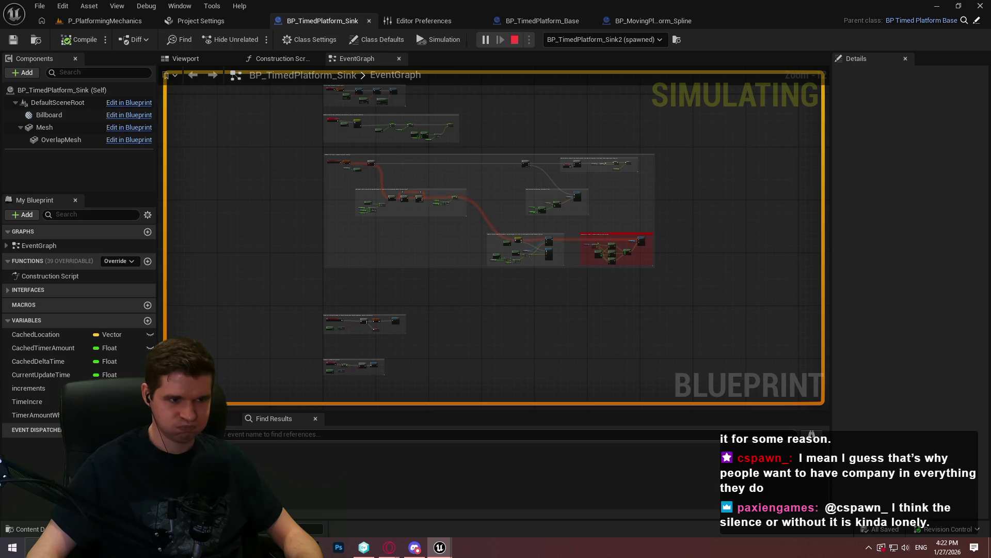
{"action": "key", "text": "Escape"}
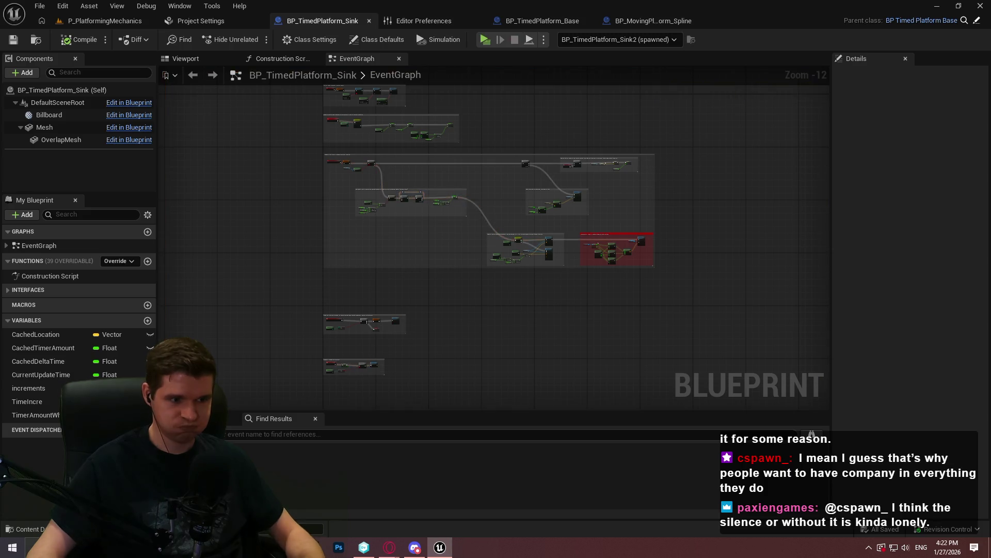
- Find all references to ResetSinkingPlatform and jump to its Create Event binding
{"action": "scroll", "coordinate": [368, 342], "scroll_direction": "up", "scroll_amount": 13}
{"action": "left_click_drag", "start_coordinate": [373, 356], "coordinate": [683, 189]}
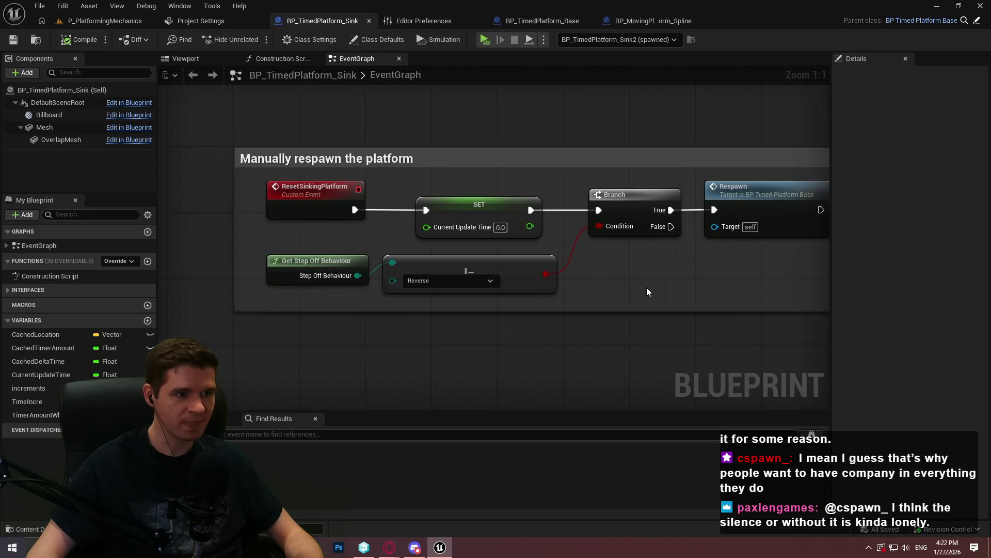
{"action": "scroll", "coordinate": [643, 290], "scroll_direction": "down", "scroll_amount": 4}
{"action": "scroll", "coordinate": [435, 258], "scroll_direction": "up", "scroll_amount": 2}
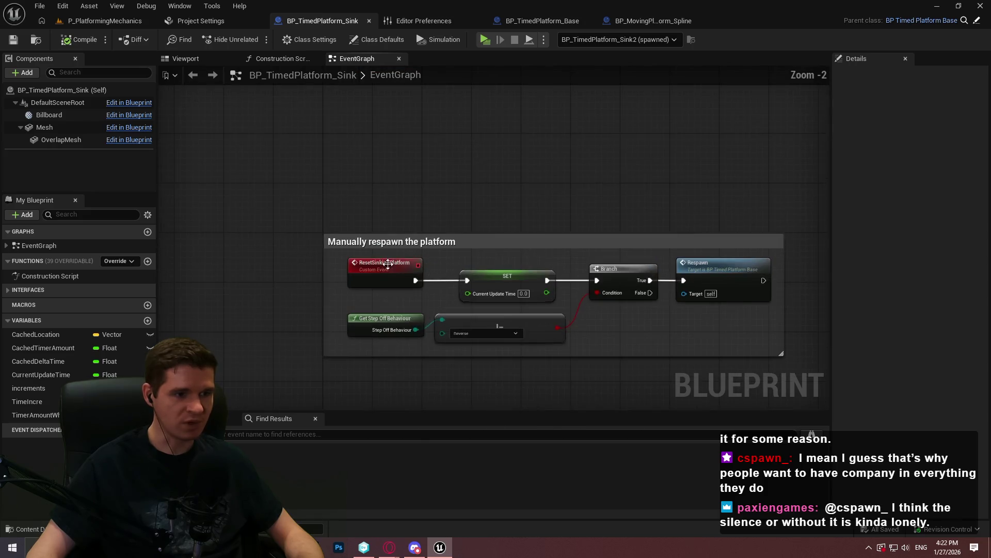
{"action": "right_click", "coordinate": [382, 279]}
{"action": "mouse_move", "coordinate": [438, 345]}
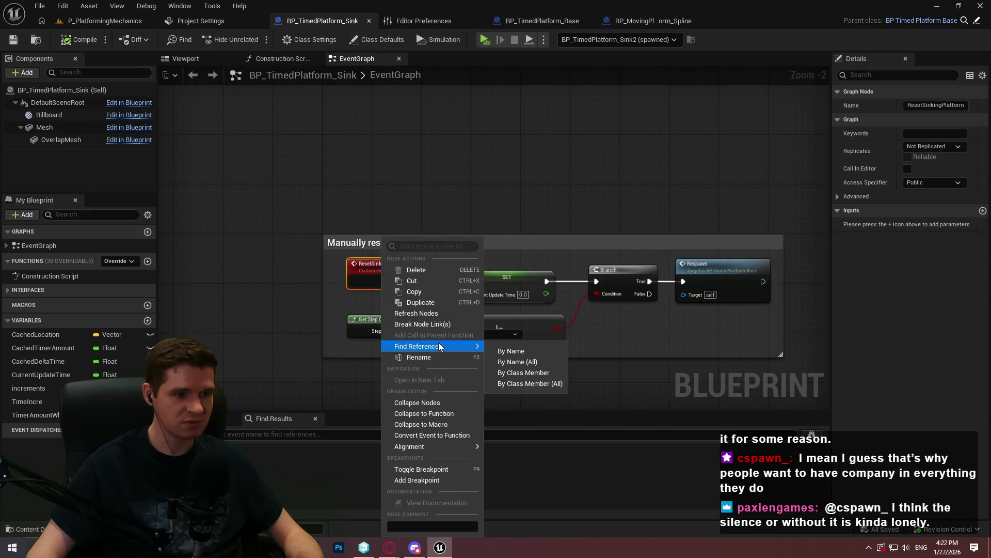
{"action": "left_click", "coordinate": [539, 362]}
{"action": "left_click", "coordinate": [290, 468]}
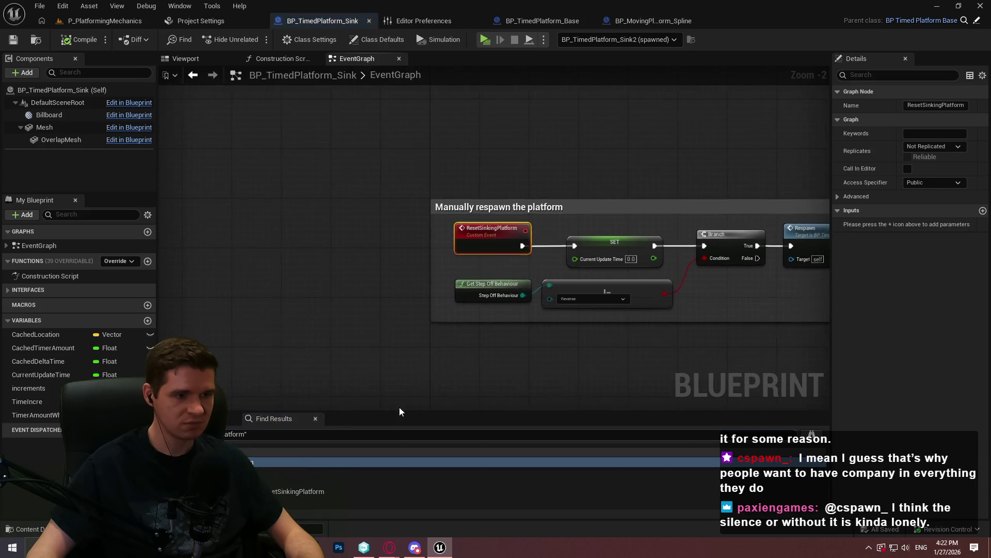
{"action": "left_click", "coordinate": [278, 475]}
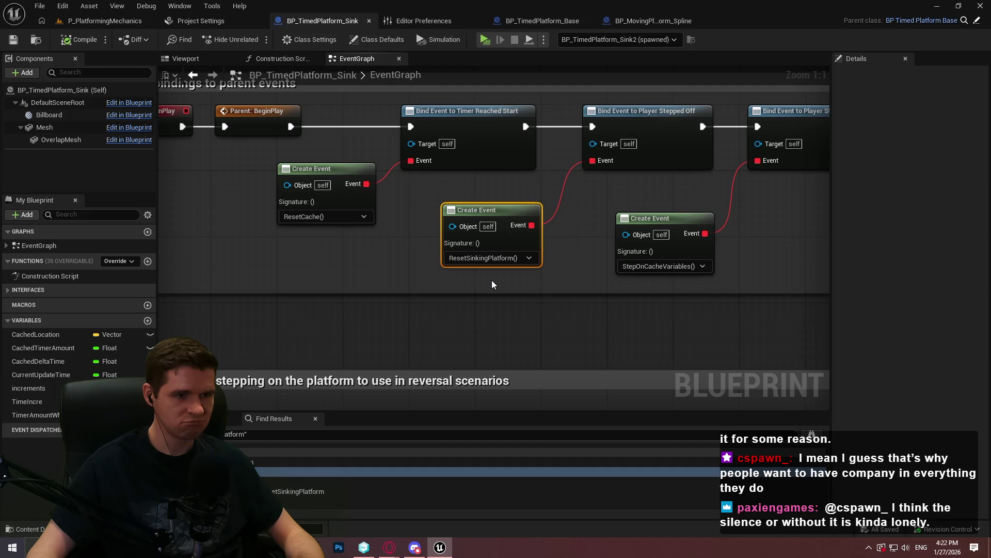
- Break ResetSinkingPlatform's exec wire to the SET node and launch a standalone preview
{"action": "scroll", "coordinate": [494, 281], "scroll_direction": "down", "scroll_amount": 3}
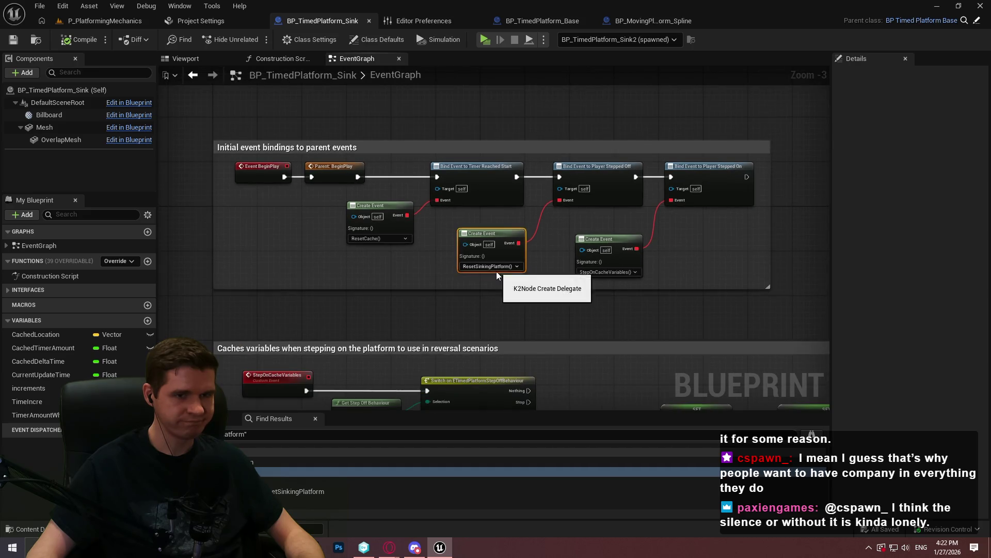
{"action": "scroll", "coordinate": [490, 365], "scroll_direction": "down", "scroll_amount": 5}
{"action": "scroll", "coordinate": [471, 321], "scroll_direction": "up", "scroll_amount": 8}
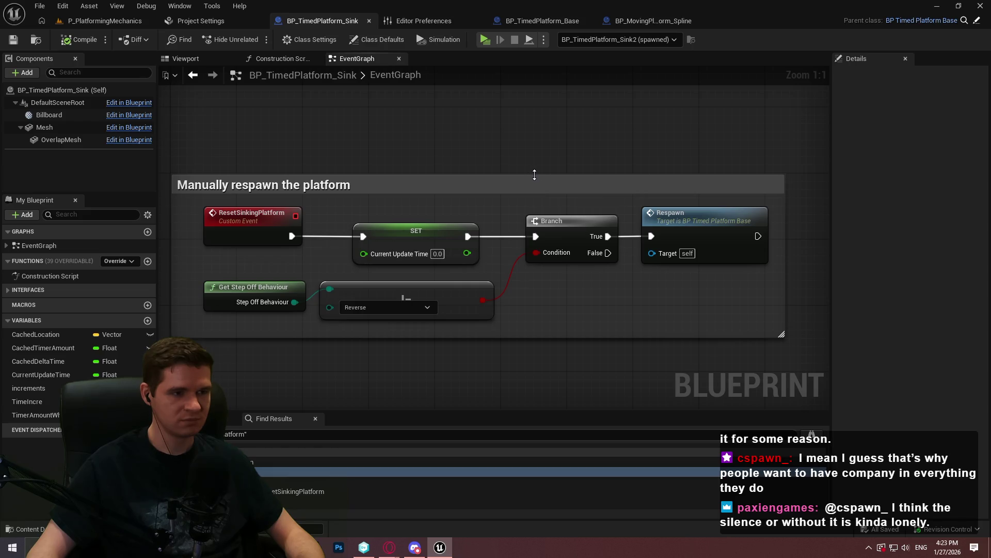
{"action": "left_click", "coordinate": [292, 236], "text": "alt"}
{"action": "key", "text": "alt+p"}
- Run and jump across the sinking platforms toward the Moving Platforms wall, then close the preview
{"action": "left_click", "coordinate": [517, 441]}
{"action": "key", "text": "w"}
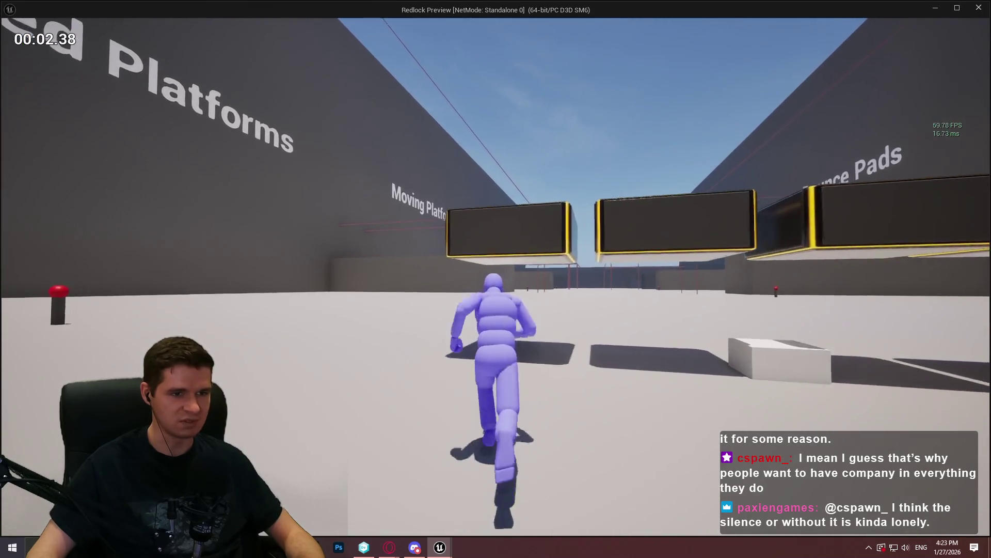
{"action": "key", "text": "space"}
{"action": "key", "text": "w"}
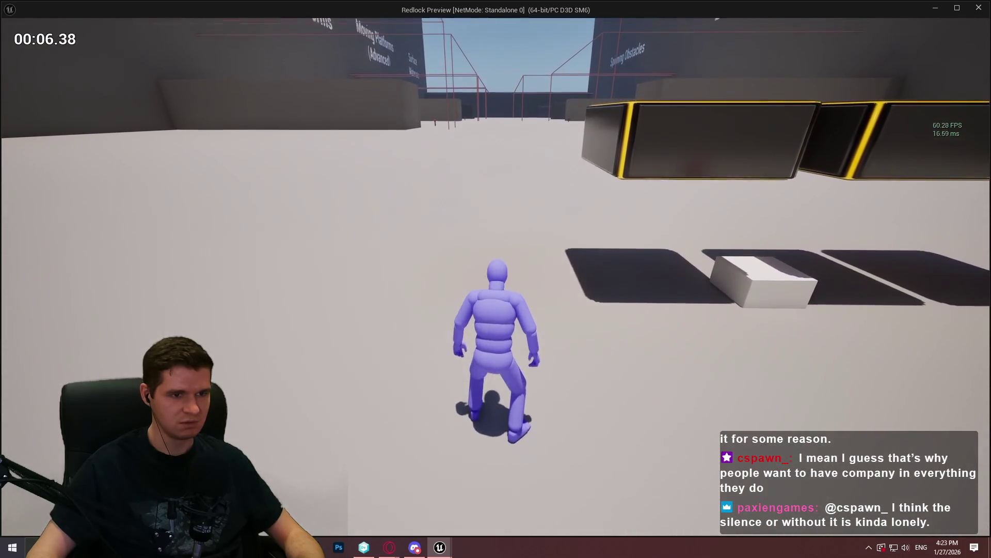
{"action": "key", "text": "a"}
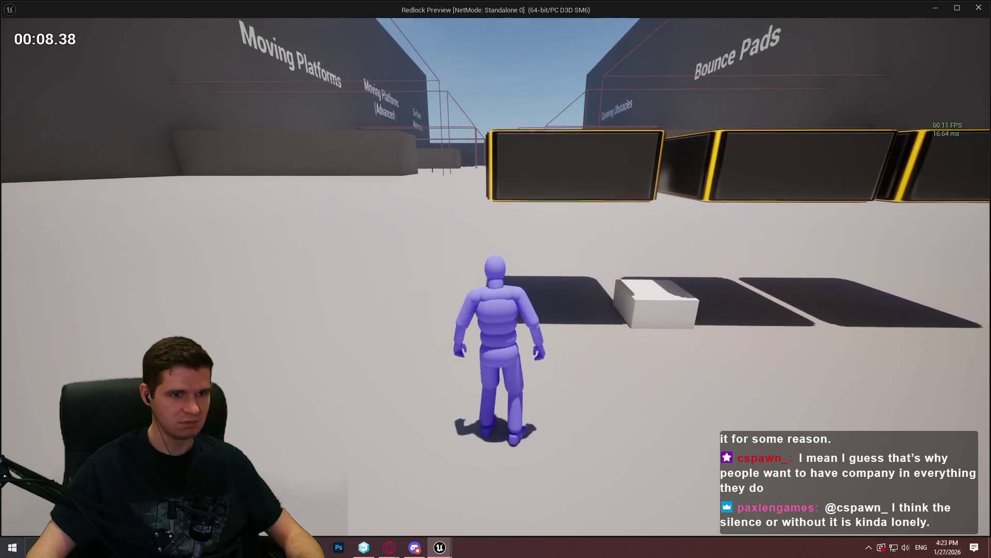
{"action": "key", "text": "a"}
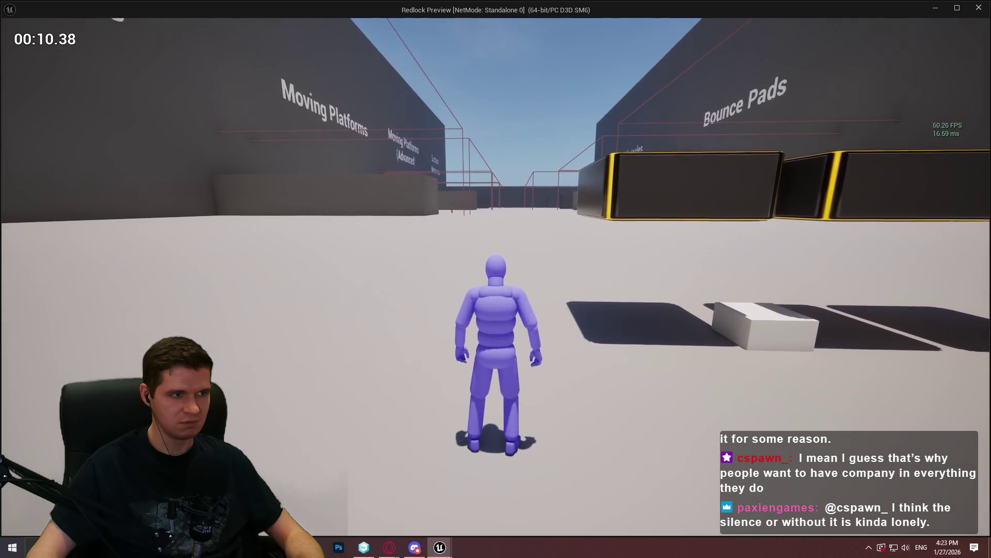
{"action": "key", "text": "w"}
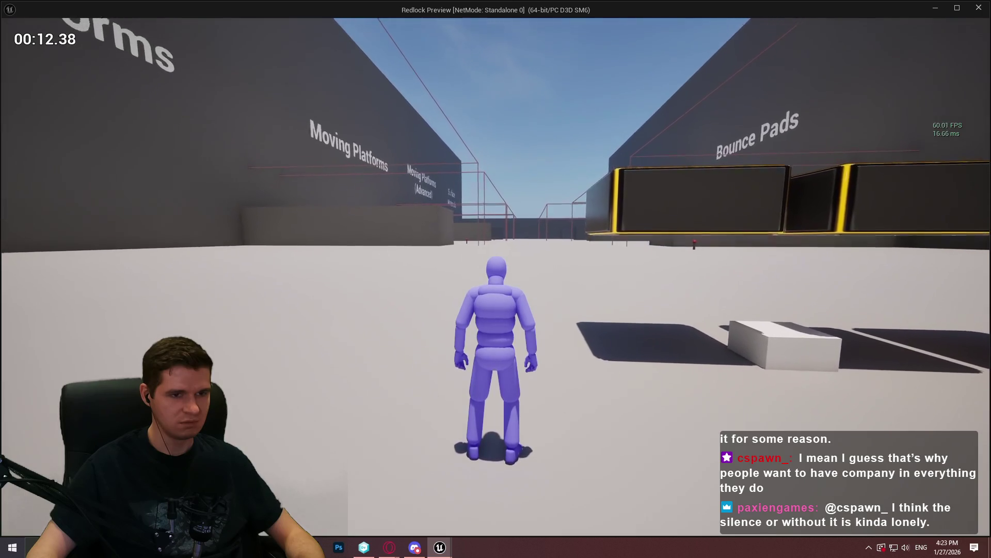
{"action": "key", "text": "Escape"}
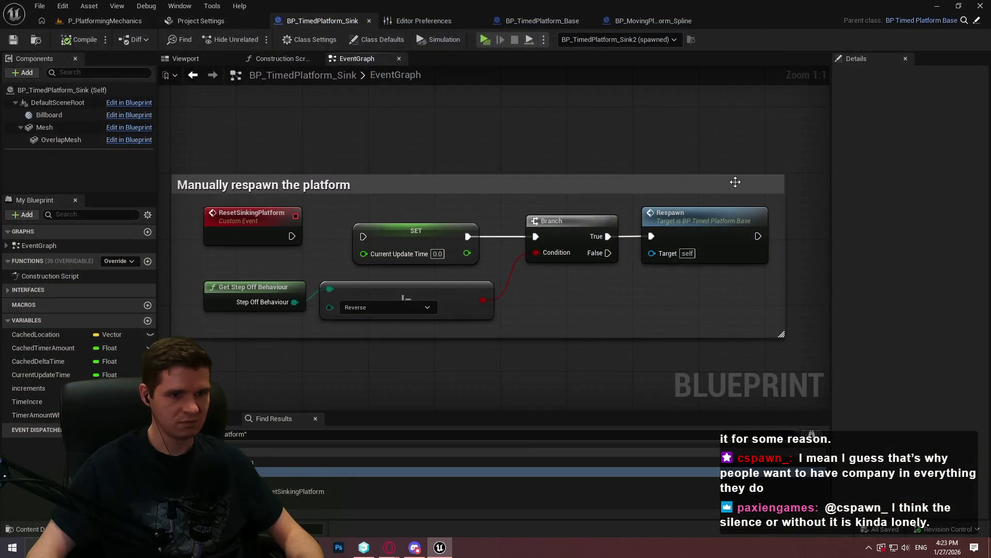
- Review the Respawn function and base EventGraph, then relaunch the standalone preview from P_PlatformingMechanics
{"action": "double_click", "coordinate": [698, 221]}
{"action": "scroll", "coordinate": [398, 147], "scroll_direction": "up", "scroll_amount": 5}
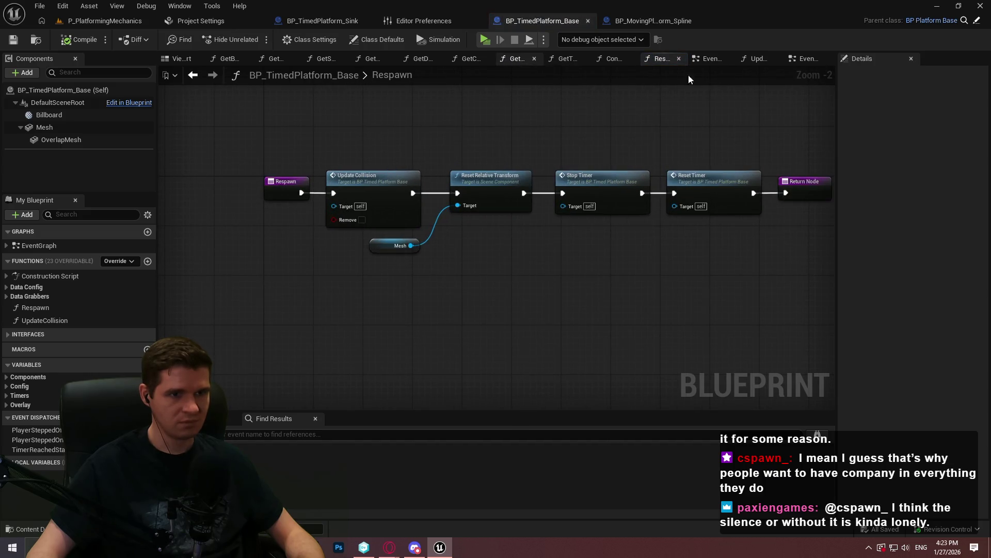
{"action": "left_click", "coordinate": [710, 59]}
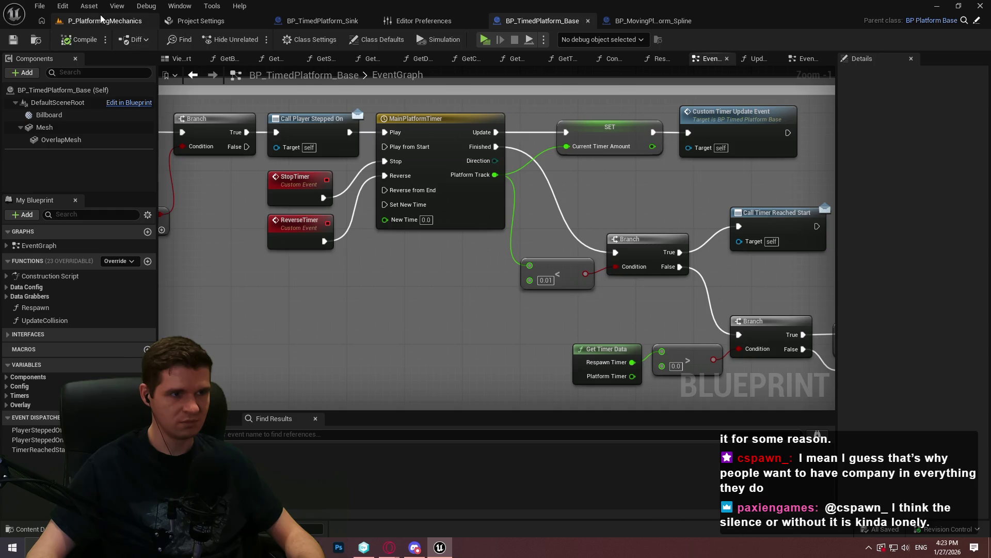
{"action": "left_click", "coordinate": [104, 21]}
{"action": "left_click", "coordinate": [255, 42]}
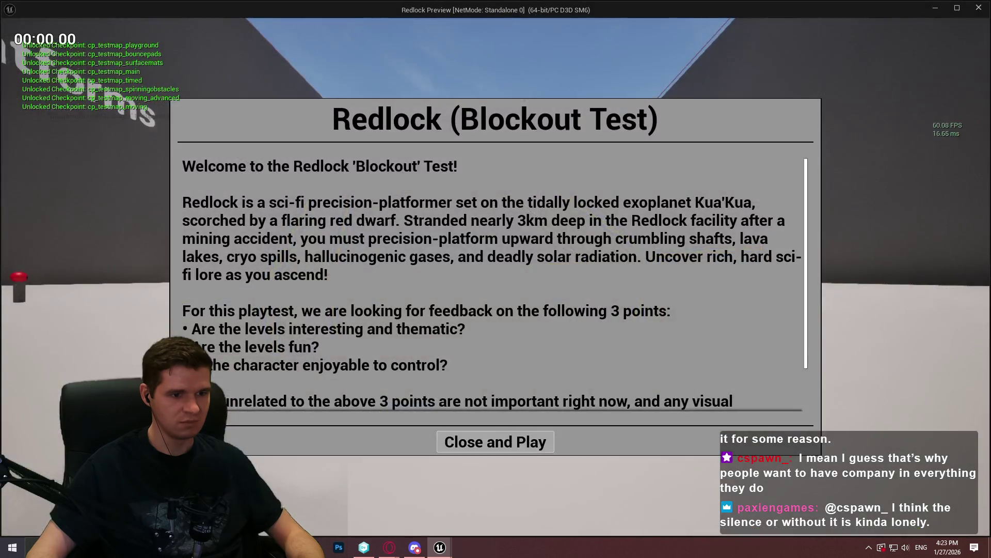
- Climb onto a sinking platform, step off onto the floor, and close the preview
{"action": "key", "text": "Return"}
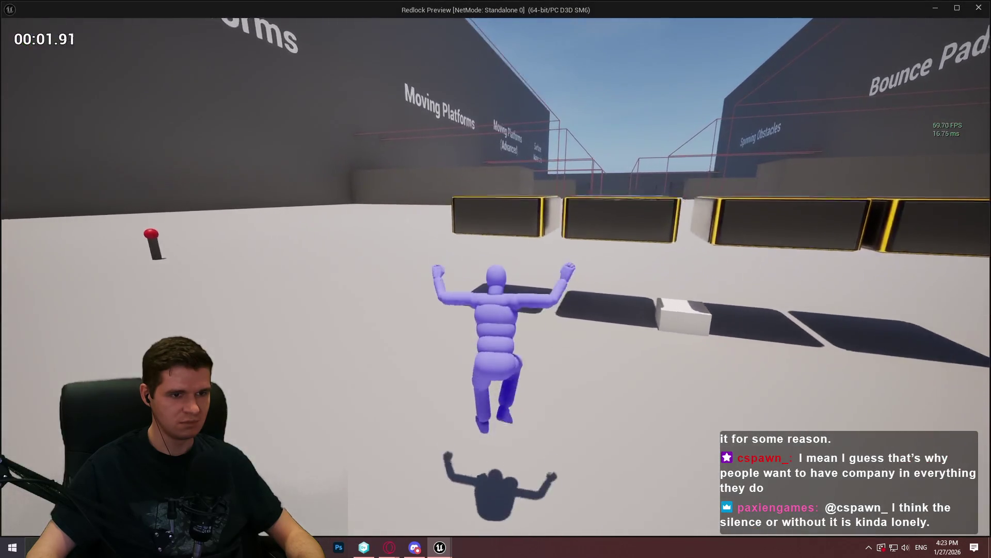
{"action": "key", "text": "w"}
{"action": "key", "text": "space"}
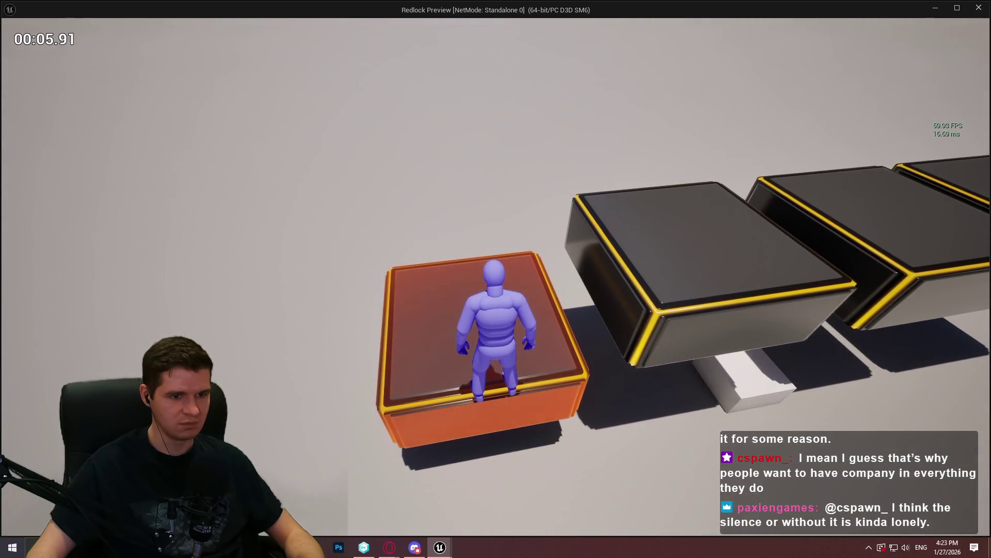
{"action": "key", "text": "w"}
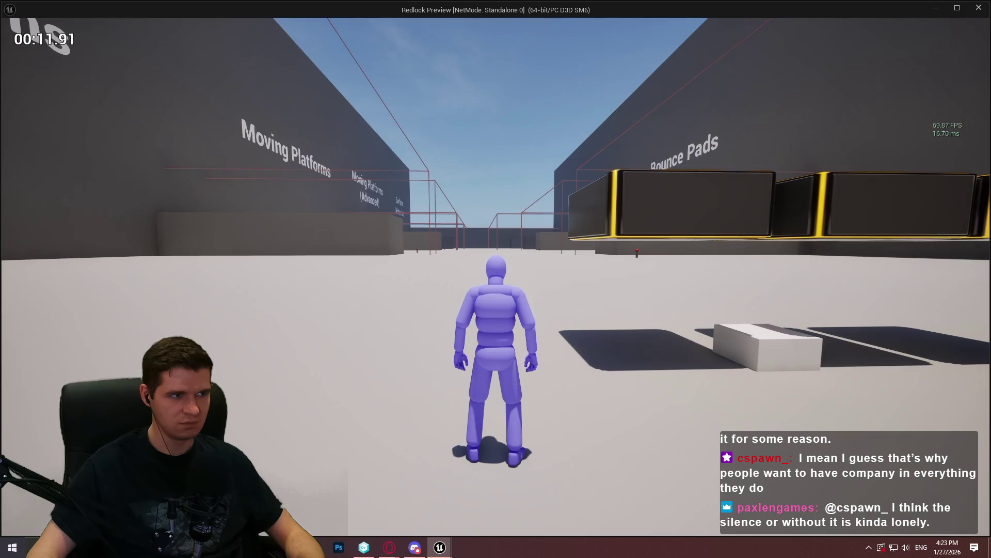
{"action": "key", "text": "Escape"}
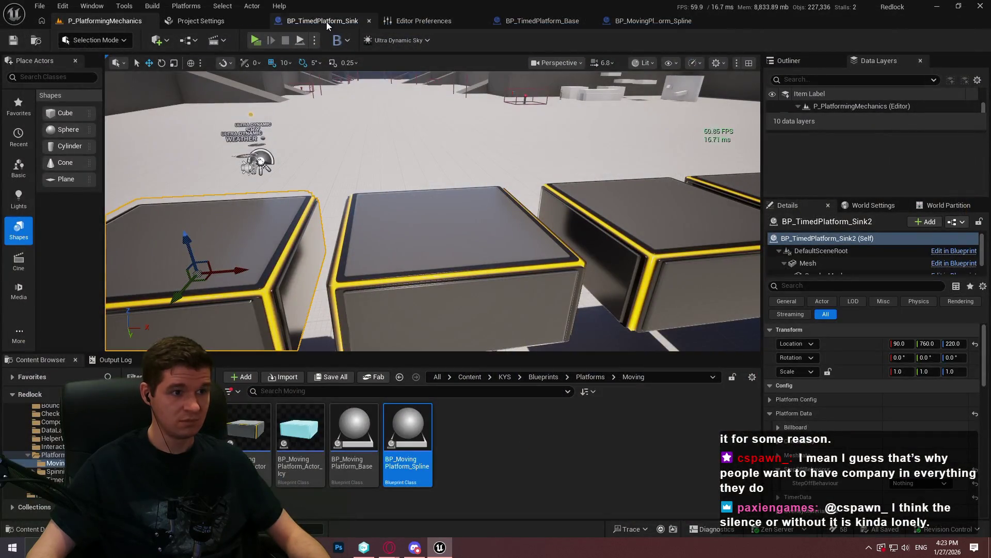
- Back in BP_TimedPlatform_Sink, select then deselect the ResetSinkingPlatform event, and start a play-test
{"action": "left_click", "coordinate": [326, 23]}
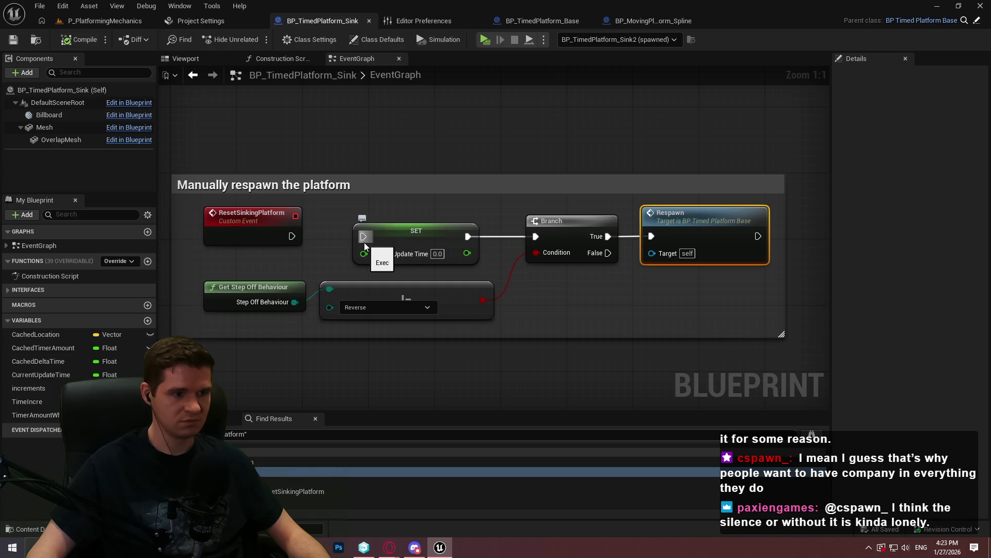
{"action": "left_click", "coordinate": [264, 222]}
{"action": "left_click", "coordinate": [304, 134]}
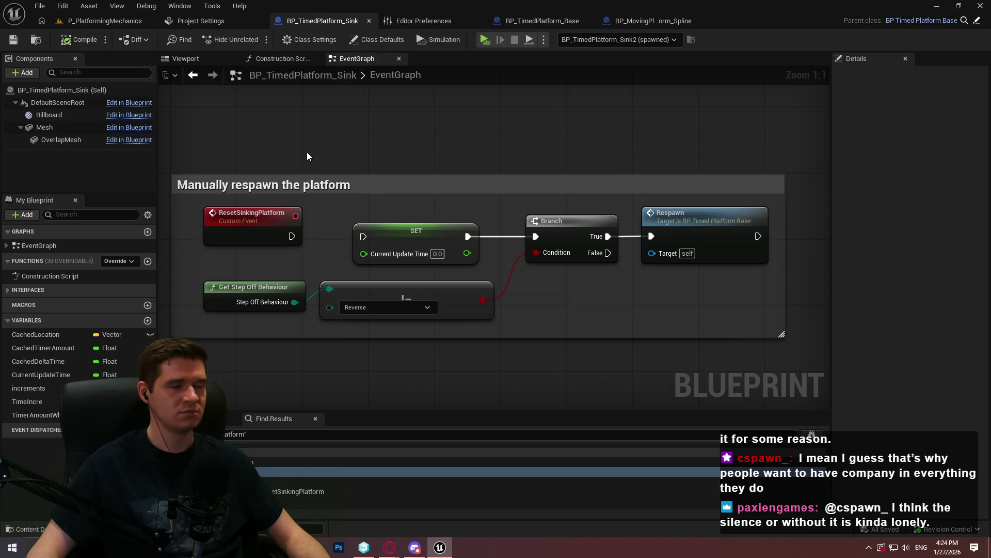
{"action": "left_click", "coordinate": [482, 44]}
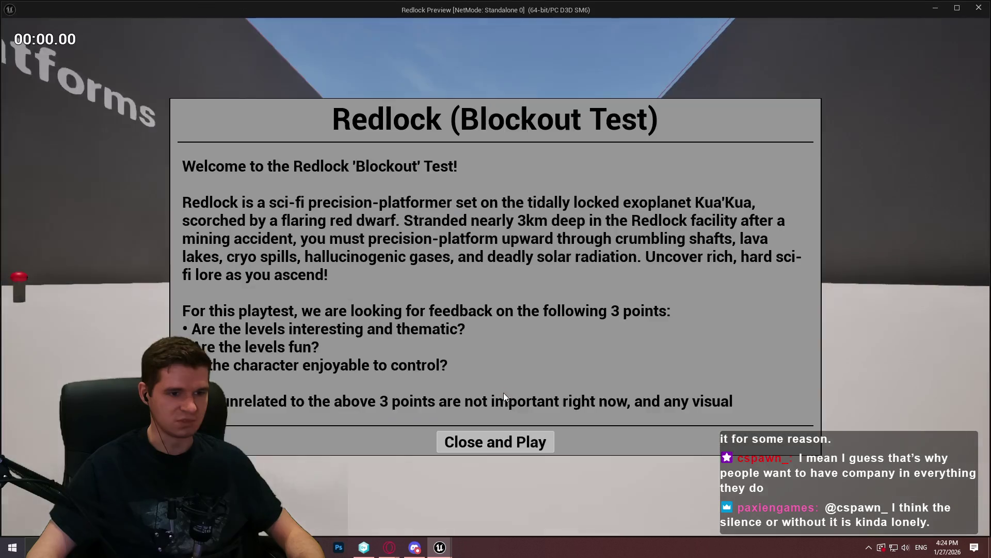
- Jump onto the middle and green-topped platforms to trigger them, then stop and return to P_PlatformingMechanics
{"action": "left_click", "coordinate": [496, 442]}
{"action": "key", "text": "w"}
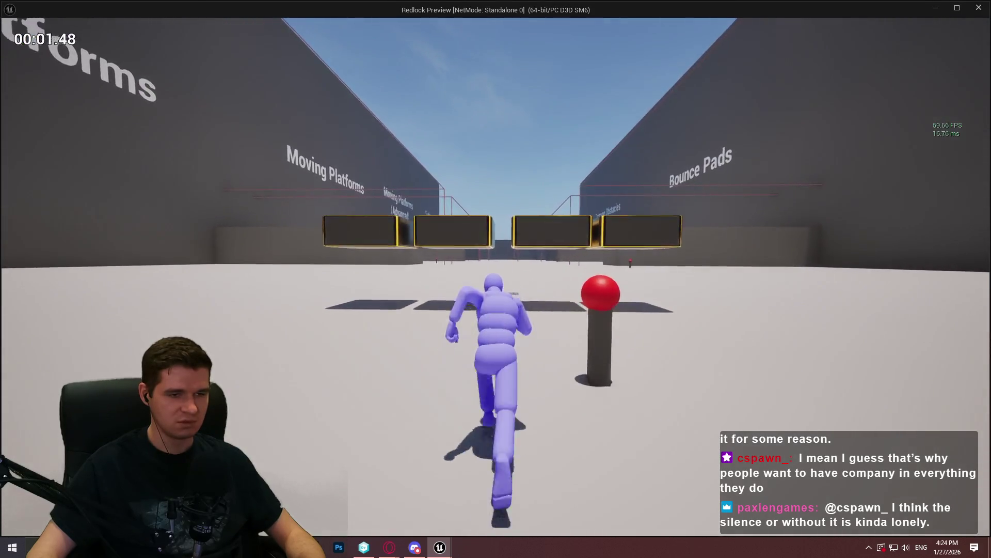
{"action": "key", "text": "space"}
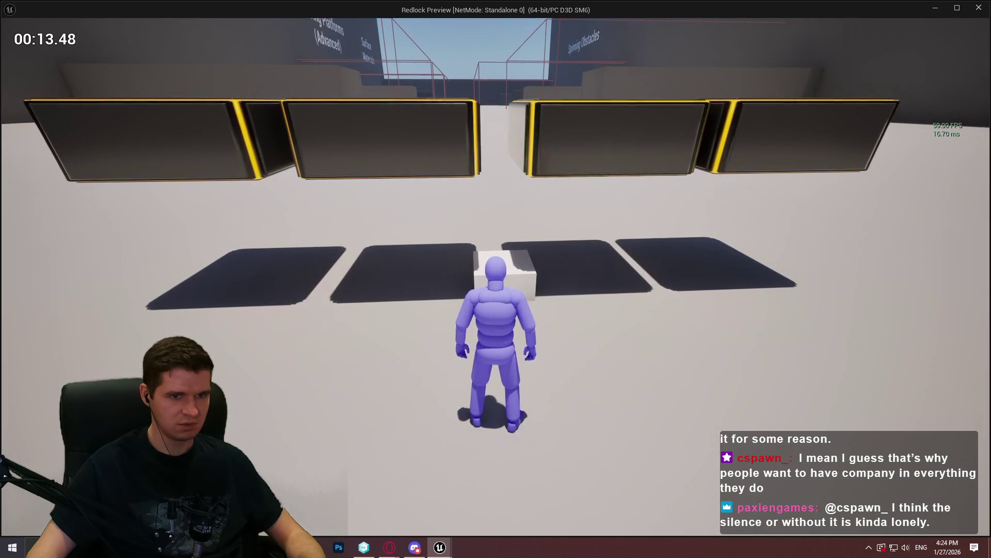
{"action": "key", "text": "space"}
{"action": "key", "text": "w"}
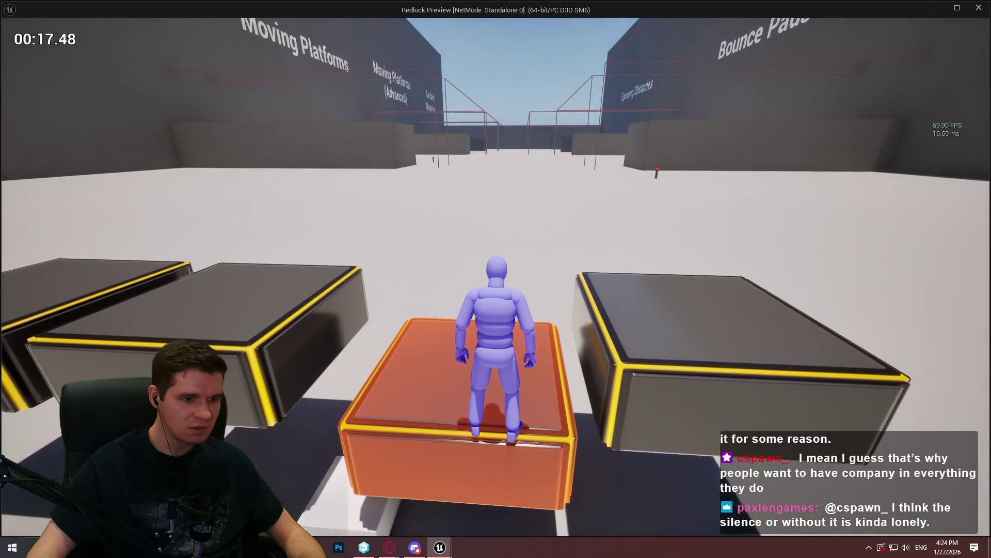
{"action": "key", "text": "s"}
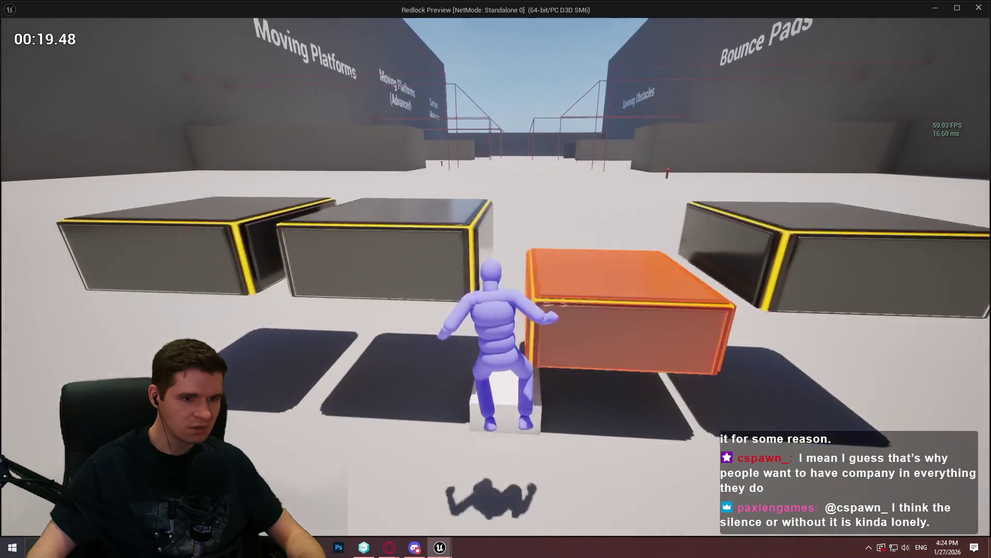
{"action": "key", "text": "w"}
{"action": "key", "text": "space"}
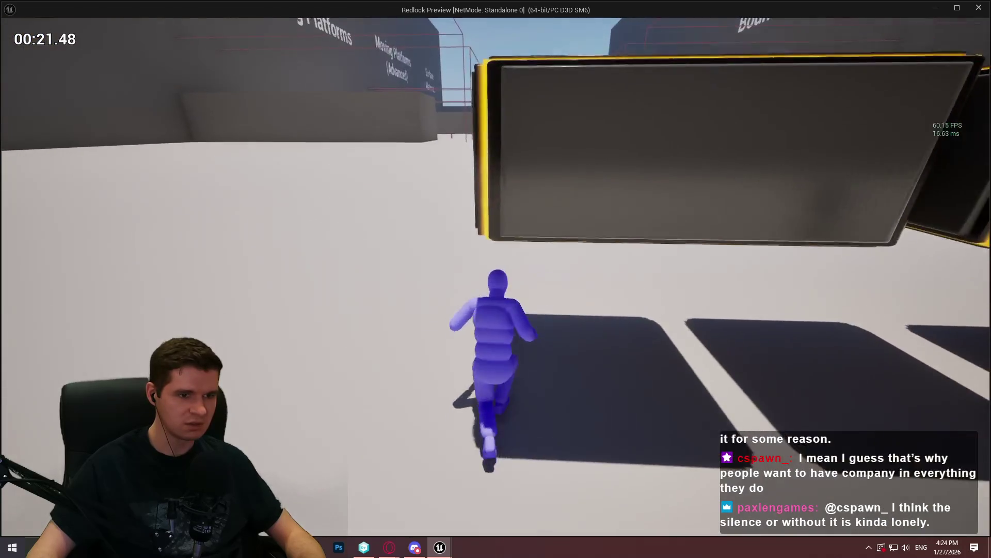
{"action": "key", "text": "w"}
{"action": "key", "text": "space"}
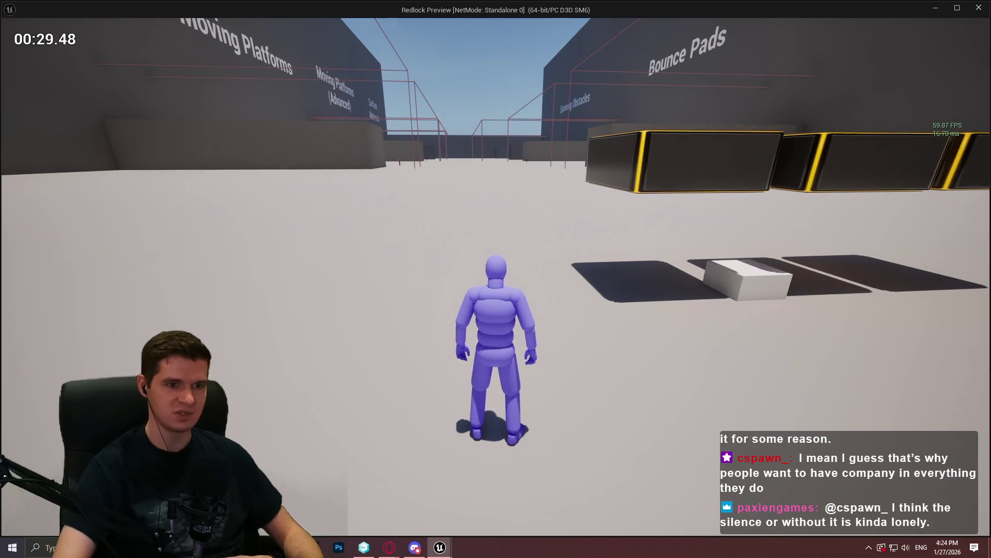
{"action": "key", "text": "Escape"}
{"action": "left_click", "coordinate": [103, 21]}
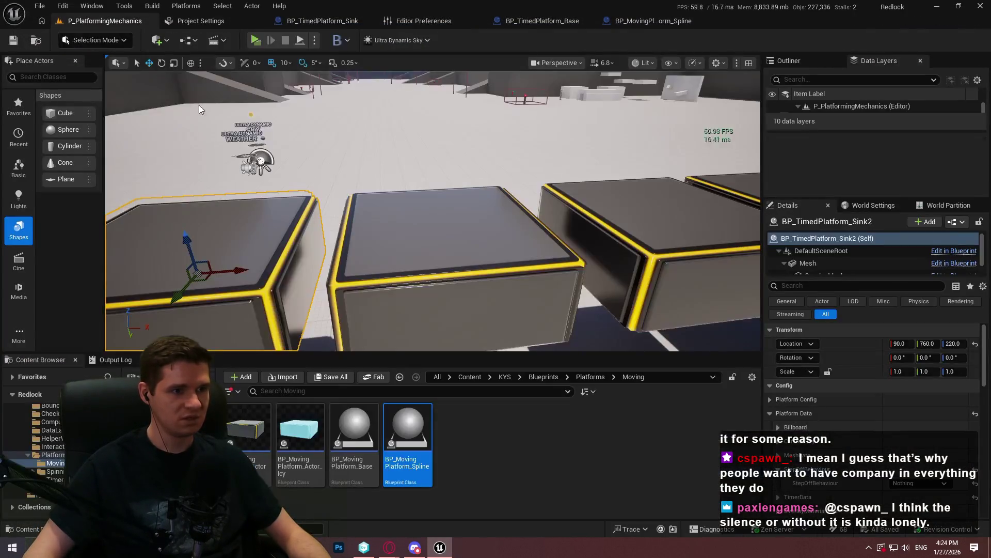
- Inspect the overlay material setup nodes in BP_TimedPlatform_Base's EventGraph
{"action": "scroll", "coordinate": [872, 361], "scroll_direction": "down", "scroll_amount": 3}
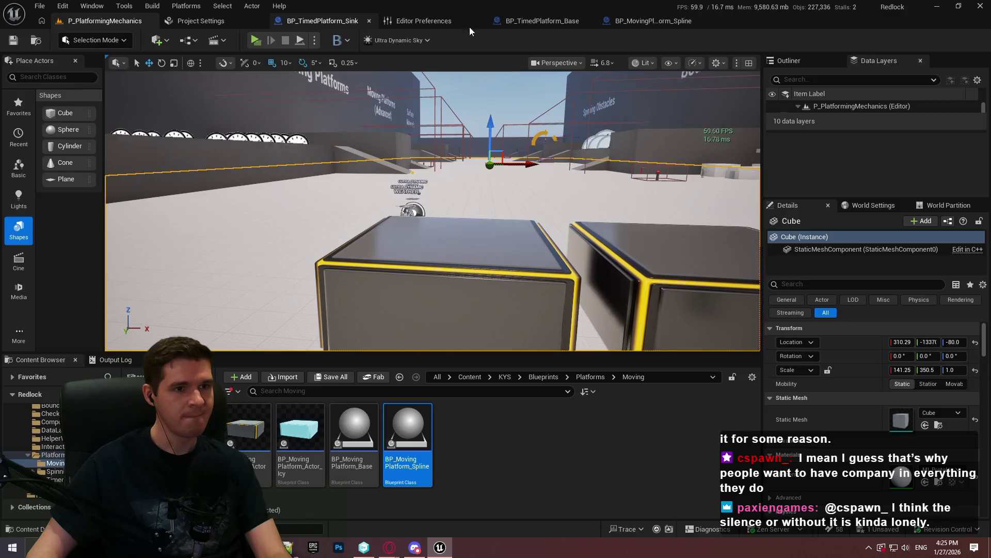
{"action": "left_click", "coordinate": [551, 21]}
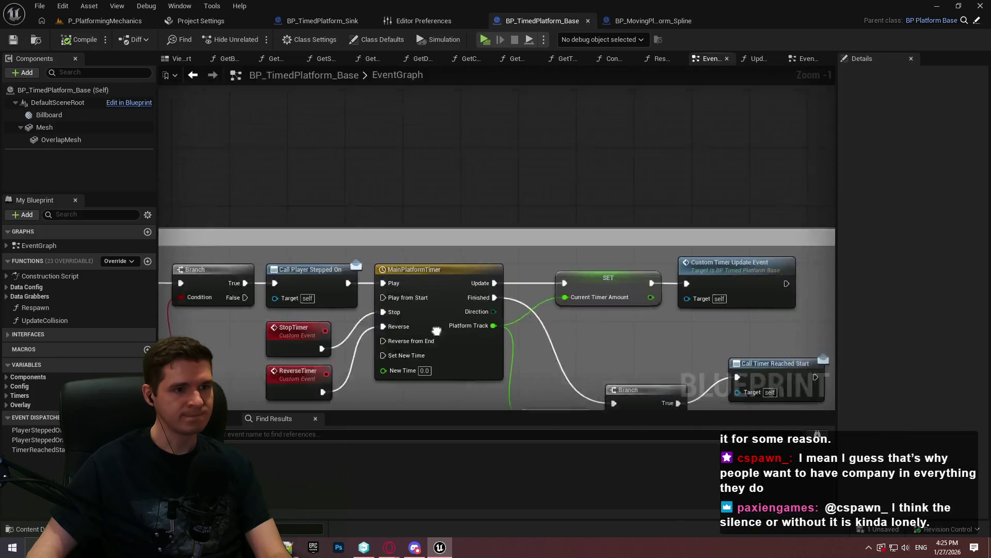
{"action": "scroll", "coordinate": [423, 225], "scroll_direction": "down", "scroll_amount": 1}
{"action": "mouse_move", "coordinate": [423, 224]}
{"action": "left_mouse_down"}
{"action": "mouse_move", "coordinate": [460, 289]}
{"action": "mouse_move", "coordinate": [619, 400]}
{"action": "left_mouse_up"}
{"action": "scroll", "coordinate": [619, 404], "scroll_direction": "down", "scroll_amount": 5}
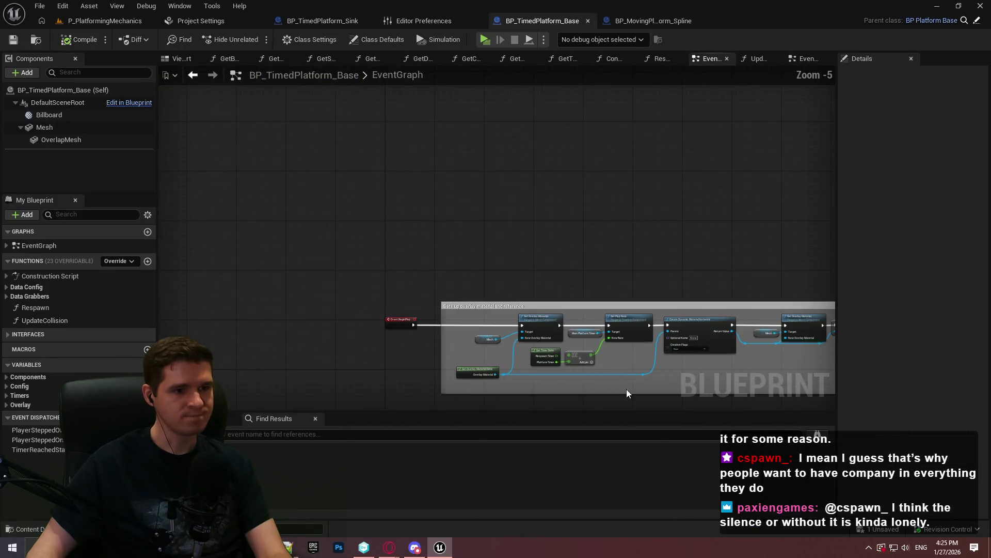
{"action": "scroll", "coordinate": [486, 116], "scroll_direction": "up", "scroll_amount": 2}
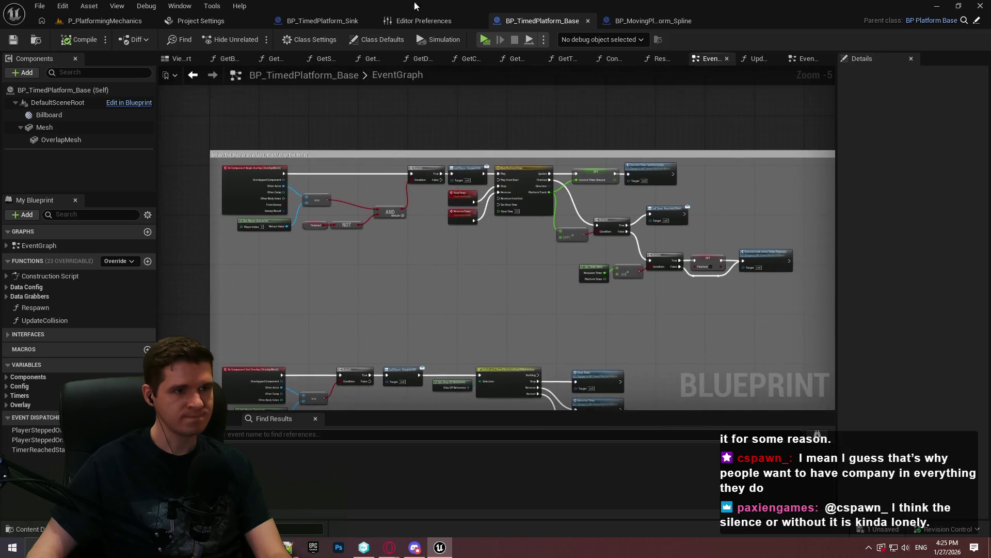
- Wire StepOnCacheVariables to the step-off behaviour Switch in BP_TimedPlatform_Sink, then start a play-test
{"action": "left_click", "coordinate": [334, 19]}
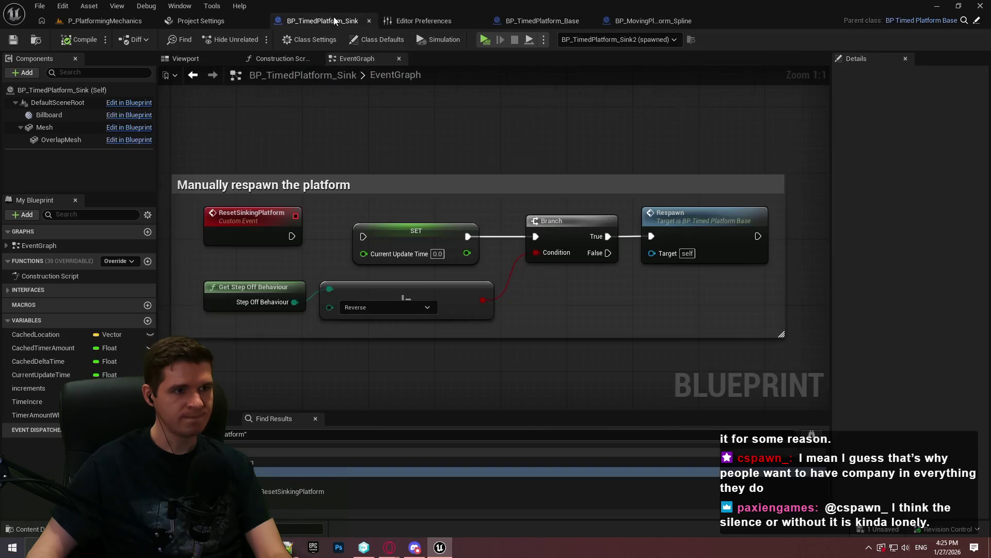
{"action": "left_click_drag", "start_coordinate": [496, 52], "coordinate": [495, 267]}
{"action": "scroll", "coordinate": [524, 122], "scroll_direction": "down", "scroll_amount": 2}
{"action": "mouse_move", "coordinate": [525, 122]}
{"action": "left_mouse_down"}
{"action": "mouse_move", "coordinate": [458, 343]}
{"action": "mouse_move", "coordinate": [517, 289]}
{"action": "mouse_move", "coordinate": [439, 222]}
{"action": "left_mouse_up"}
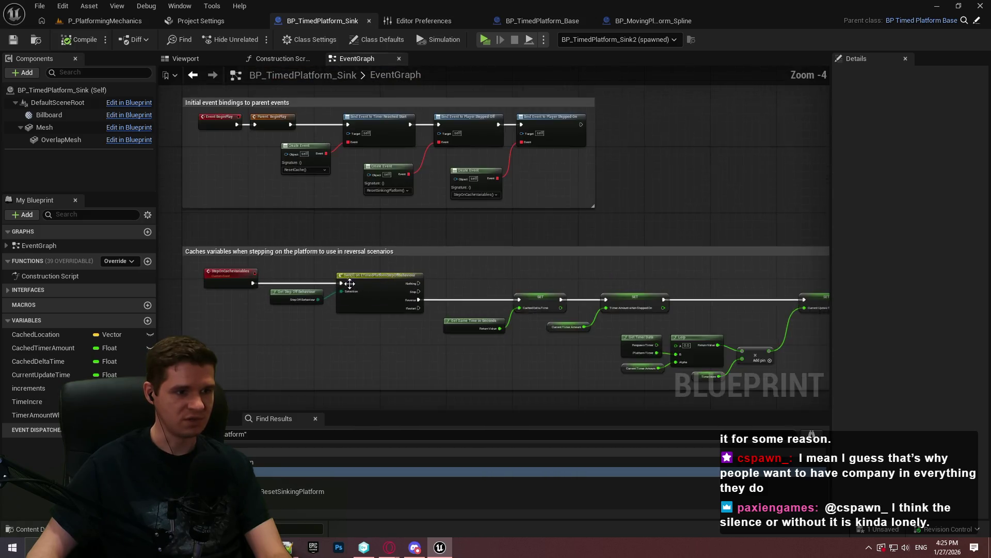
{"action": "scroll", "coordinate": [318, 287], "scroll_direction": "up", "scroll_amount": 6}
{"action": "mouse_move", "coordinate": [692, 333]}
{"action": "left_mouse_down"}
{"action": "mouse_move", "coordinate": [743, 275]}
{"action": "mouse_move", "coordinate": [442, 250]}
{"action": "mouse_move", "coordinate": [222, 253]}
{"action": "left_mouse_up"}
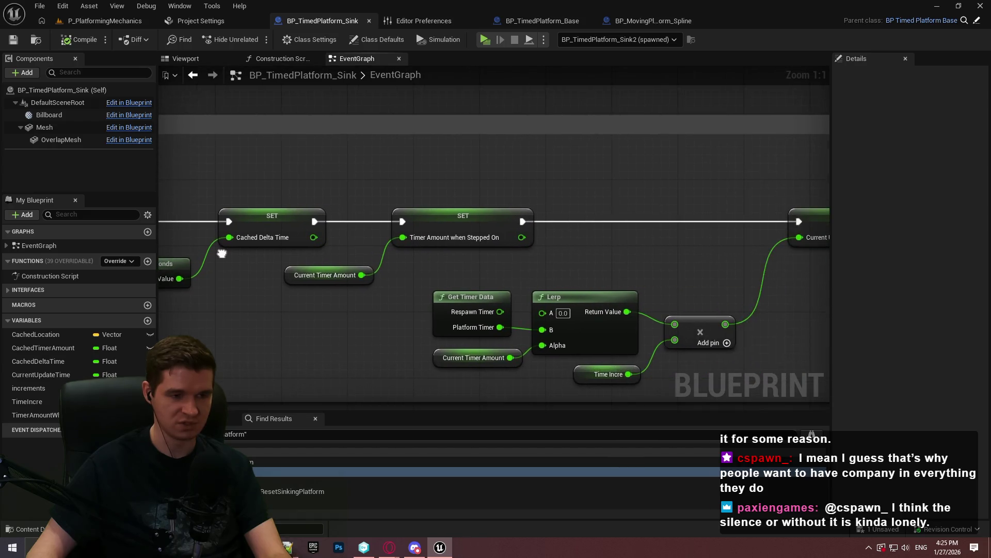
{"action": "left_click_drag", "start_coordinate": [222, 253], "coordinate": [123, 228]}
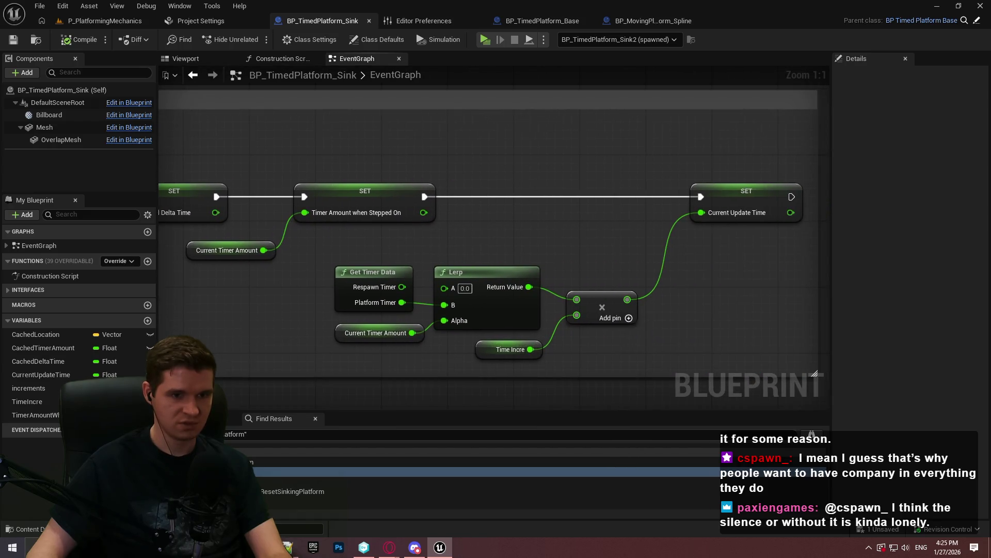
{"action": "scroll", "coordinate": [823, 295], "scroll_direction": "down", "scroll_amount": 5}
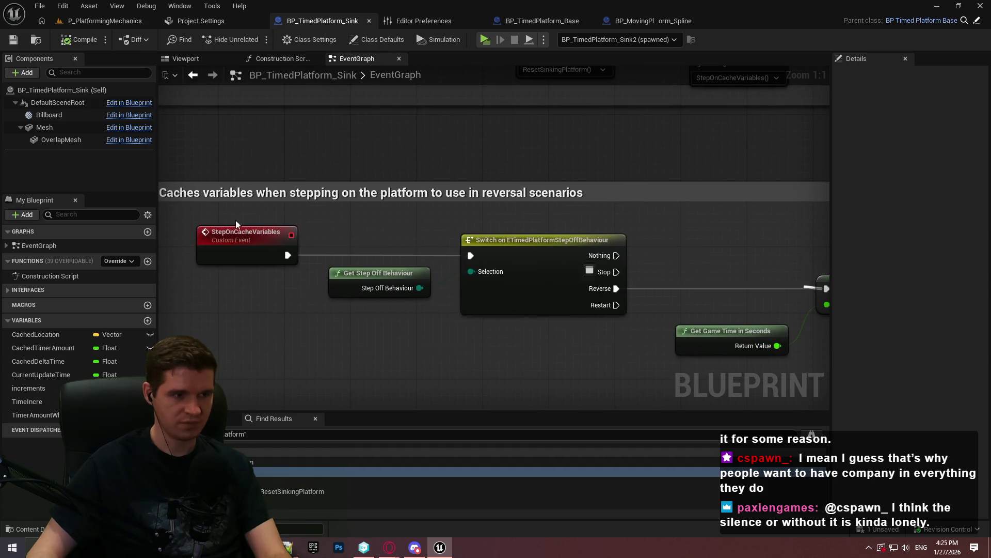
{"action": "left_click_drag", "start_coordinate": [291, 259], "coordinate": [290, 257]}
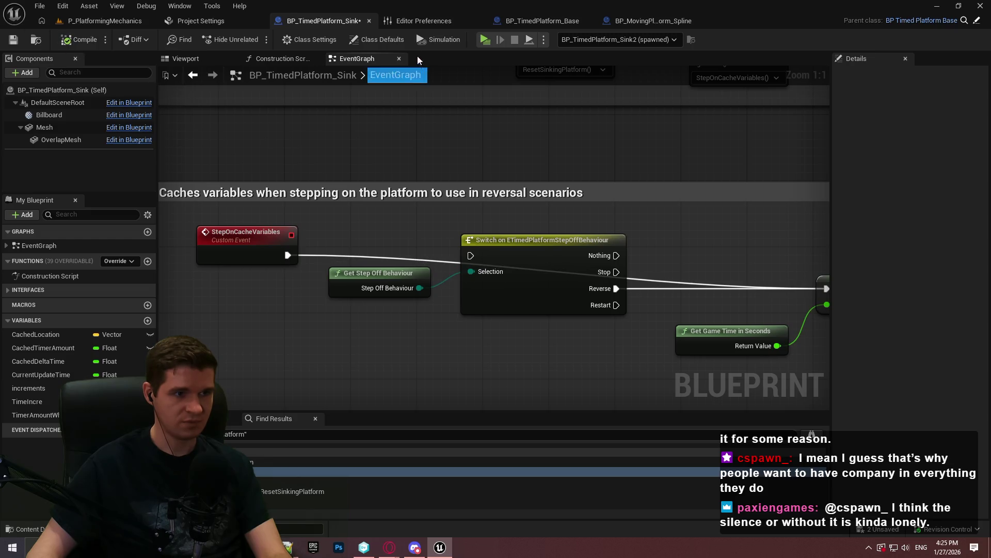
{"action": "left_click", "coordinate": [488, 42]}
{"action": "left_click", "coordinate": [527, 439]}
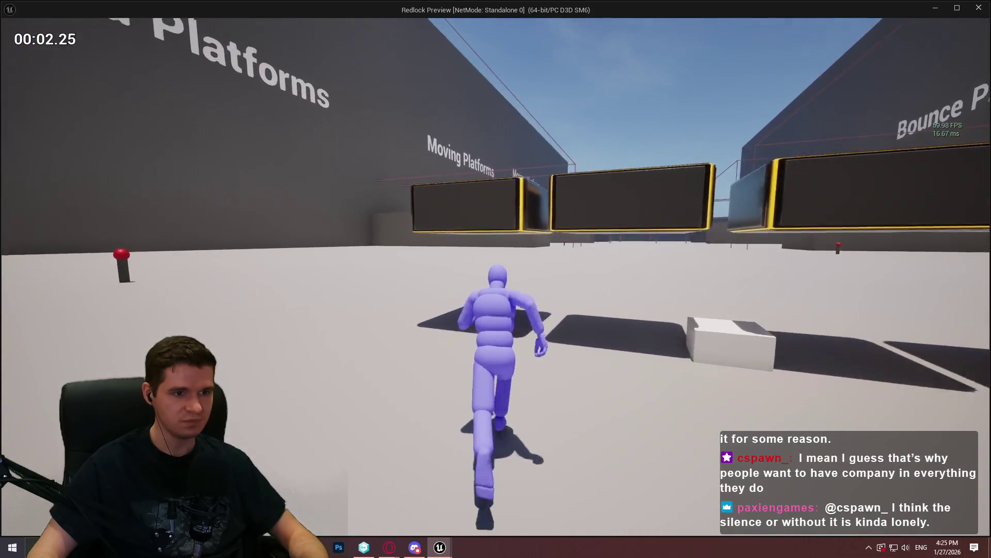
- Jump onto the rewired platforms to trigger them, then stop and relaunch a fresh preview run
{"action": "key", "text": "space"}
{"action": "key", "text": "w"}
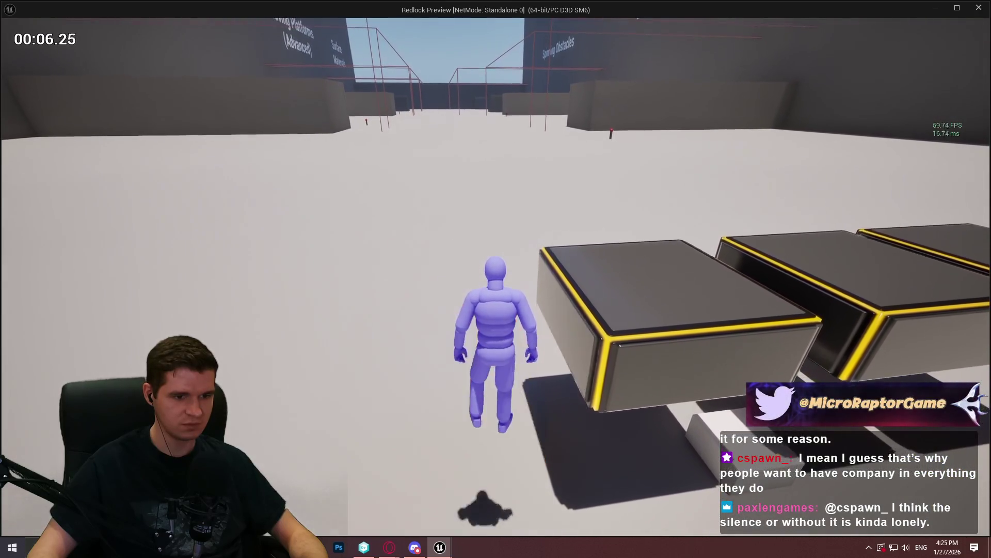
{"action": "key", "text": "w"}
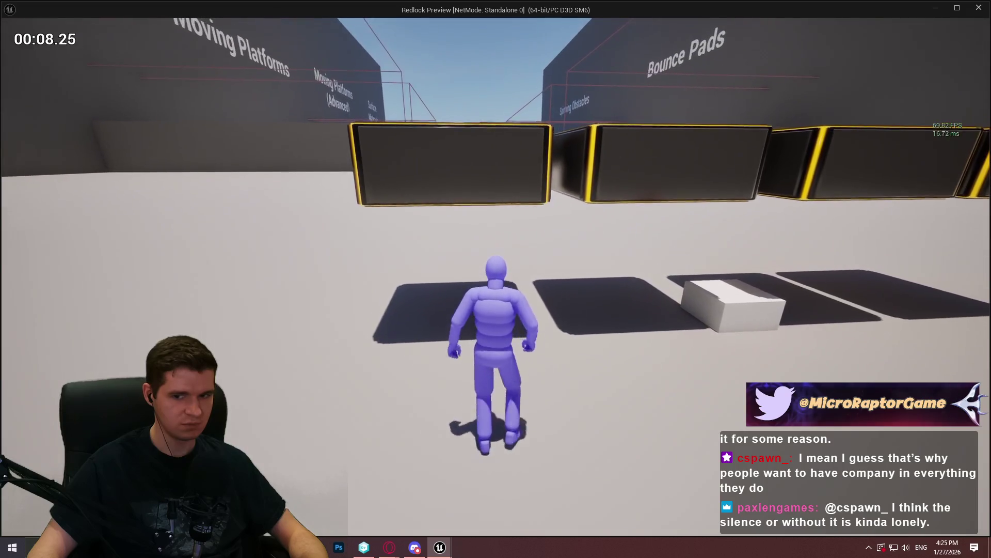
{"action": "key", "text": "w"}
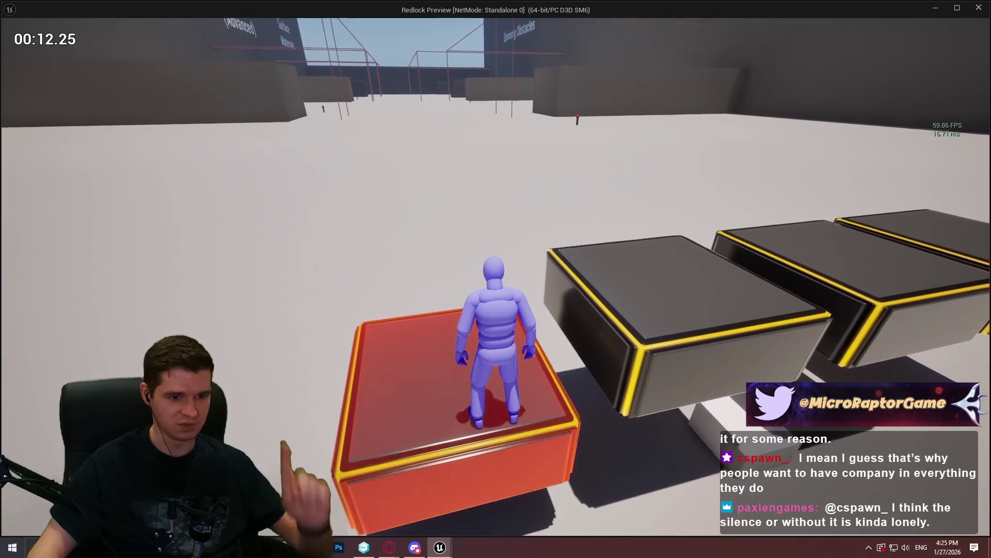
{"action": "key", "text": "Escape"}
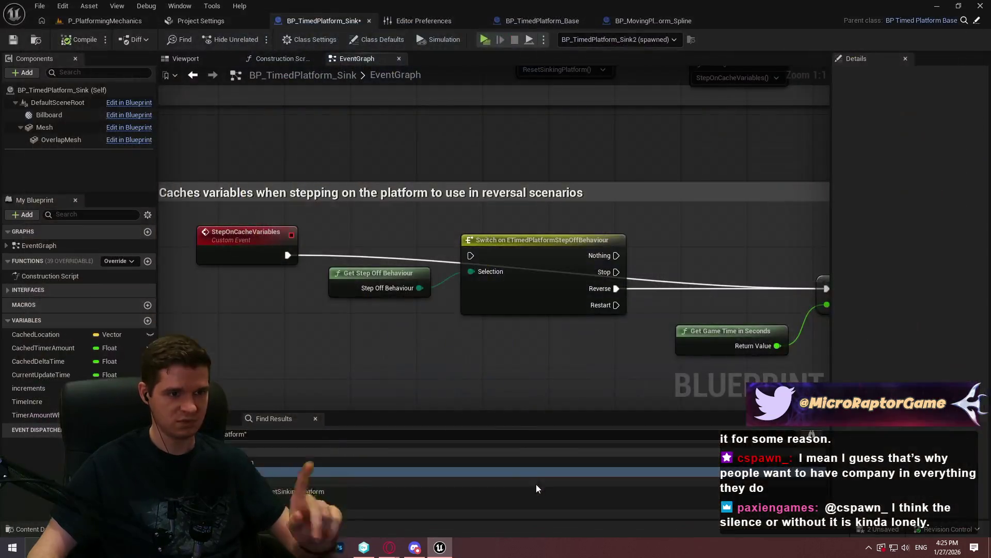
{"action": "left_click", "coordinate": [488, 42]}
{"action": "left_click", "coordinate": [521, 443]}
{"action": "key", "text": "w"}
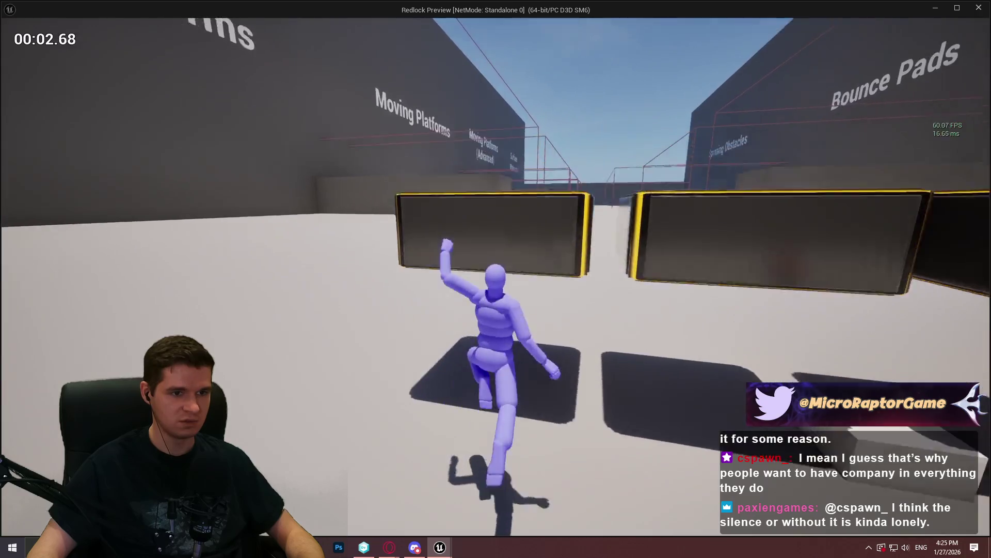
- Jump onto the first sinking platforms, testing step-off, ledge grabs and dropping from the ledge
{"action": "key", "text": "space"}
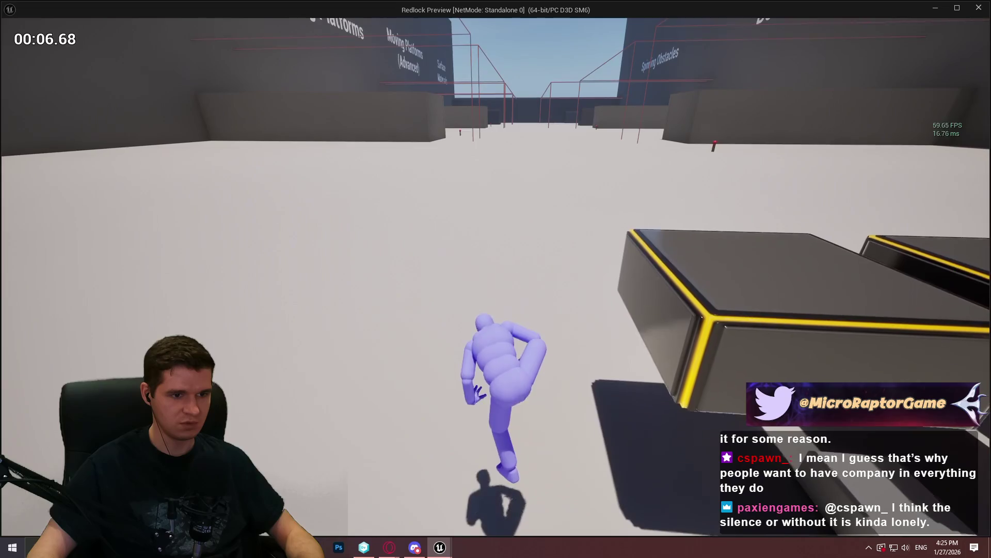
{"action": "key", "text": "space"}
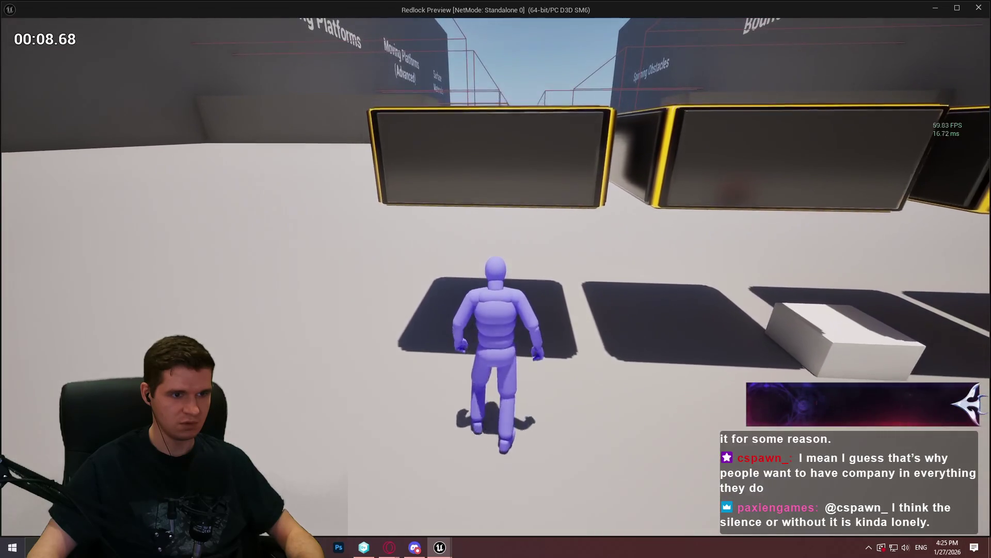
{"action": "key", "text": "space"}
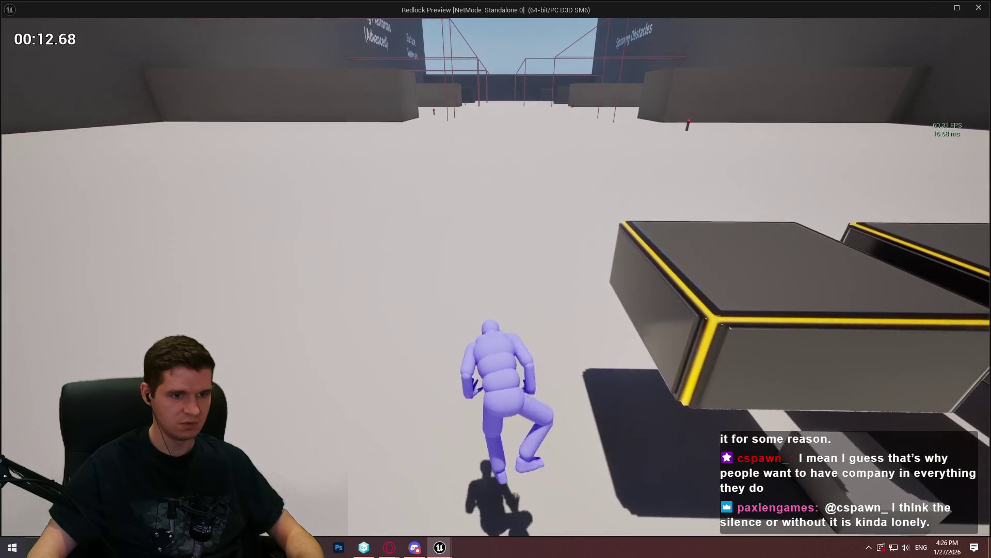
{"action": "key", "text": "space"}
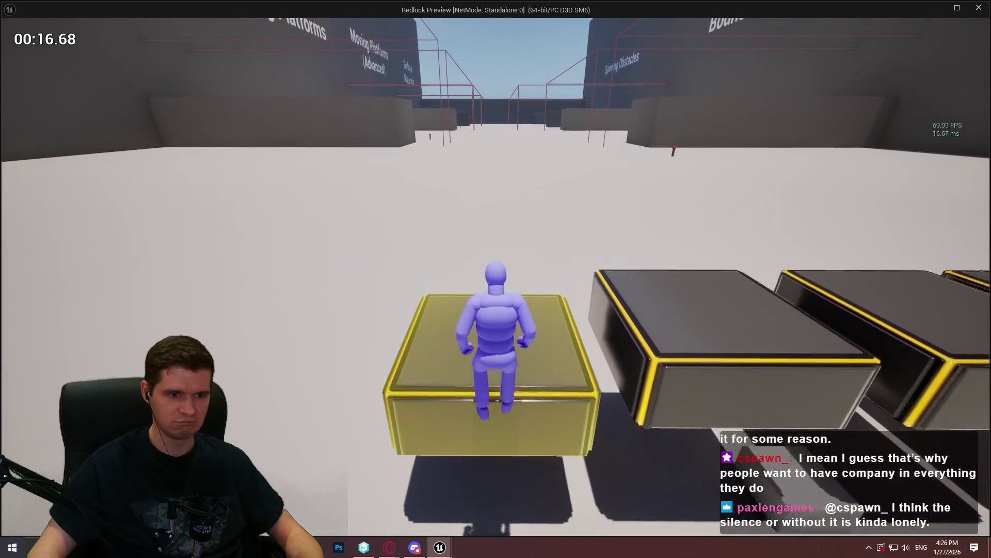
{"action": "key", "text": "s"}
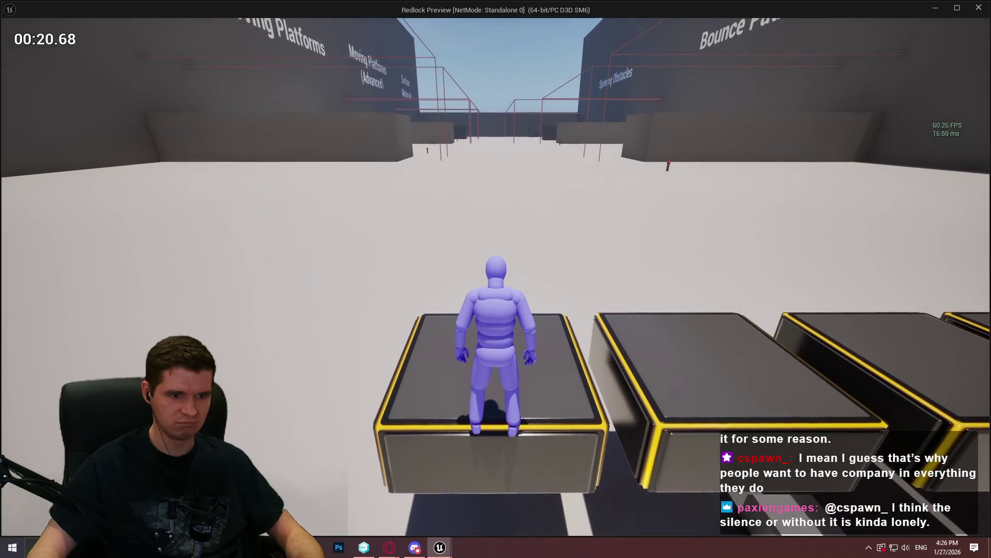
{"action": "key", "text": "w"}
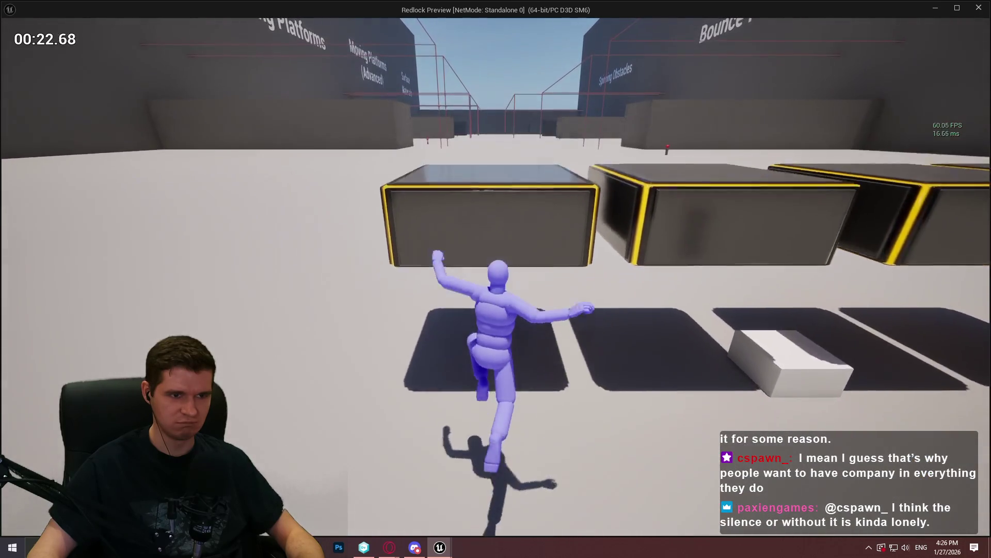
{"action": "key", "text": "space"}
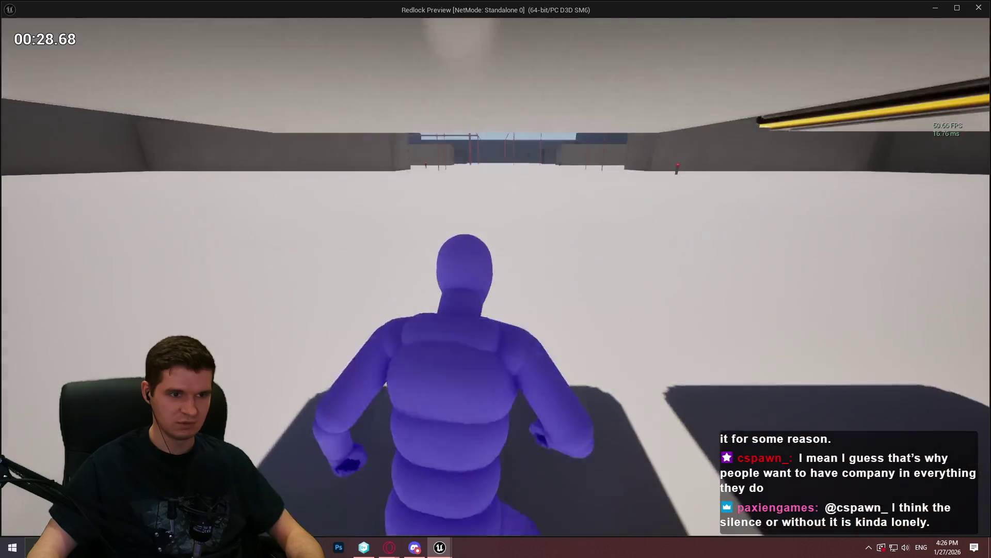
{"action": "key", "text": "space"}
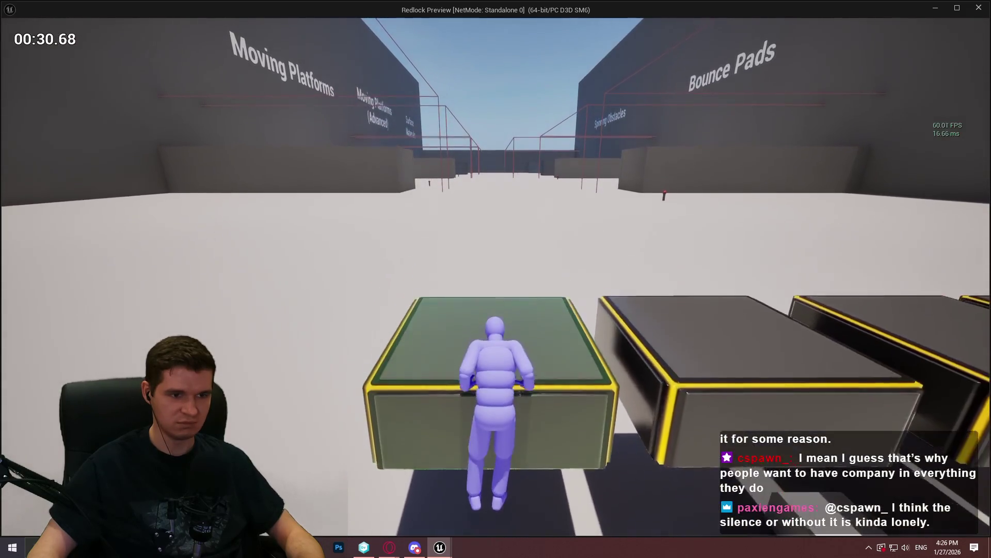
{"action": "key", "text": "s"}
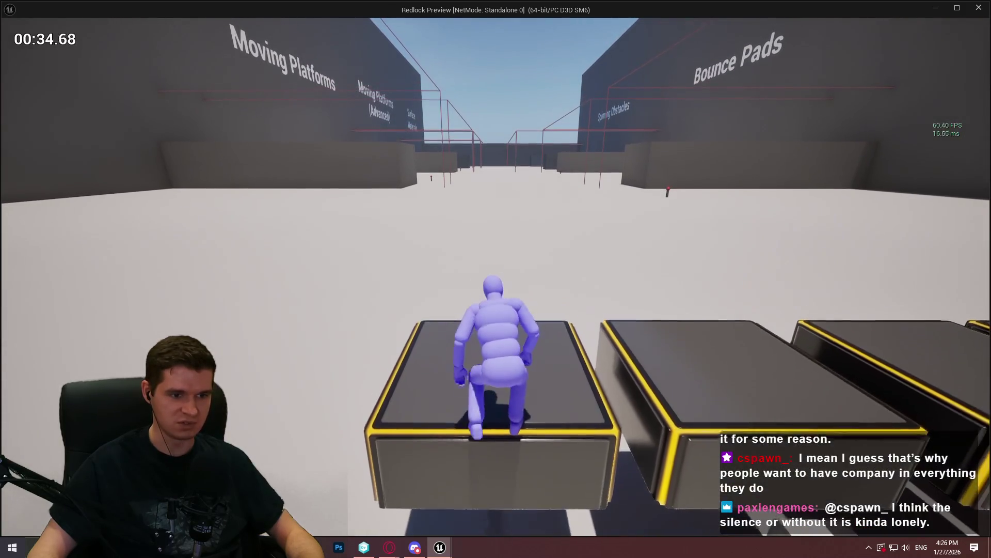
{"action": "key", "text": "space"}
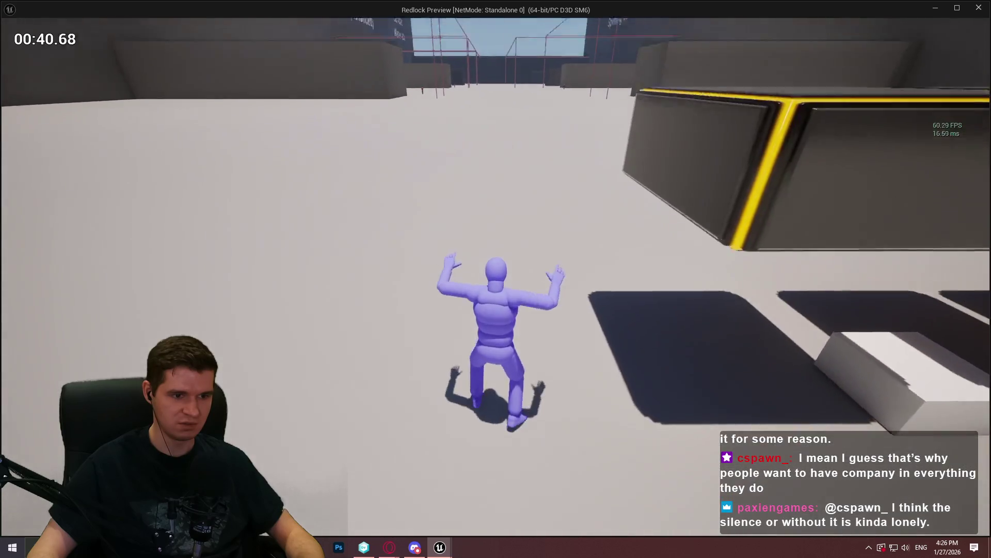
- Jump across the raised yellow, green and grey platforms, then close the game preview
{"action": "key", "text": "w"}
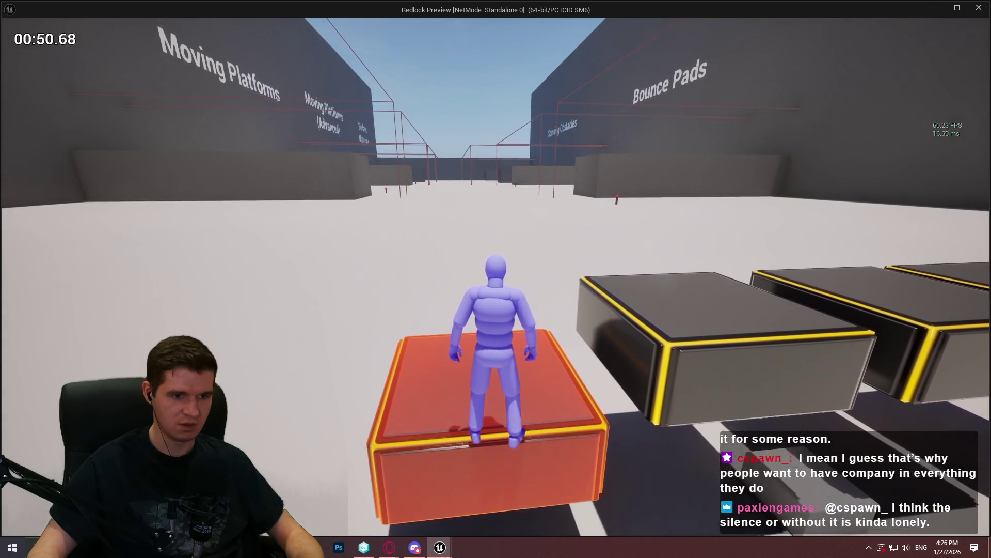
{"action": "key", "text": "d"}
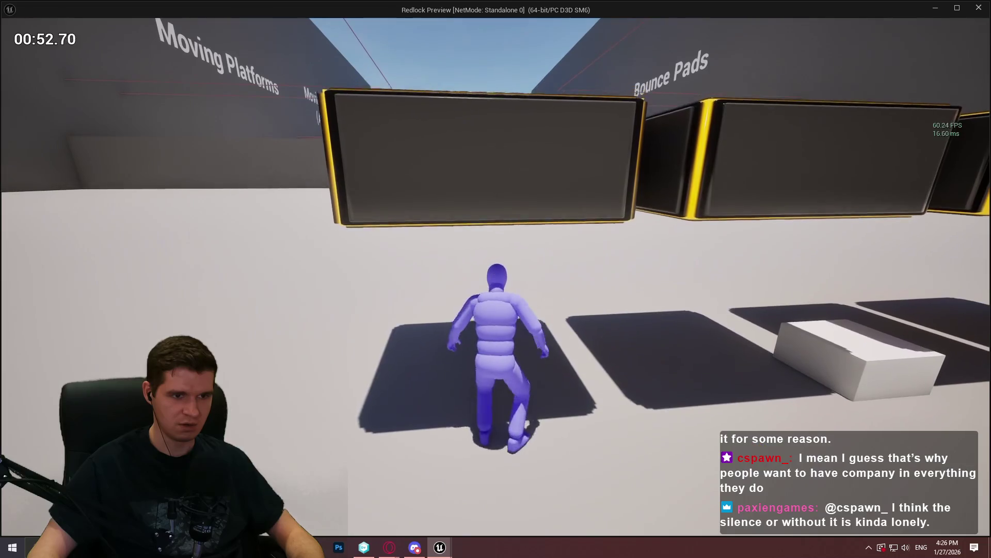
{"action": "key", "text": "space"}
{"action": "key", "text": "w"}
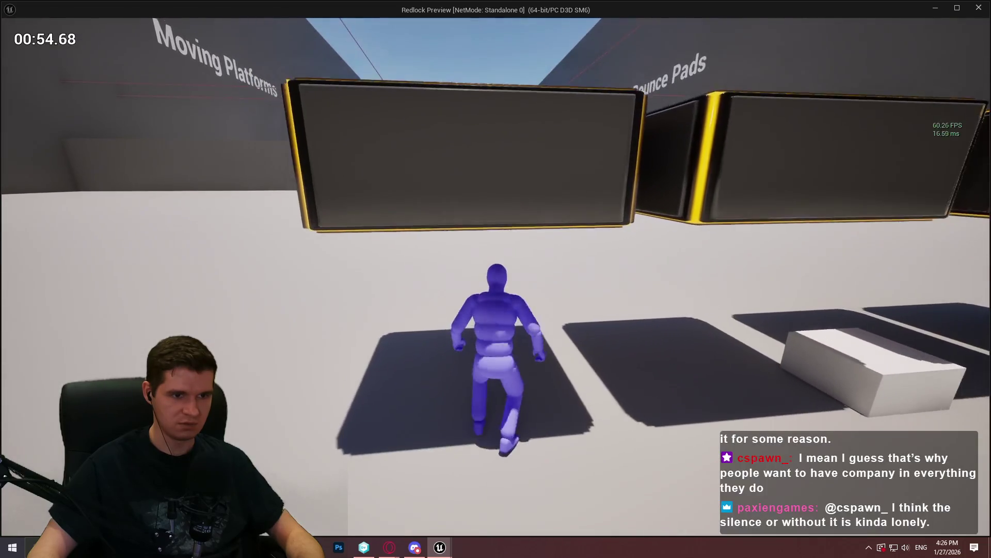
{"action": "key", "text": "space"}
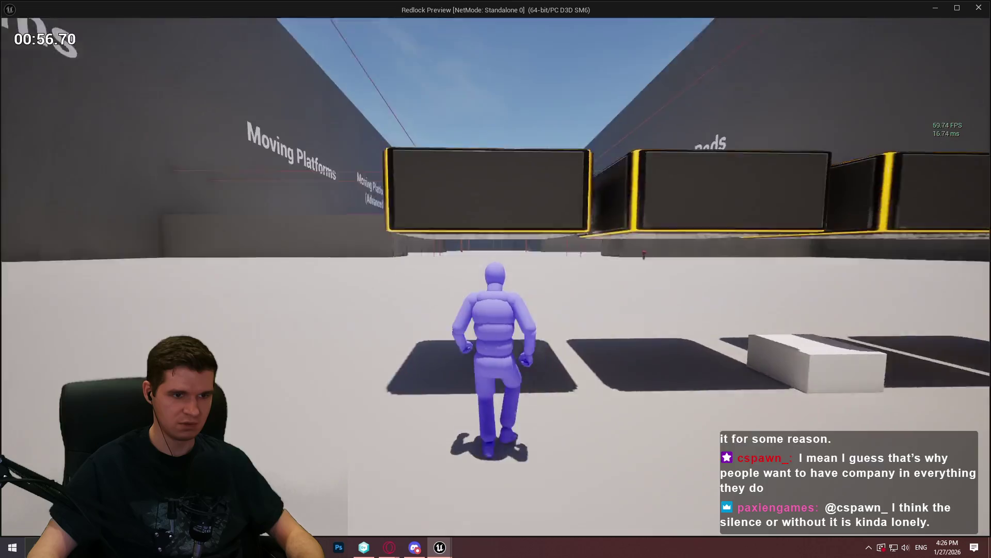
{"action": "key", "text": "space"}
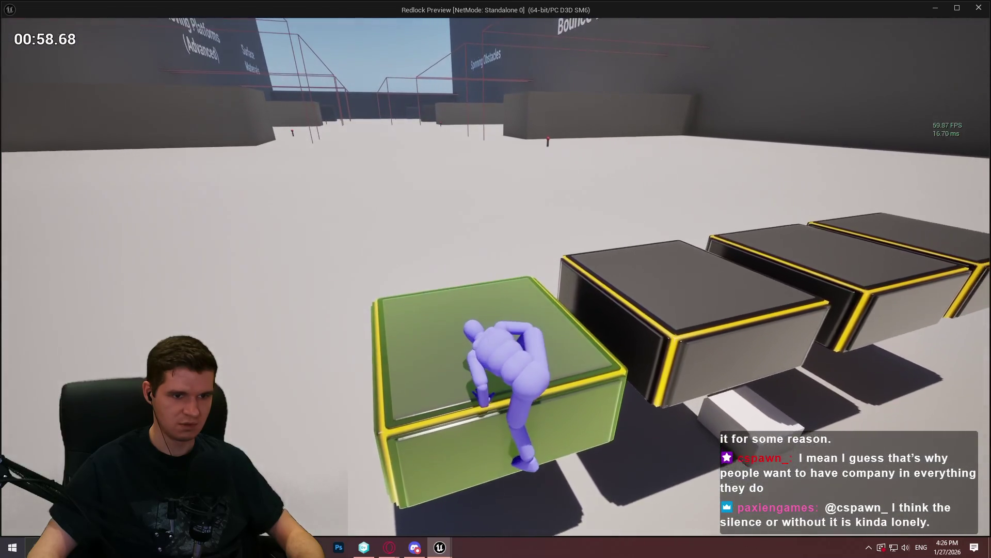
{"action": "key", "text": "space"}
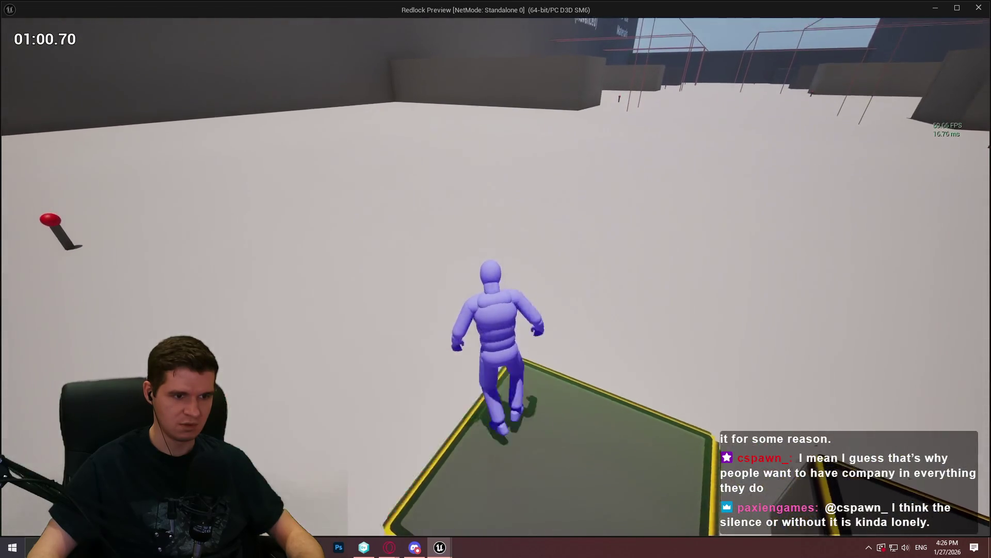
{"action": "key", "text": "space"}
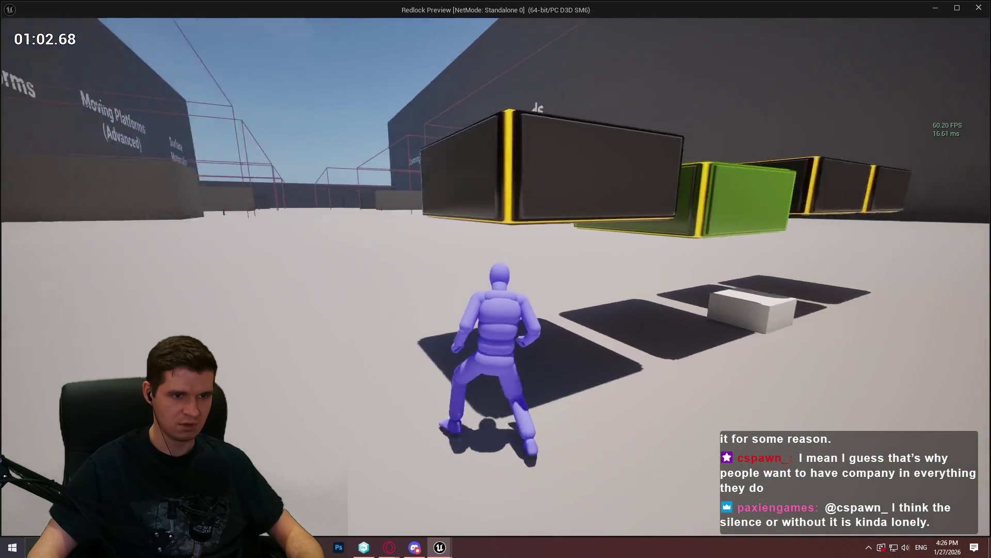
{"action": "key", "text": "space"}
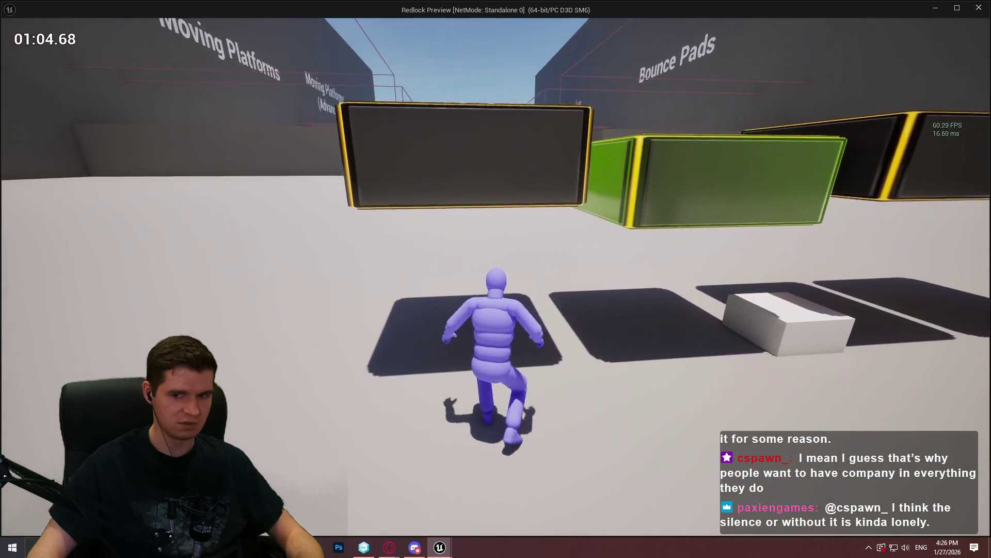
{"action": "key", "text": "space"}
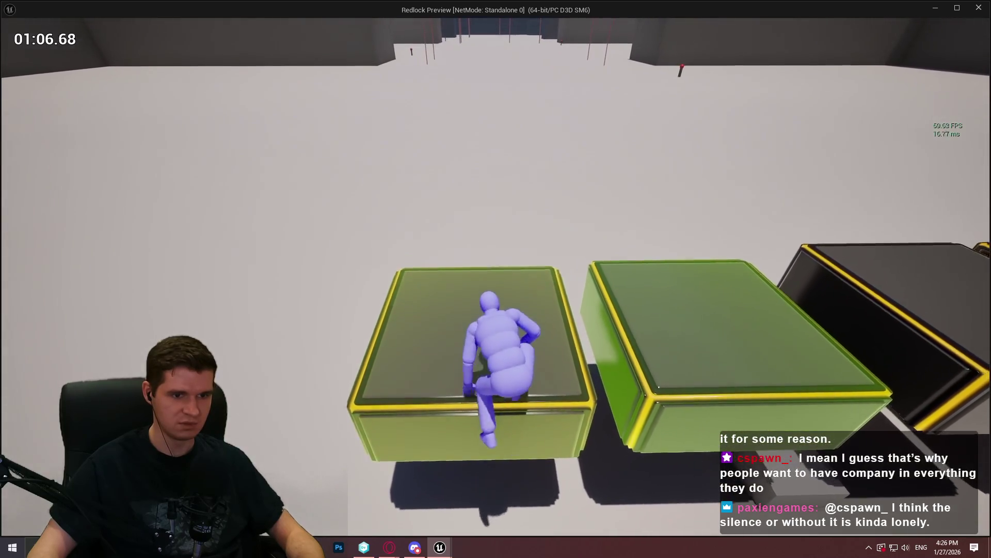
{"action": "key", "text": "space"}
{"action": "key", "text": "space"}
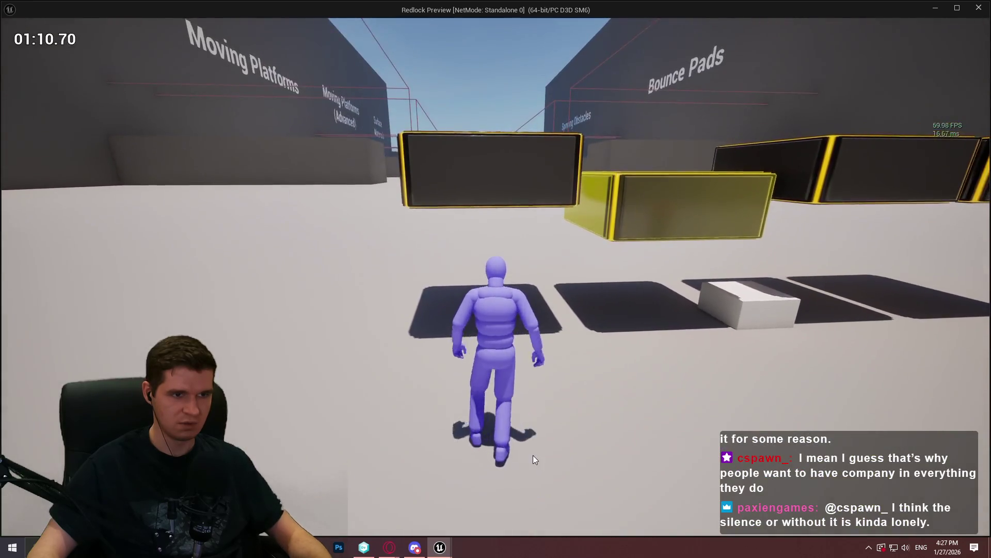
{"action": "key", "text": "Escape"}
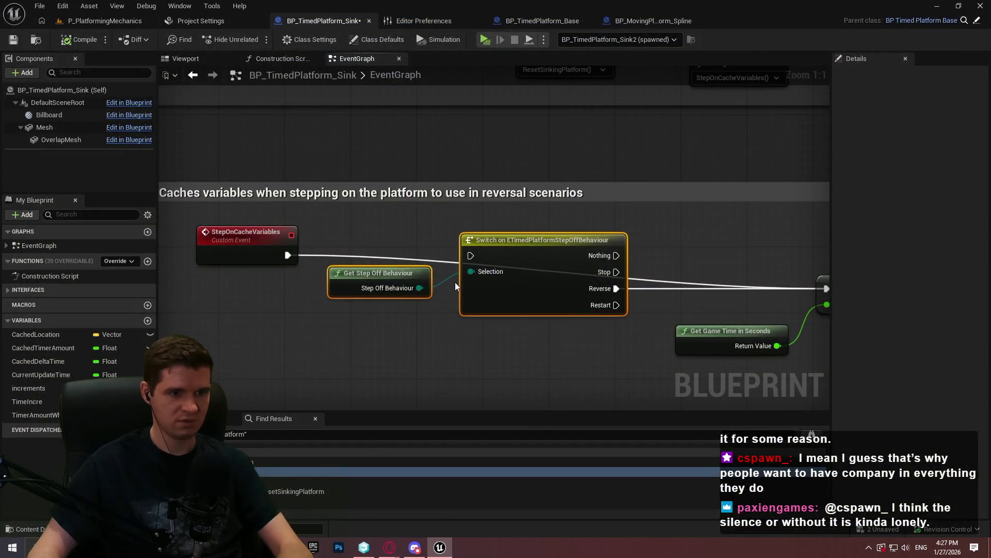
- Delete the Get Step Off Behaviour and Switch nodes and move SET and Lerp beside the event
{"action": "key", "text": "Delete"}
{"action": "scroll", "coordinate": [408, 239], "scroll_direction": "down", "scroll_amount": 8}
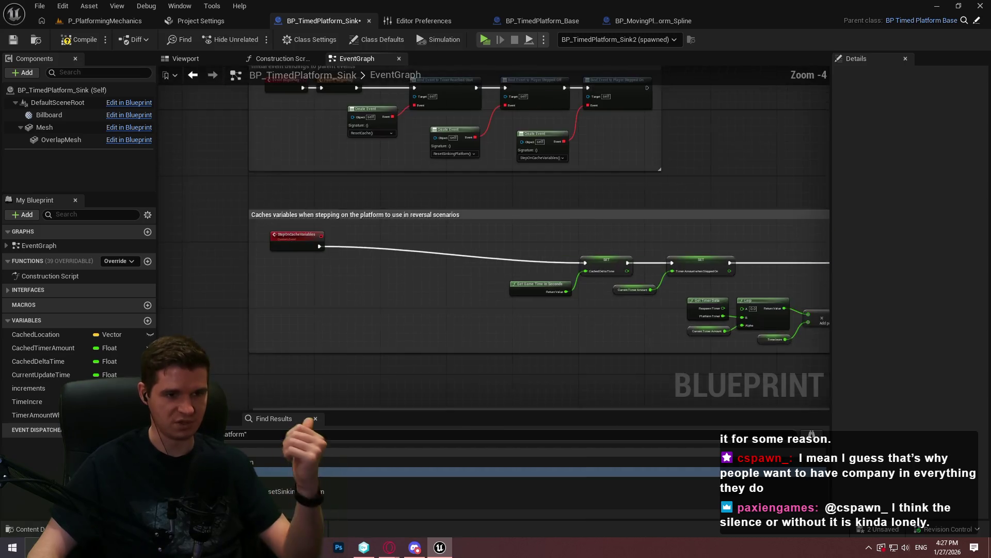
{"action": "scroll", "coordinate": [545, 246], "scroll_direction": "up", "scroll_amount": 4}
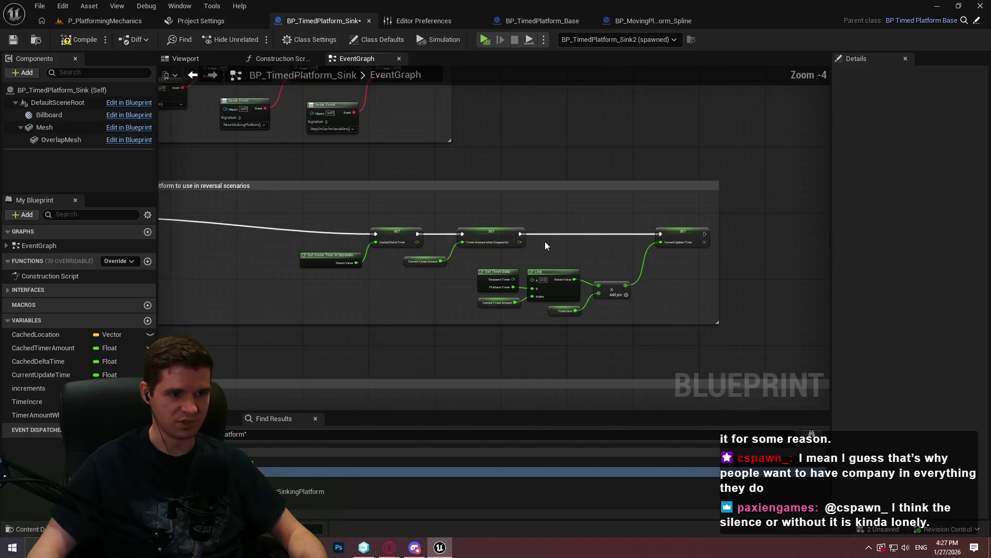
{"action": "left_click_drag", "start_coordinate": [540, 234], "coordinate": [346, 228]}
- Shrink the comment box around the StepOnCacheVariables nodes and return to the P_PlatformingMechanics level
{"action": "scroll", "coordinate": [278, 216], "scroll_direction": "up", "scroll_amount": 2}
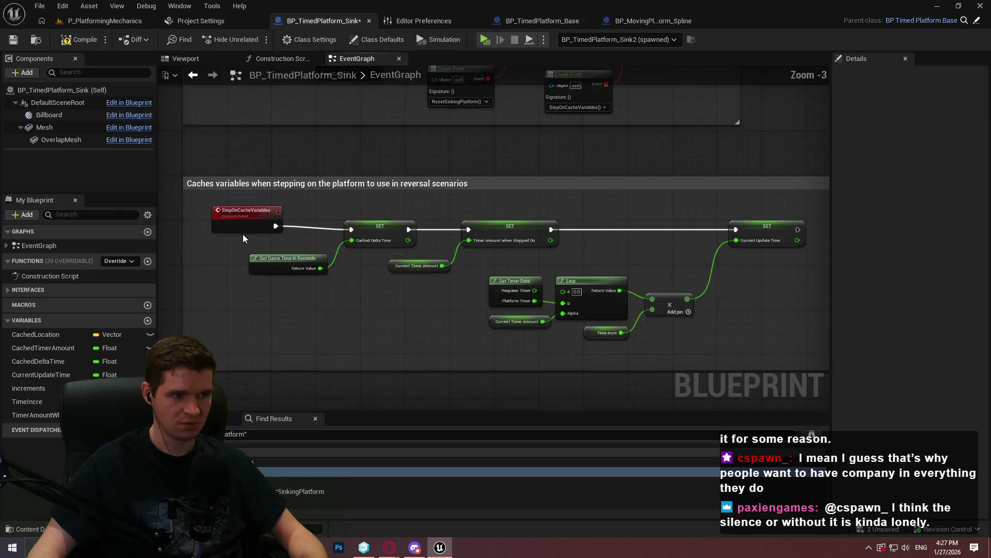
{"action": "left_click", "coordinate": [237, 222]}
{"action": "left_click", "coordinate": [438, 320]}
{"action": "scroll", "coordinate": [437, 320], "scroll_direction": "down", "scroll_amount": 4}
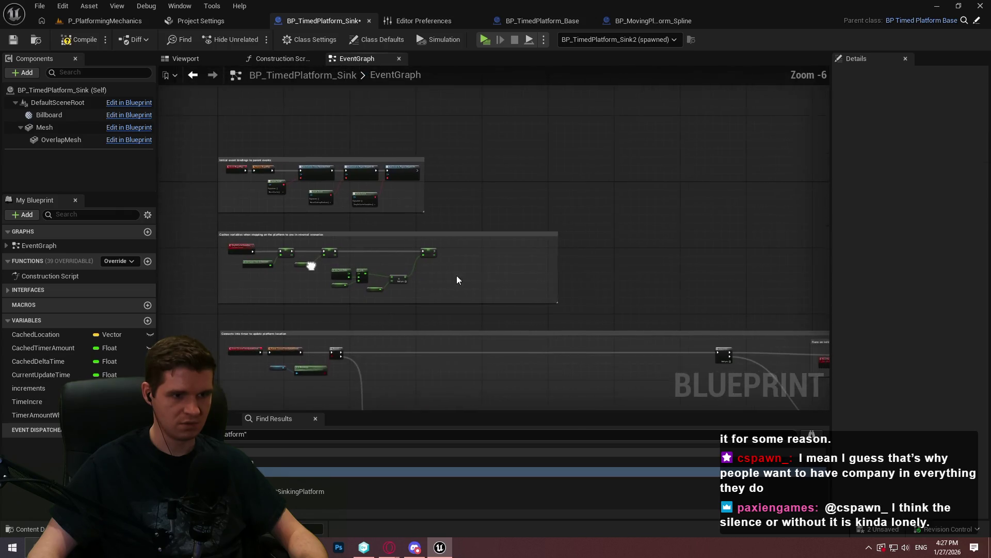
{"action": "scroll", "coordinate": [592, 262], "scroll_direction": "up", "scroll_amount": 3}
{"action": "left_click_drag", "start_coordinate": [644, 247], "coordinate": [368, 243]}
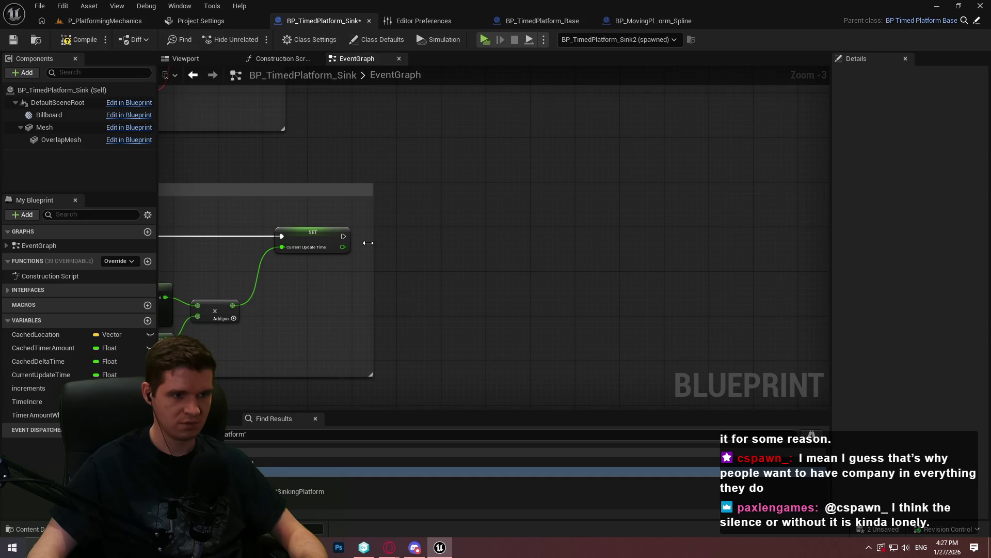
{"action": "left_click", "coordinate": [97, 26]}
{"action": "scroll", "coordinate": [843, 388], "scroll_direction": "down", "scroll_amount": 3}
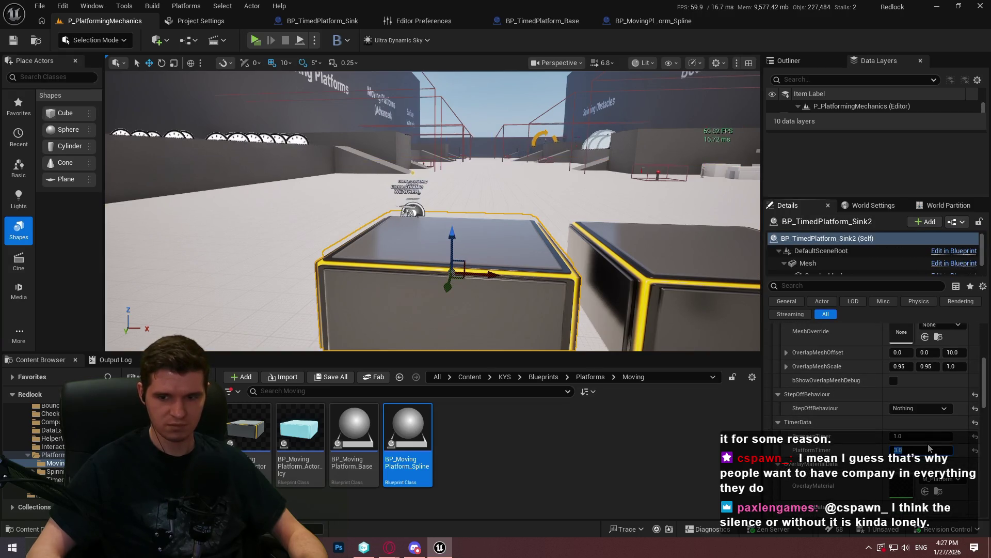
- Start a new play session and run and mantle onto the green and yellow-edged platforms
{"action": "left_click", "coordinate": [256, 40]}
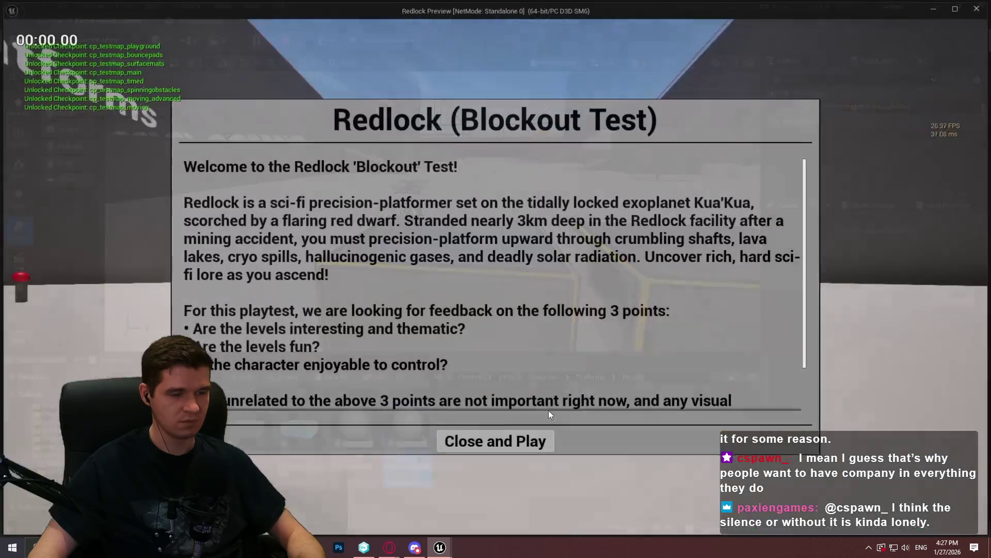
{"action": "left_click", "coordinate": [496, 438]}
{"action": "key", "text": "w"}
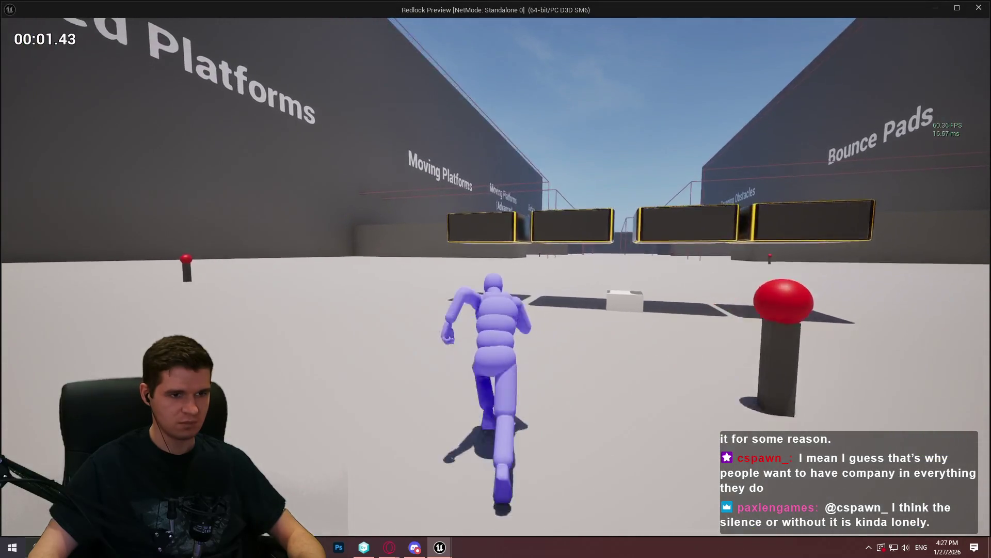
{"action": "key", "text": "space"}
{"action": "key", "text": "w"}
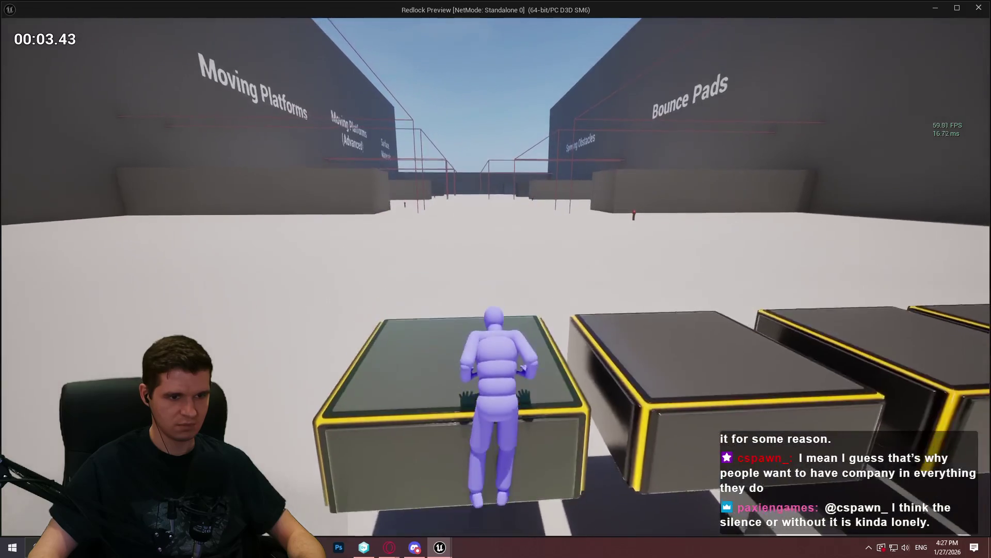
{"action": "key", "text": "s"}
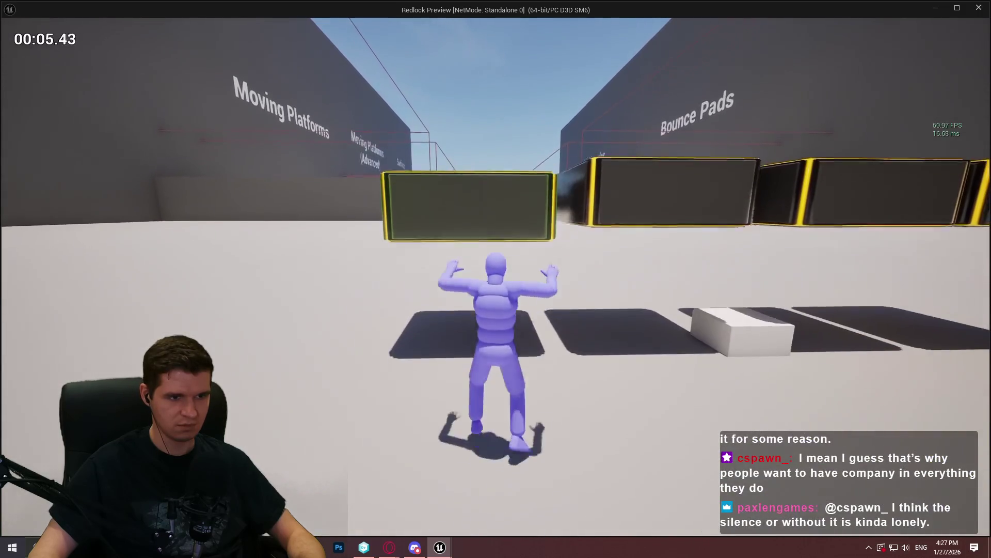
{"action": "key", "text": "w"}
{"action": "key", "text": "space"}
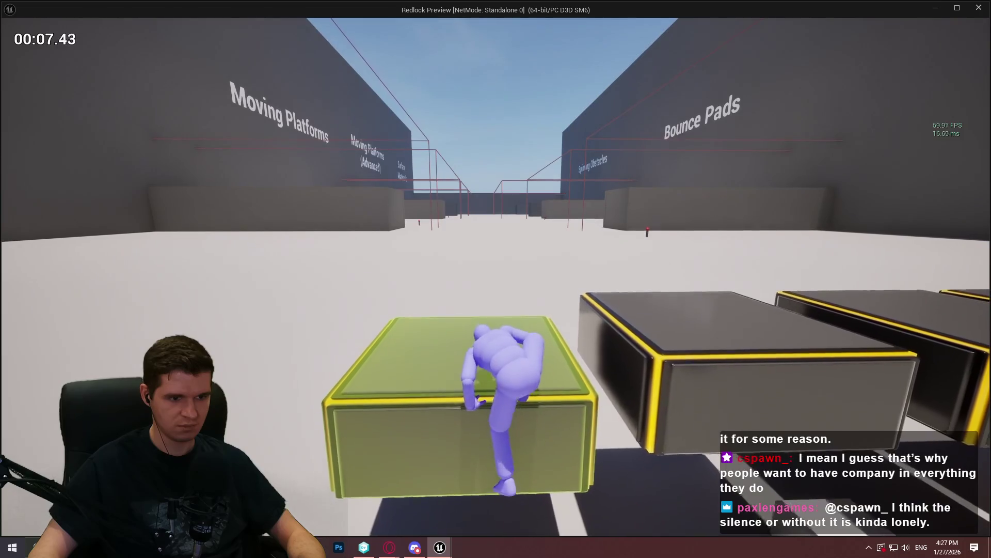
{"action": "key", "text": "w"}
{"action": "key", "text": "w"}
{"action": "key", "text": "space"}
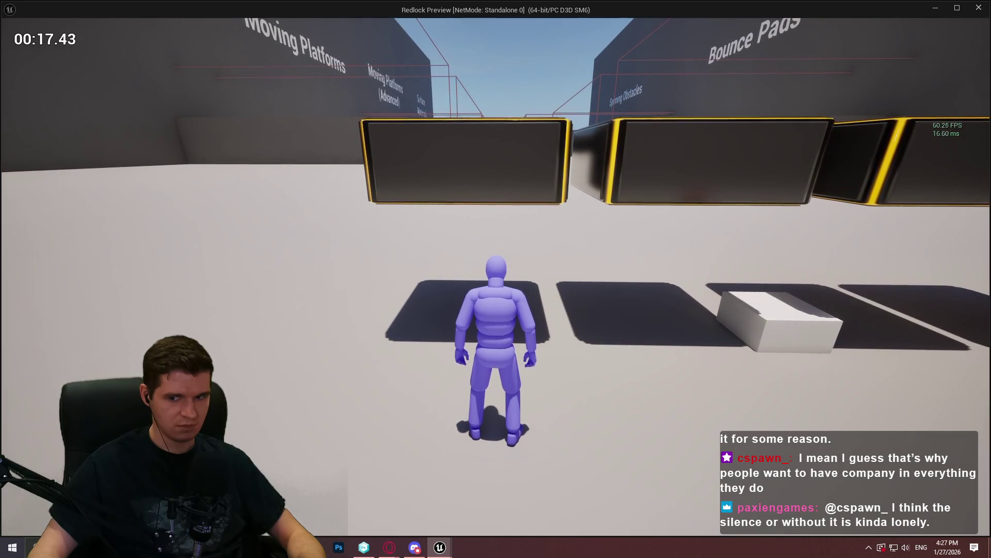
- Leave the running game window and bring up the BP_TimedPlatform_Sink blueprint in the editor
{"action": "key", "text": "super"}
{"action": "left_click_drag", "start_coordinate": [623, 10], "coordinate": [623, 73]}
{"action": "key", "text": "alt+Tab"}
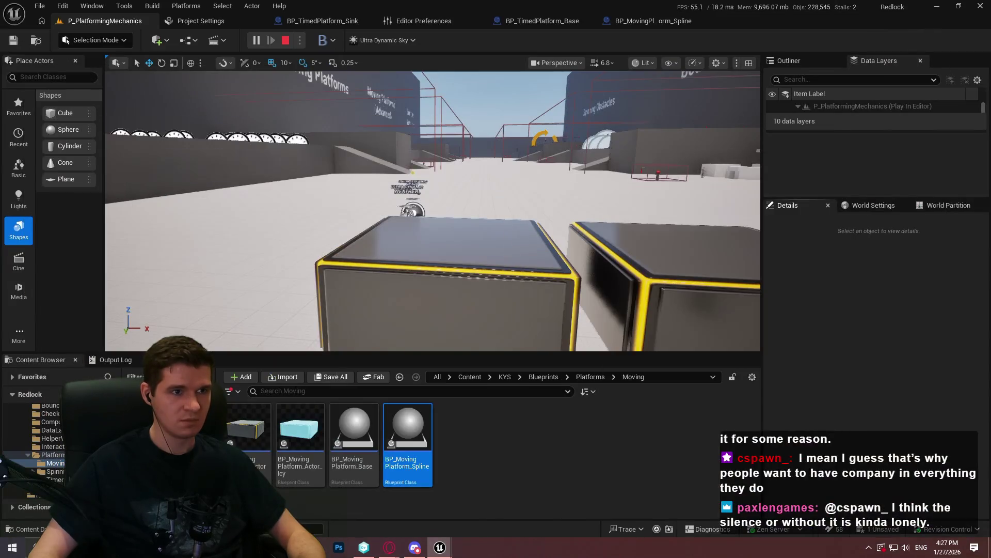
{"action": "left_click", "coordinate": [372, 20]}
- Set the event graph's debug object to the BP_TimedPlatform_Sink (spawned) instance
{"action": "scroll", "coordinate": [460, 195], "scroll_direction": "down", "scroll_amount": 4}
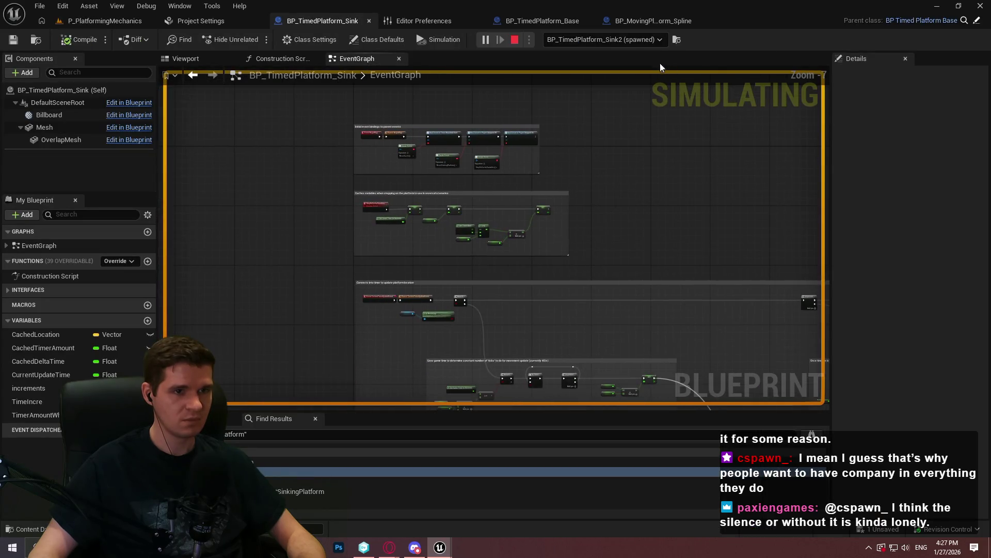
{"action": "left_click", "coordinate": [610, 42]}
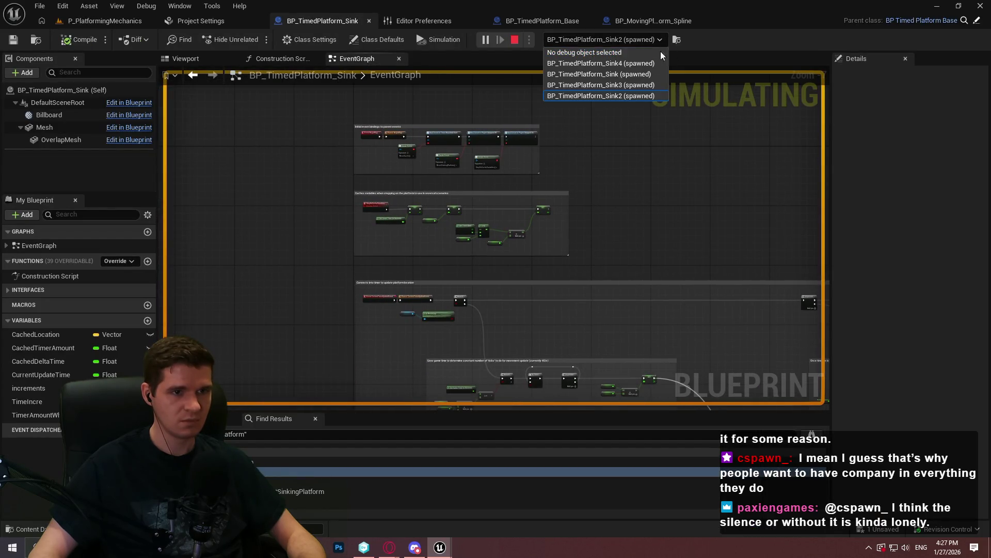
{"action": "key", "text": "Escape"}
{"action": "key", "text": "super"}
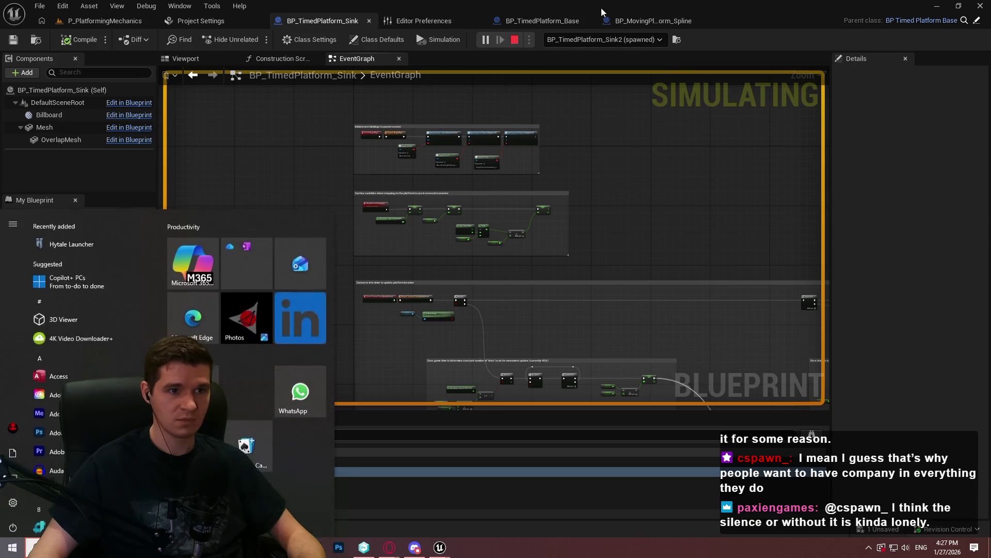
{"action": "left_click", "coordinate": [620, 40]}
{"action": "left_click", "coordinate": [625, 74]}
{"action": "left_click", "coordinate": [620, 43]}
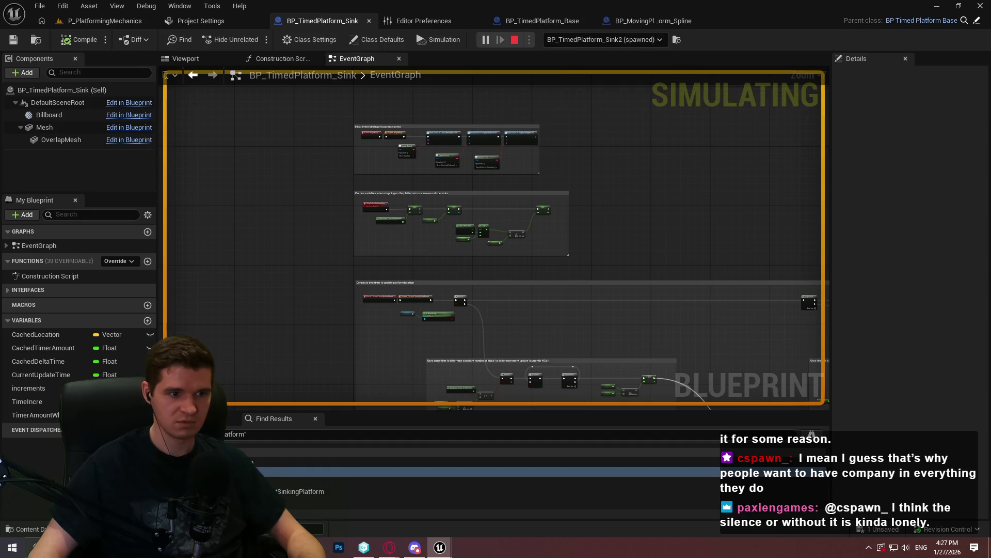
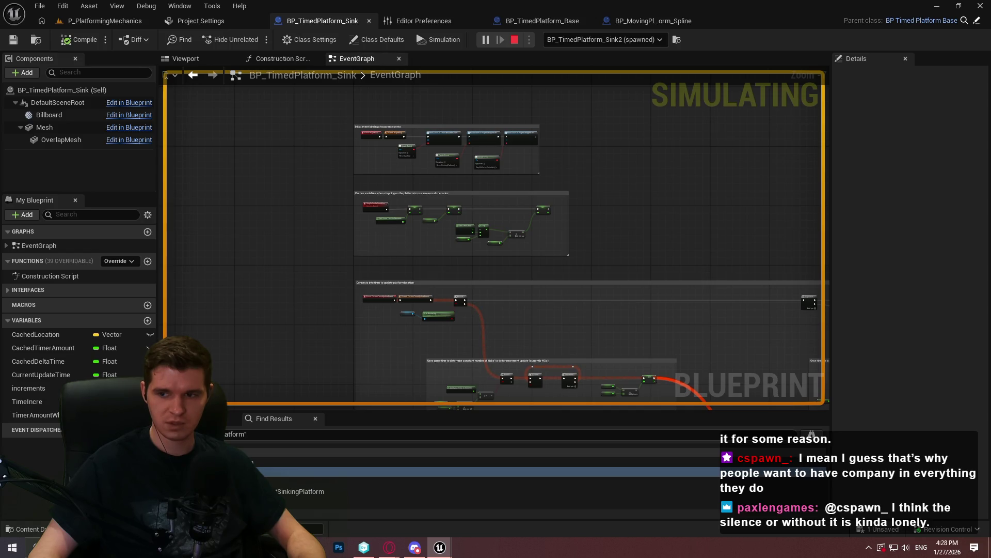
- Stop the simulation and inspect the Current Timer Amount variable among the caching nodes
{"action": "key", "text": "Escape"}
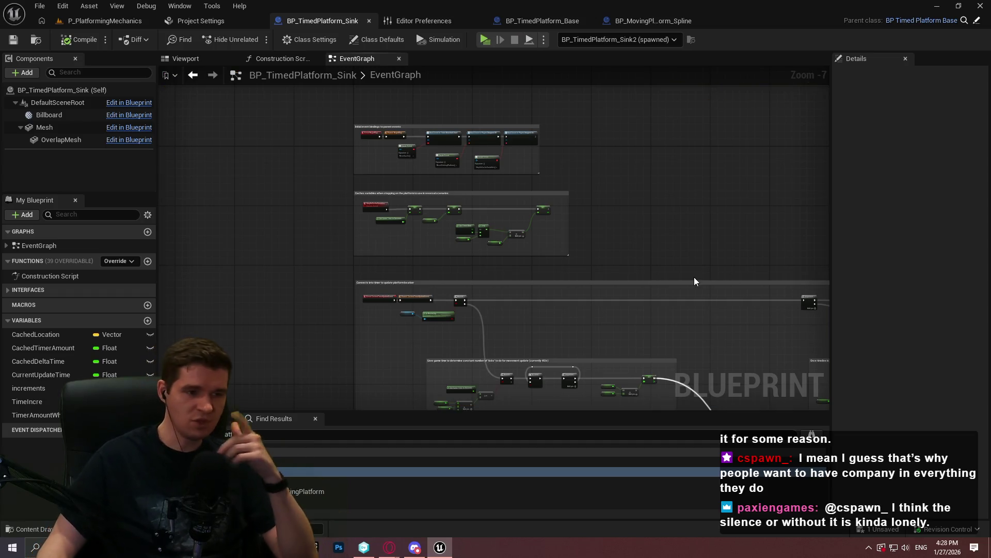
{"action": "scroll", "coordinate": [512, 215], "scroll_direction": "up", "scroll_amount": 5}
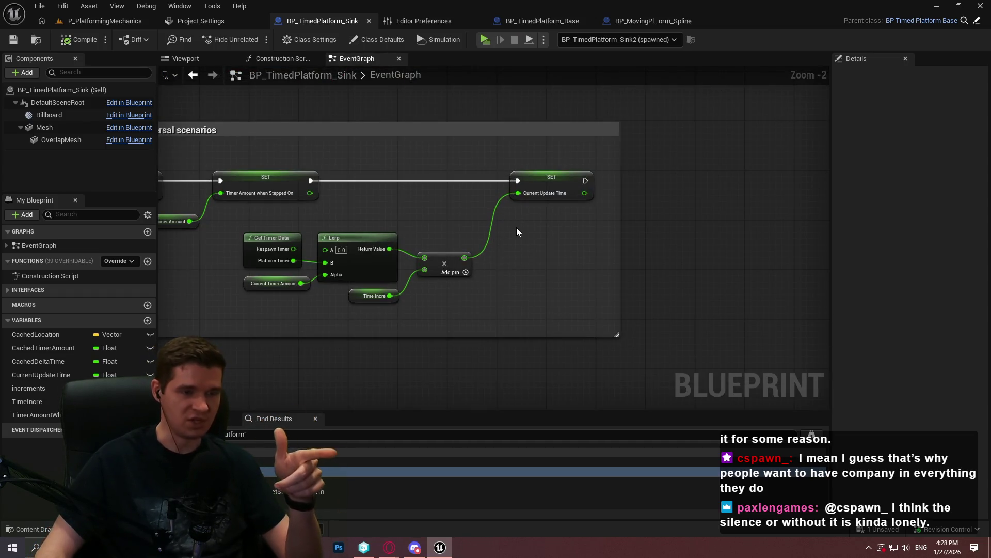
{"action": "scroll", "coordinate": [342, 274], "scroll_direction": "up", "scroll_amount": 3}
{"action": "left_click_drag", "start_coordinate": [348, 245], "coordinate": [410, 251]}
{"action": "left_click", "coordinate": [532, 275]}
- Inspect Get Game Time in Seconds and the whole caching comment, then return to P_PlatformingMechanics
{"action": "left_click_drag", "start_coordinate": [350, 218], "coordinate": [465, 203]}
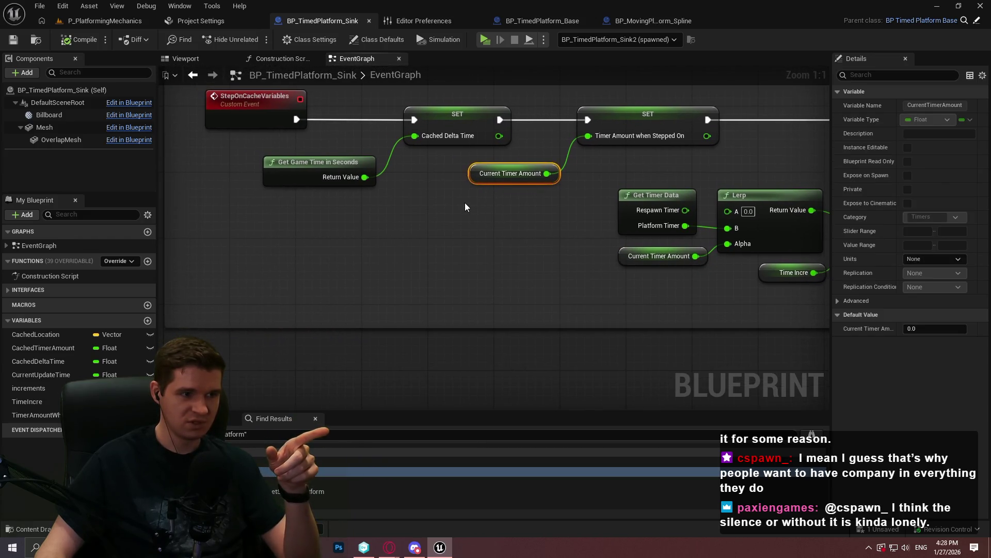
{"action": "left_click", "coordinate": [465, 203]}
{"action": "left_click", "coordinate": [322, 182]}
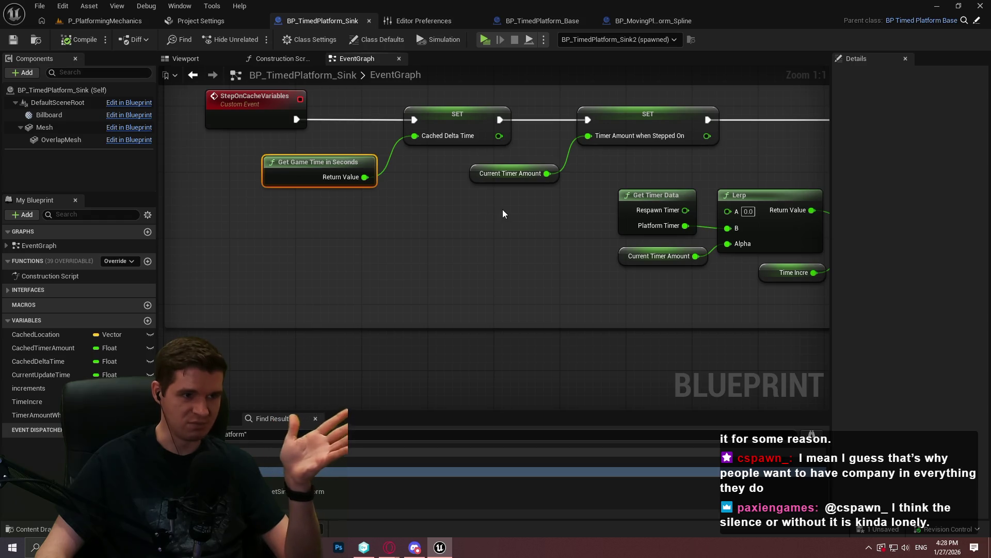
{"action": "scroll", "coordinate": [510, 213], "scroll_direction": "down", "scroll_amount": 3}
{"action": "left_click_drag", "start_coordinate": [564, 261], "coordinate": [403, 259]}
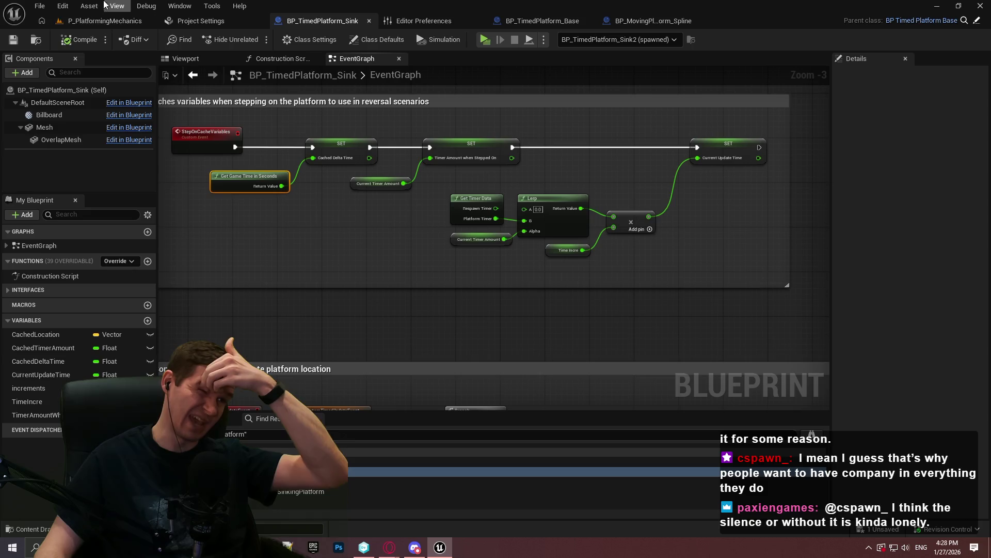
{"action": "left_click", "coordinate": [103, 22]}
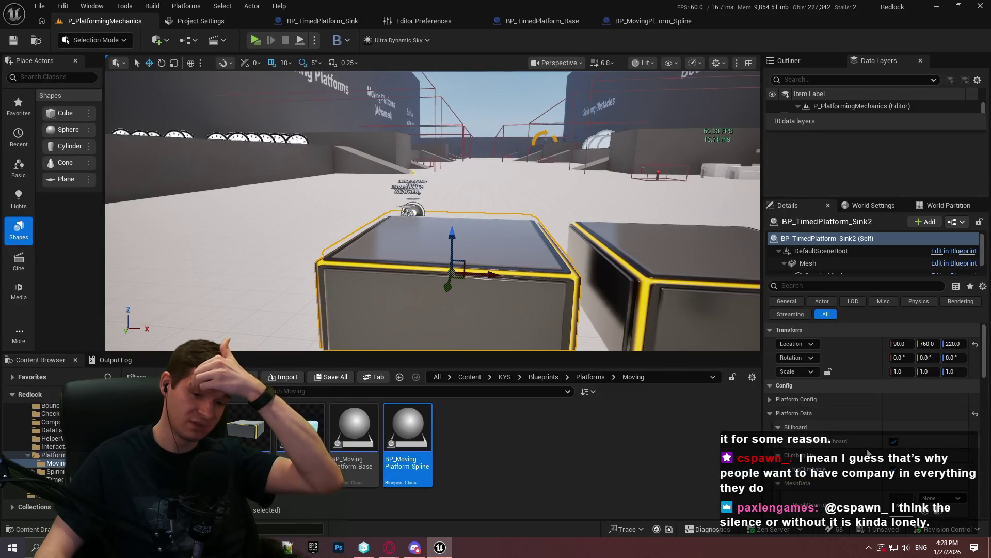
- Turn the level view toward the sinking platform, start playing, and dismiss the welcome message
{"action": "scroll", "coordinate": [867, 453], "scroll_direction": "down", "scroll_amount": 5}
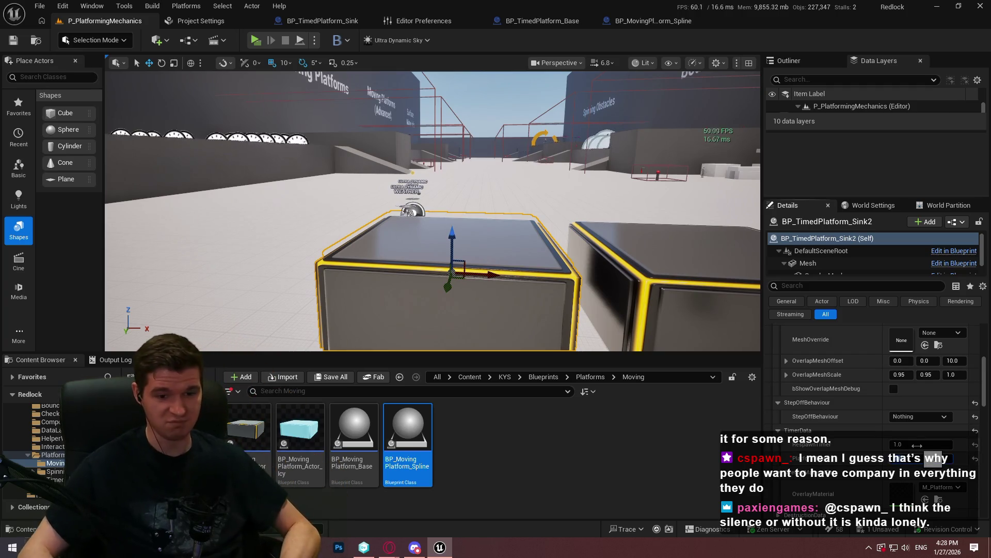
{"action": "left_click_drag", "start_coordinate": [432, 212], "coordinate": [371, 170]}
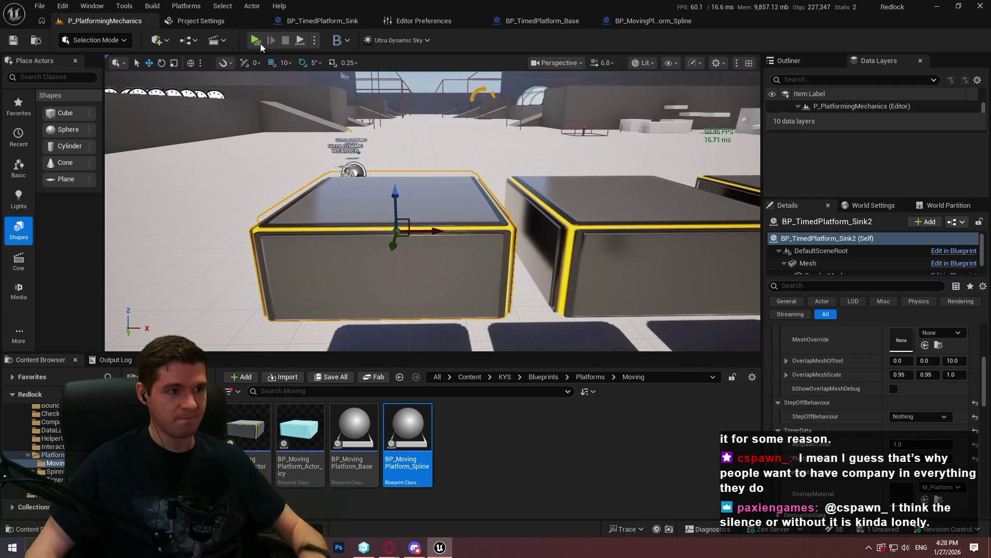
{"action": "left_click", "coordinate": [260, 44]}
{"action": "left_click", "coordinate": [496, 478]}
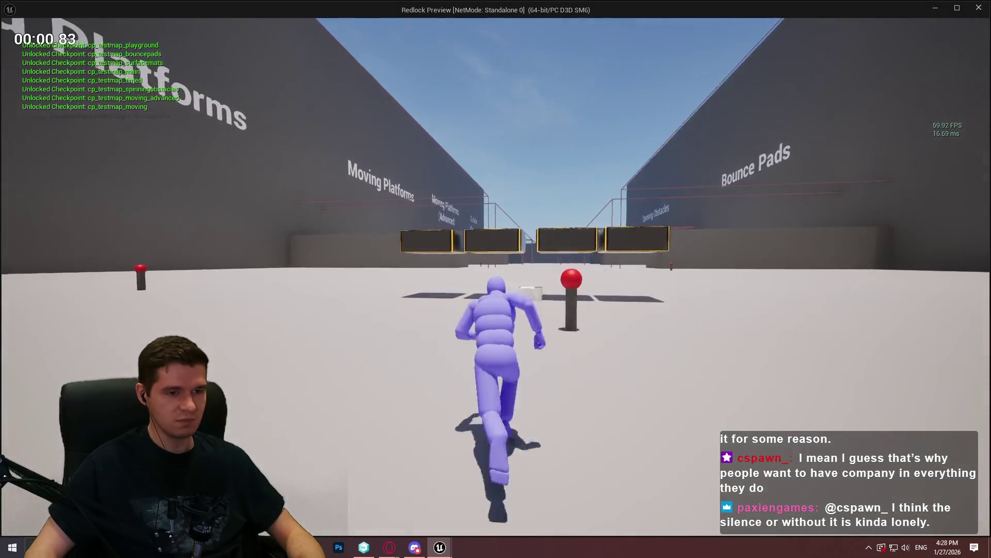
- Run and jump across the middle timed platforms, dropping off the red one to the floor
{"action": "key", "text": "w"}
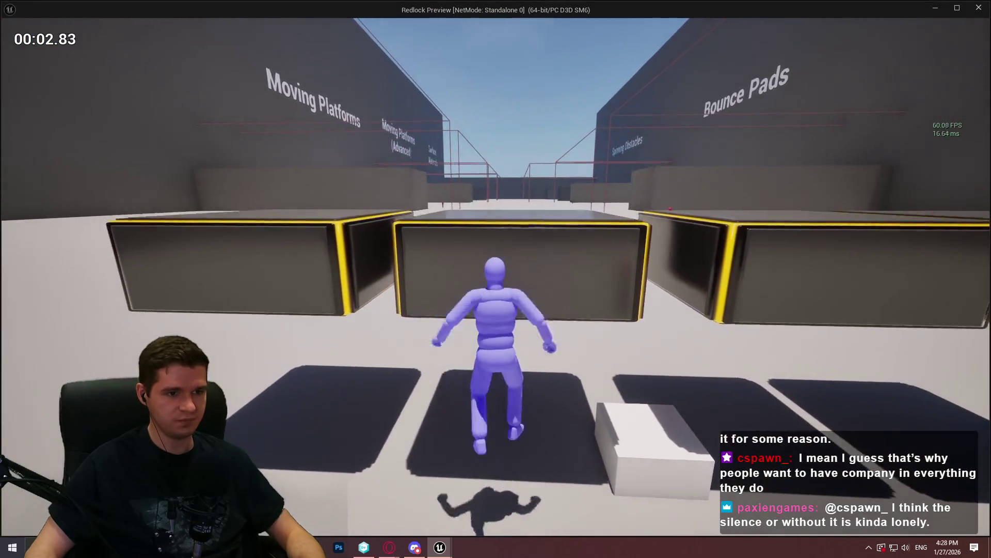
{"action": "key", "text": "w"}
{"action": "key", "text": "space"}
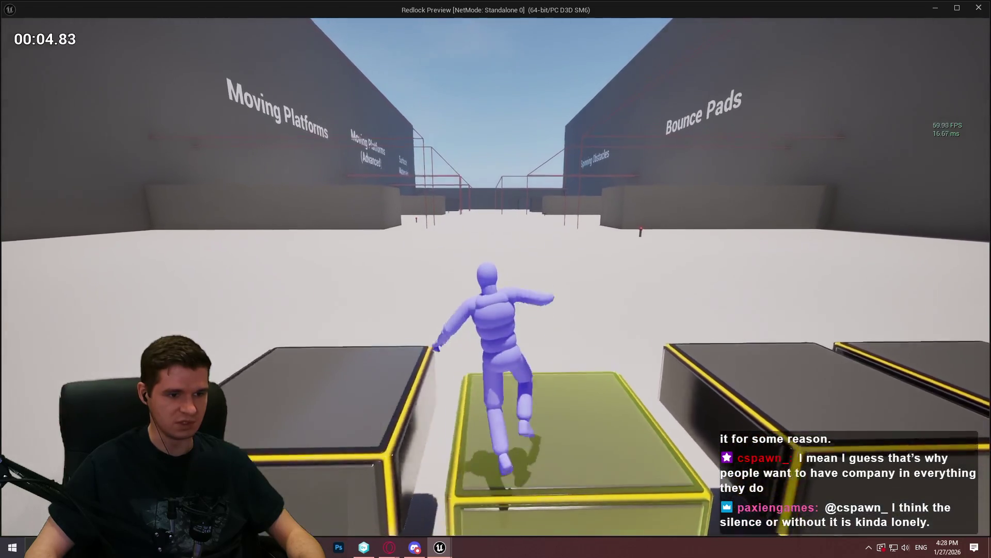
{"action": "key", "text": "space"}
{"action": "key", "text": "space"}
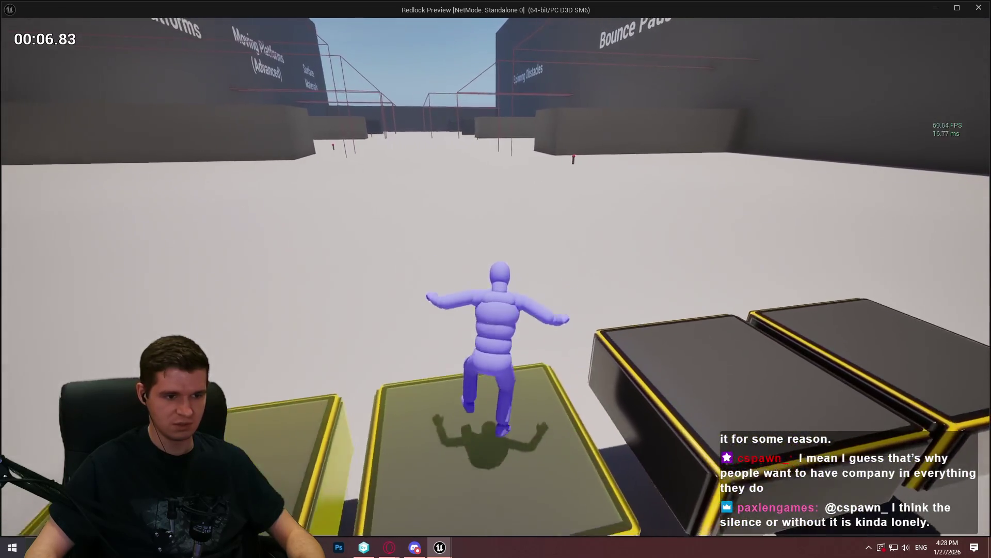
{"action": "key", "text": "space"}
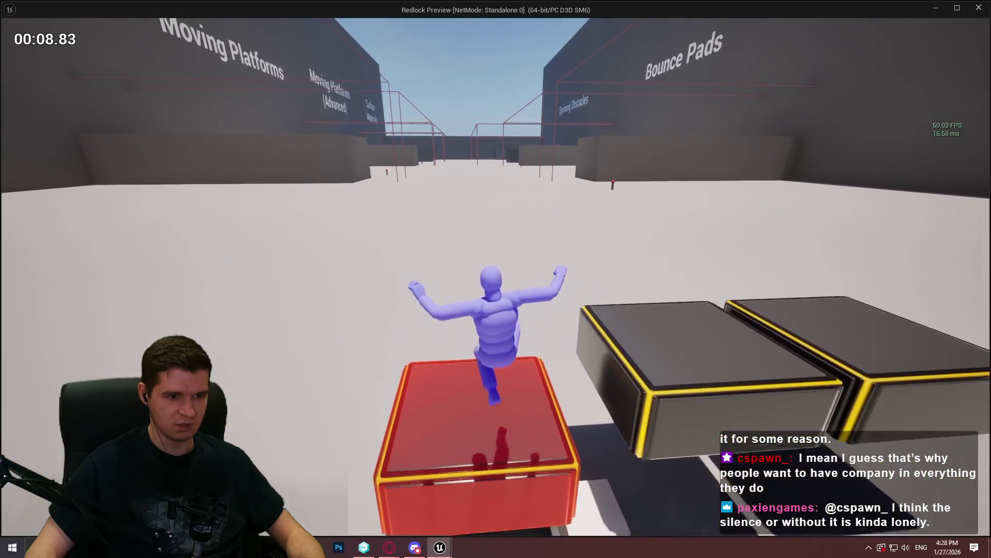
{"action": "key", "text": "space"}
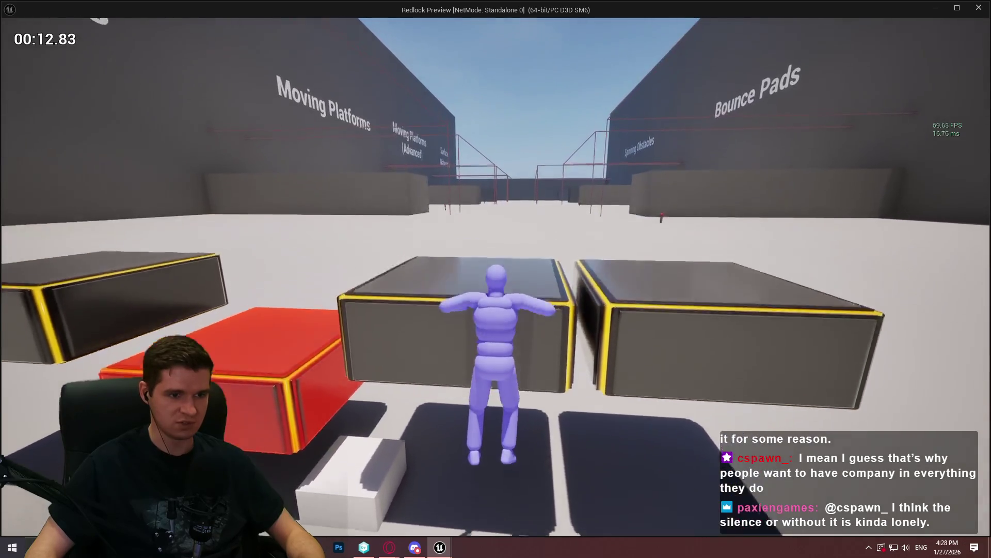
- Climb the yellow, olive and green boxes, walk back, and close the game preview
{"action": "key", "text": "space"}
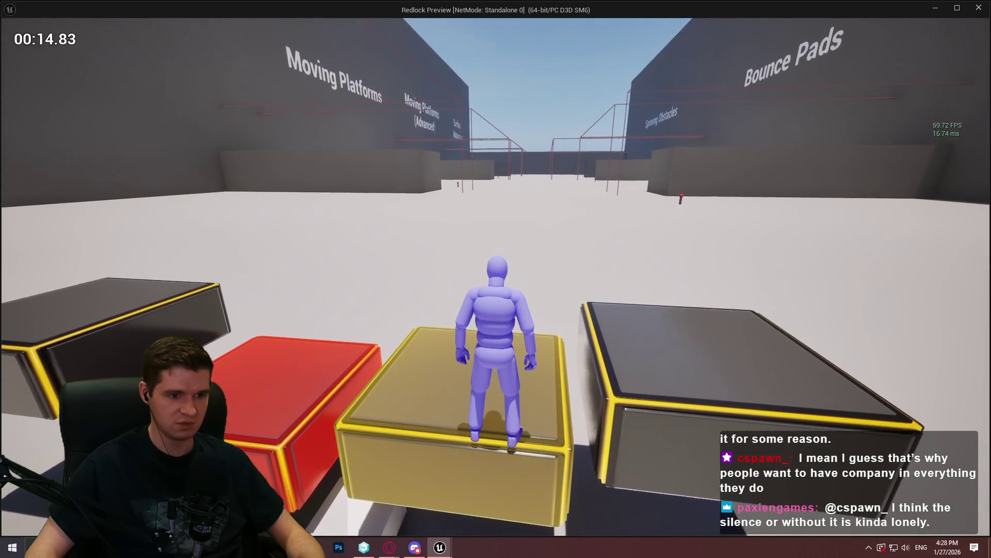
{"action": "key", "text": "space"}
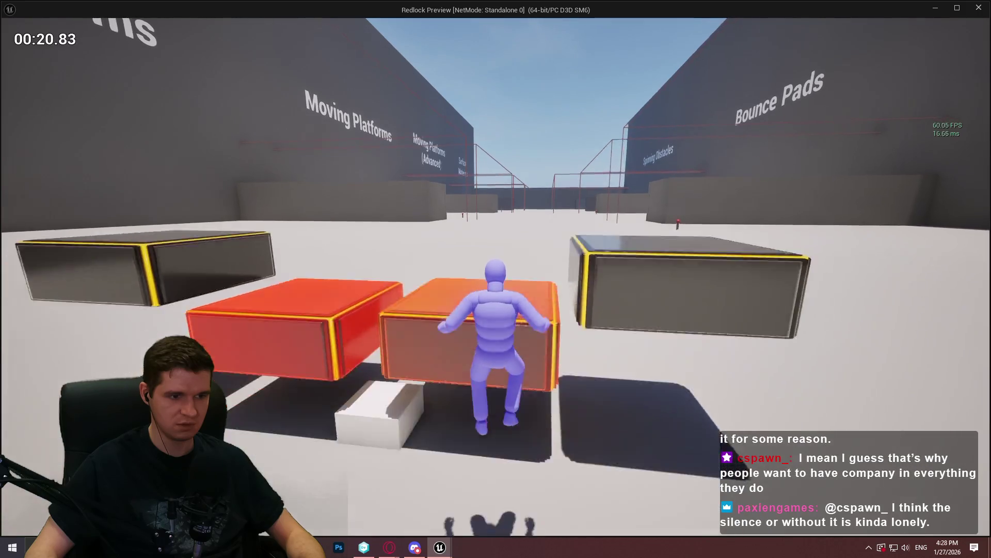
{"action": "key", "text": "space"}
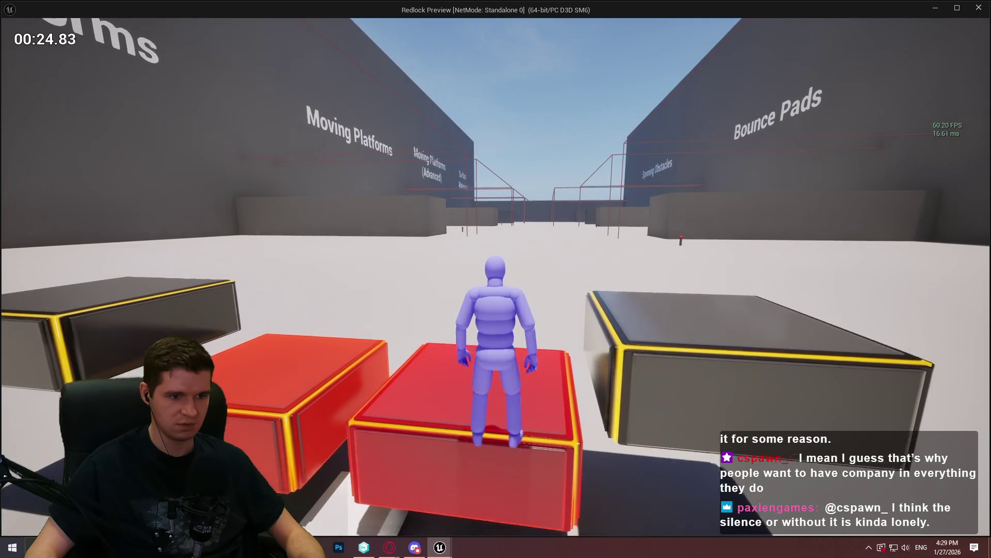
{"action": "key", "text": "w"}
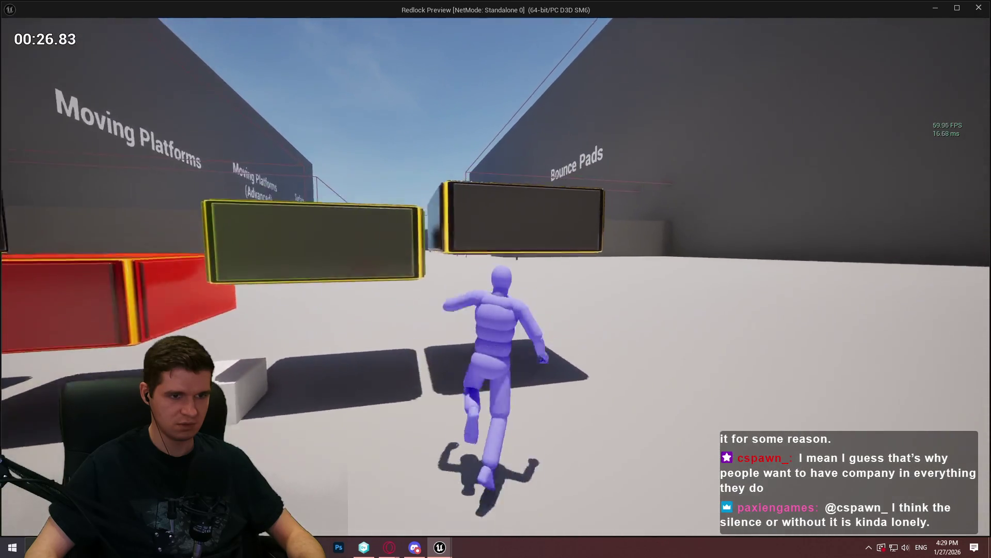
{"action": "key", "text": "space"}
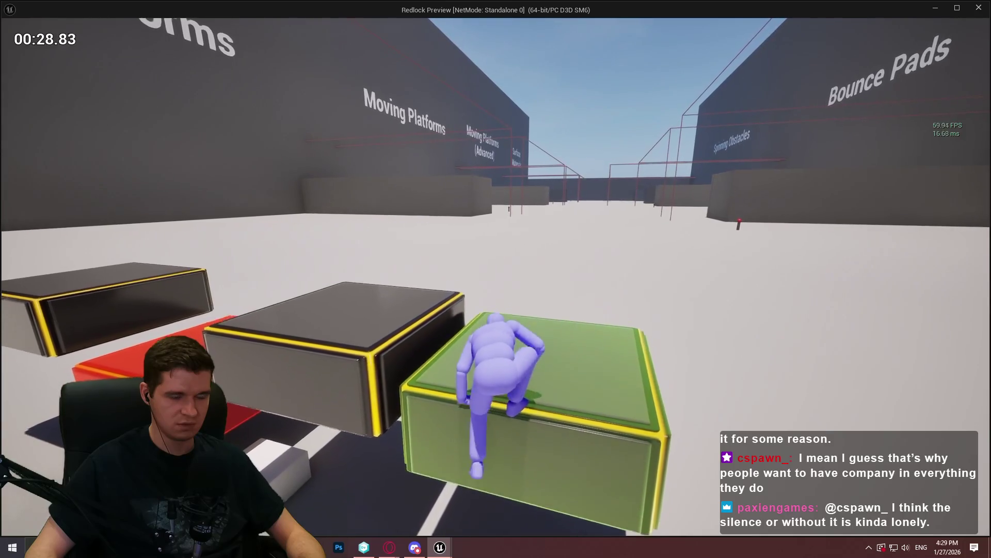
{"action": "key", "text": "s"}
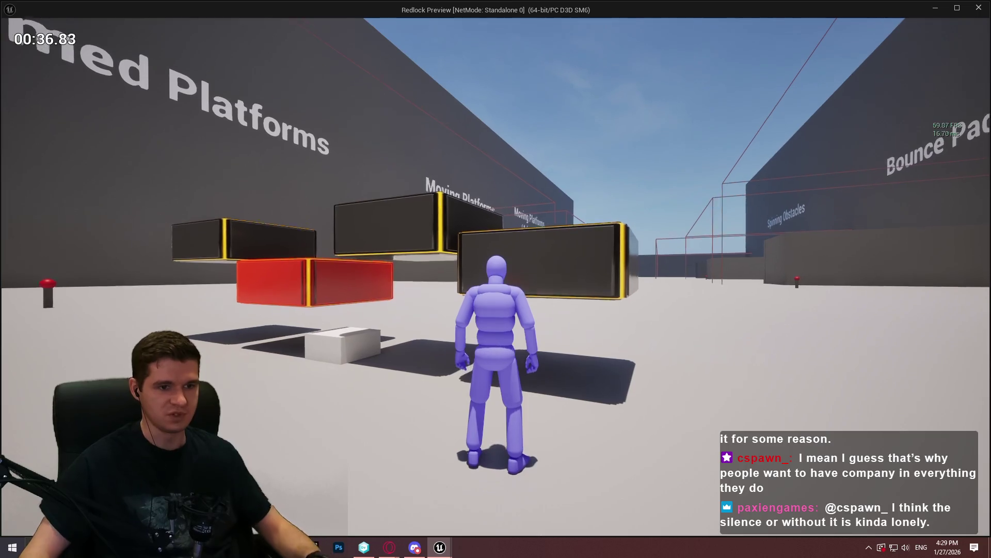
{"action": "key", "text": "Escape"}
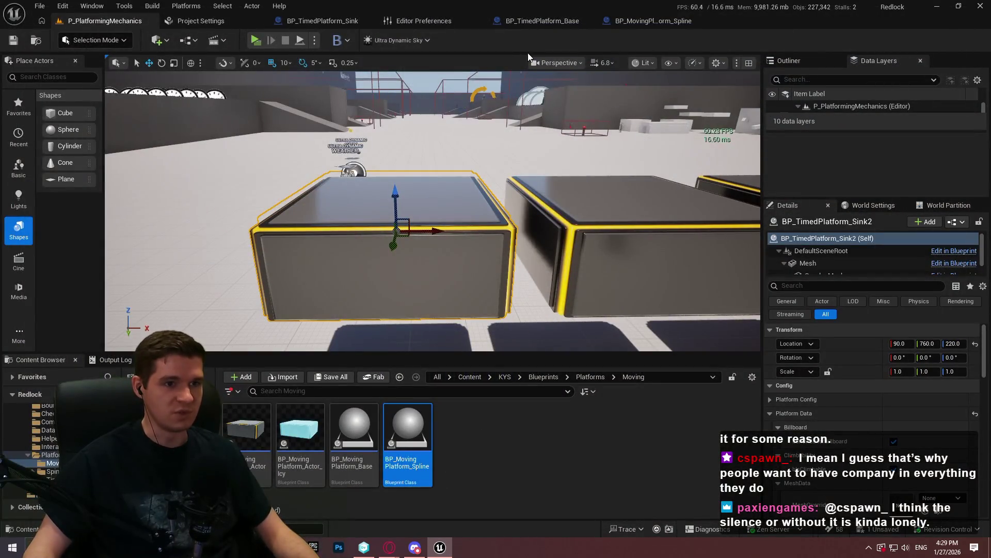
- Return to BP_TimedPlatform_Sink and frame the manual respawn nodes, checking the Reverse comparison
{"action": "left_click", "coordinate": [344, 19]}
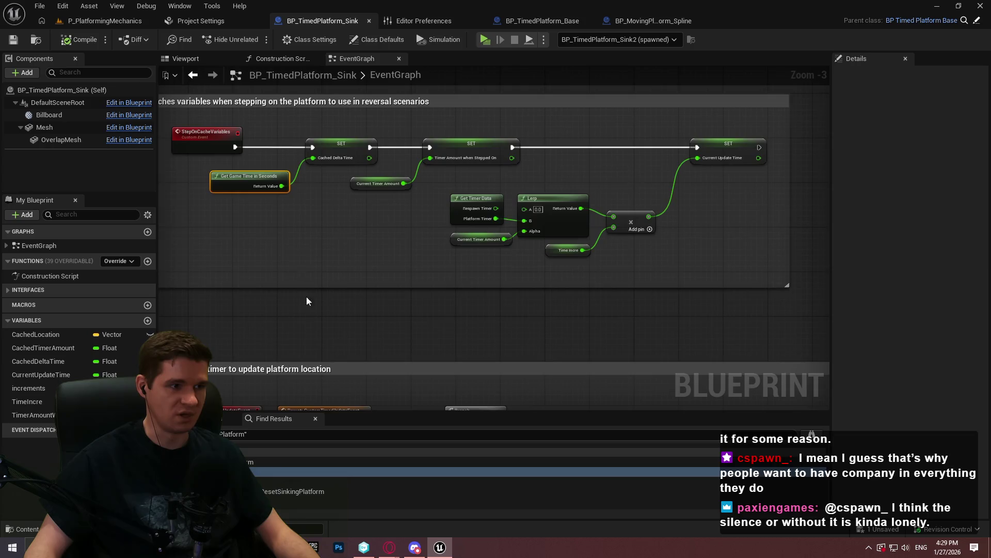
{"action": "scroll", "coordinate": [573, 161], "scroll_direction": "down", "scroll_amount": 6}
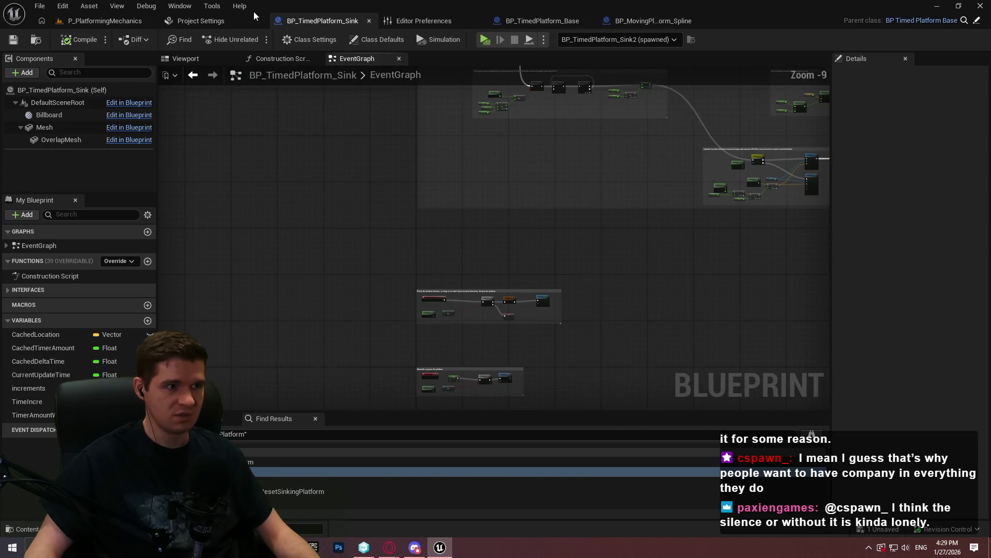
{"action": "scroll", "coordinate": [511, 297], "scroll_direction": "up", "scroll_amount": 6}
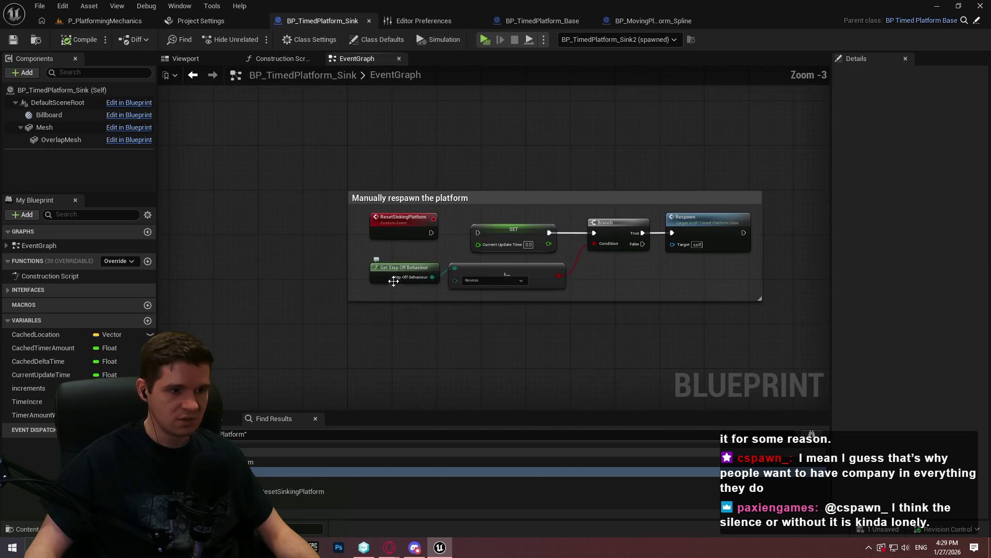
{"action": "scroll", "coordinate": [418, 287], "scroll_direction": "up", "scroll_amount": 3}
{"action": "left_click_drag", "start_coordinate": [650, 287], "coordinate": [574, 290]}
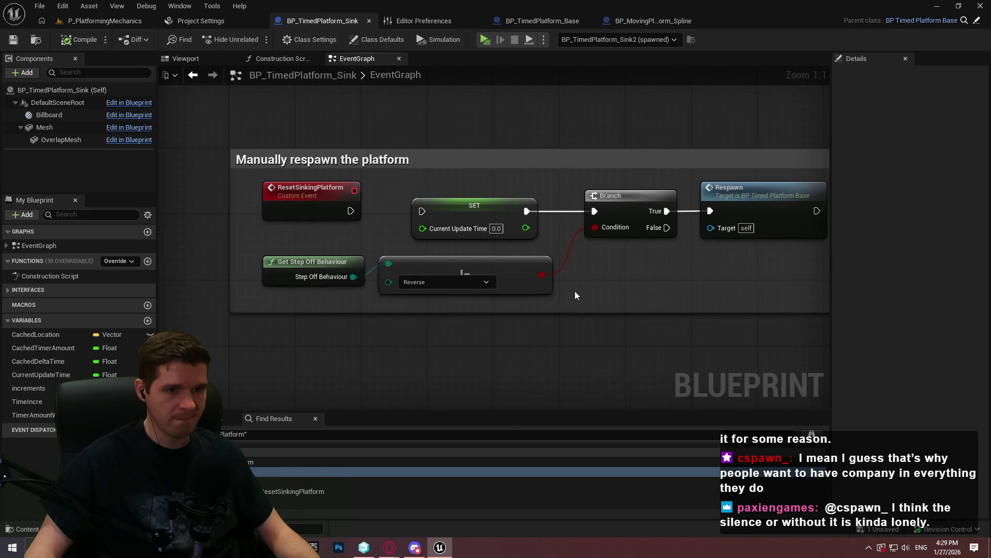
{"action": "left_click", "coordinate": [445, 283]}
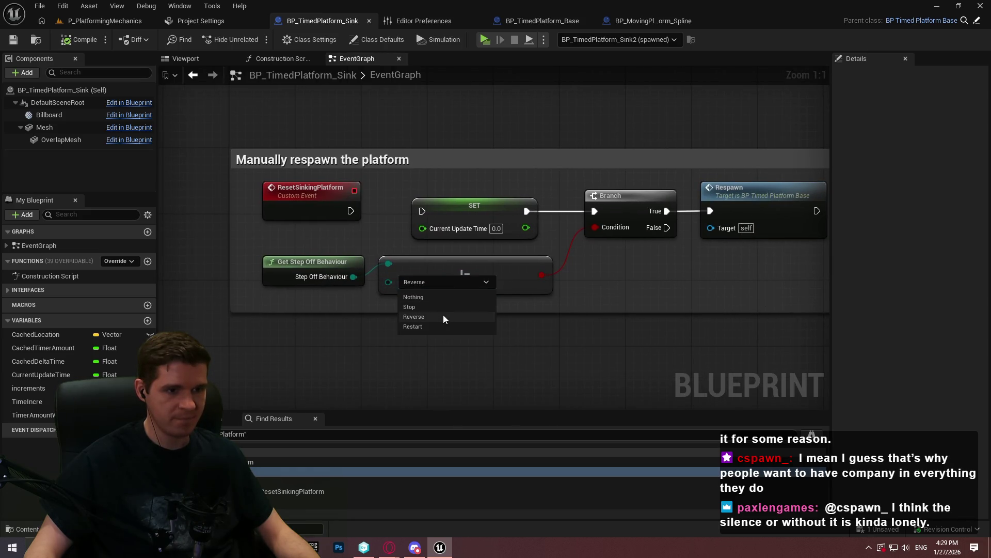
- Compare Step Off Behaviour to Restart with an Equal (Enum) node feeding the Branch, then launch the game
{"action": "left_click_drag", "start_coordinate": [356, 279], "coordinate": [403, 321]}
{"action": "type", "text": "="}
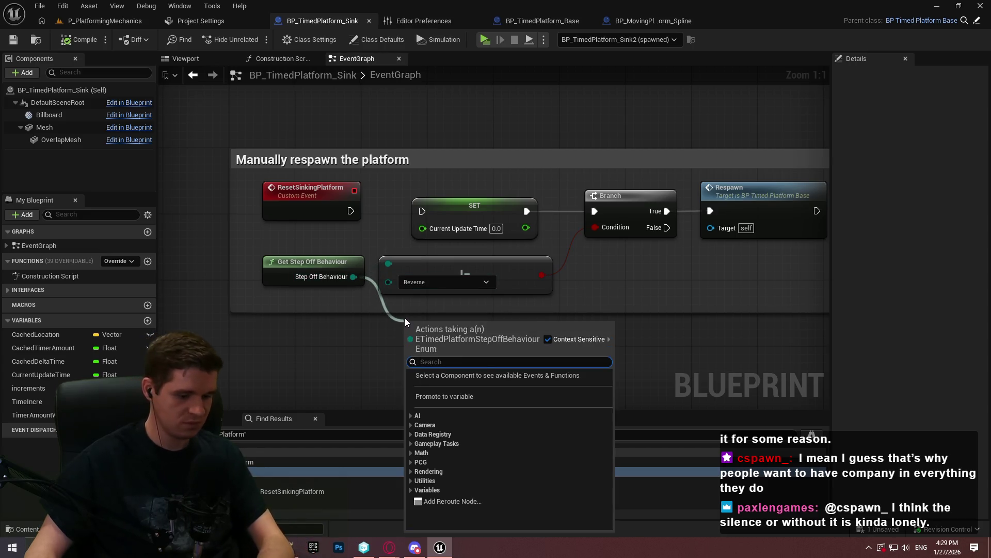
{"action": "left_click", "coordinate": [454, 395]}
{"action": "left_click", "coordinate": [433, 339]}
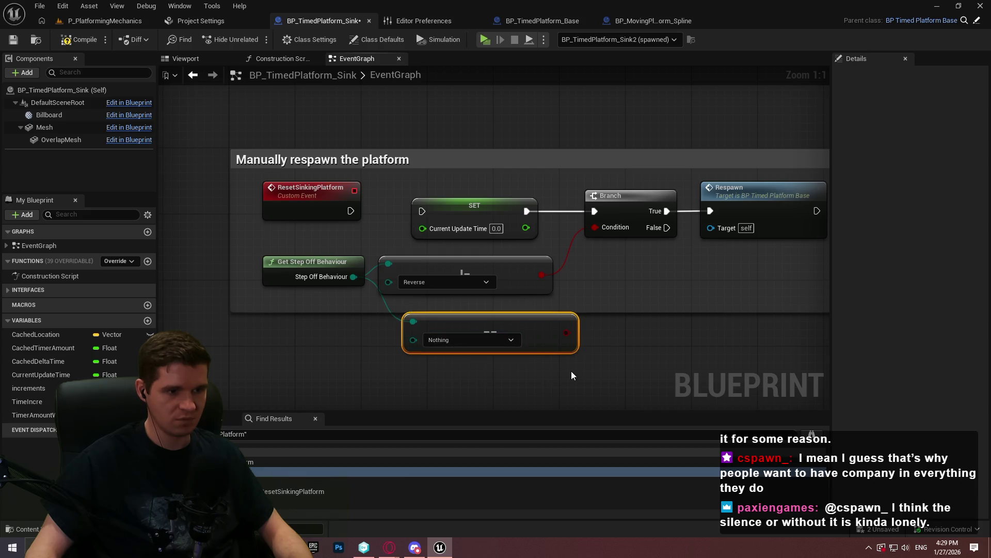
{"action": "left_click", "coordinate": [486, 340]}
{"action": "left_click", "coordinate": [464, 375]}
{"action": "left_click", "coordinate": [452, 343]}
{"action": "left_click_drag", "start_coordinate": [567, 333], "coordinate": [596, 228]}
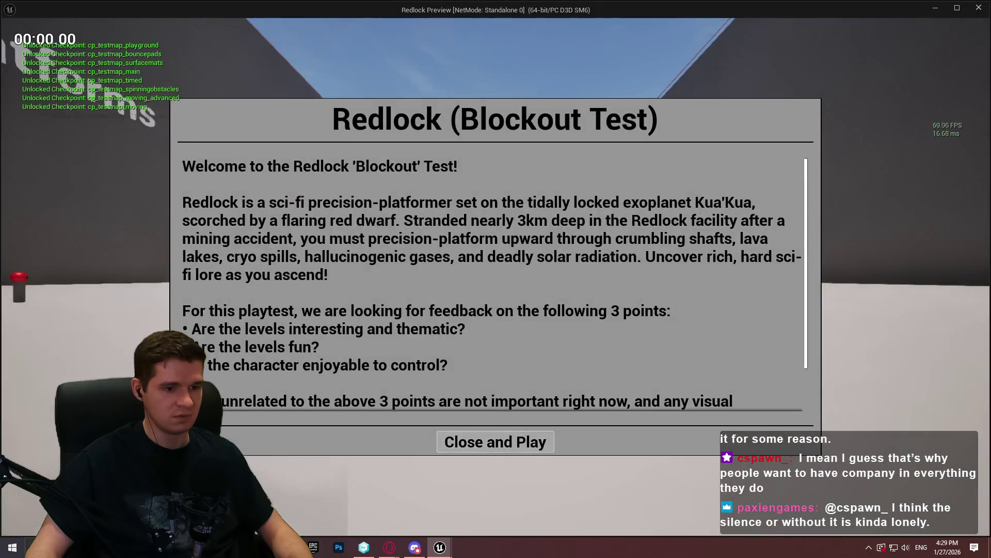
{"action": "left_click", "coordinate": [495, 440]}
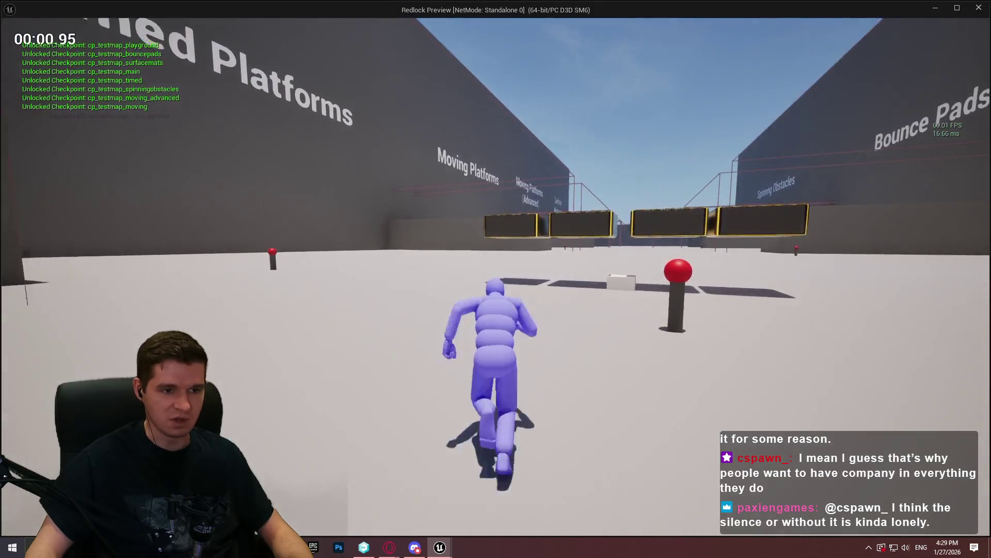
- Cross the green platform, climb the orange box, and hop along the dark boxes to trigger them
{"action": "key", "text": "space"}
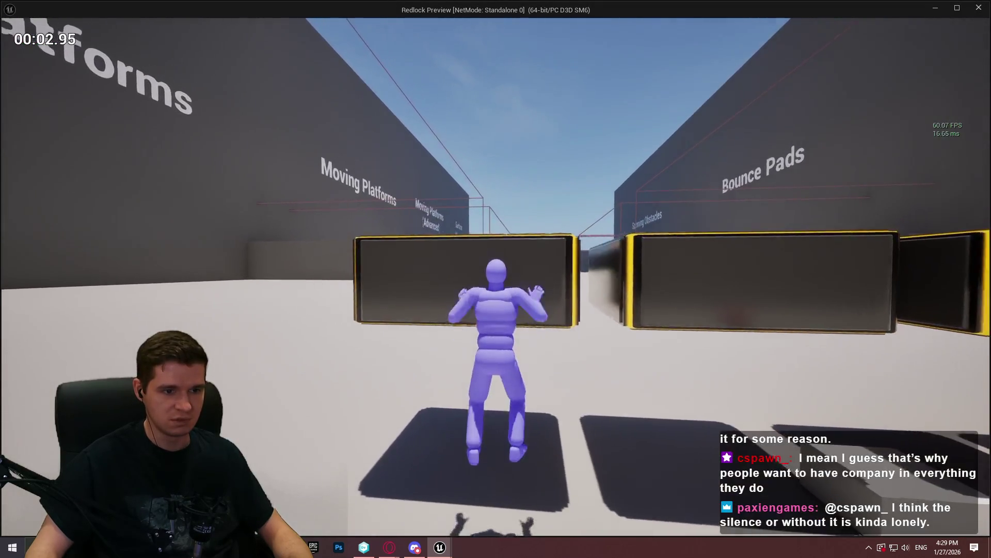
{"action": "key", "text": "w"}
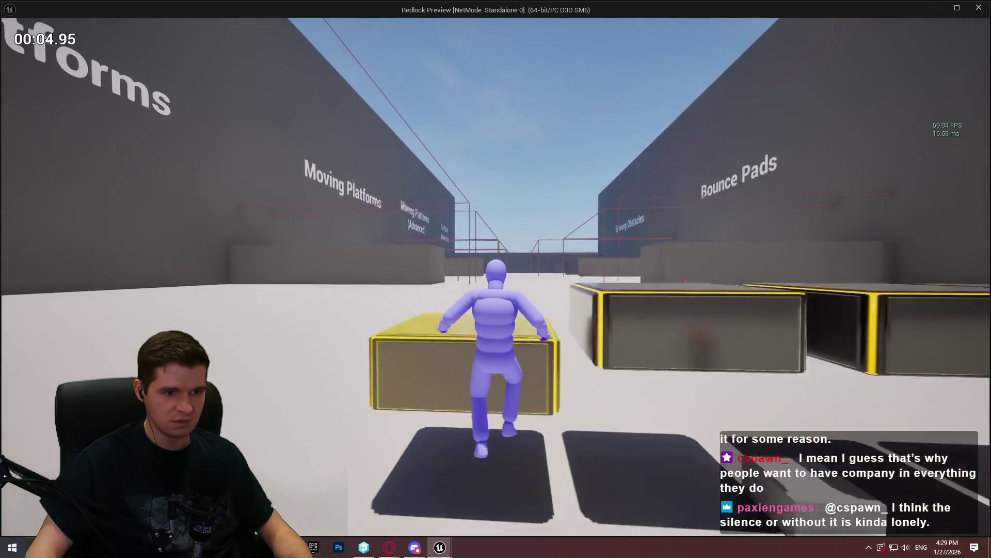
{"action": "key", "text": "space"}
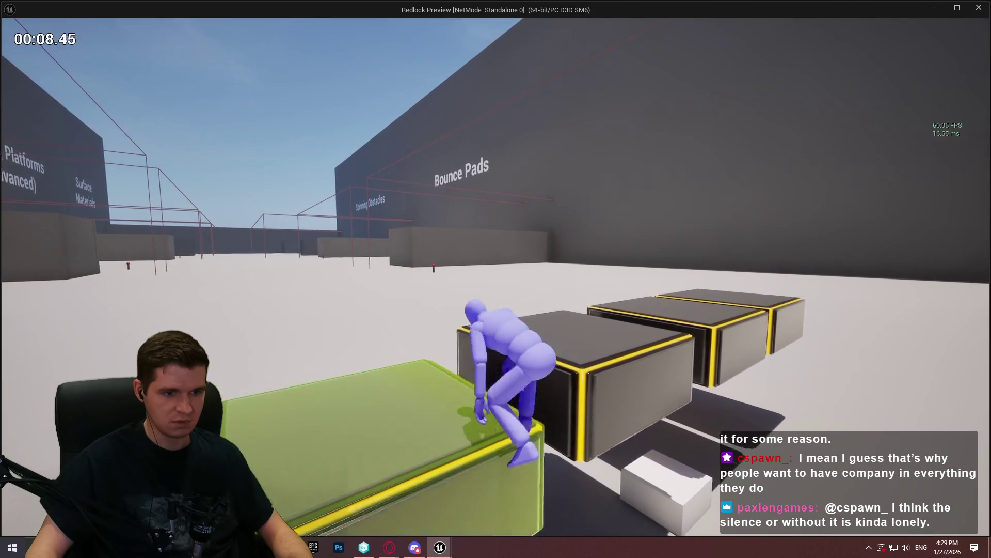
{"action": "key", "text": "space"}
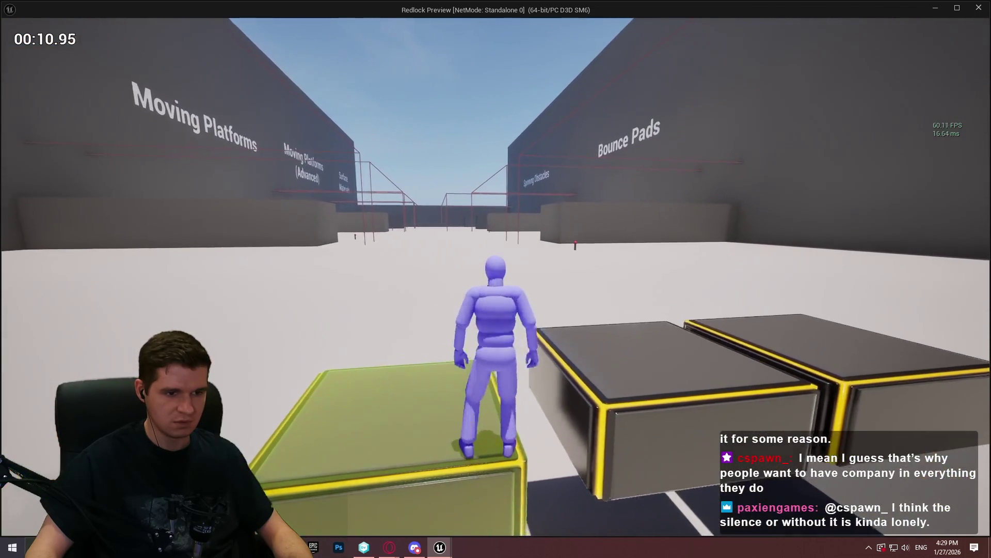
{"action": "key", "text": "space"}
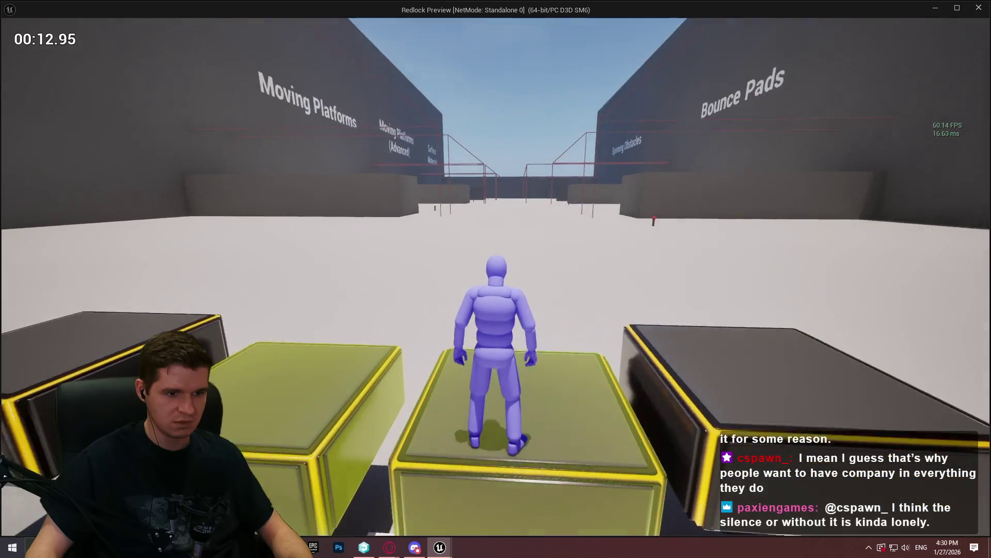
{"action": "key", "text": "space"}
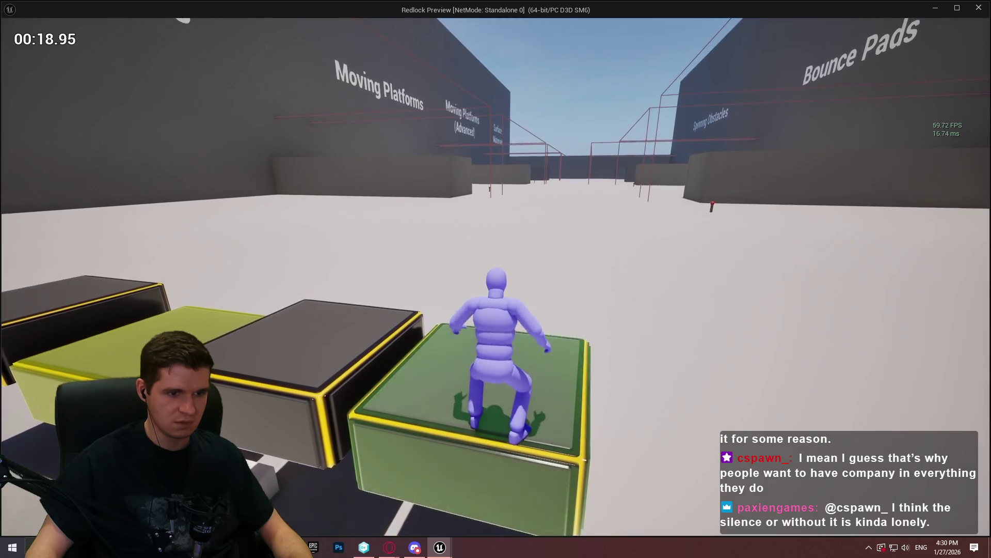
{"action": "key", "text": "space"}
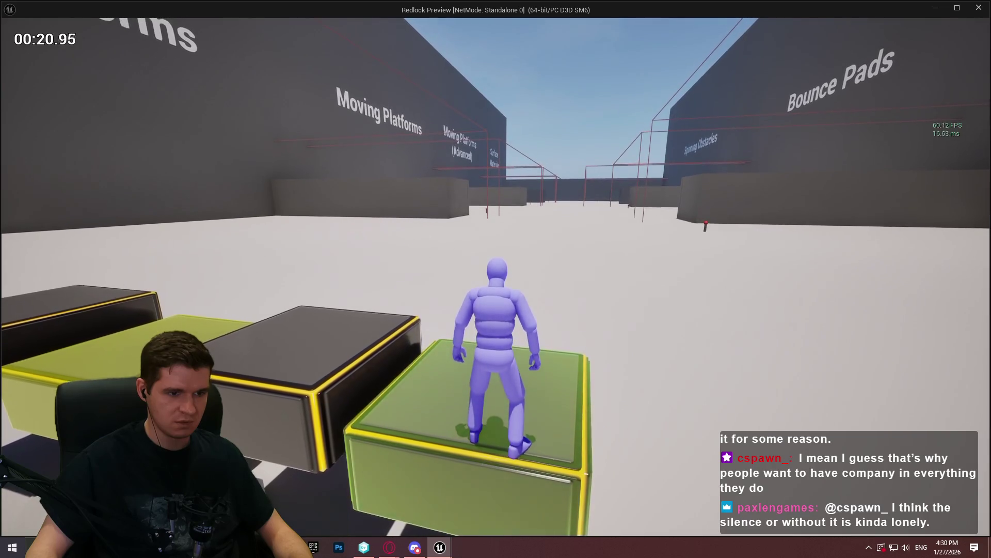
- Step down, run across the row of boxes via the green box, then quit the preview
{"action": "key", "text": "w"}
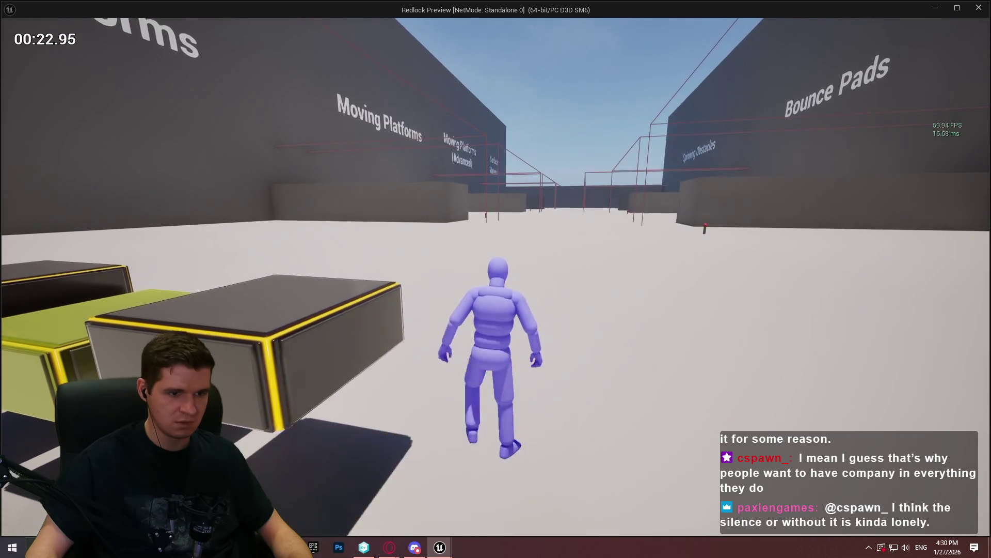
{"action": "key", "text": "space"}
{"action": "key", "text": "space"}
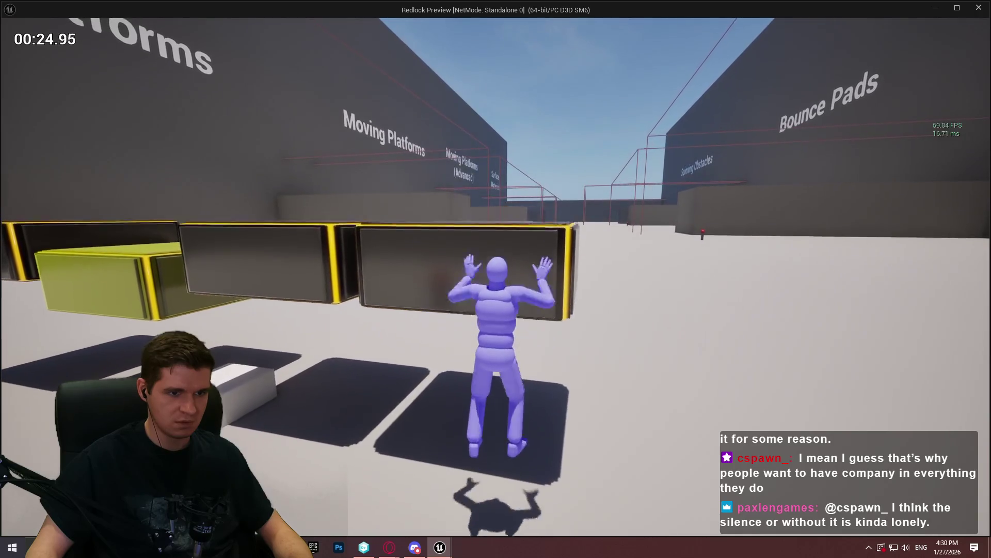
{"action": "key", "text": "w"}
{"action": "key", "text": "space"}
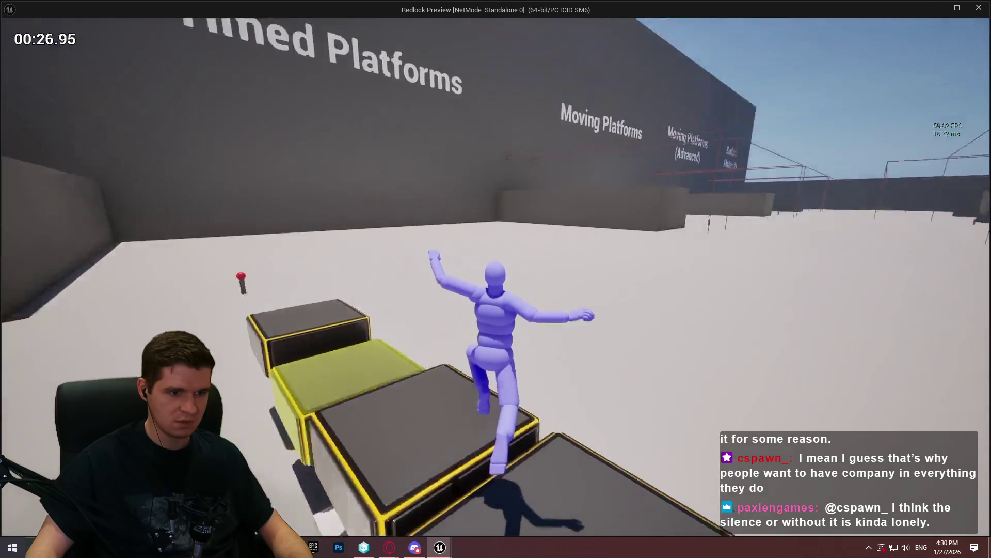
{"action": "key", "text": "w"}
{"action": "key", "text": "space"}
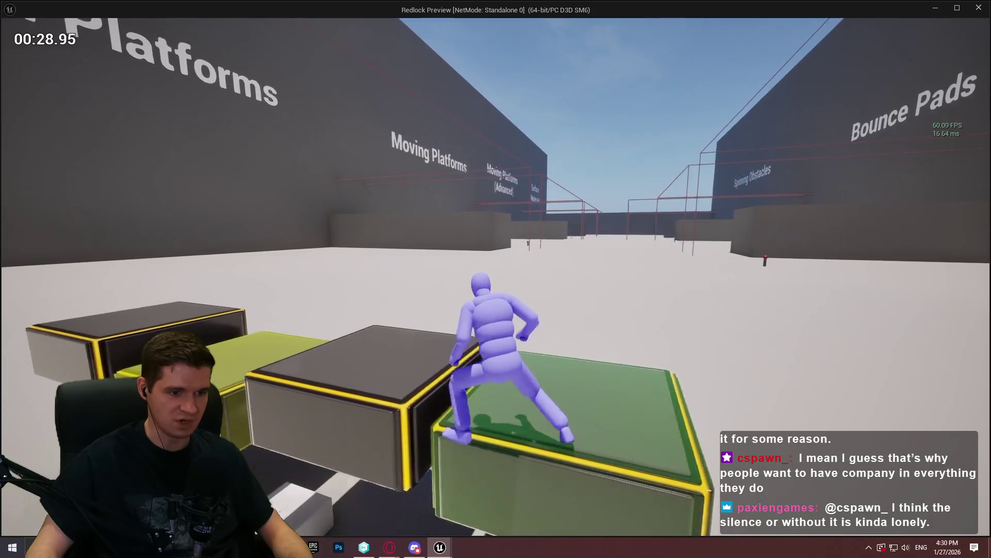
{"action": "key", "text": "space"}
{"action": "key", "text": "space"}
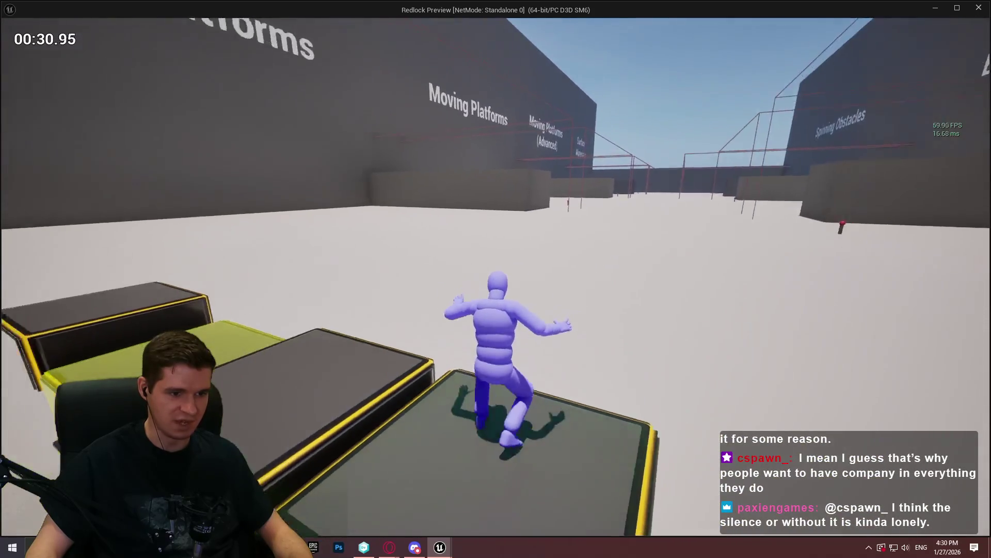
{"action": "key", "text": "space"}
{"action": "key", "text": "space"}
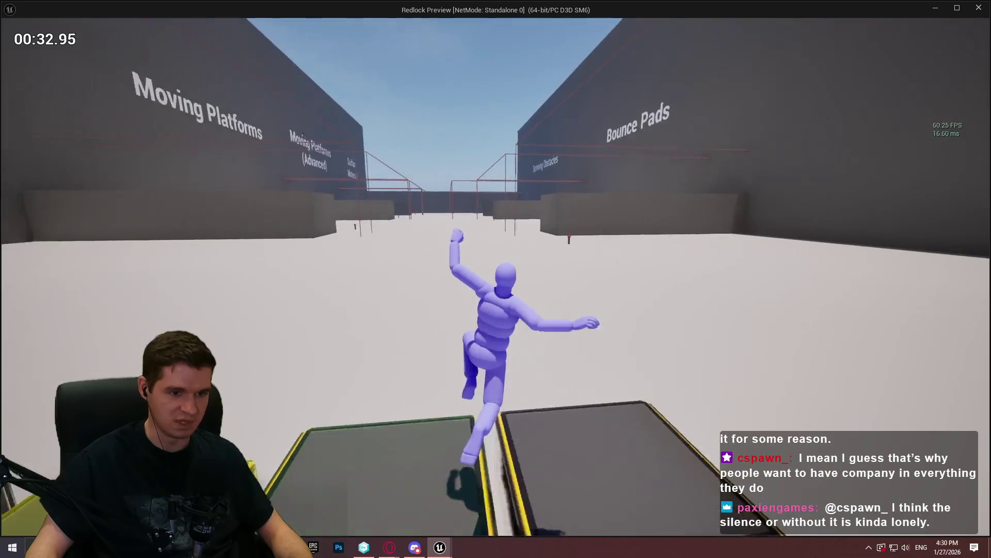
{"action": "key", "text": "Escape"}
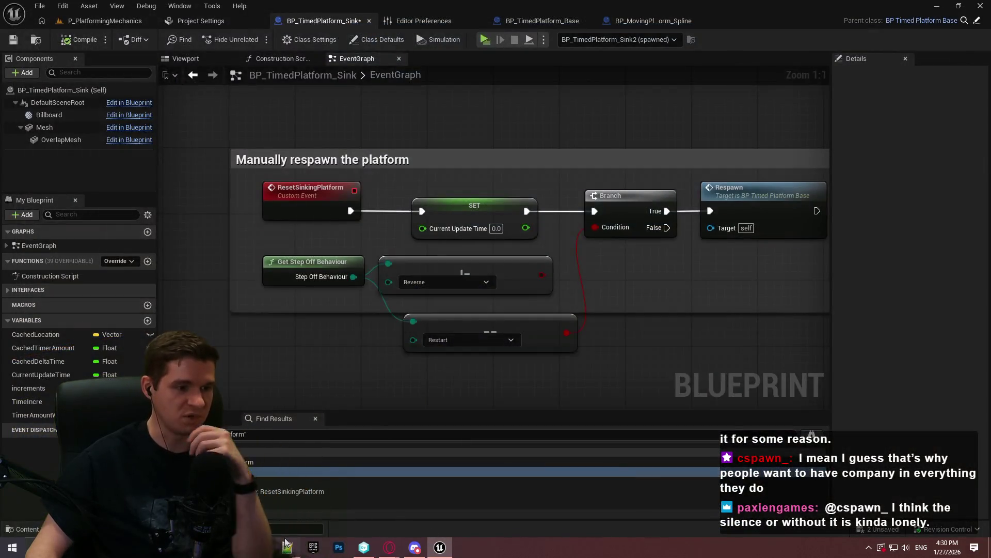
- Append ' due to snappy movement of platform' to the Restart note on line 2 of the Sinking Platform Doc
{"action": "left_click", "coordinate": [287, 546]}
{"action": "mouse_move", "coordinate": [491, 111]}
{"action": "left_mouse_down"}
{"action": "mouse_move", "coordinate": [183, 99]}
{"action": "mouse_move", "coordinate": [166, 110]}
{"action": "left_mouse_up"}
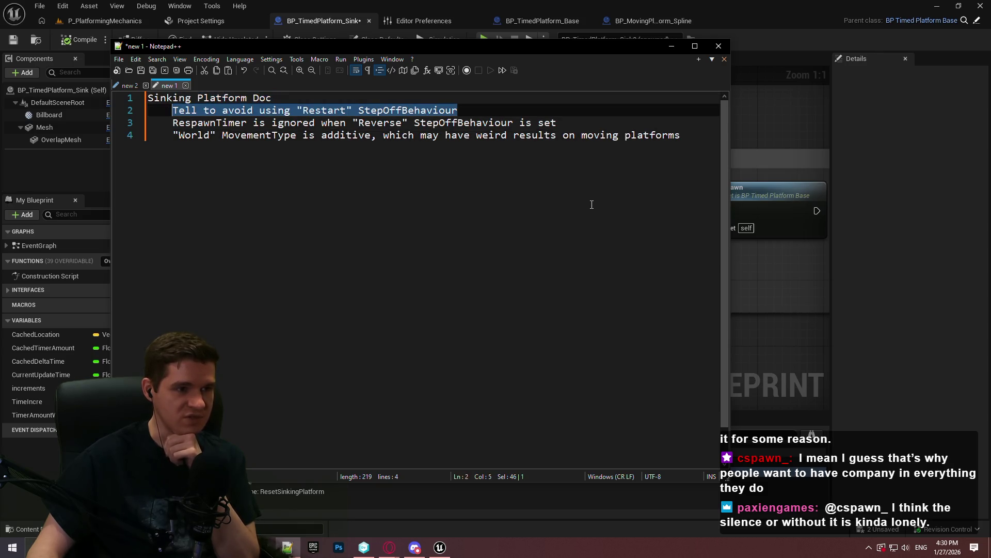
{"action": "left_click", "coordinate": [489, 111]}
{"action": "type", "text": "due to snappy movement of platform"}
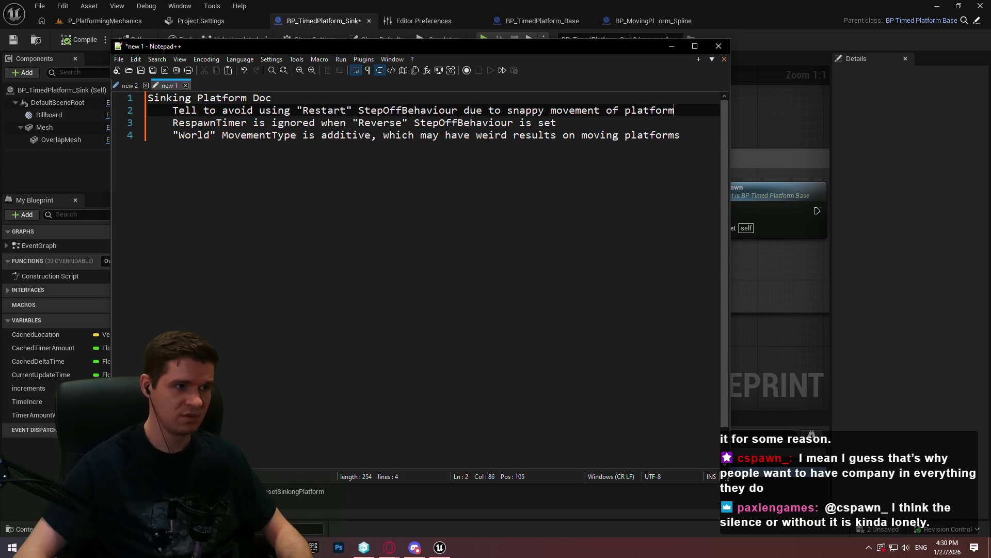
{"action": "left_click", "coordinate": [389, 123]}
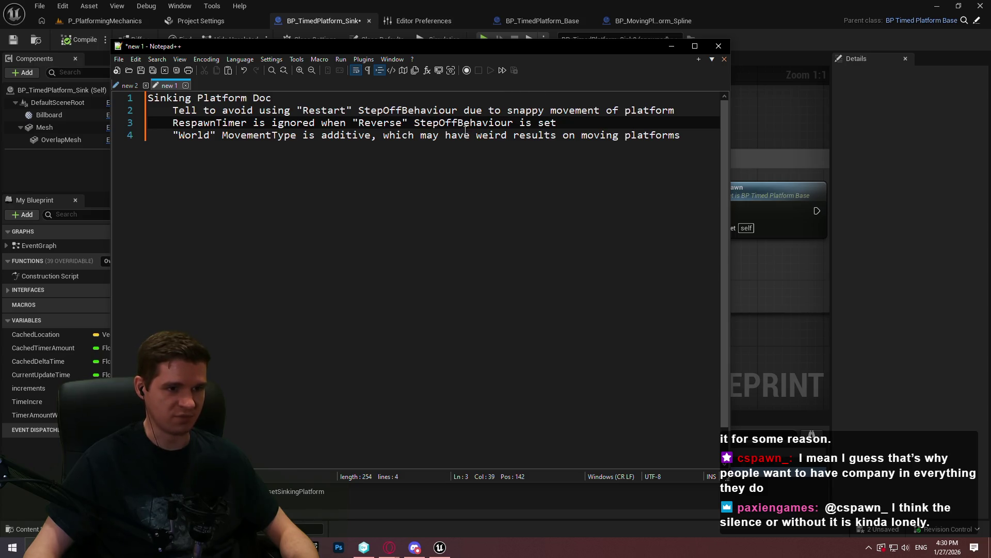
{"action": "left_click", "coordinate": [854, 166]}
- Compile and save BP_TimedPlatform_Sink, then launch a standalone playtest of P_PlatformingMechanics
{"action": "scroll", "coordinate": [645, 206], "scroll_direction": "down", "scroll_amount": 5}
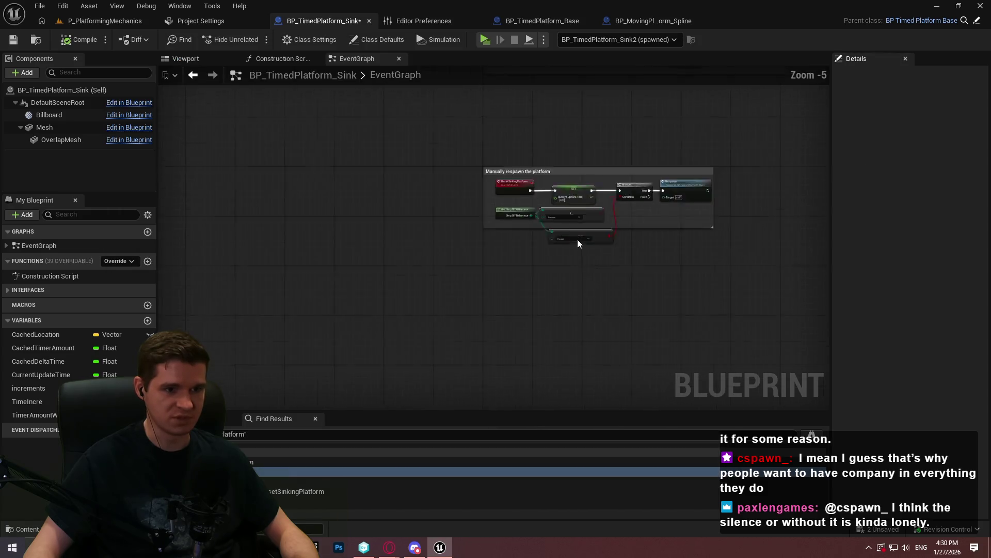
{"action": "scroll", "coordinate": [578, 239], "scroll_direction": "up", "scroll_amount": 5}
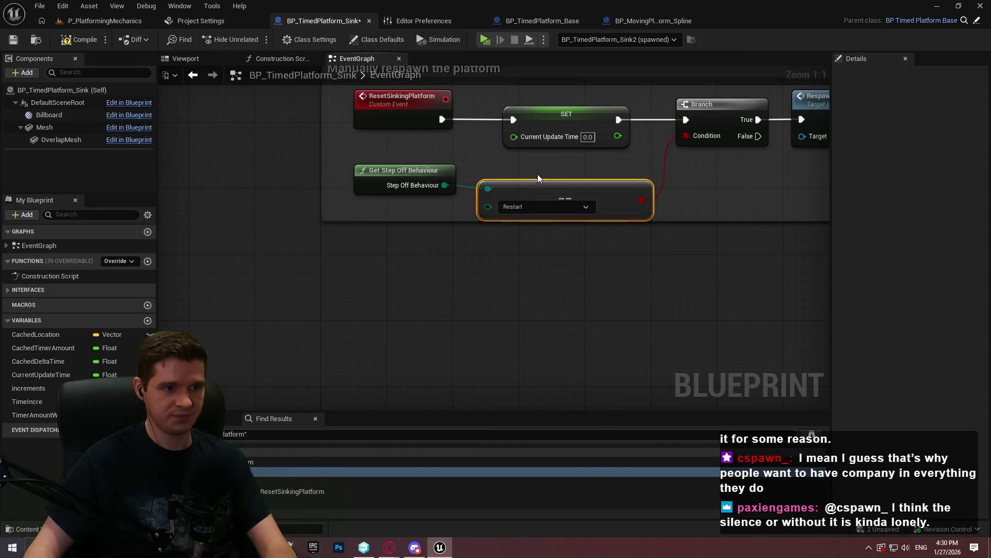
{"action": "scroll", "coordinate": [557, 207], "scroll_direction": "down", "scroll_amount": 7}
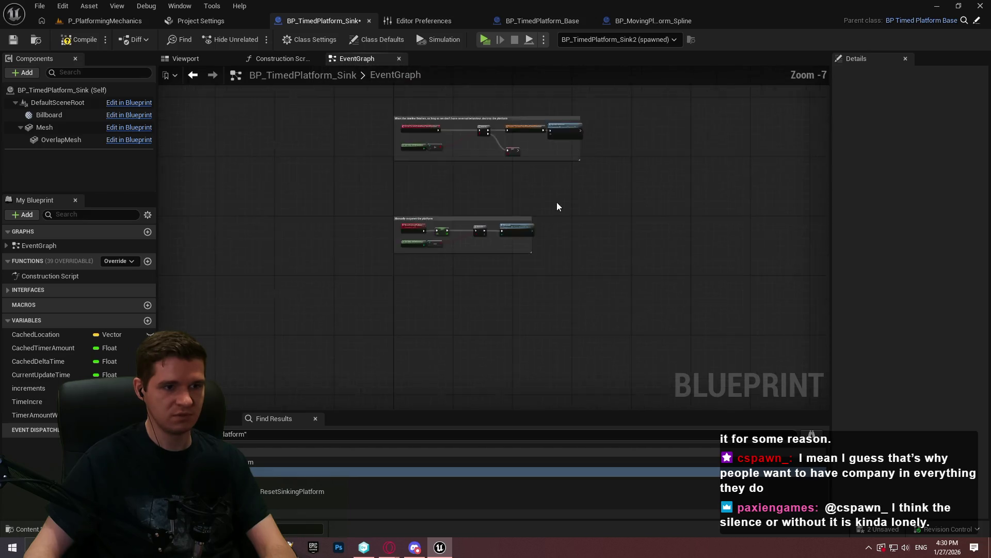
{"action": "mouse_move", "coordinate": [580, 198]}
{"action": "left_mouse_down"}
{"action": "mouse_move", "coordinate": [495, 327]}
{"action": "mouse_move", "coordinate": [418, 408]}
{"action": "left_mouse_up"}
{"action": "mouse_move", "coordinate": [154, 372]}
{"action": "left_mouse_down"}
{"action": "mouse_move", "coordinate": [145, 357]}
{"action": "mouse_move", "coordinate": [163, 269]}
{"action": "left_mouse_up"}
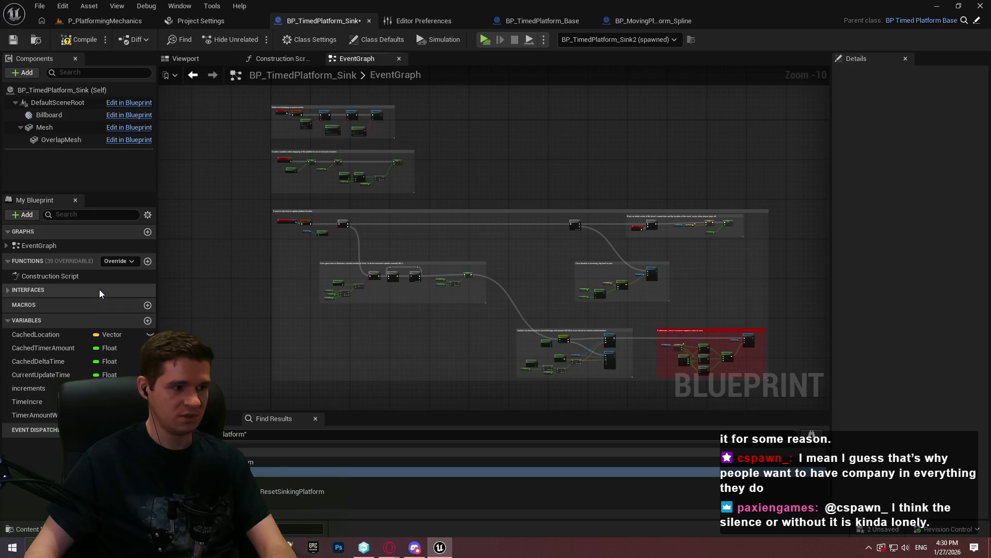
{"action": "left_click", "coordinate": [82, 35]}
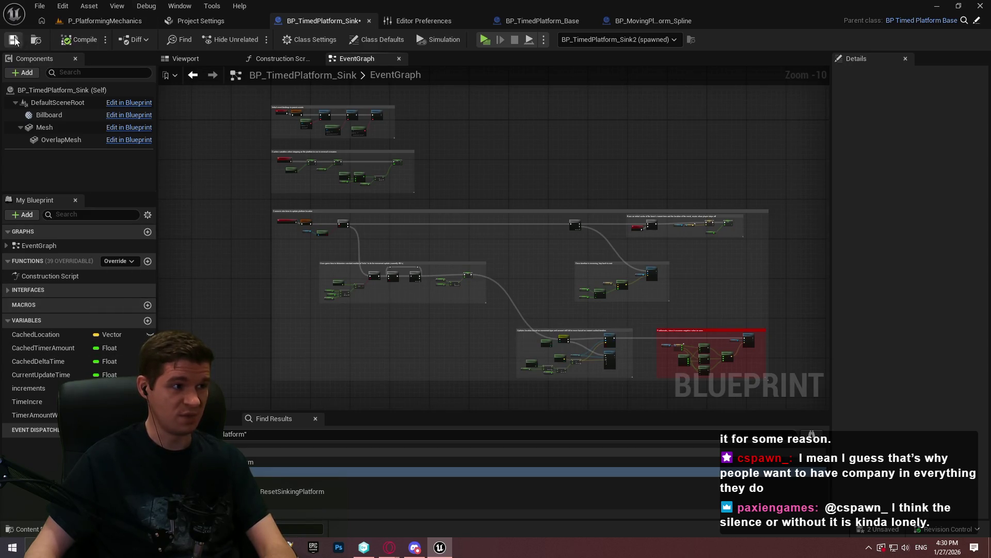
{"action": "left_click", "coordinate": [116, 21]}
{"action": "mouse_move", "coordinate": [477, 176]}
{"action": "left_mouse_down"}
{"action": "mouse_move", "coordinate": [478, 217]}
{"action": "mouse_move", "coordinate": [467, 168]}
{"action": "left_mouse_up"}
{"action": "left_click", "coordinate": [256, 40]}
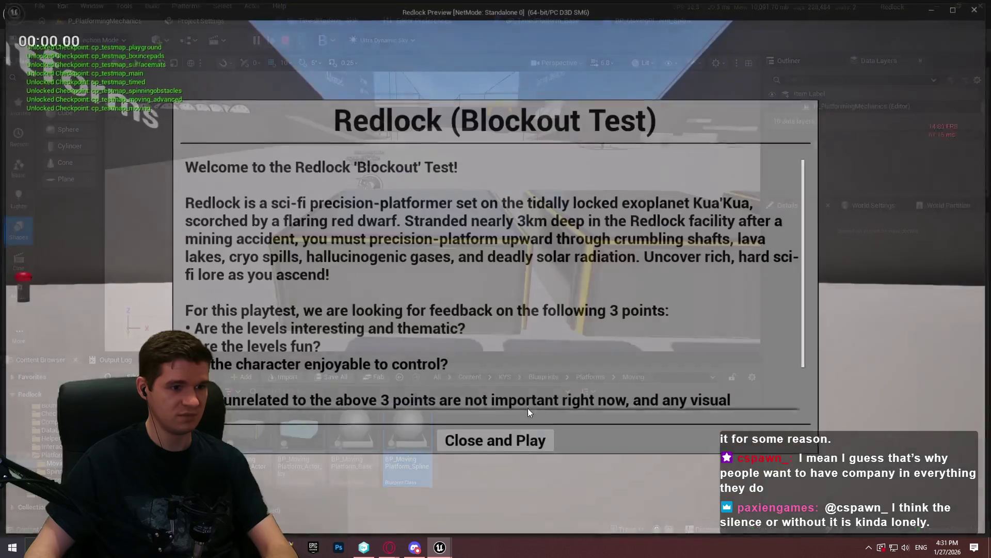
- Dismiss the intro and jump across the timed platforms onto the green platform
{"action": "left_click", "coordinate": [508, 441]}
{"action": "key", "text": "w"}
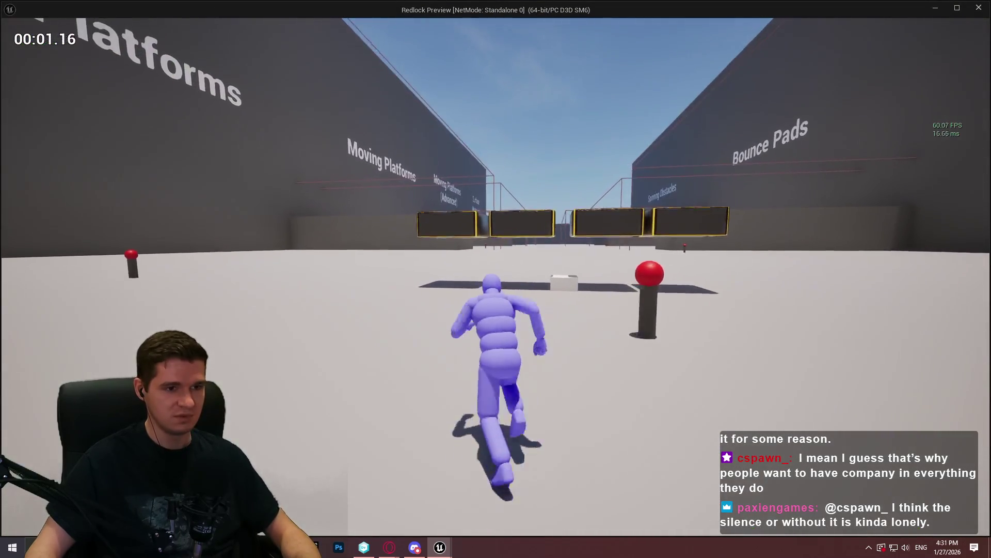
{"action": "key", "text": "space"}
{"action": "key", "text": "space"}
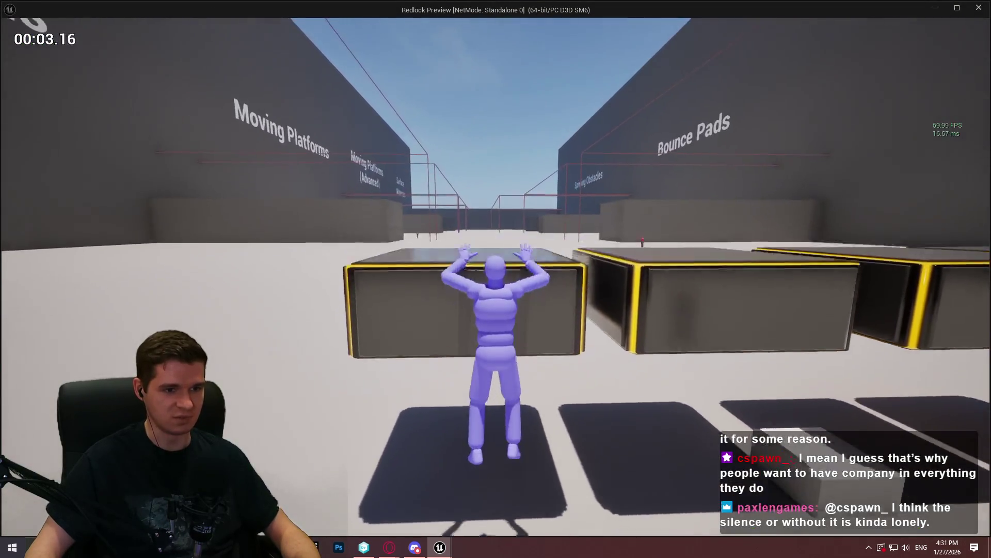
{"action": "key", "text": "space"}
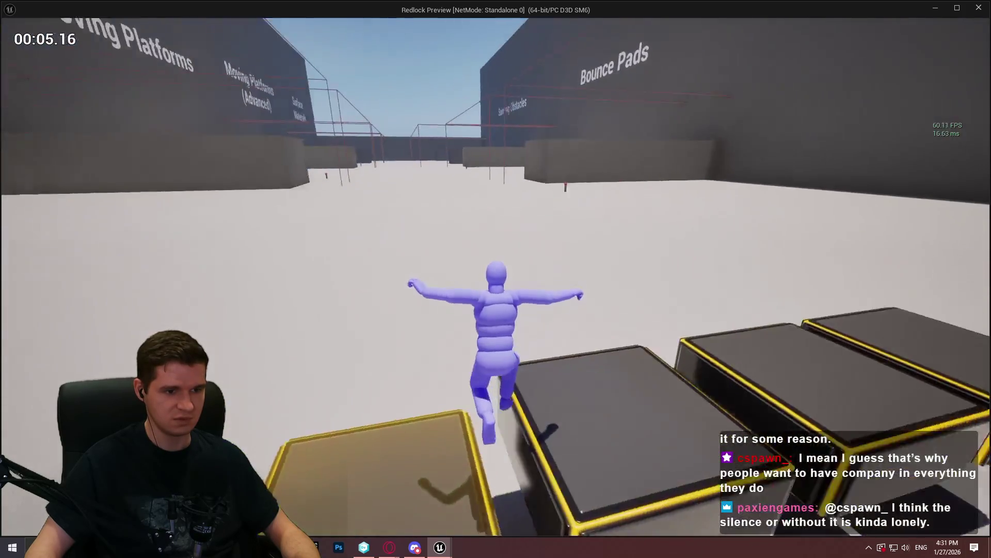
{"action": "key", "text": "space"}
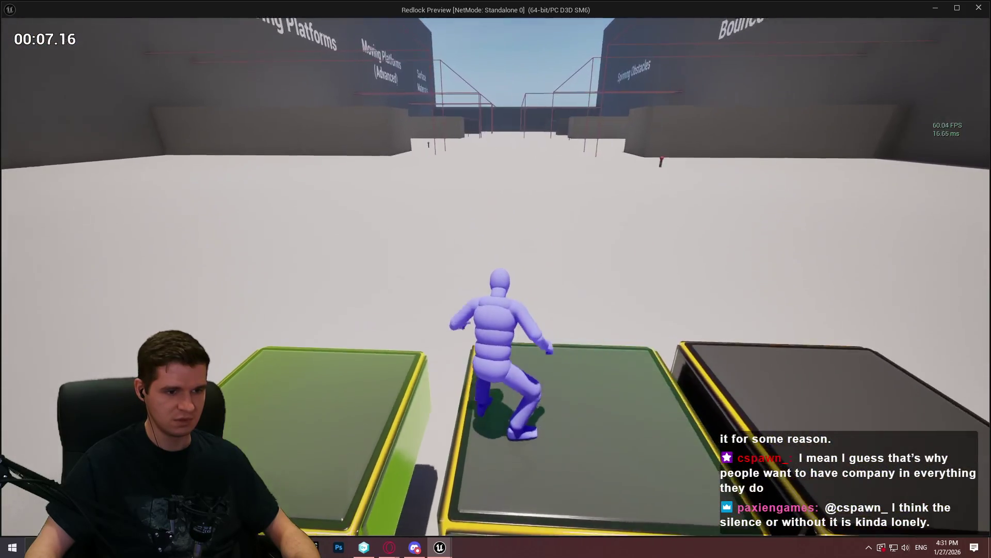
{"action": "key", "text": "space"}
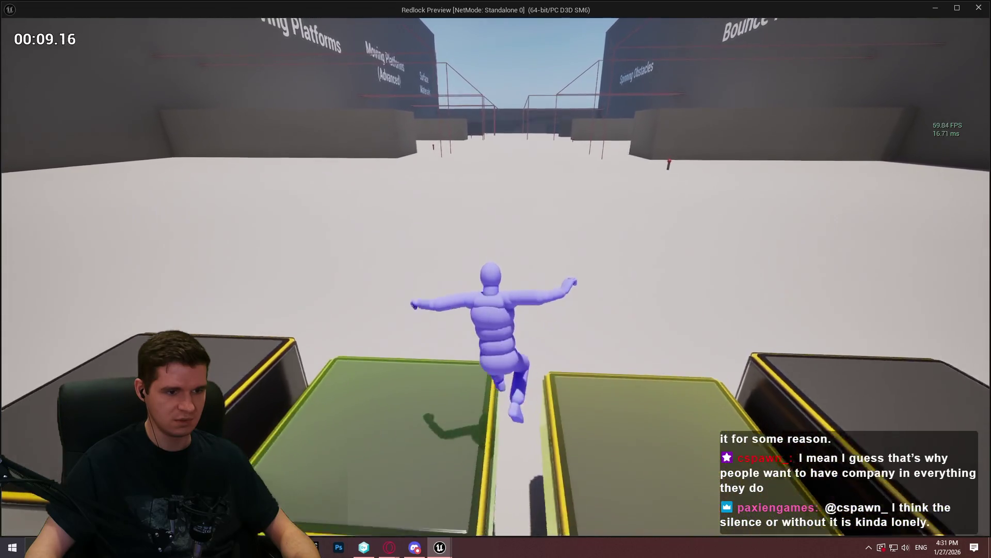
{"action": "key", "text": "space"}
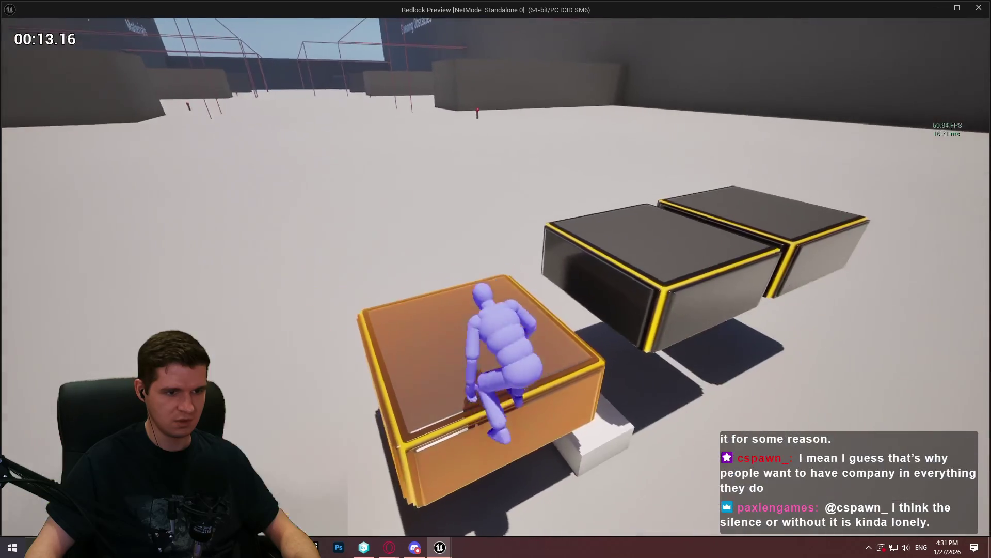
- Cross the boxes to the red pad and Checkpoint, retry the dark timed platforms, then end the session
{"action": "key", "text": "space"}
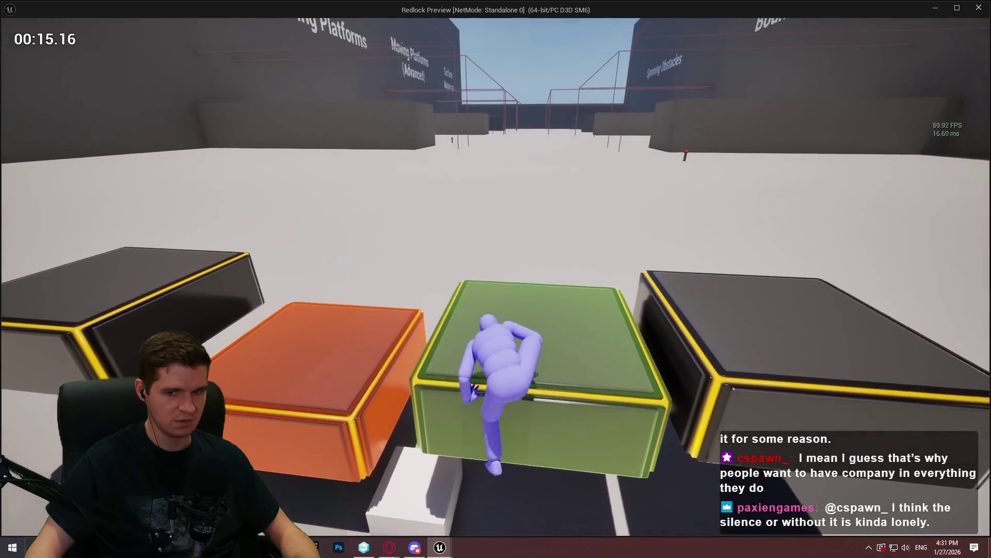
{"action": "key", "text": "space"}
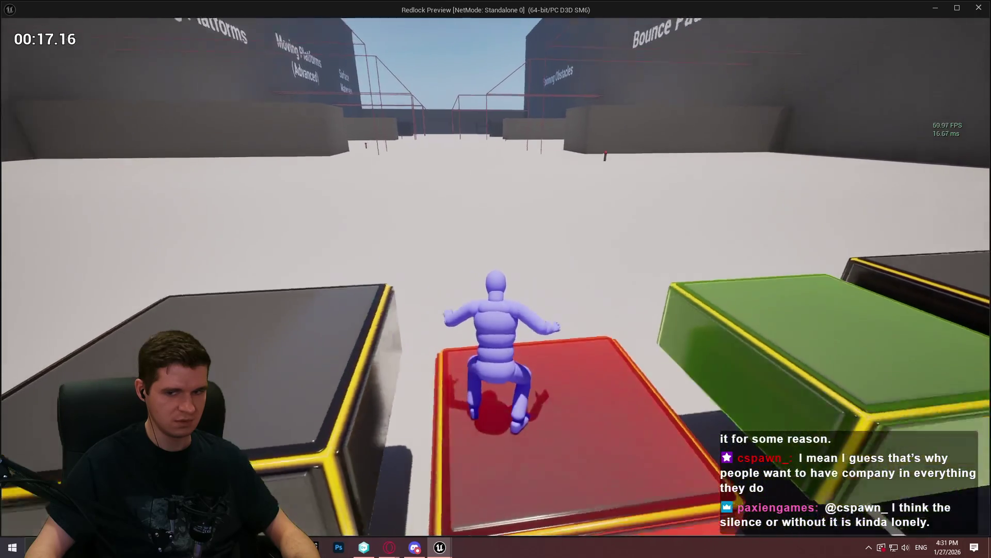
{"action": "key", "text": "space"}
{"action": "key", "text": "w"}
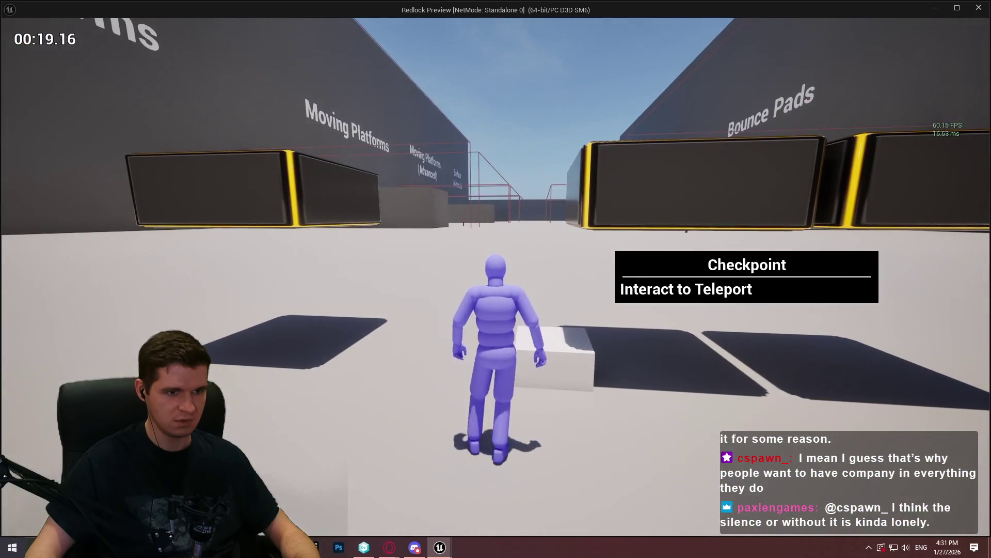
{"action": "key", "text": "s"}
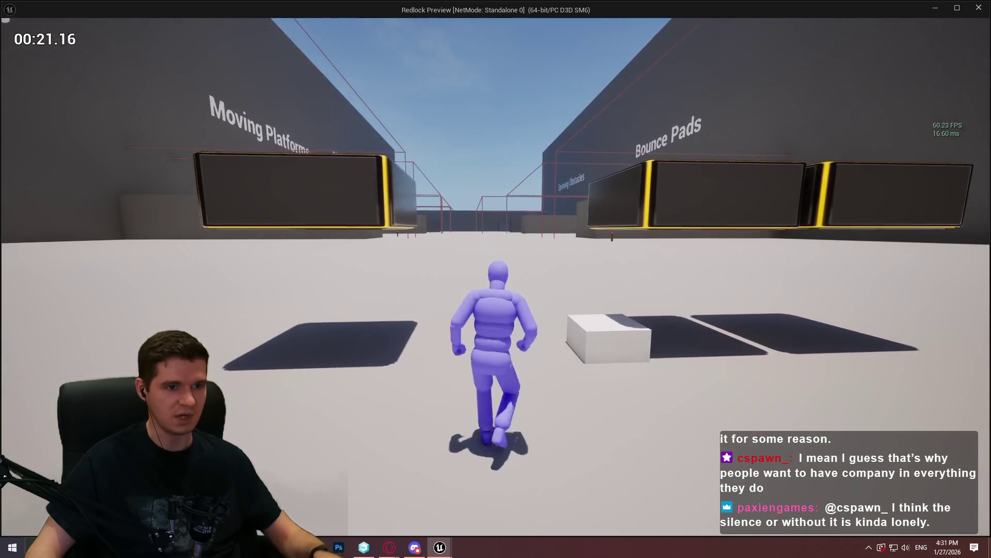
{"action": "key", "text": "w"}
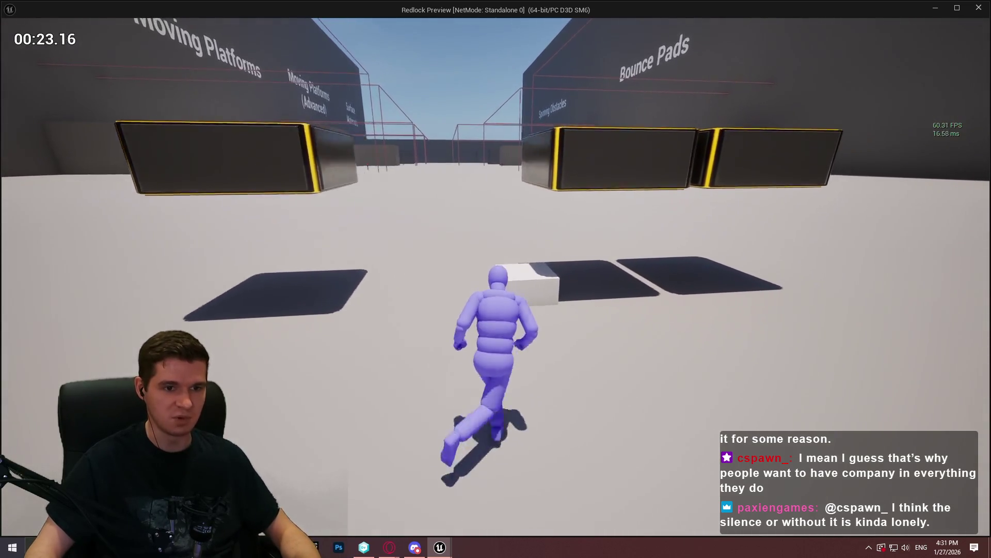
{"action": "key", "text": "space"}
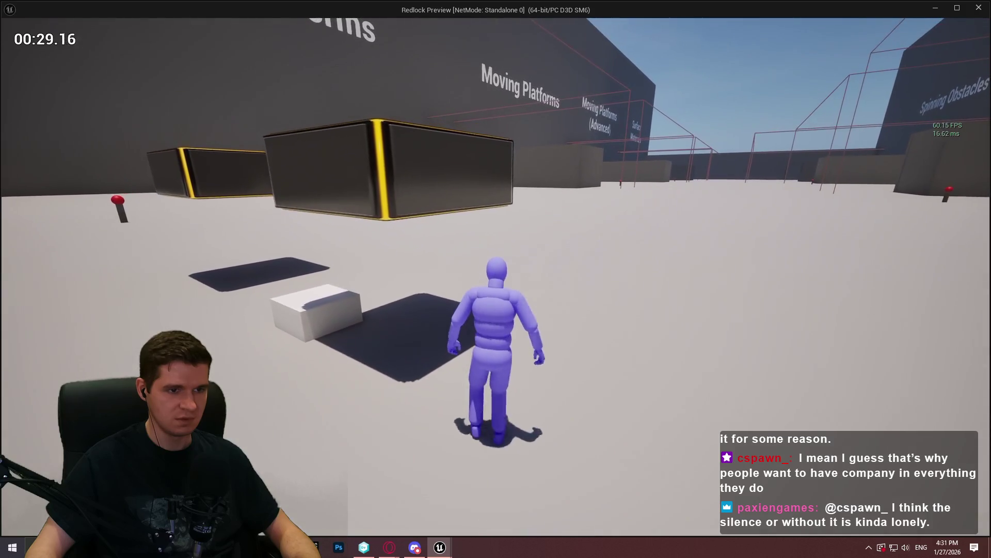
{"action": "key", "text": "space"}
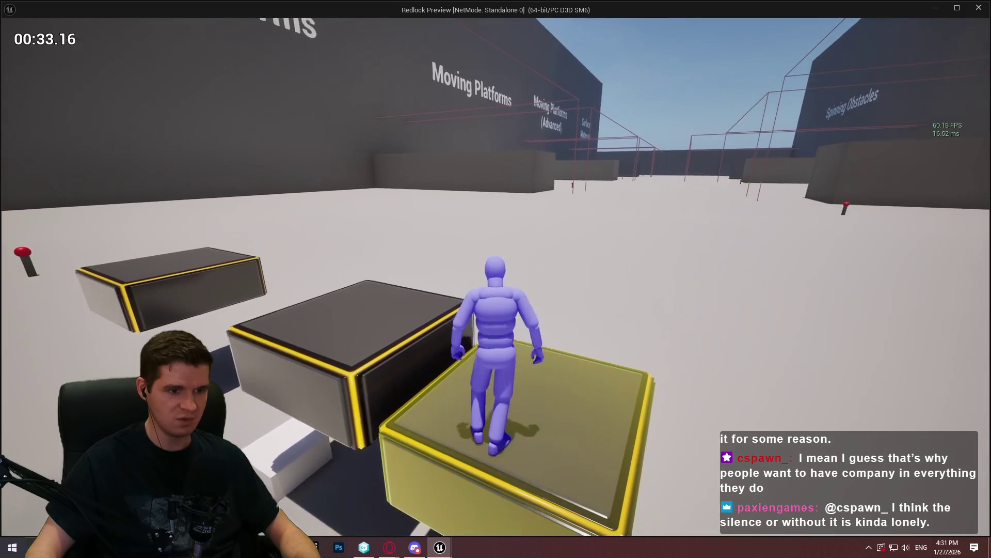
{"action": "key", "text": "Escape"}
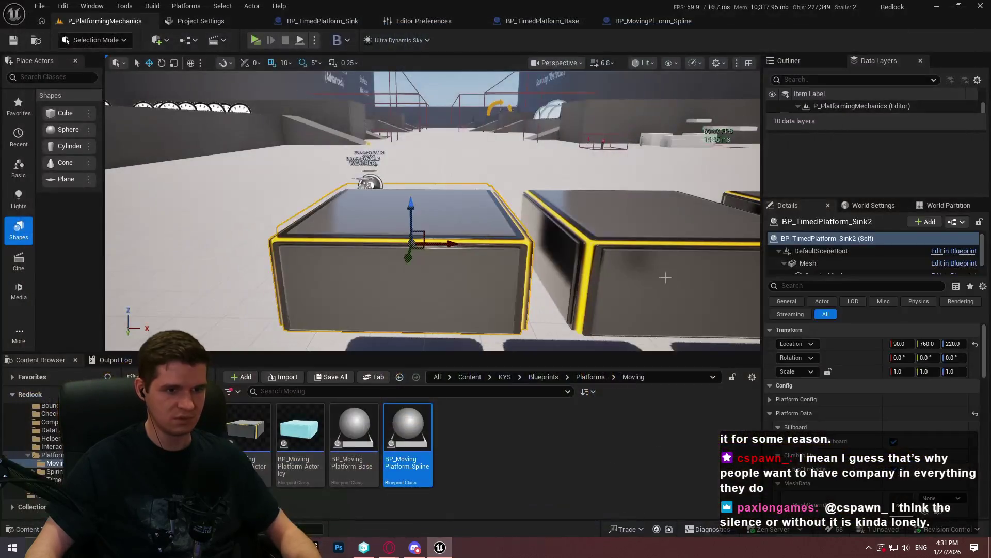
{"action": "scroll", "coordinate": [831, 443], "scroll_direction": "down", "scroll_amount": 3}
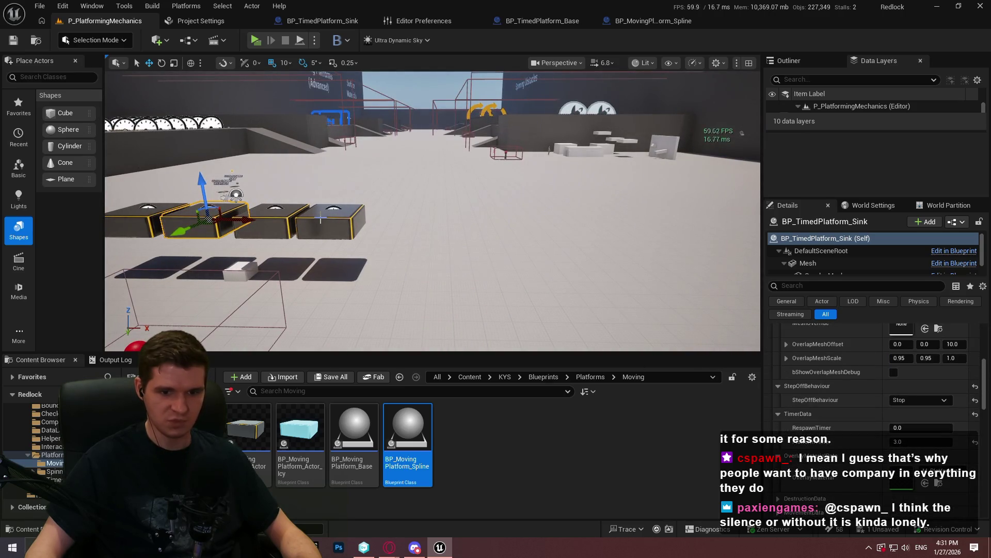
{"action": "key", "text": "w"}
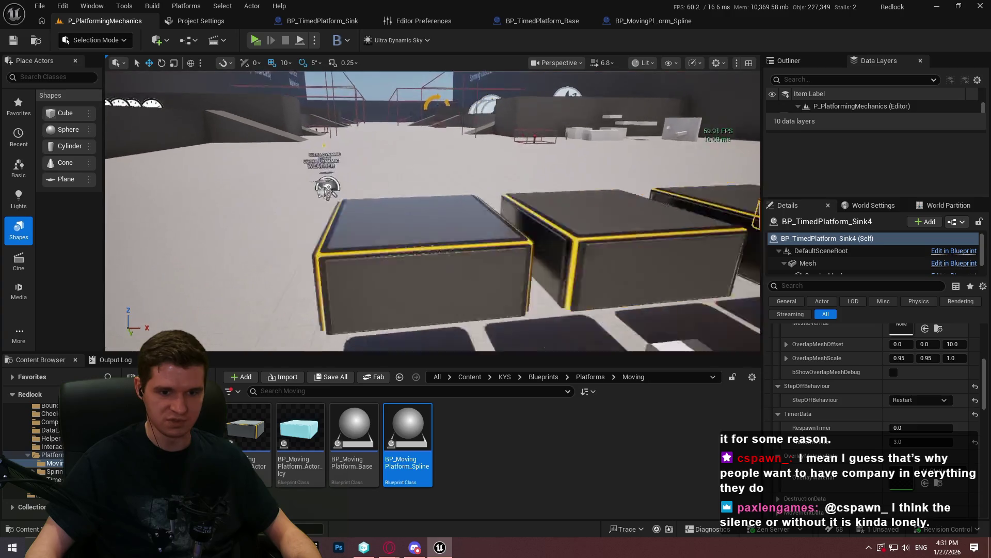
{"action": "scroll", "coordinate": [498, 261], "scroll_direction": "down", "scroll_amount": 2}
{"action": "key", "text": "s"}
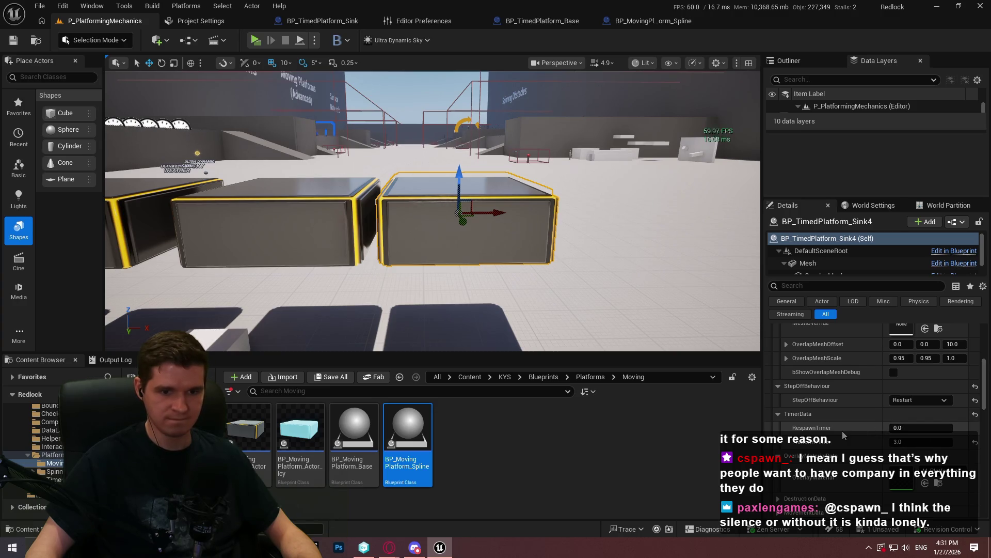
- Frame the respawn logic in BP_TimedPlatform_Sink and run a brief playtest on the yellow-edged timed platforms
{"action": "left_click", "coordinate": [324, 20]}
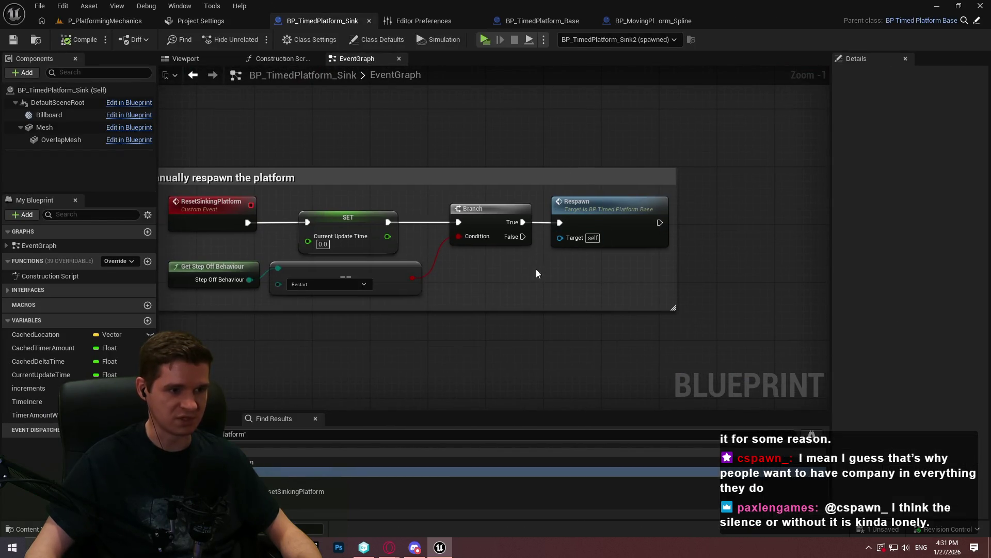
{"action": "left_click_drag", "start_coordinate": [513, 290], "coordinate": [607, 274]}
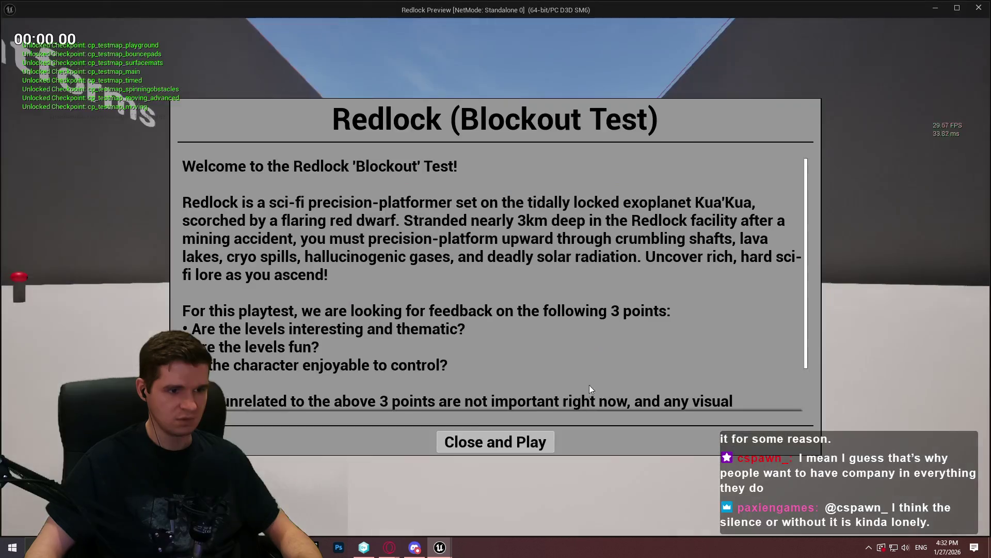
{"action": "key", "text": "Return"}
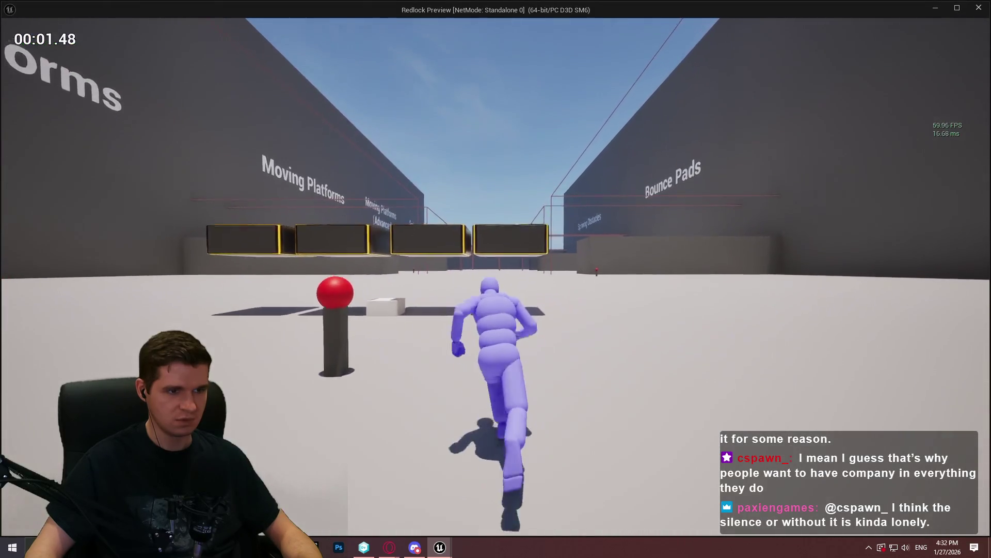
{"action": "key", "text": "s"}
{"action": "key", "text": "w"}
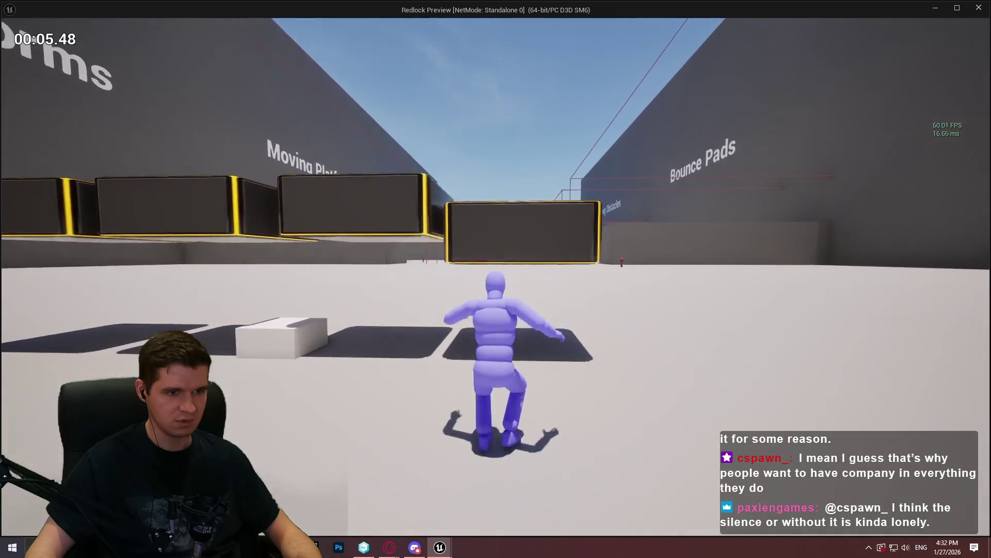
{"action": "key", "text": "space"}
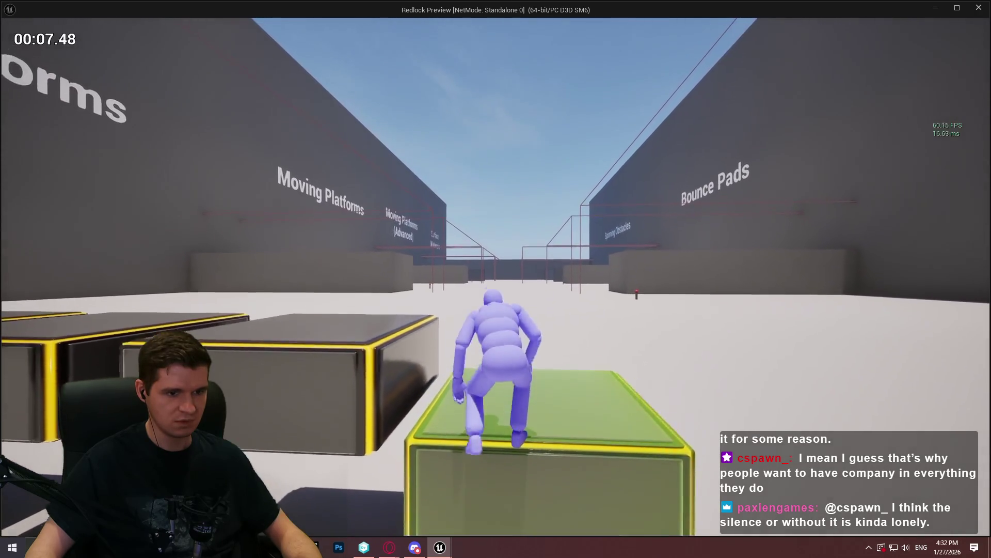
{"action": "key", "text": "Escape"}
{"action": "scroll", "coordinate": [540, 275], "scroll_direction": "up", "scroll_amount": 1}
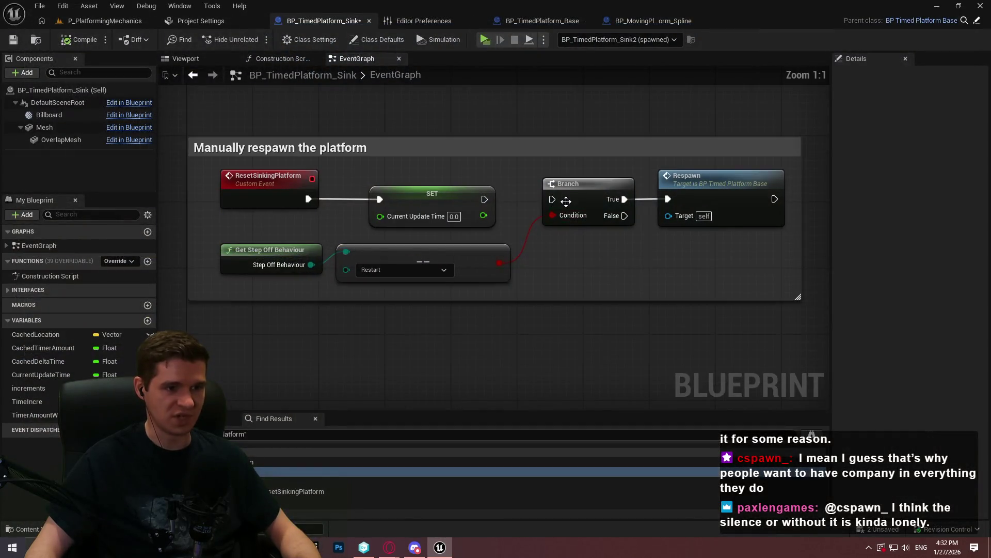
- Add an AND node feeding the Branch condition and wire the Restart == result into it
{"action": "left_click_drag", "start_coordinate": [544, 265], "coordinate": [544, 265]}
{"action": "type", "text": "and"}
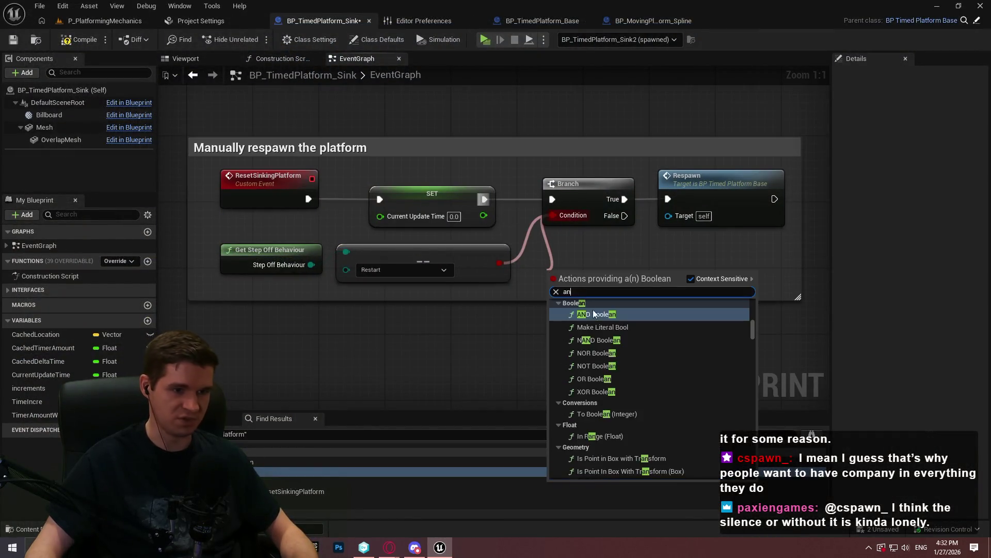
{"action": "left_click", "coordinate": [597, 312]}
{"action": "left_click_drag", "start_coordinate": [519, 296], "coordinate": [480, 334]}
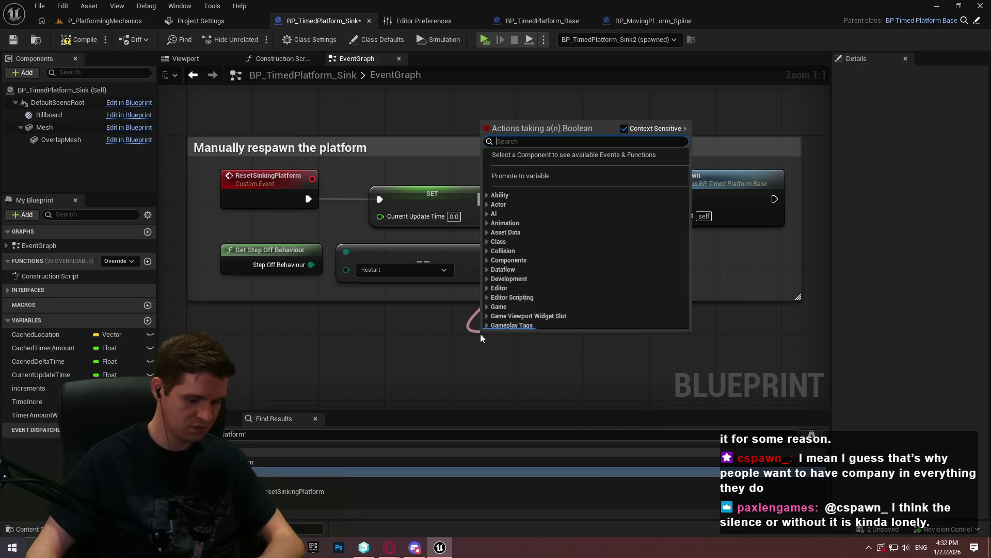
{"action": "type", "text": ">"}
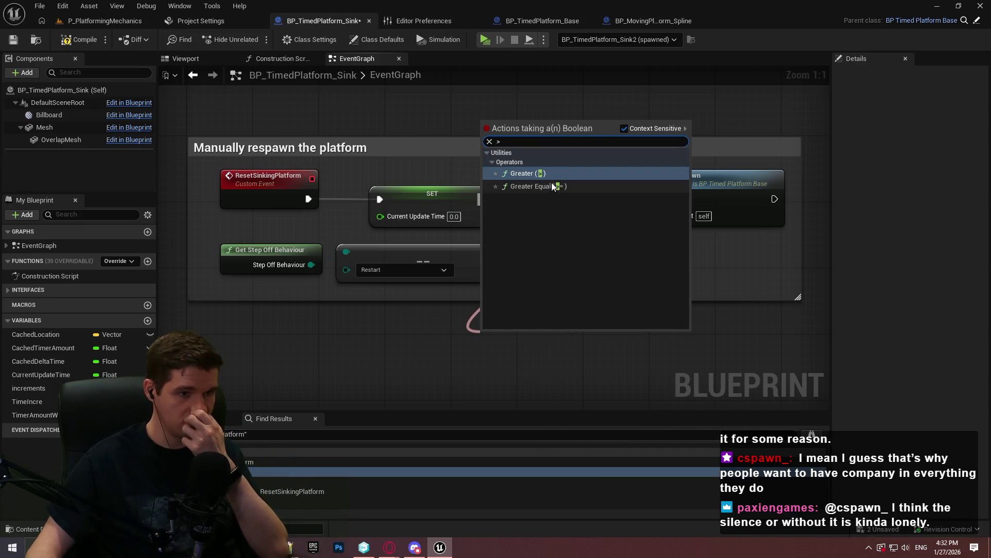
{"action": "key", "text": "Escape"}
{"action": "left_click_drag", "start_coordinate": [495, 343], "coordinate": [494, 343]}
{"action": "key", "text": "Escape"}
{"action": "mouse_move", "coordinate": [499, 263]}
{"action": "left_mouse_down"}
{"action": "mouse_move", "coordinate": [541, 284]}
{"action": "mouse_move", "coordinate": [519, 279]}
{"action": "left_mouse_up"}
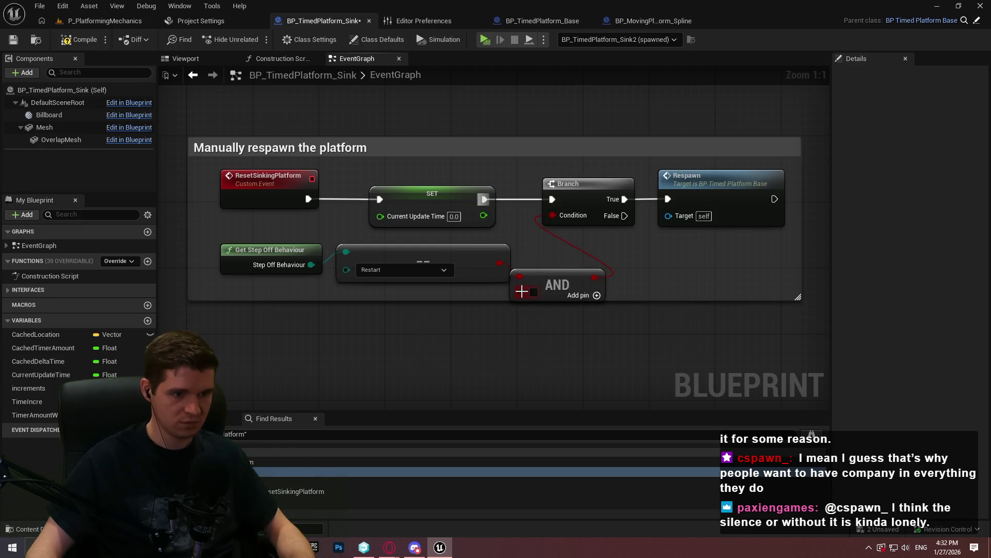
- Add a Get Timer Data node with a Respawn Timer >= 0.0 comparison
{"action": "right_click", "coordinate": [278, 323]}
{"action": "type", "text": "respawn"}
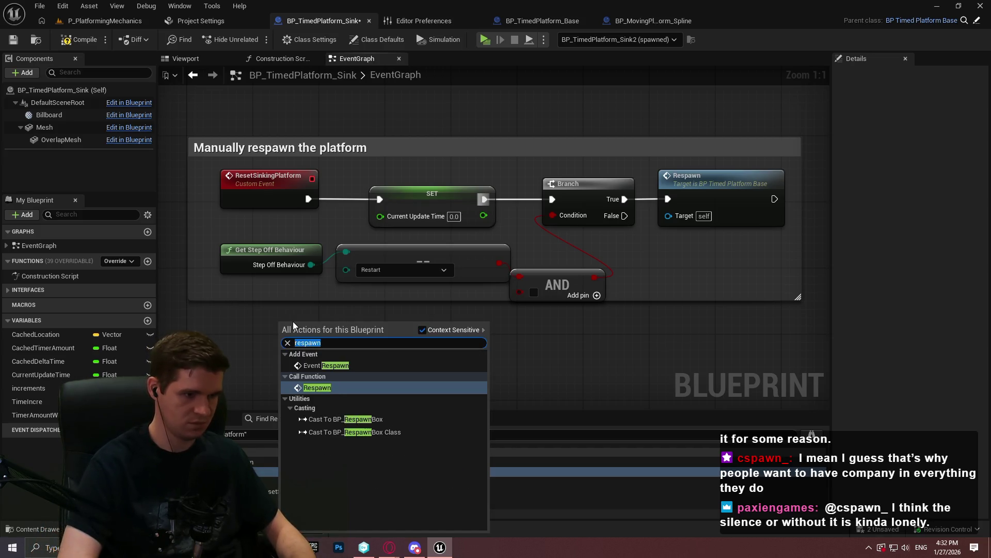
{"action": "key", "text": "ctrl+a"}
{"action": "type", "text": "timer"}
{"action": "key", "text": "Down"}
{"action": "key", "text": "Return"}
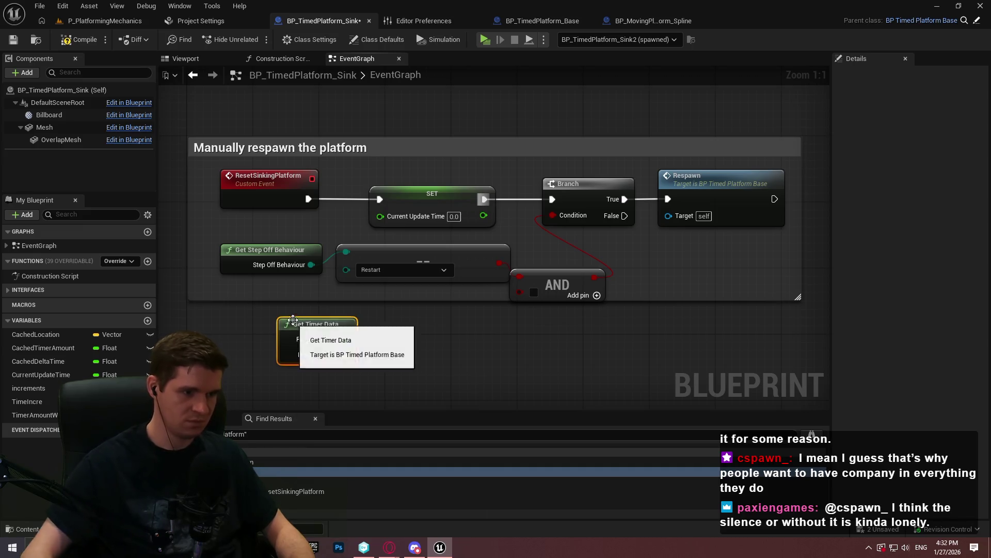
{"action": "left_click_drag", "start_coordinate": [346, 339], "coordinate": [386, 349]}
{"action": "type", "text": ">="}
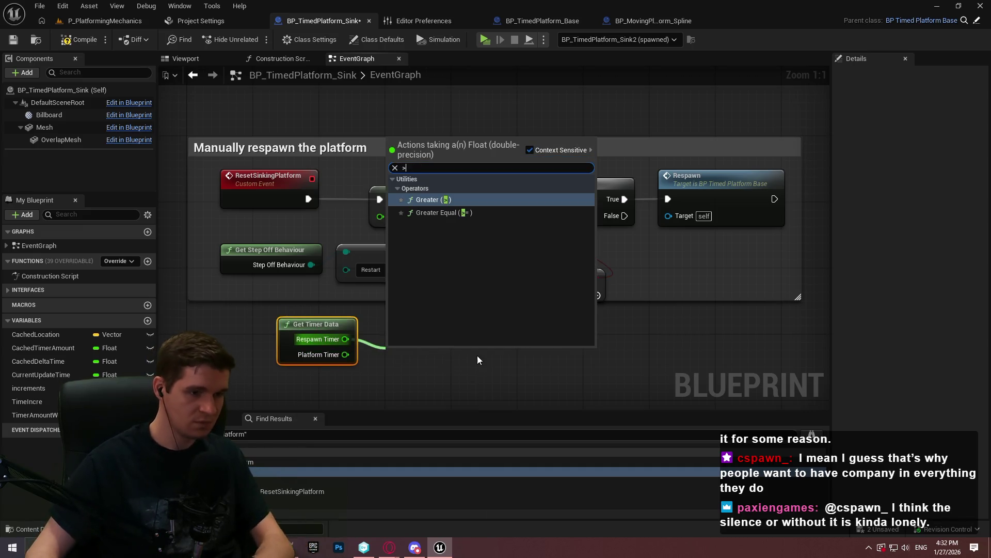
{"action": "left_click", "coordinate": [444, 196]}
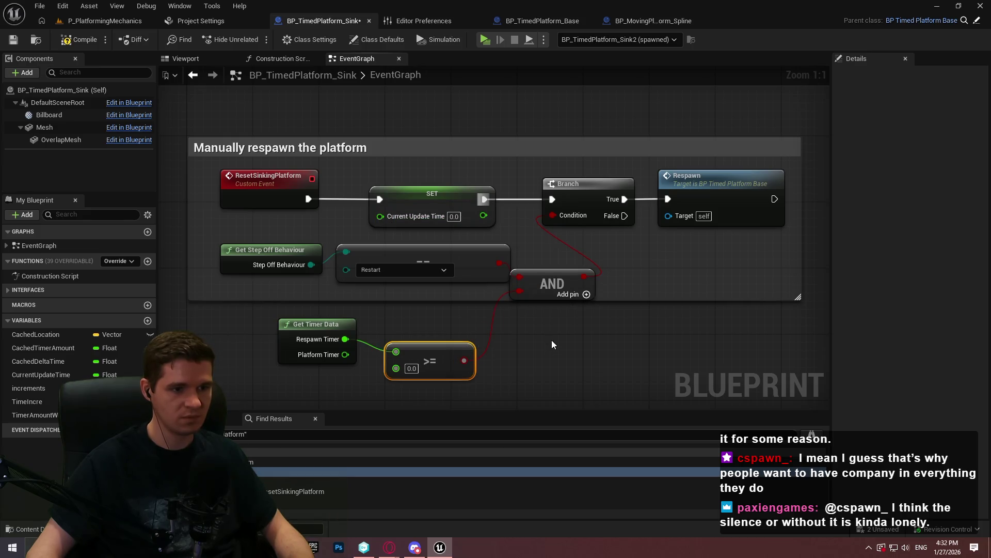
- Rearrange the timer, comparison, AND and Branch nodes and enlarge the comment box around them
{"action": "left_click_drag", "start_coordinate": [560, 272], "coordinate": [576, 273]}
{"action": "left_click_drag", "start_coordinate": [424, 353], "coordinate": [408, 329]}
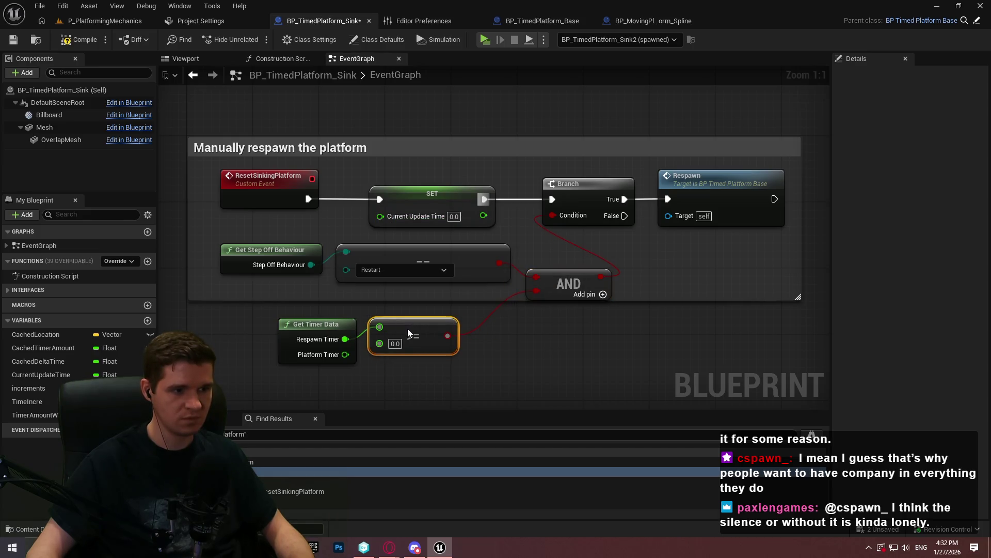
{"action": "mouse_move", "coordinate": [416, 365]}
{"action": "left_mouse_down"}
{"action": "mouse_move", "coordinate": [322, 332]}
{"action": "mouse_move", "coordinate": [380, 315]}
{"action": "left_mouse_up"}
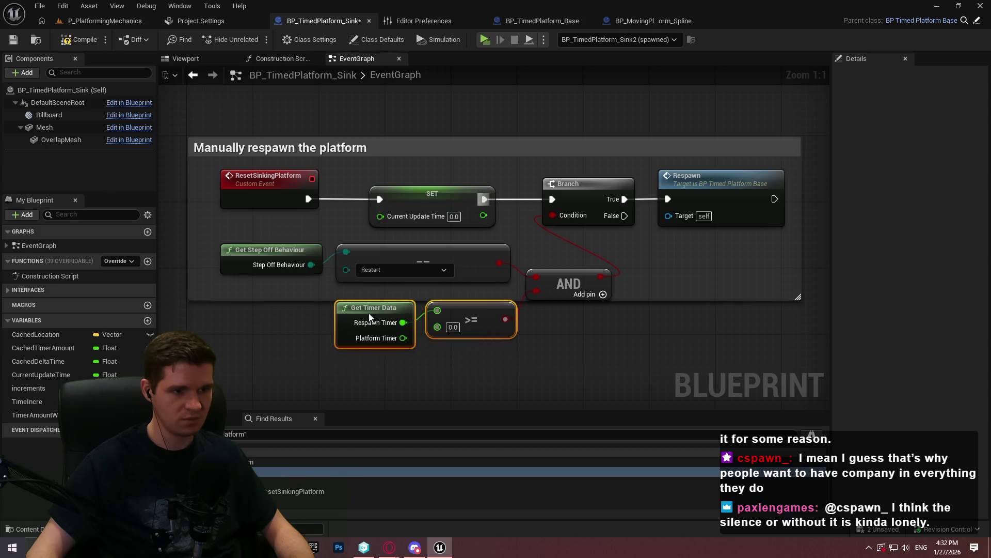
{"action": "left_click_drag", "start_coordinate": [615, 325], "coordinate": [222, 243]}
{"action": "mouse_move", "coordinate": [566, 278]}
{"action": "left_mouse_down"}
{"action": "mouse_move", "coordinate": [522, 281]}
{"action": "mouse_move", "coordinate": [565, 278]}
{"action": "left_mouse_up"}
{"action": "mouse_move", "coordinate": [790, 235]}
{"action": "left_mouse_down"}
{"action": "mouse_move", "coordinate": [560, 197]}
{"action": "mouse_move", "coordinate": [687, 192]}
{"action": "left_mouse_up"}
{"action": "left_click", "coordinate": [654, 303]}
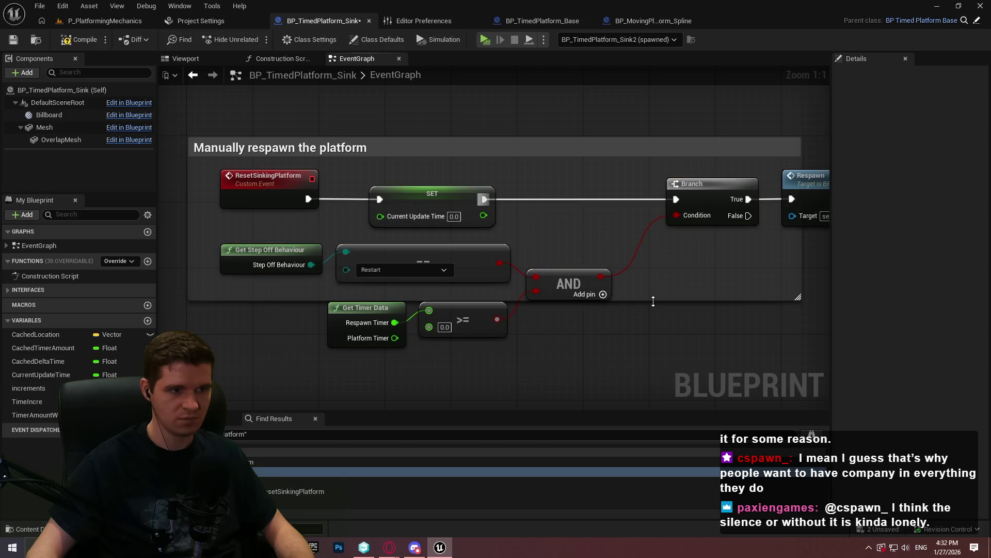
{"action": "mouse_move", "coordinate": [653, 299]}
{"action": "left_mouse_down"}
{"action": "mouse_move", "coordinate": [656, 335]}
{"action": "mouse_move", "coordinate": [674, 362]}
{"action": "left_mouse_up"}
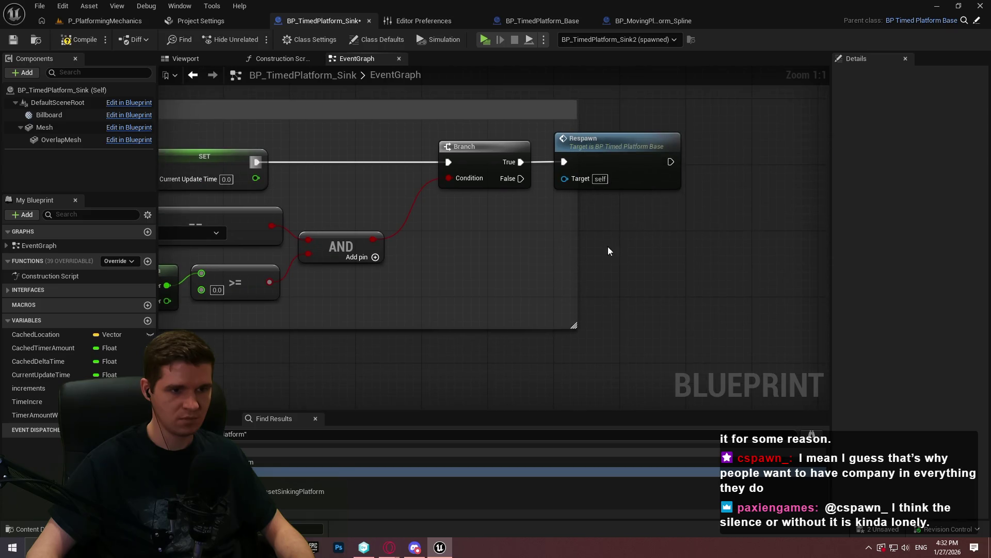
{"action": "left_click_drag", "start_coordinate": [575, 238], "coordinate": [722, 228]}
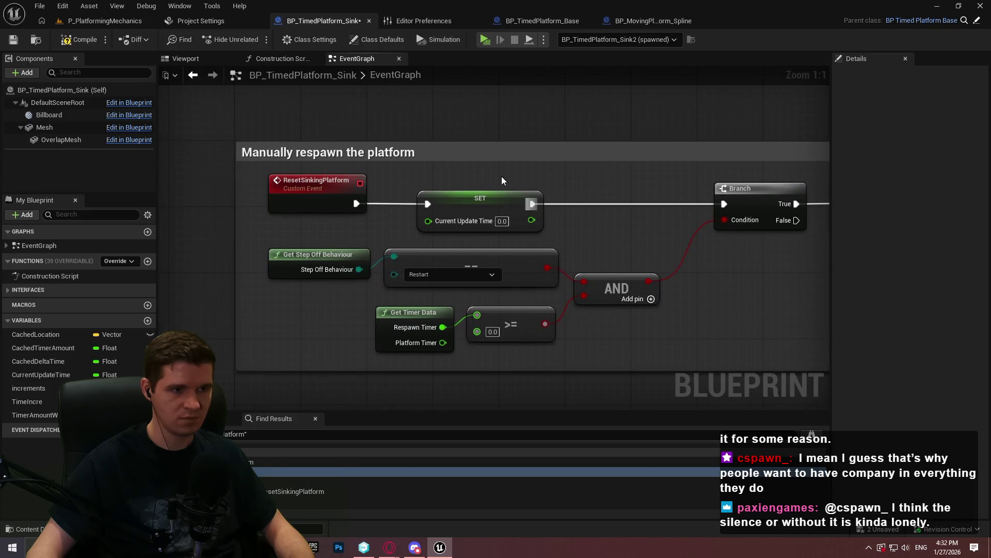
- Retitle the comment 'Manually respawn the platform for 'restart' behaviour' and compile the blueprint
{"action": "double_click", "coordinate": [455, 155]}
{"action": "type", "text": "t"}
{"action": "key", "text": "BackSpace"}
{"action": "type", "text": "for 'restart' behaviour"}
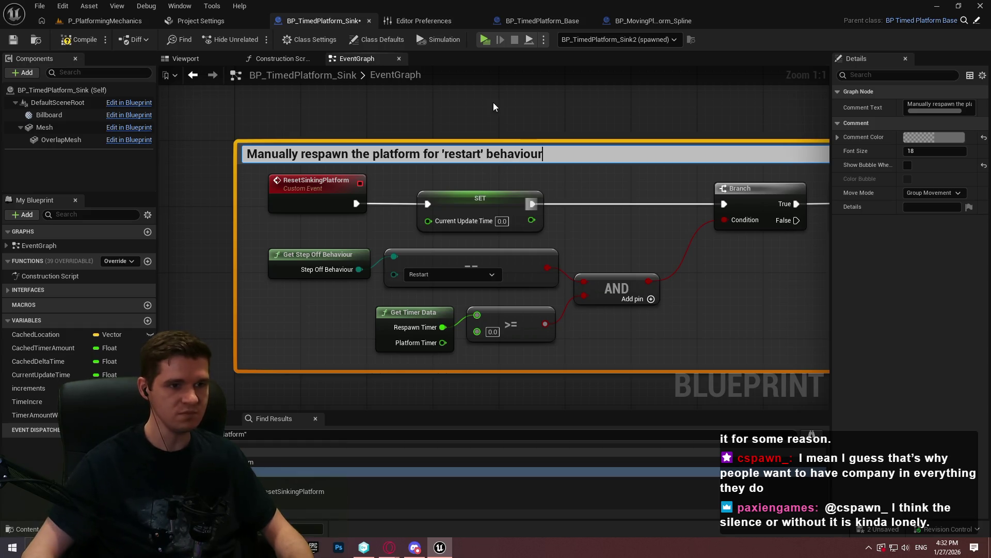
{"action": "left_click", "coordinate": [494, 107]}
{"action": "key", "text": "F7"}
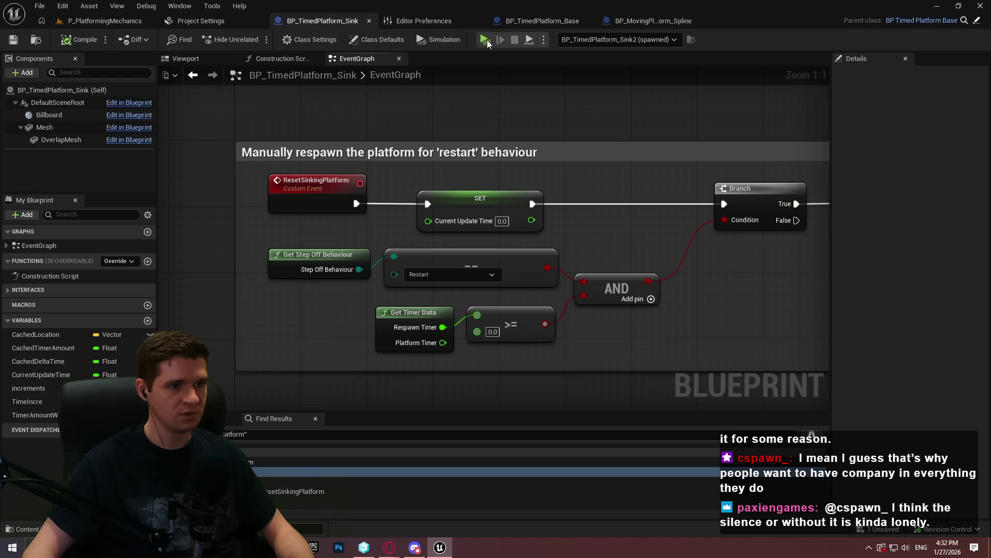
- Playtest the level, running and jumping across the yellow-edged sinking blocks, then stop the preview
{"action": "key", "text": "alt+p"}
{"action": "left_click", "coordinate": [550, 439]}
{"action": "key", "text": "w"}
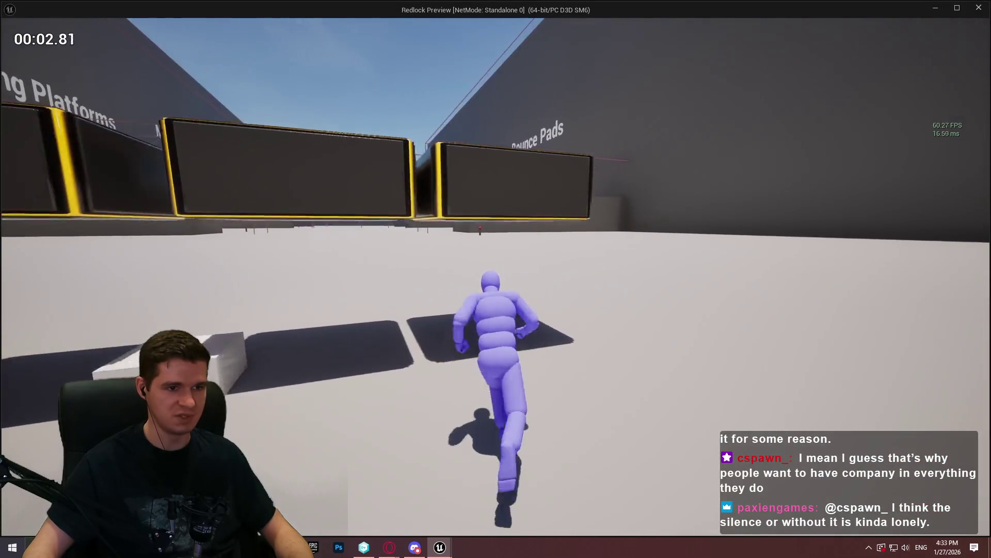
{"action": "key", "text": "w"}
{"action": "key", "text": "space"}
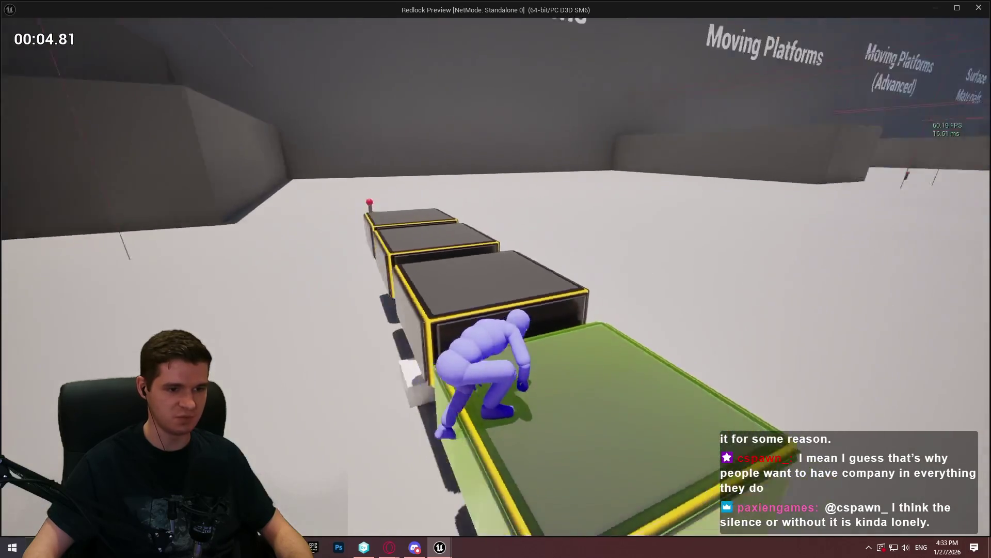
{"action": "key", "text": "space"}
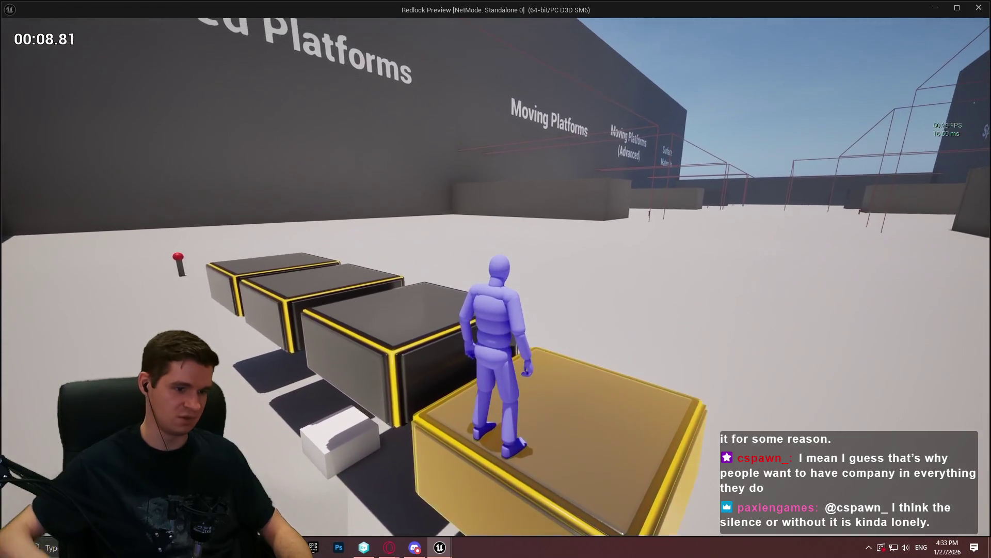
{"action": "key", "text": "w"}
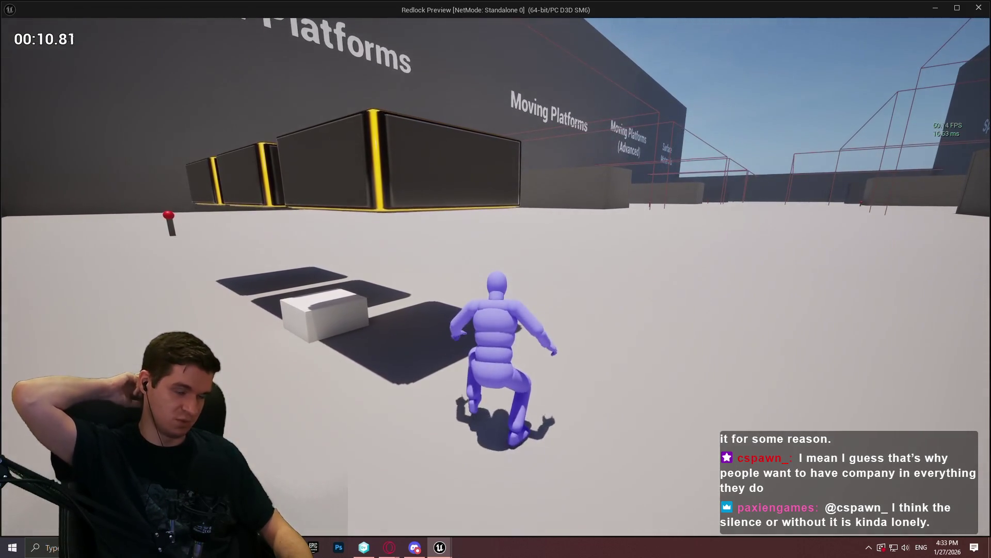
{"action": "key", "text": "Escape"}
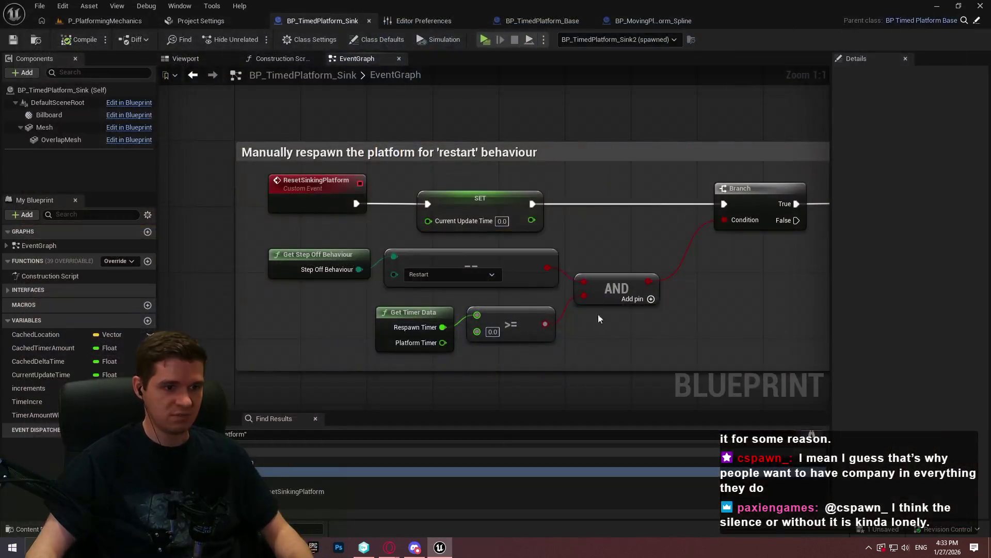
- Inspect the level and the BP_MovingPlatform_Spline graph, then return to the Sink event graph
{"action": "left_click", "coordinate": [98, 21]}
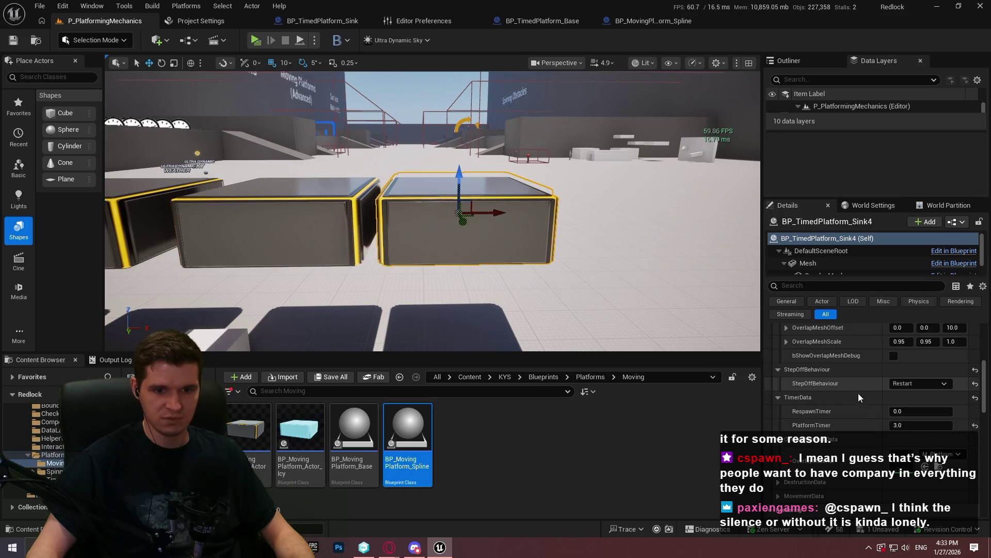
{"action": "scroll", "coordinate": [878, 421], "scroll_direction": "up", "scroll_amount": 2}
{"action": "scroll", "coordinate": [826, 426], "scroll_direction": "up", "scroll_amount": 1}
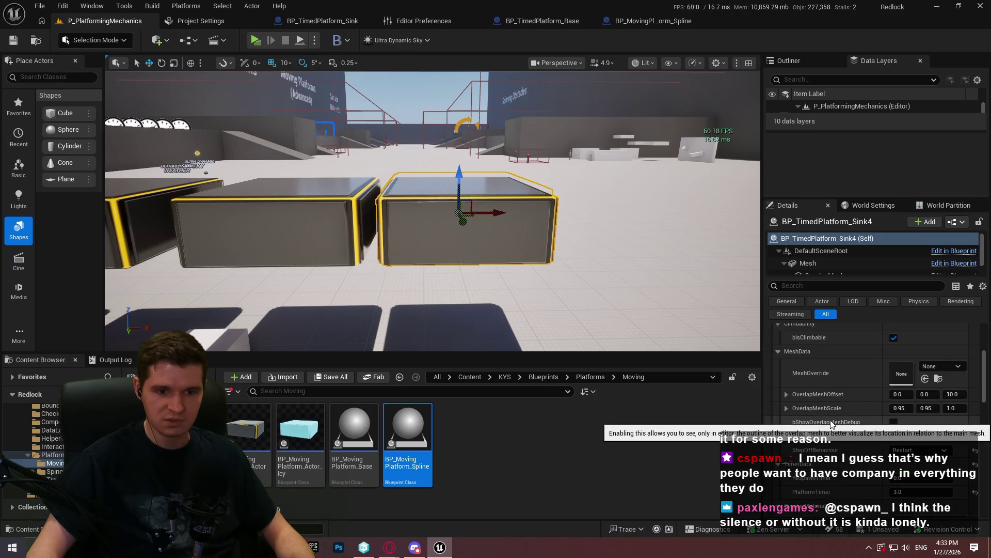
{"action": "left_click", "coordinate": [640, 24]}
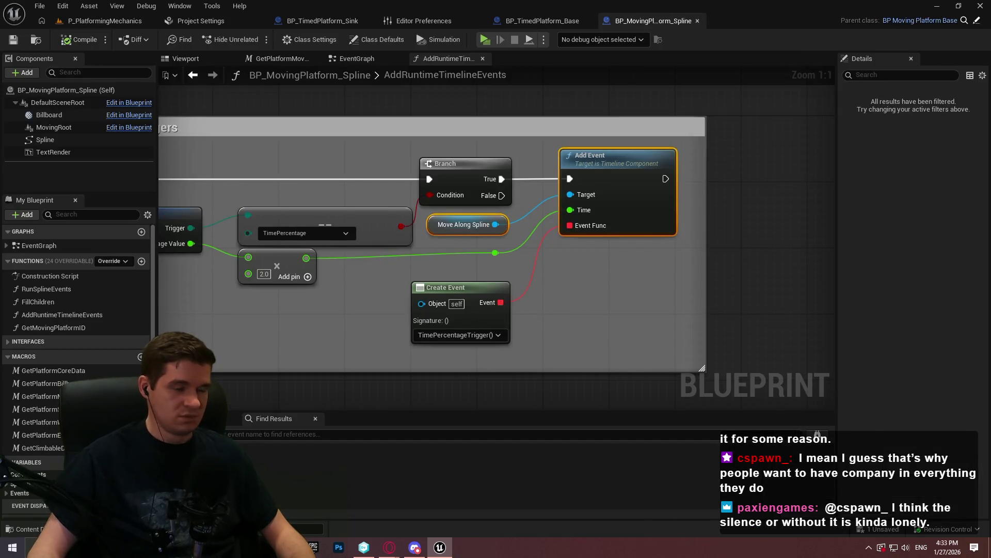
{"action": "left_click", "coordinate": [293, 19]}
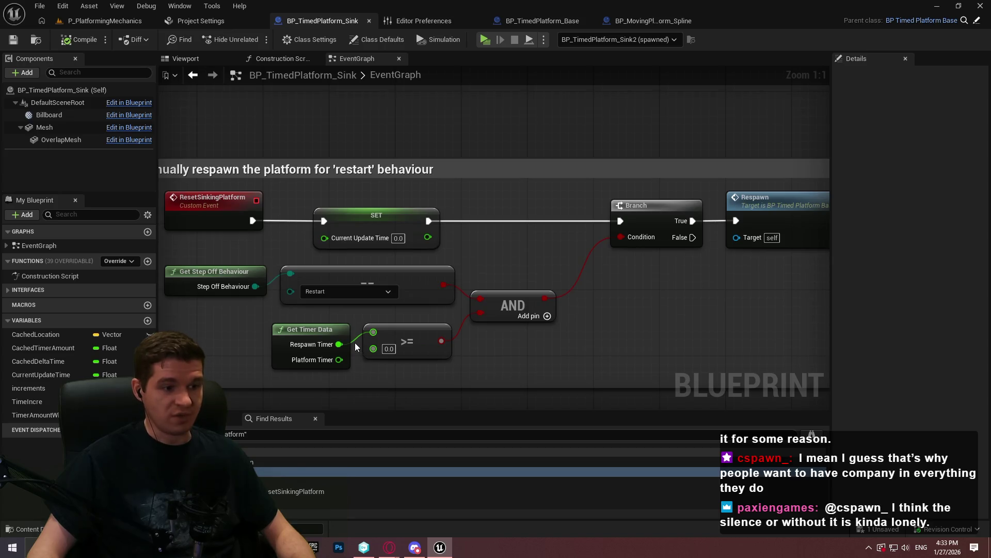
{"action": "left_click", "coordinate": [109, 19]}
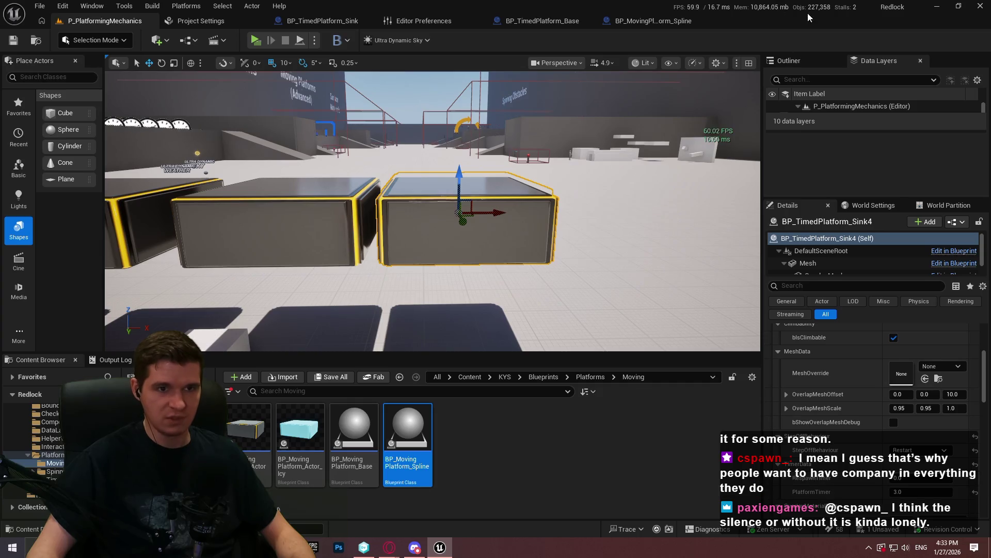
{"action": "left_click", "coordinate": [319, 21]}
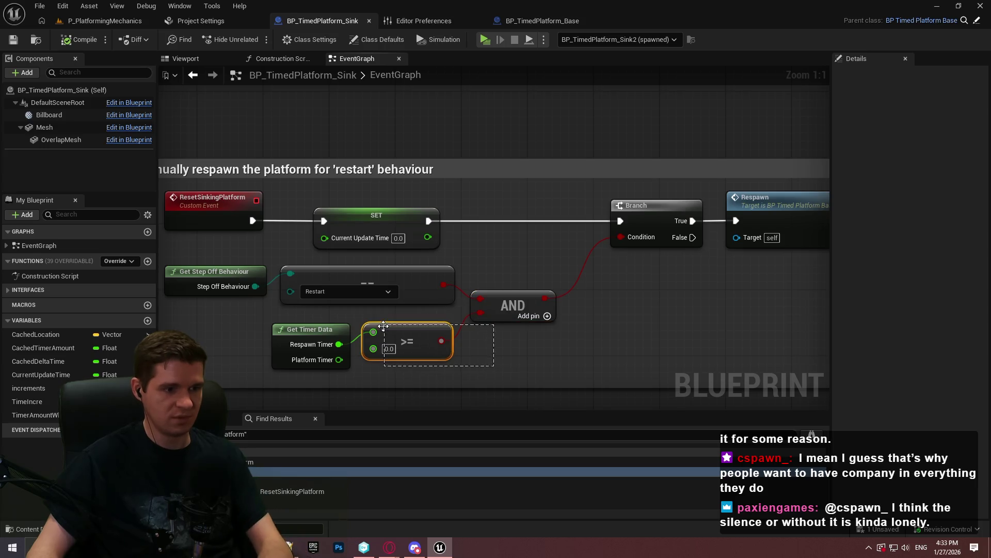
- Replace the >= node with a float > comparison from Respawn Timer, compile, and start playing
{"action": "left_click", "coordinate": [411, 342]}
{"action": "key", "text": "Delete"}
{"action": "left_click_drag", "start_coordinate": [369, 343], "coordinate": [369, 343]}
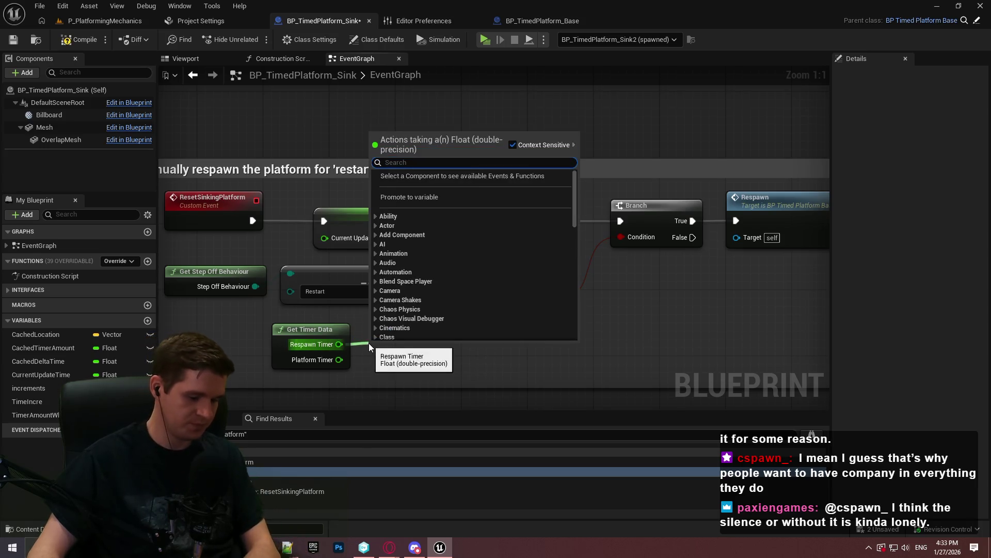
{"action": "type", "text": ">"}
{"action": "key", "text": "Return"}
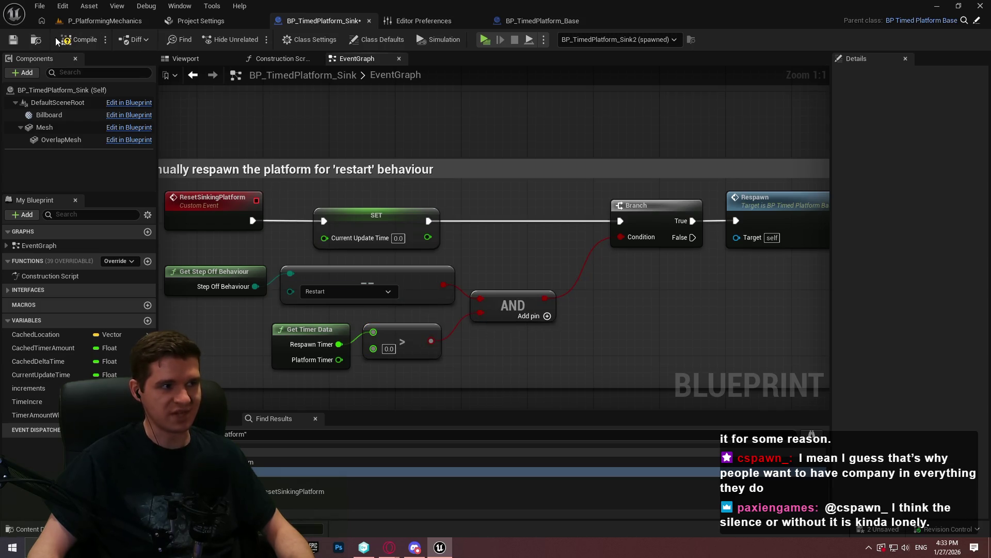
{"action": "left_click", "coordinate": [11, 40]}
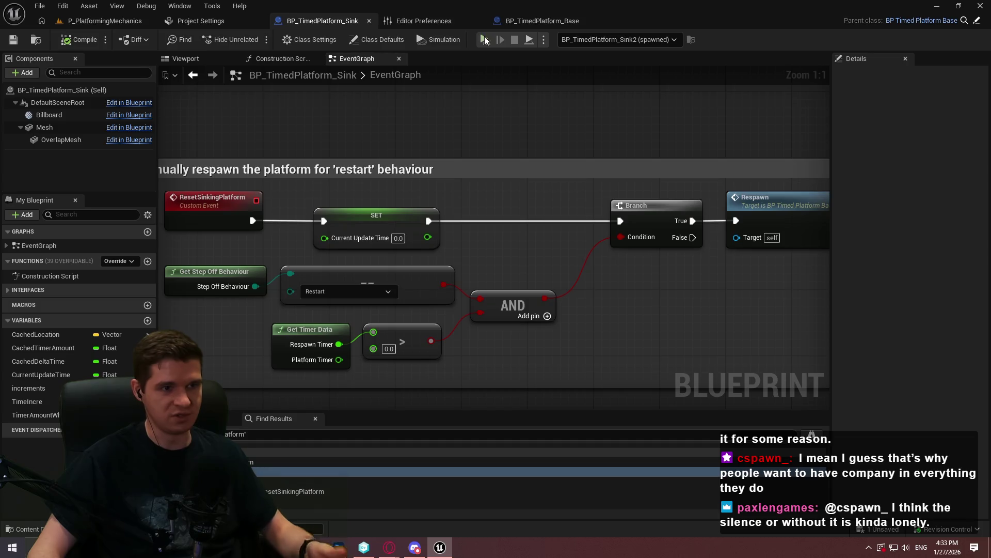
{"action": "left_click", "coordinate": [485, 39]}
- Run the first playtest, jumping onto the green platform and reaching the white box
{"action": "left_click", "coordinate": [496, 440]}
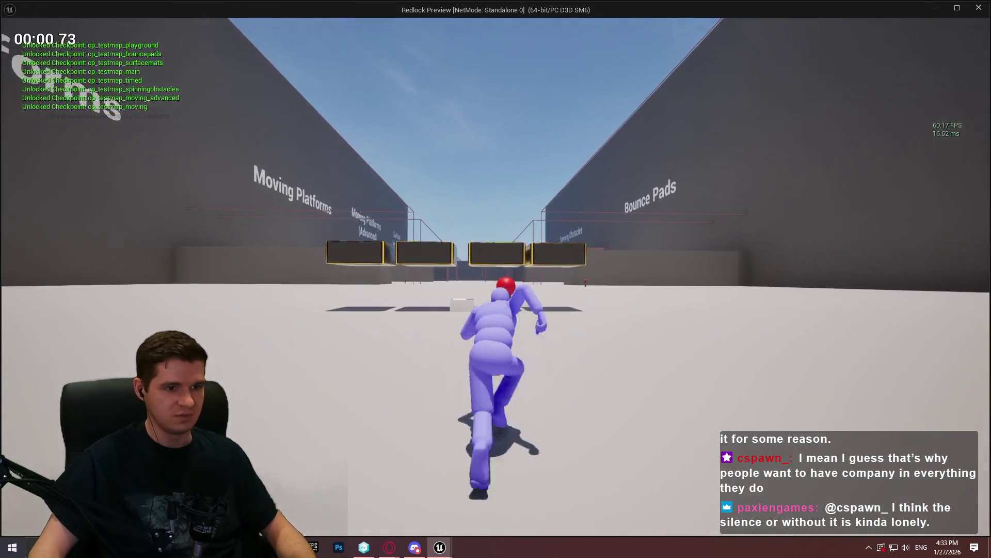
{"action": "key", "text": "w"}
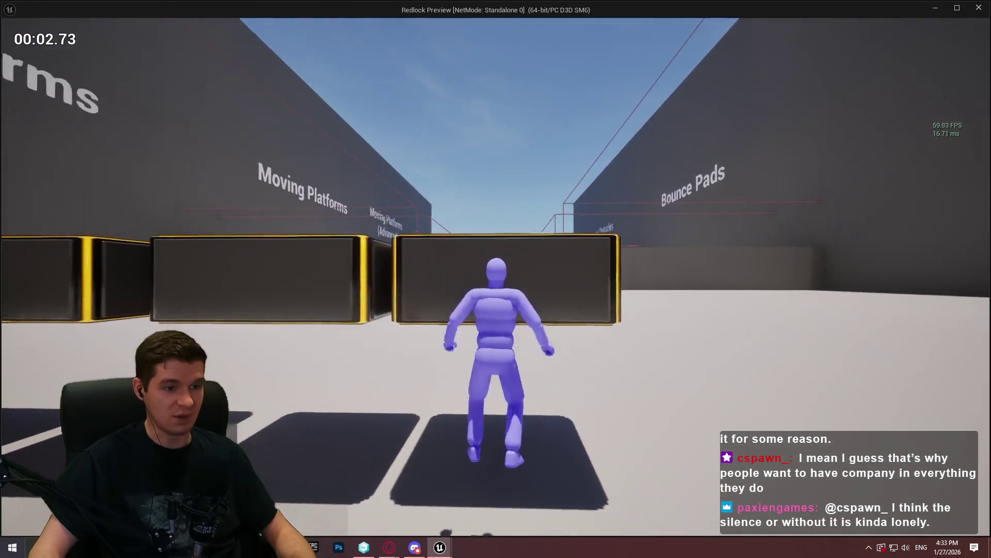
{"action": "key", "text": "w"}
{"action": "key", "text": "space"}
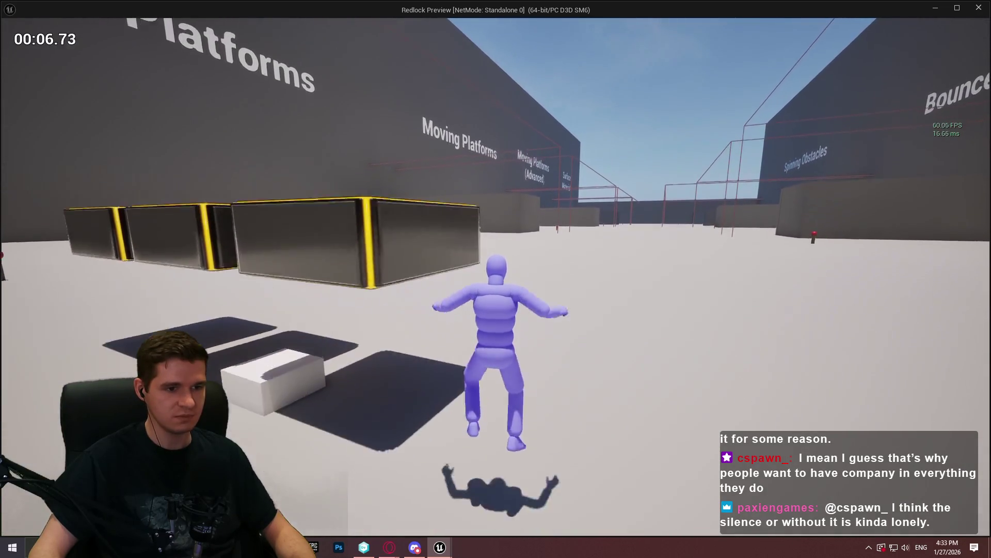
{"action": "key", "text": "w"}
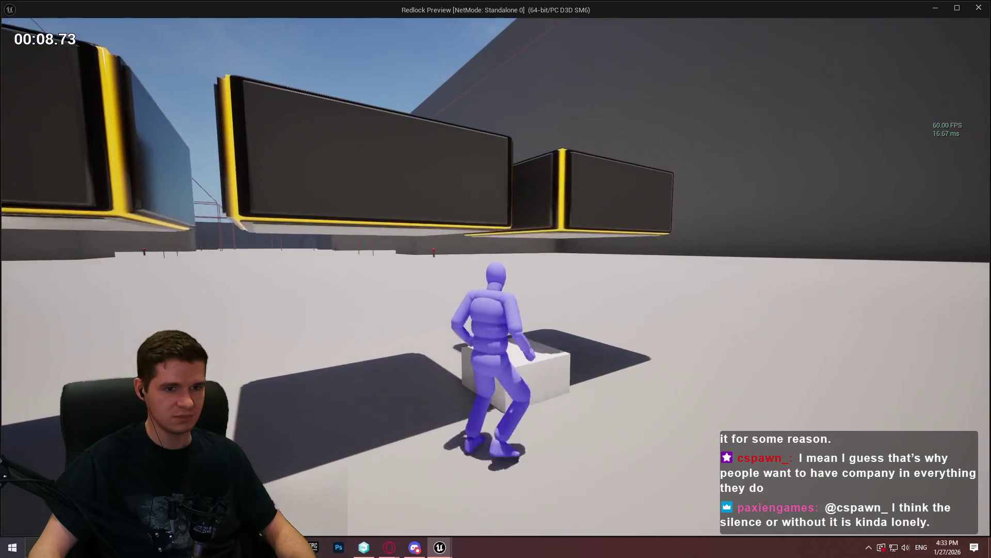
{"action": "key", "text": "Escape"}
- From the level editor, playtest again, climbing on and off the timed and lowered blocks
{"action": "left_click", "coordinate": [106, 24]}
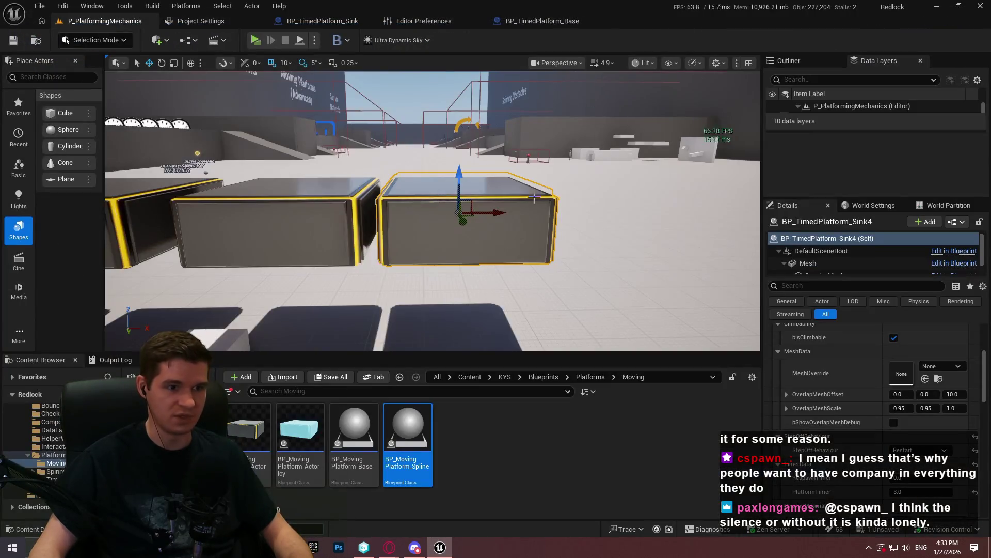
{"action": "left_click_drag", "start_coordinate": [317, 252], "coordinate": [290, 223]}
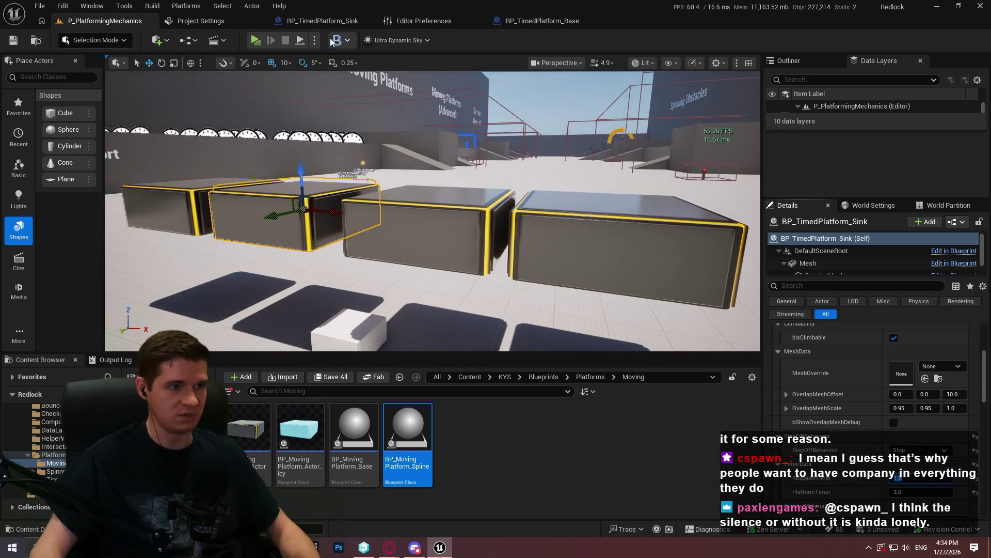
{"action": "key", "text": "alt+p"}
{"action": "left_click", "coordinate": [496, 441]}
{"action": "key", "text": "w"}
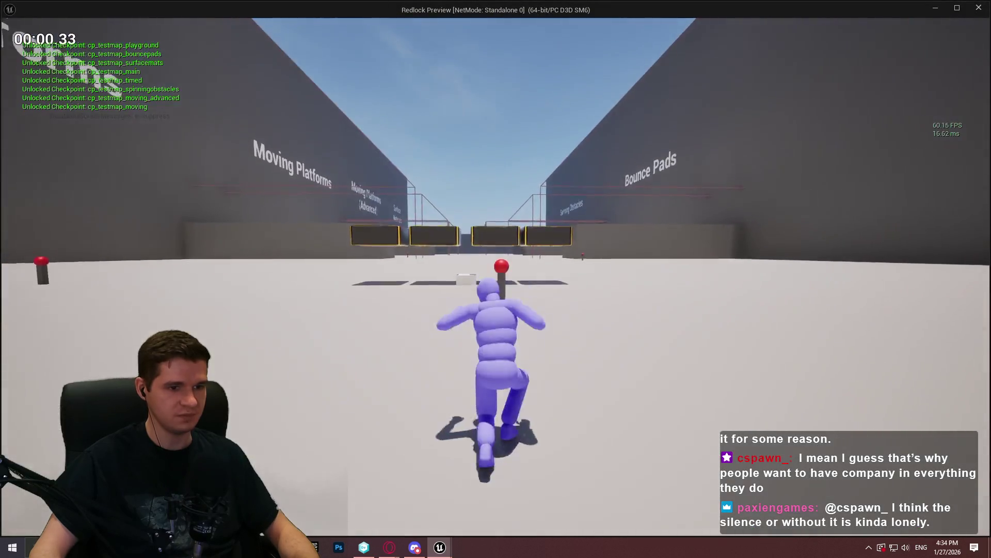
{"action": "key", "text": "space"}
{"action": "key", "text": "w"}
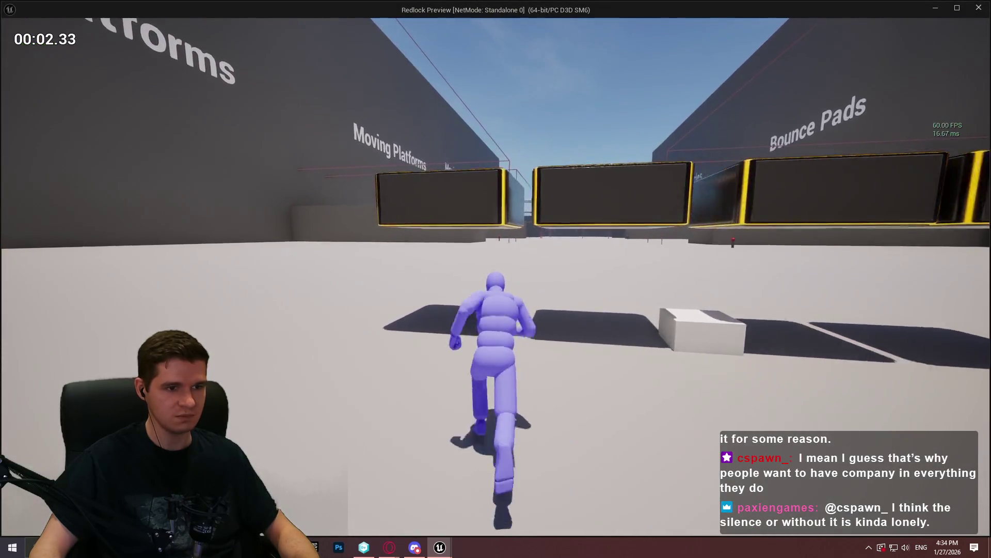
{"action": "key", "text": "space"}
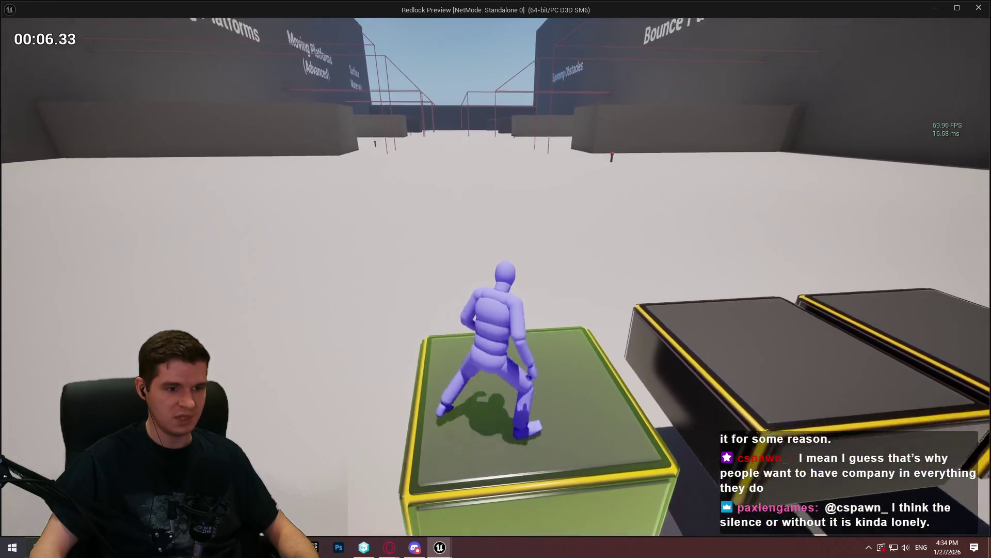
{"action": "key", "text": "w"}
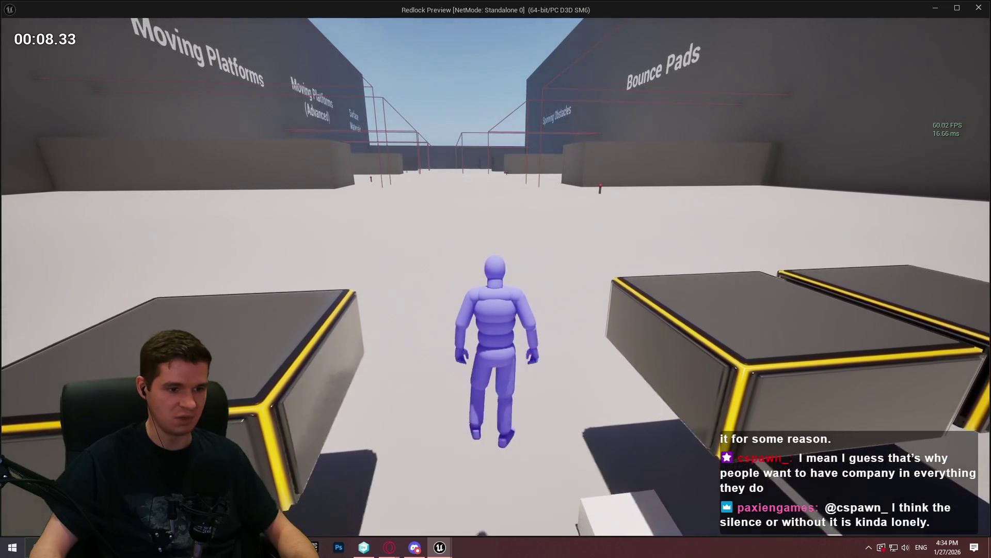
{"action": "key", "text": "w"}
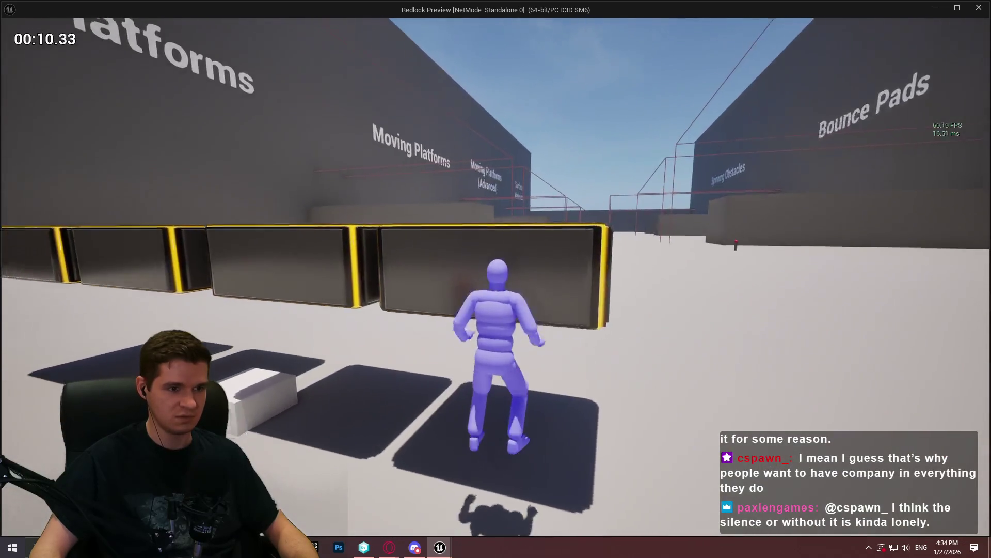
{"action": "key", "text": "space"}
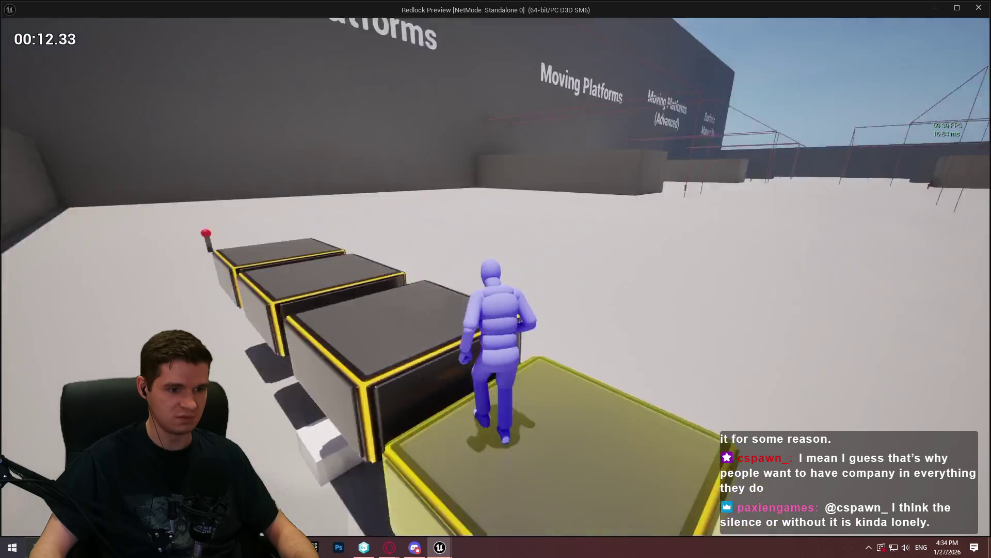
{"action": "key", "text": "w"}
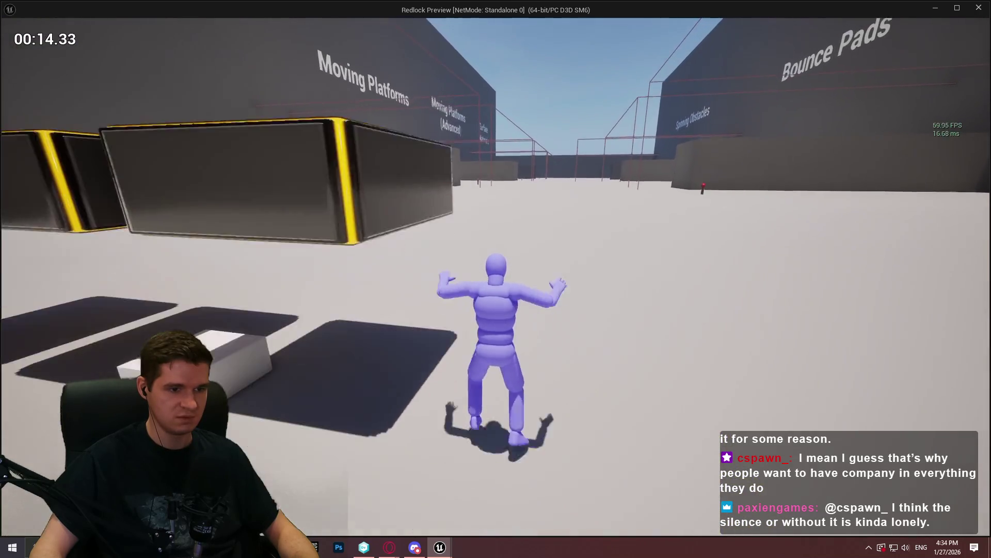
{"action": "key", "text": "space"}
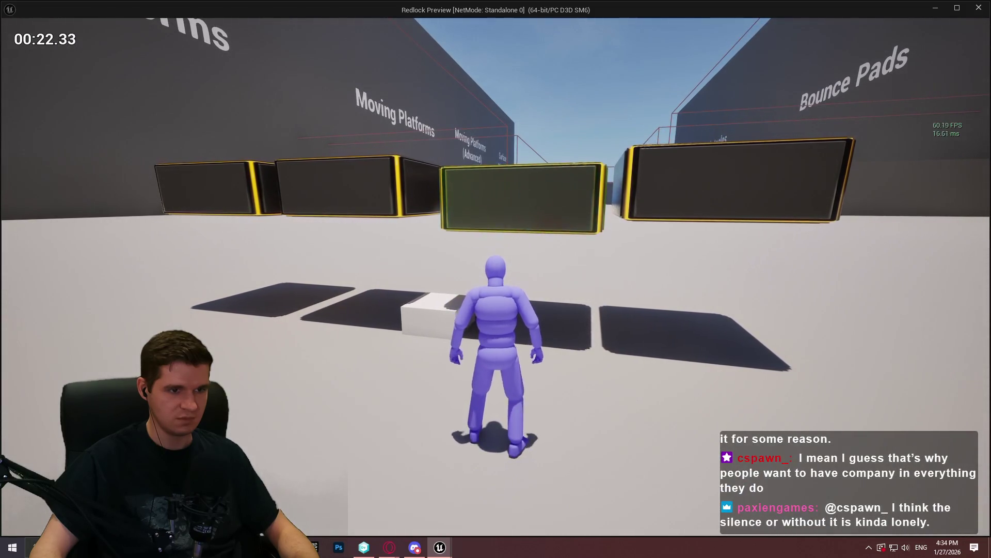
{"action": "key", "text": "d"}
{"action": "key", "text": "space"}
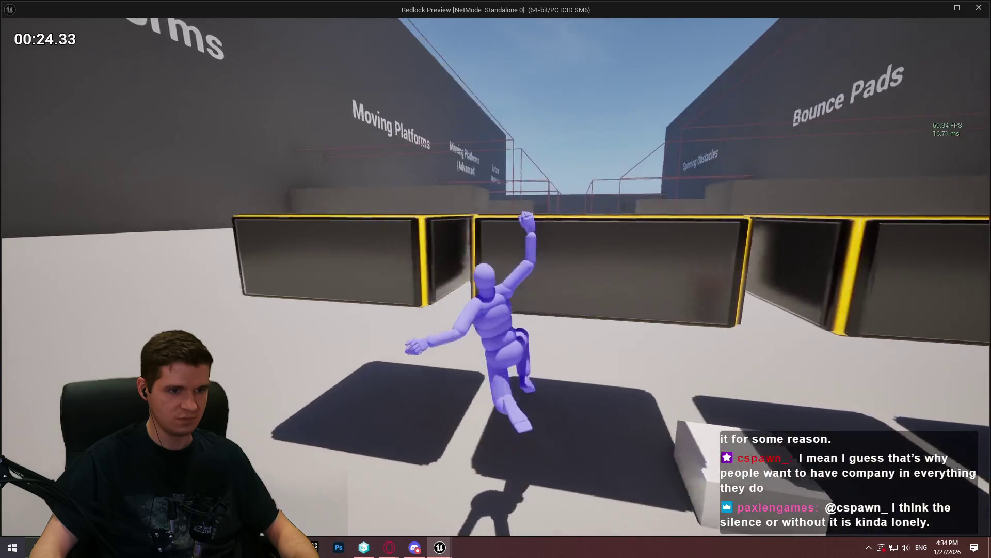
{"action": "key", "text": "Escape"}
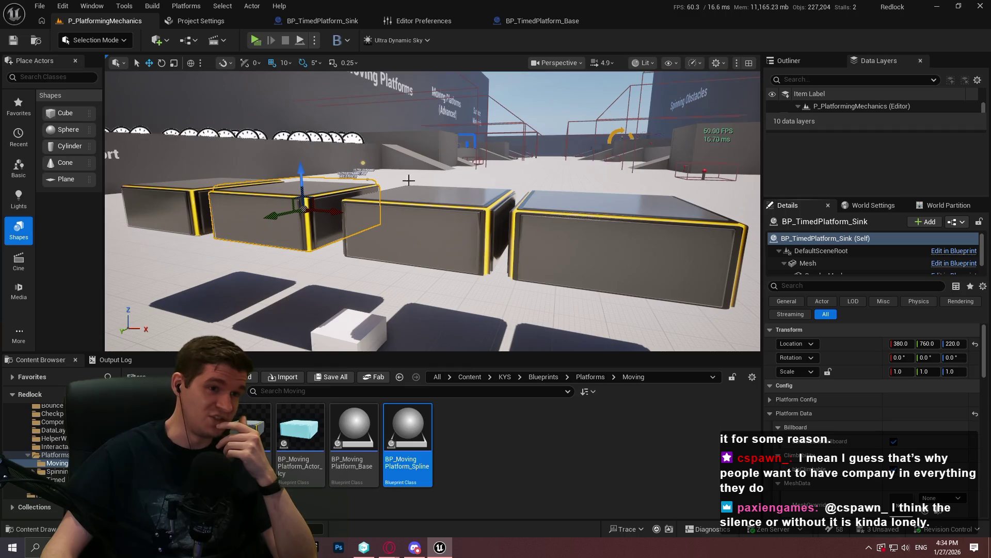
- Open BP_TimedPlatform_Base, select then deselect the timer nodes, and switch to the browser's Timed article
{"action": "left_click", "coordinate": [554, 23]}
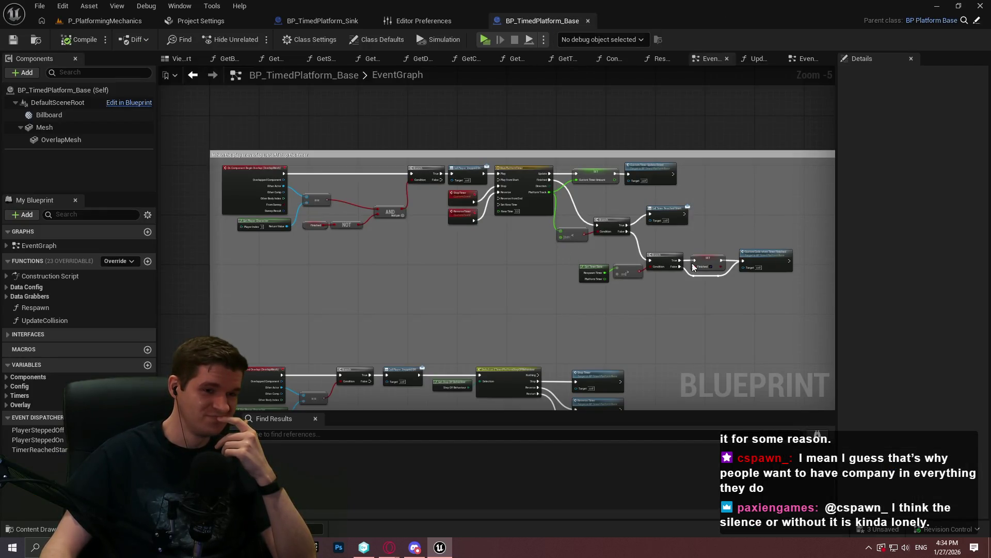
{"action": "scroll", "coordinate": [681, 272], "scroll_direction": "up", "scroll_amount": 2}
{"action": "mouse_move", "coordinate": [734, 300]}
{"action": "left_mouse_down"}
{"action": "mouse_move", "coordinate": [318, 91]}
{"action": "mouse_move", "coordinate": [338, 105]}
{"action": "left_mouse_up"}
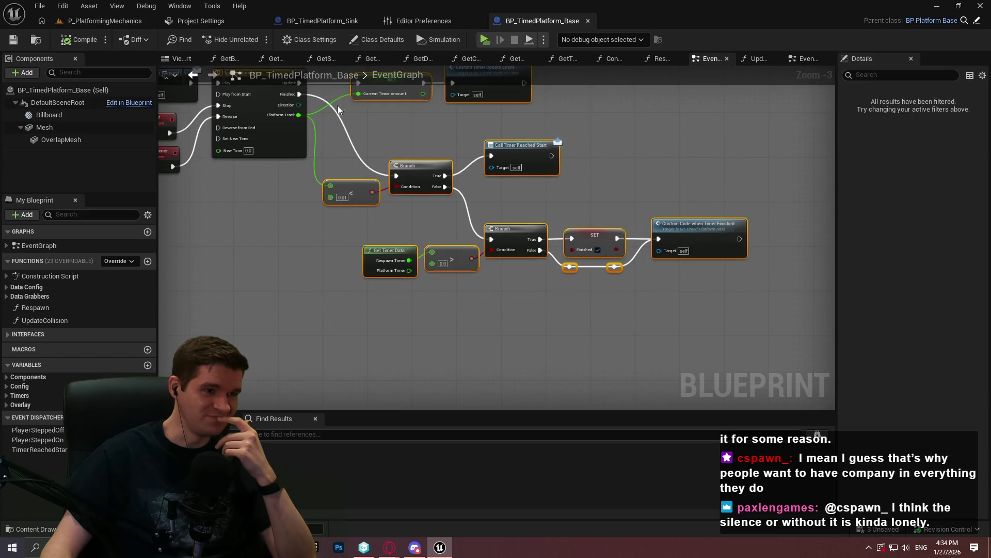
{"action": "left_click_drag", "start_coordinate": [406, 154], "coordinate": [423, 155]}
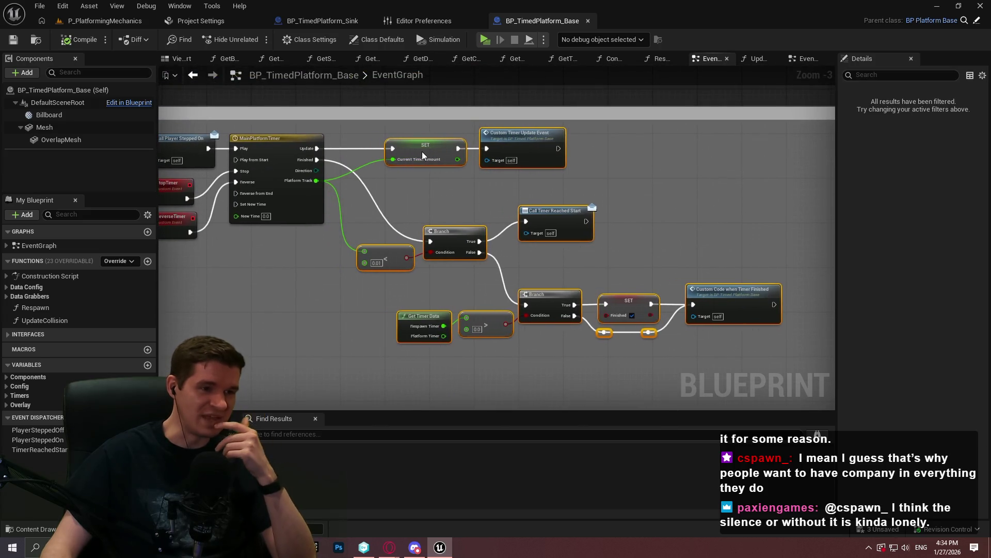
{"action": "left_click", "coordinate": [396, 228]}
{"action": "left_click", "coordinate": [389, 547]}
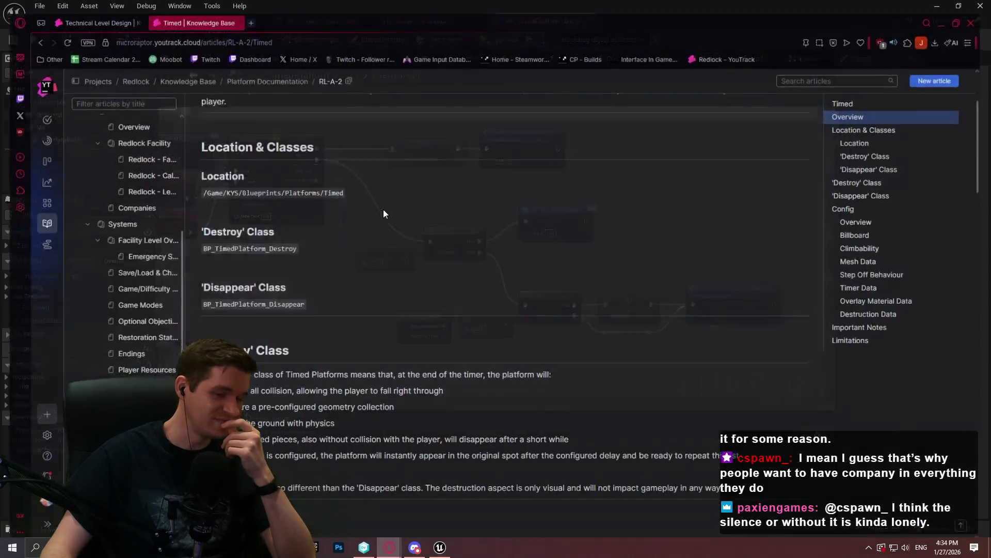
- Review the Timed article's class sections and Config screenshot (RespawnTimer 2.0, PlatformTimer 5.0)
{"action": "scroll", "coordinate": [568, 232], "scroll_direction": "down", "scroll_amount": 3}
{"action": "scroll", "coordinate": [620, 235], "scroll_direction": "down", "scroll_amount": 4}
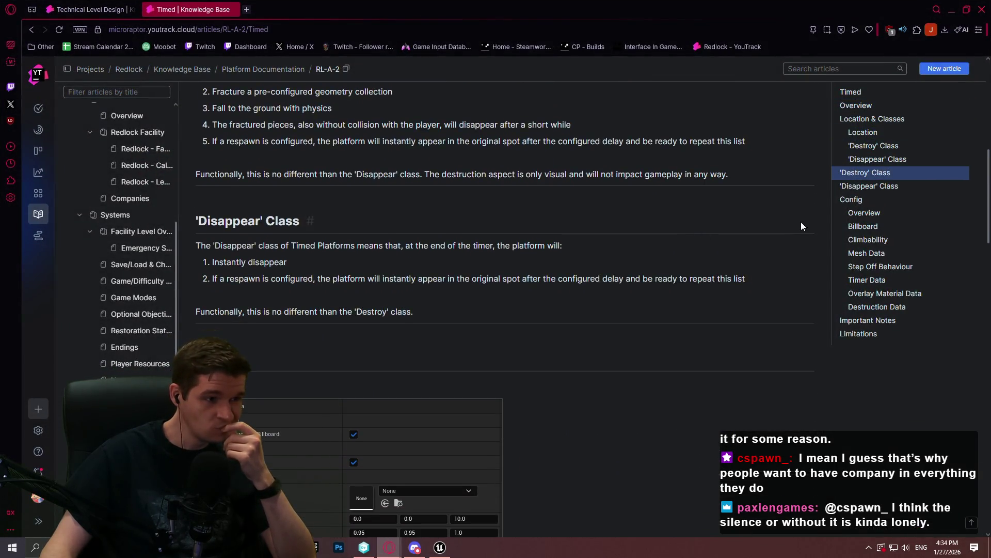
{"action": "scroll", "coordinate": [795, 222], "scroll_direction": "up", "scroll_amount": 5}
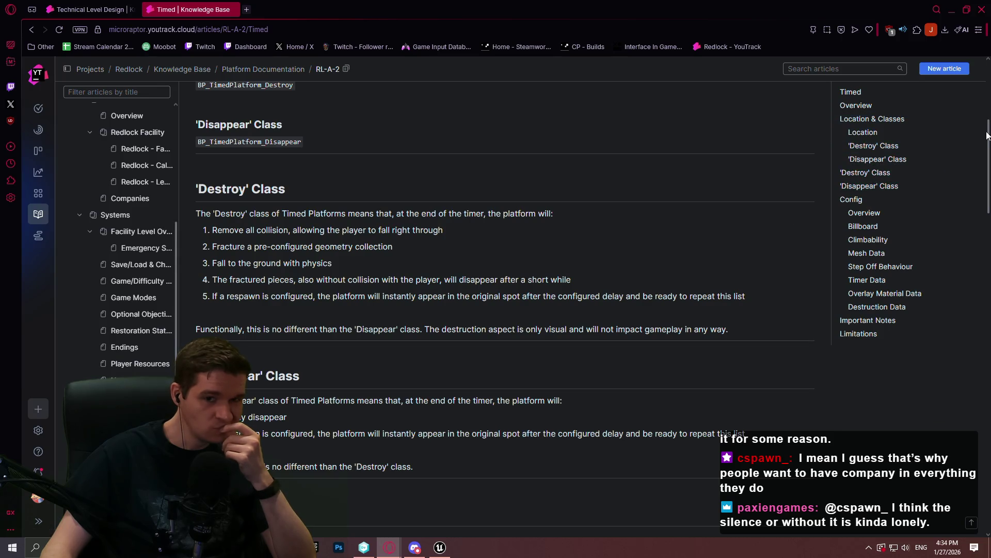
{"action": "left_click_drag", "start_coordinate": [989, 137], "coordinate": [976, 459]}
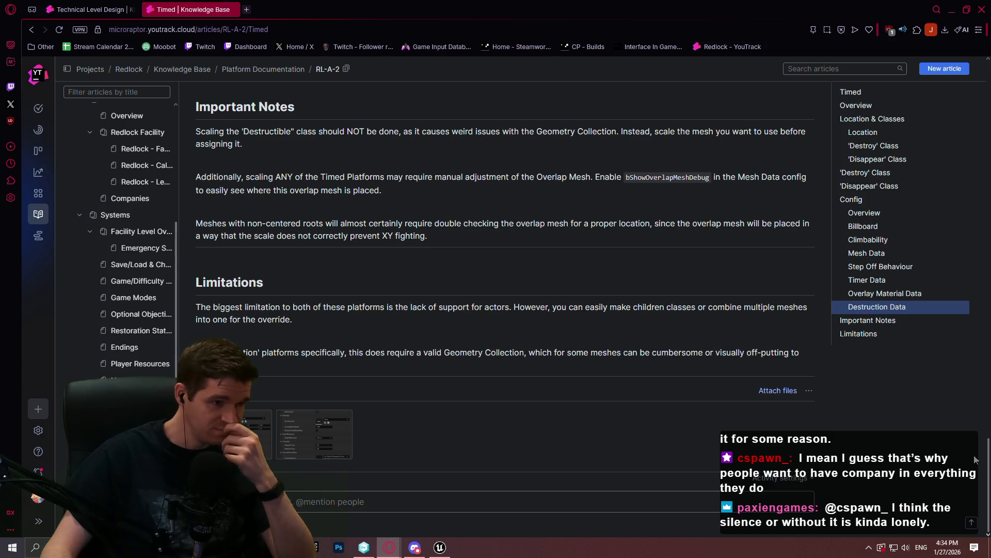
{"action": "left_click_drag", "start_coordinate": [976, 459], "coordinate": [973, 143]}
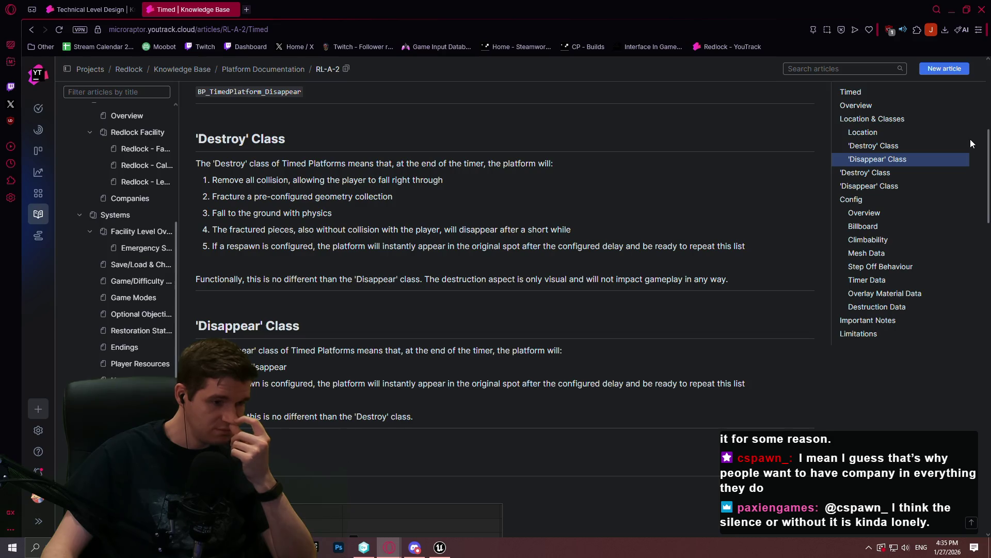
{"action": "left_click_drag", "start_coordinate": [973, 143], "coordinate": [981, 122]}
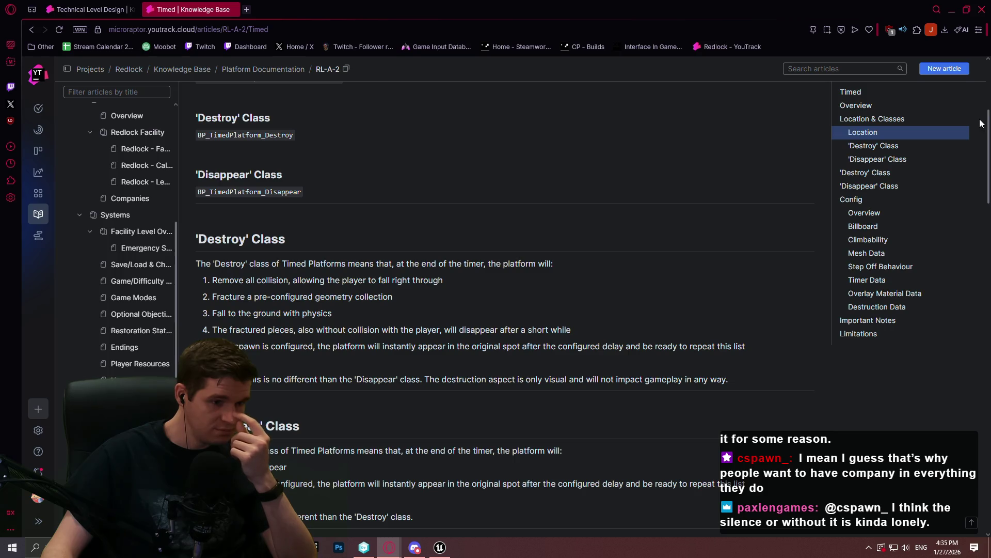
{"action": "mouse_move", "coordinate": [982, 123]}
{"action": "left_mouse_down"}
{"action": "mouse_move", "coordinate": [980, 109]}
{"action": "mouse_move", "coordinate": [961, 426]}
{"action": "mouse_move", "coordinate": [959, 203]}
{"action": "left_mouse_up"}
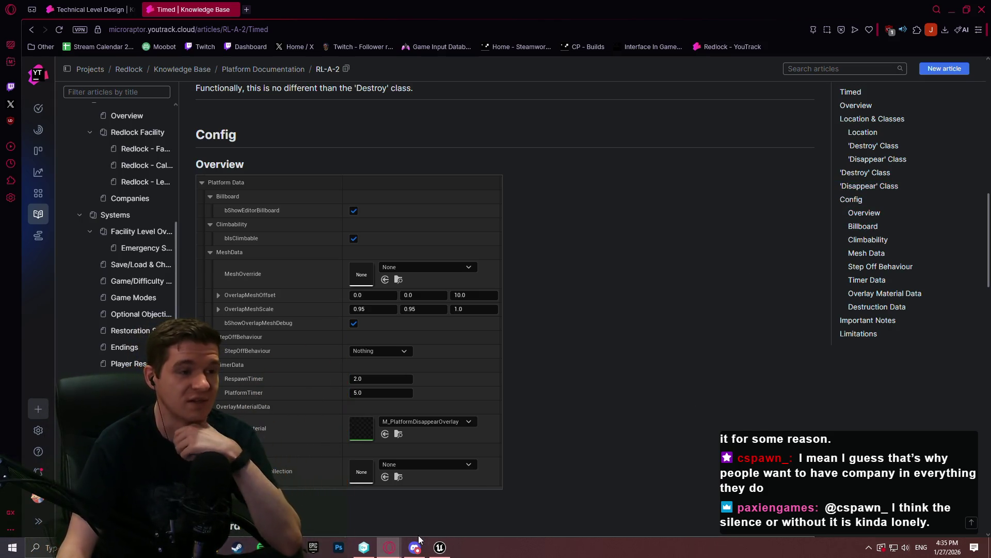
- Close the Technical Level Design article tab and return to Unreal Engine
{"action": "key", "text": "ctrl+Tab"}
{"action": "scroll", "coordinate": [558, 261], "scroll_direction": "up", "scroll_amount": 5}
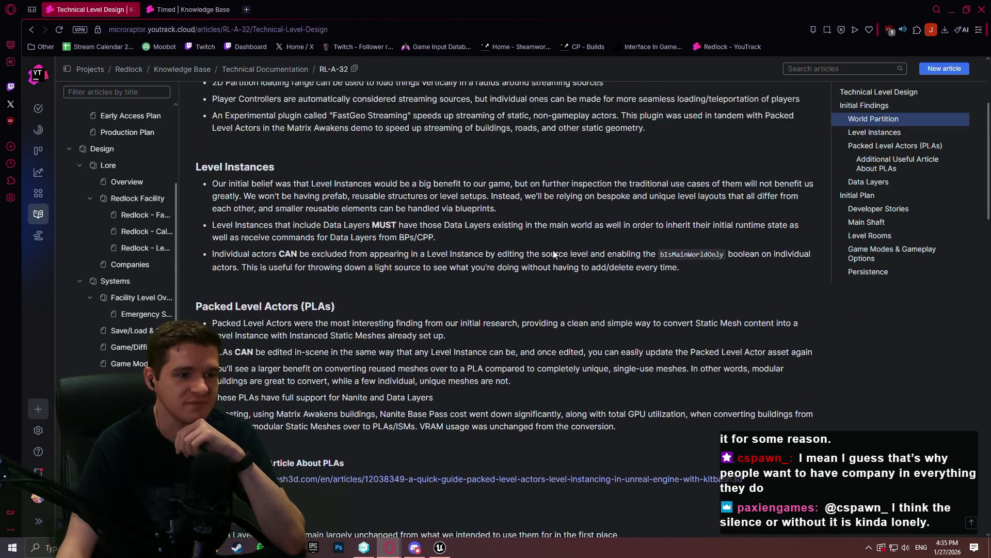
{"action": "left_click", "coordinate": [132, 9]}
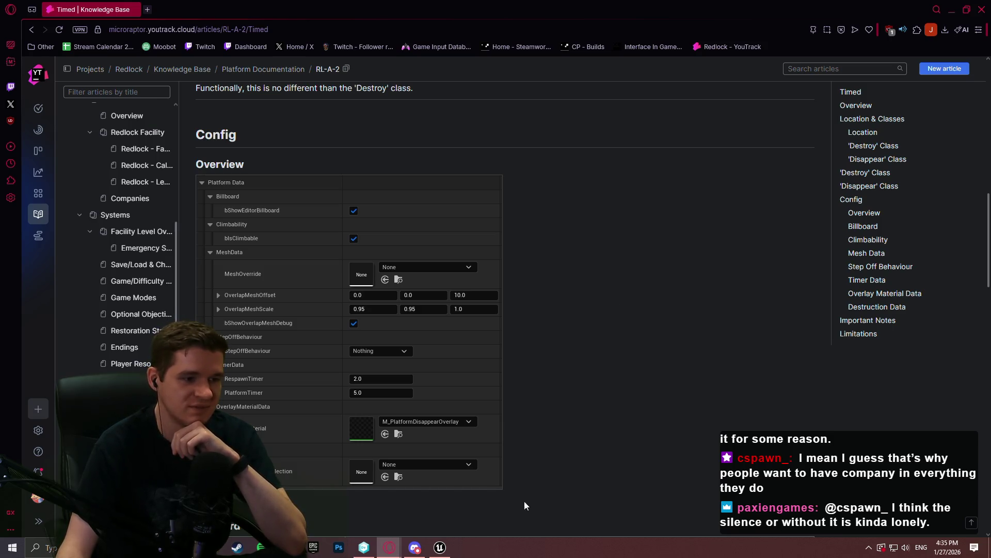
{"action": "left_click", "coordinate": [440, 548]}
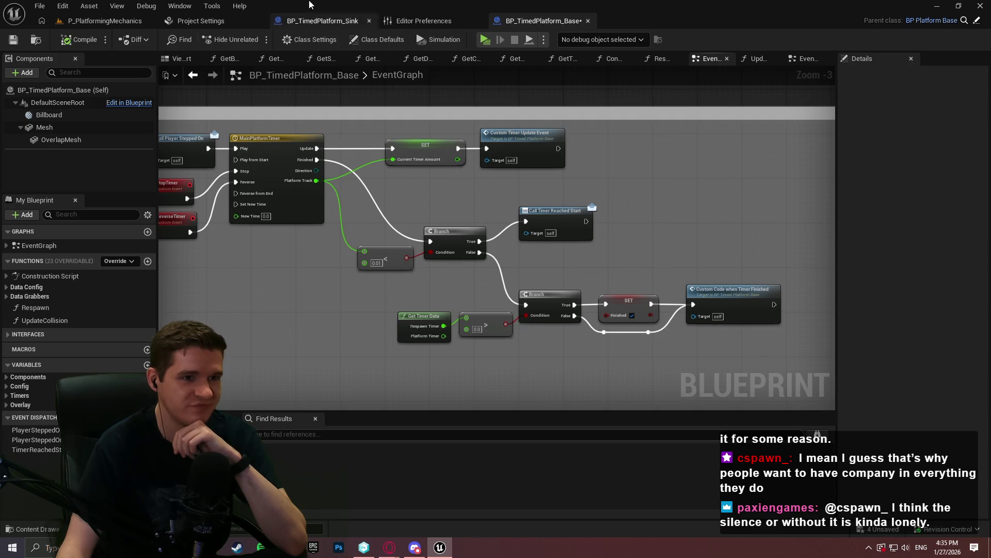
- Save all unsaved blueprints and frame the node groups in BP_TimedPlatform_Base
{"action": "left_click", "coordinate": [39, 5]}
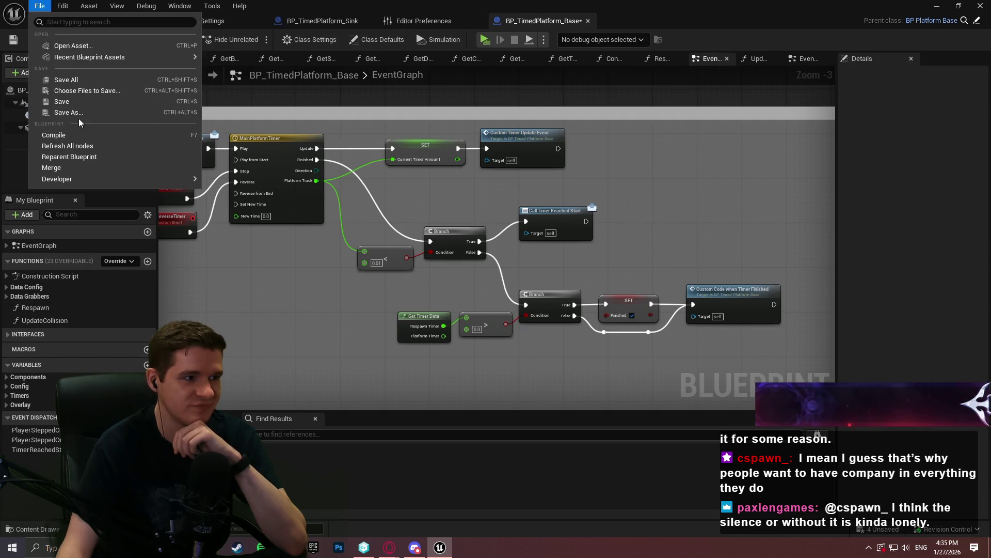
{"action": "left_click", "coordinate": [66, 80]}
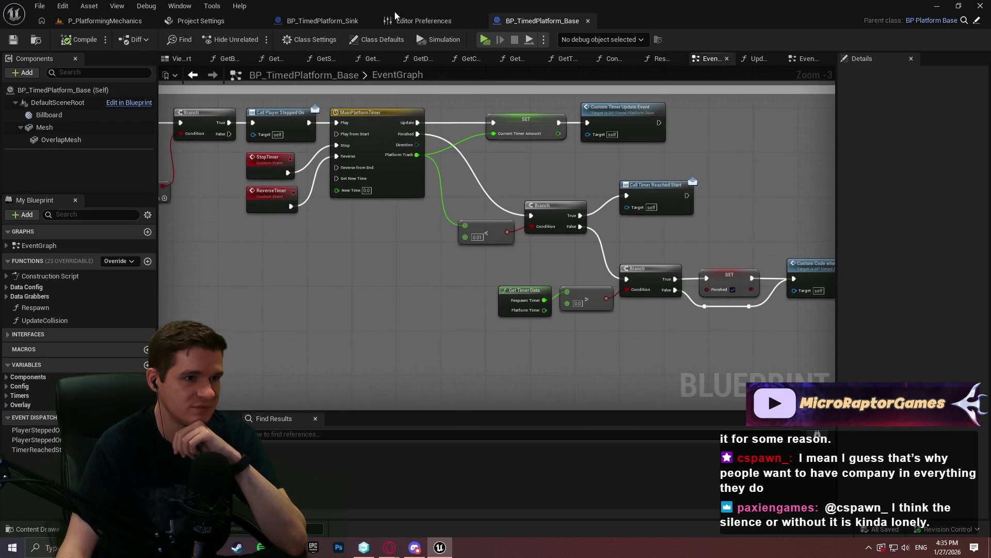
{"action": "scroll", "coordinate": [321, 293], "scroll_direction": "down", "scroll_amount": 3}
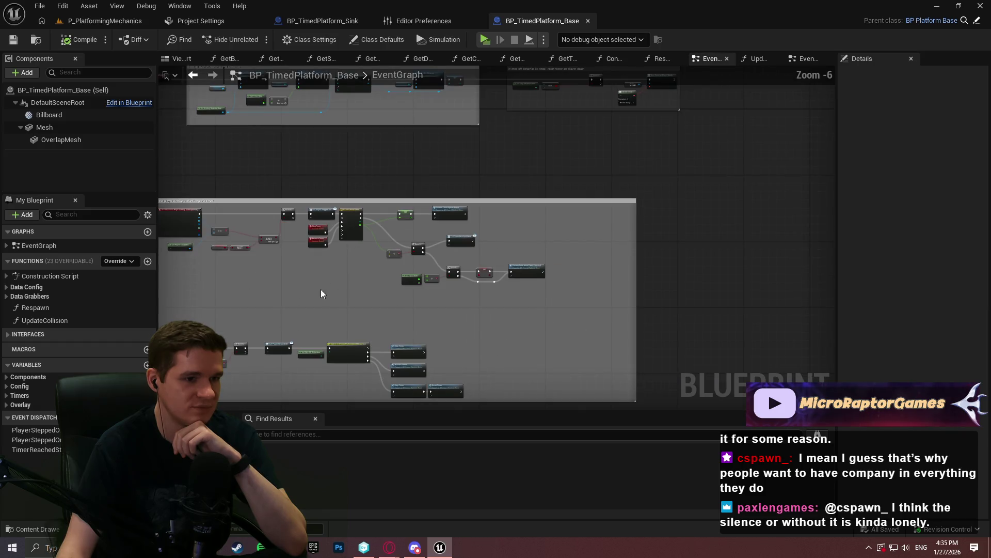
{"action": "left_click_drag", "start_coordinate": [320, 292], "coordinate": [438, 491]}
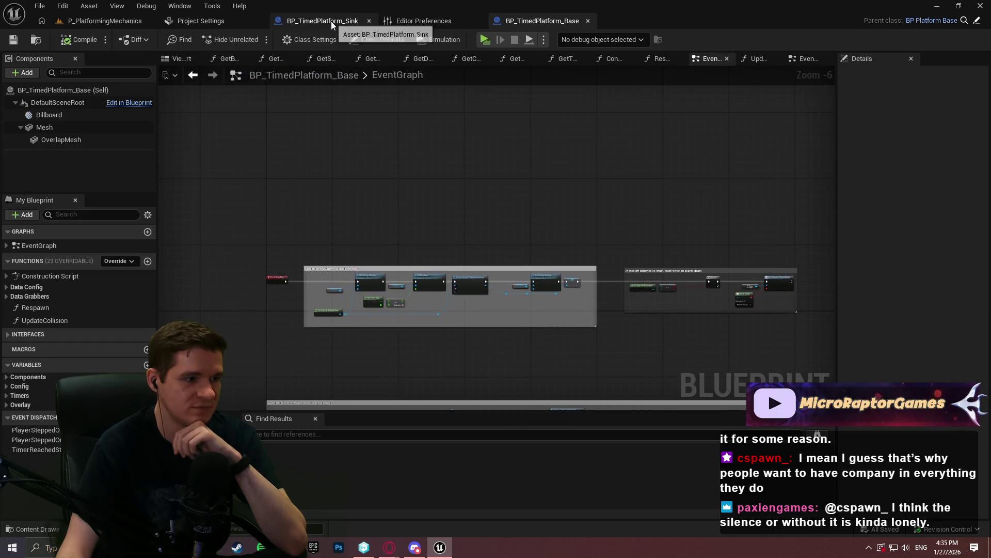
{"action": "left_click", "coordinate": [331, 20]}
{"action": "left_click", "coordinate": [543, 21]}
- Put Respawn and UpdateCollision in a new SpawnControl category, then compile and save
{"action": "left_click", "coordinate": [36, 307]}
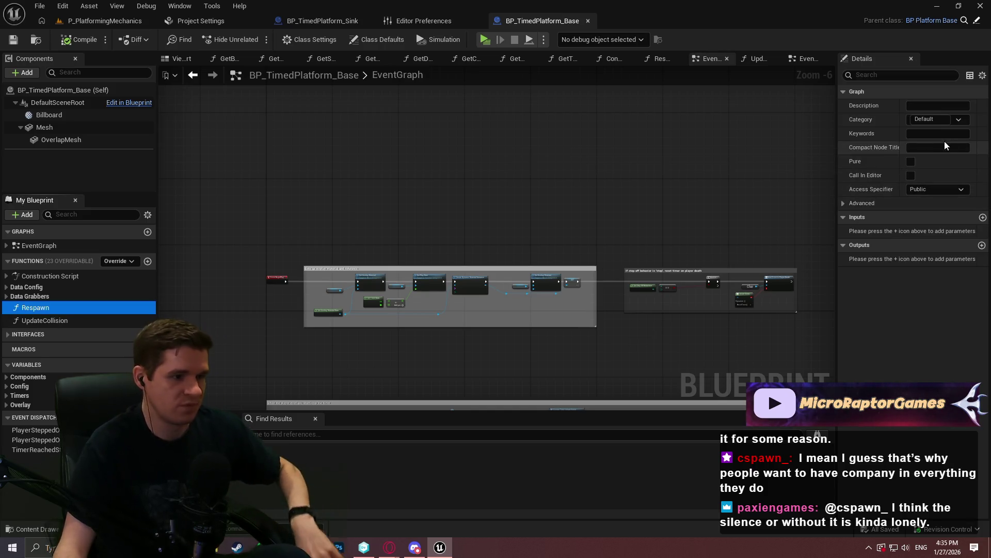
{"action": "left_click", "coordinate": [927, 119]}
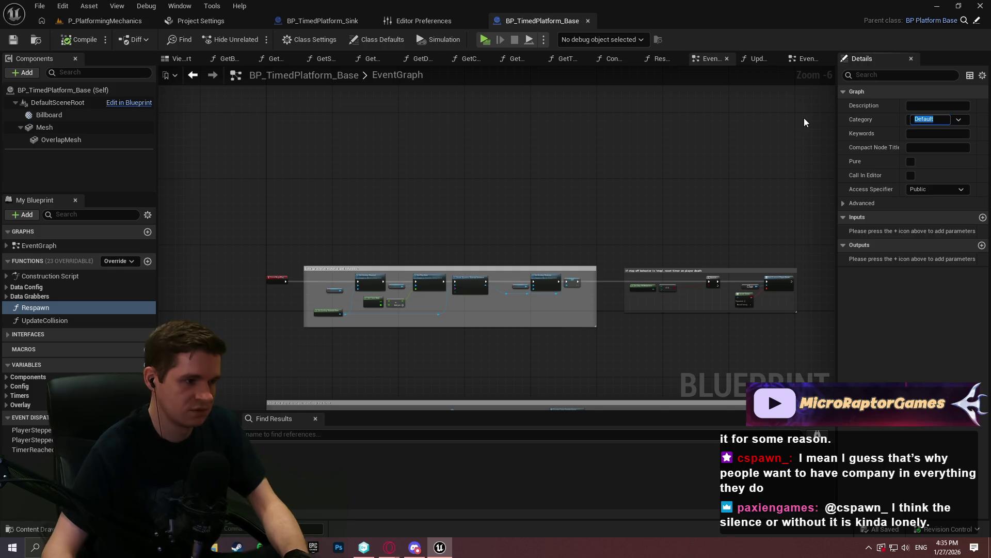
{"action": "type", "text": "SpawnControl"}
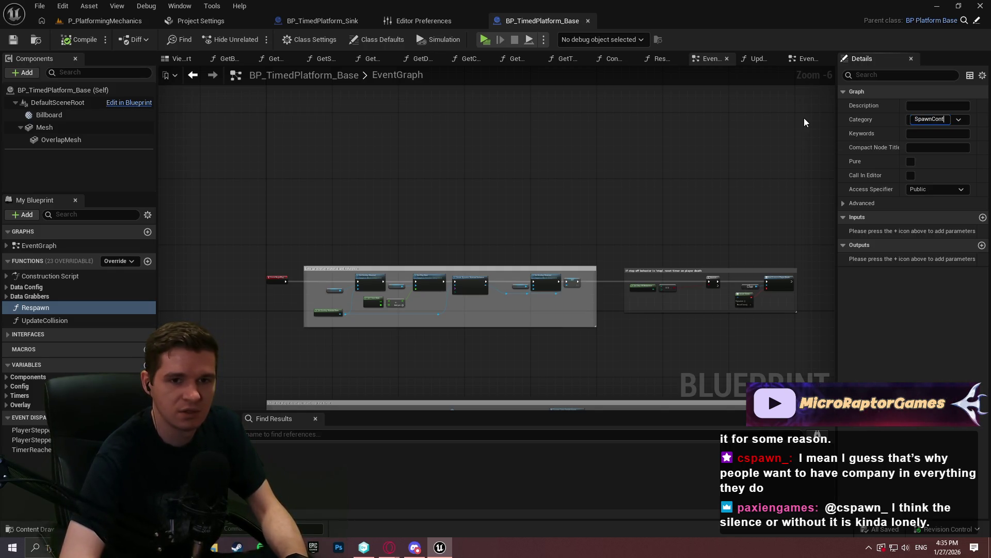
{"action": "key", "text": "Return"}
{"action": "left_click_drag", "start_coordinate": [46, 330], "coordinate": [24, 313]}
{"action": "left_click", "coordinate": [6, 305]}
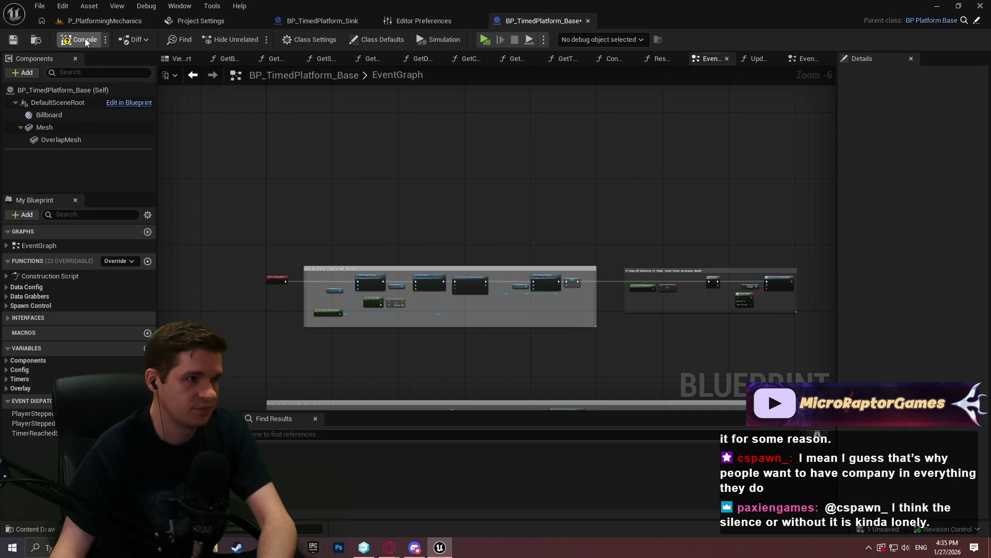
{"action": "left_click", "coordinate": [8, 43]}
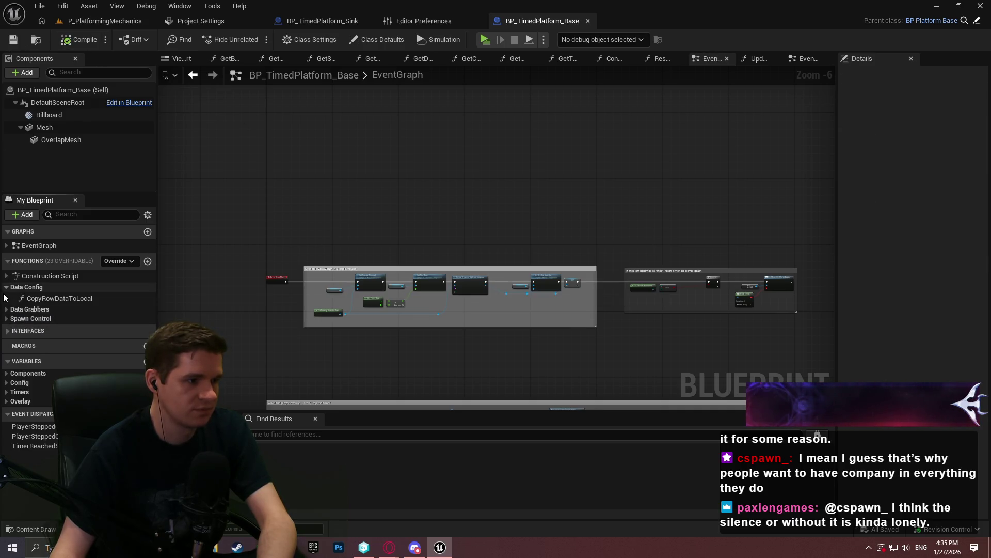
- Review the Respawn, UpdateCollision and CopyRowDataToLocal settings and descriptions in each category
{"action": "left_click", "coordinate": [6, 305]}
{"action": "left_click", "coordinate": [6, 296]}
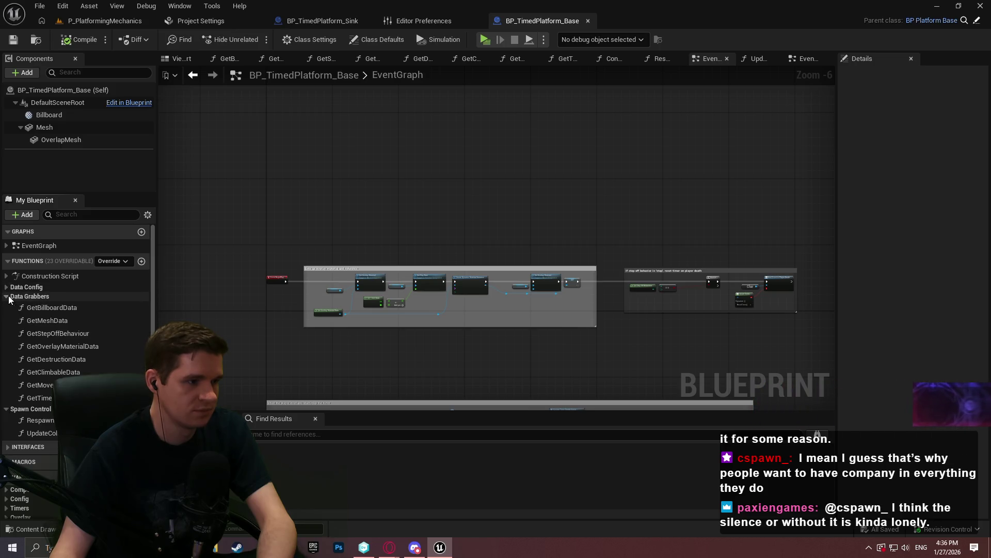
{"action": "scroll", "coordinate": [48, 436], "scroll_direction": "down", "scroll_amount": 3}
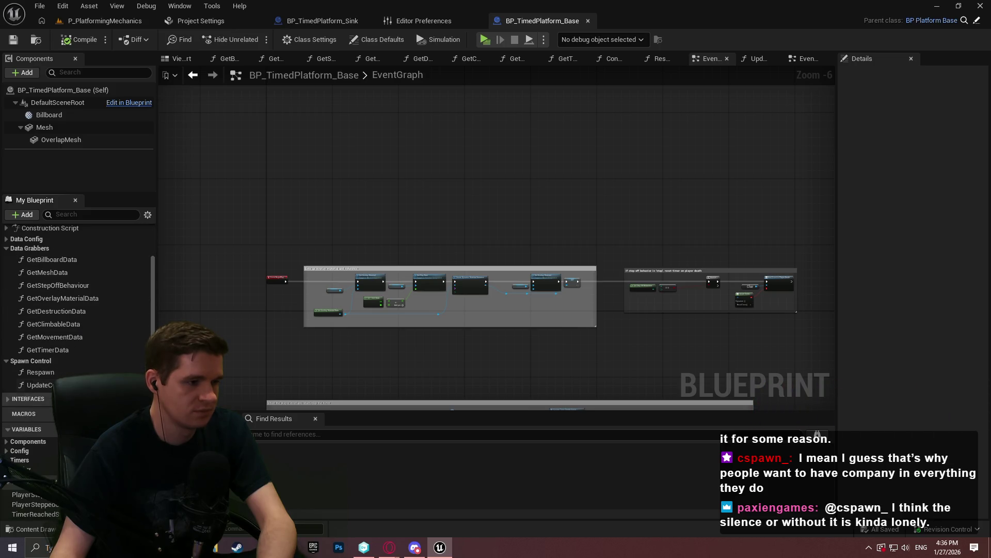
{"action": "left_click", "coordinate": [49, 373]}
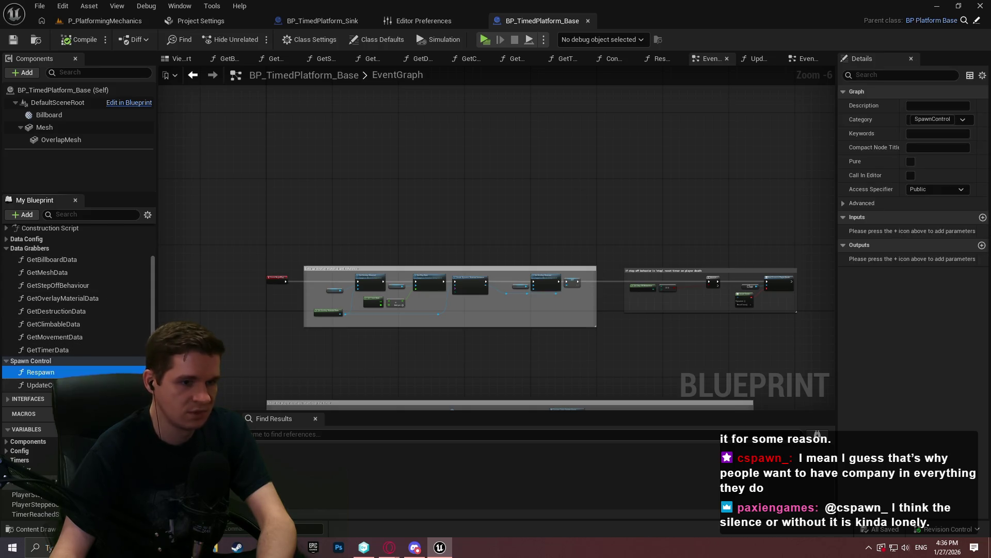
{"action": "left_click", "coordinate": [39, 385]}
{"action": "left_click", "coordinate": [26, 238]}
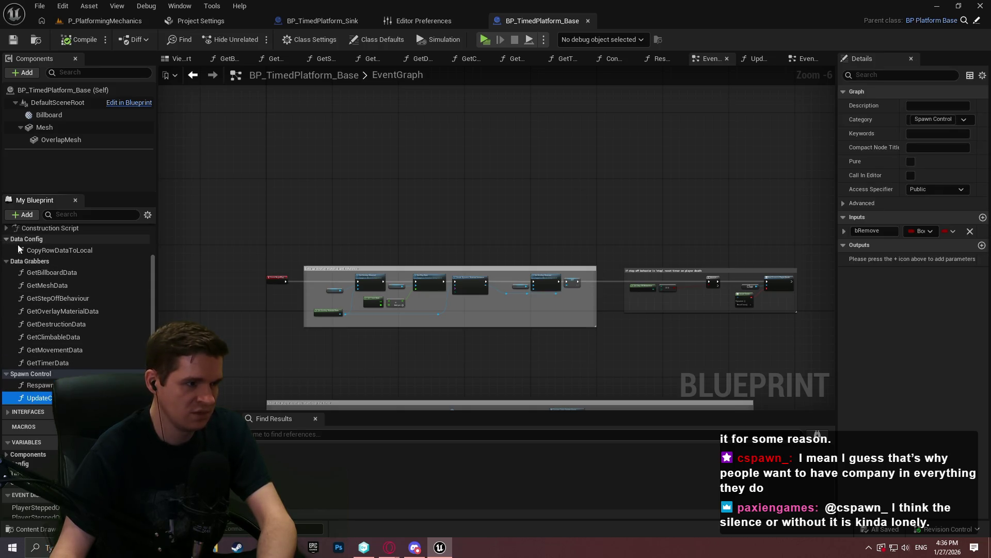
{"action": "left_click", "coordinate": [45, 252]}
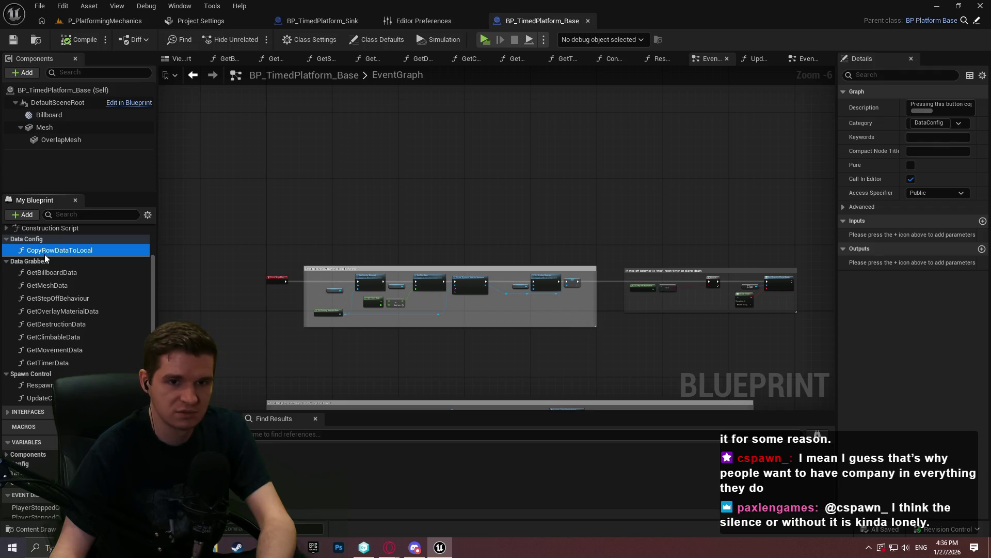
{"action": "left_click_drag", "start_coordinate": [838, 102], "coordinate": [49, 138]}
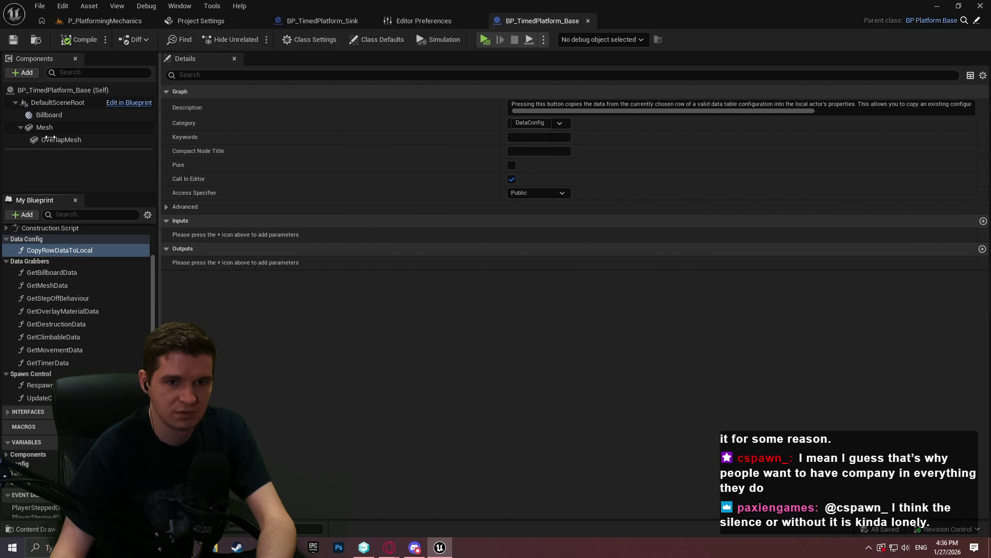
{"action": "left_click_drag", "start_coordinate": [464, 155], "coordinate": [795, 166]}
{"action": "scroll", "coordinate": [129, 305], "scroll_direction": "up", "scroll_amount": 1}
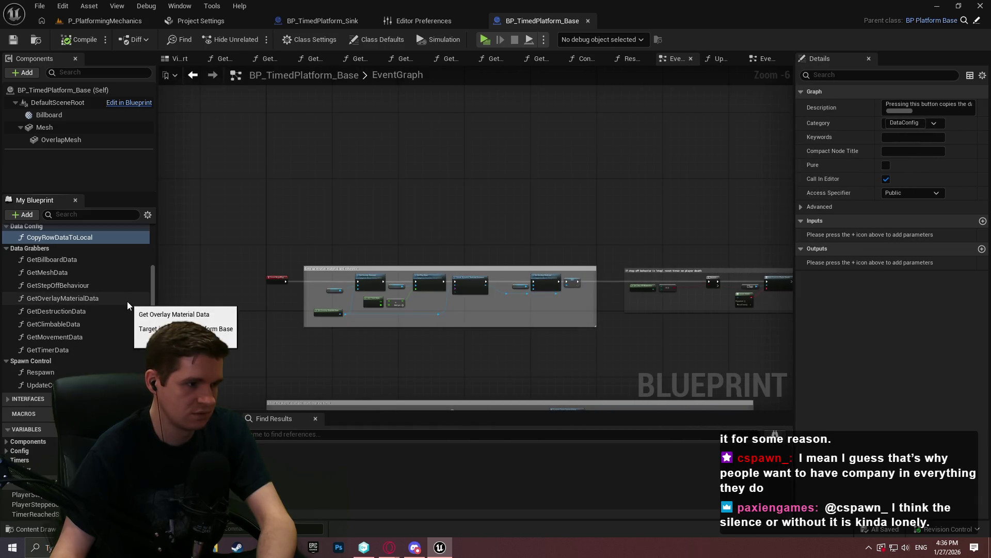
- Describe GetBillboardData as 'Pure function for grabbing data' and paste that onto GetMeshData
{"action": "left_click", "coordinate": [7, 243]}
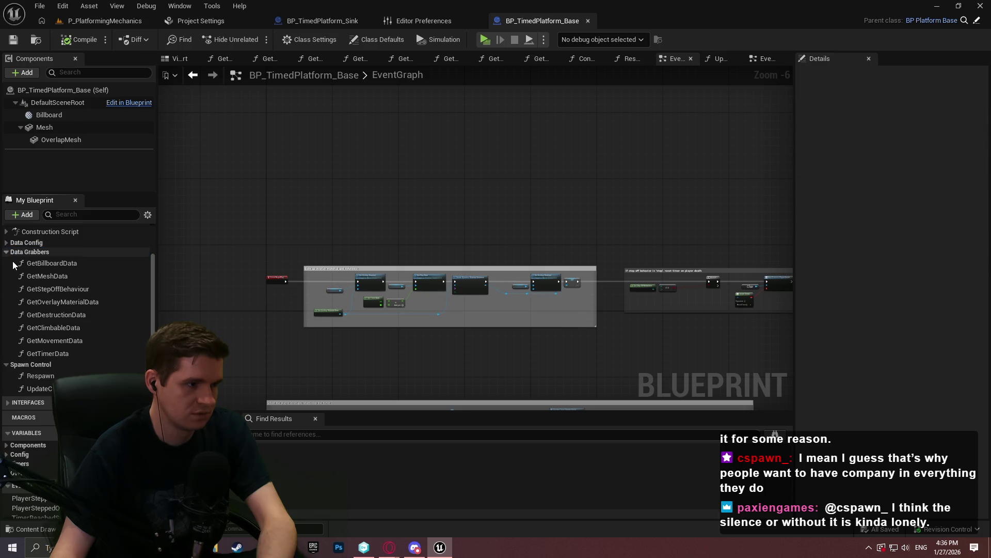
{"action": "left_click", "coordinate": [51, 263]}
{"action": "left_click", "coordinate": [918, 107]}
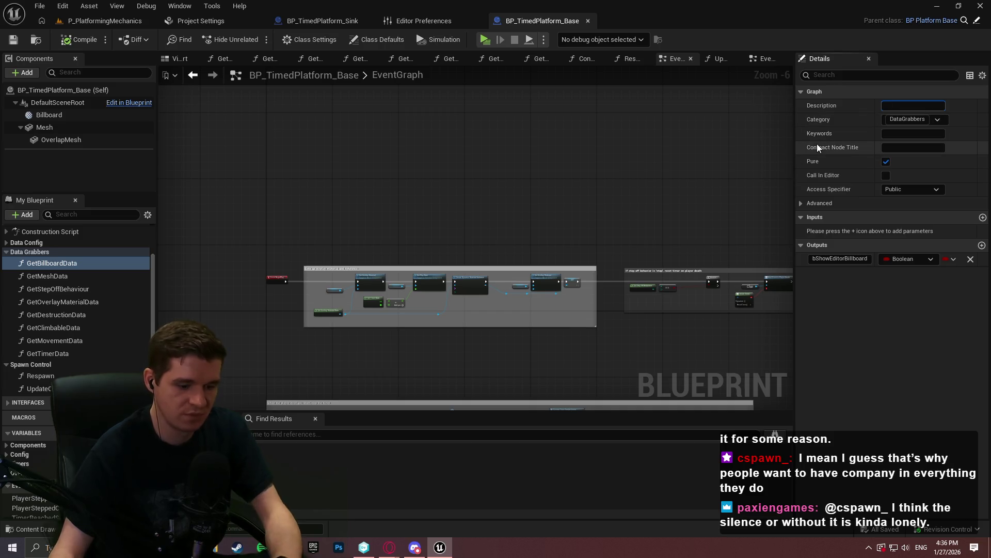
{"action": "type", "text": "Pure function for grabbing data"}
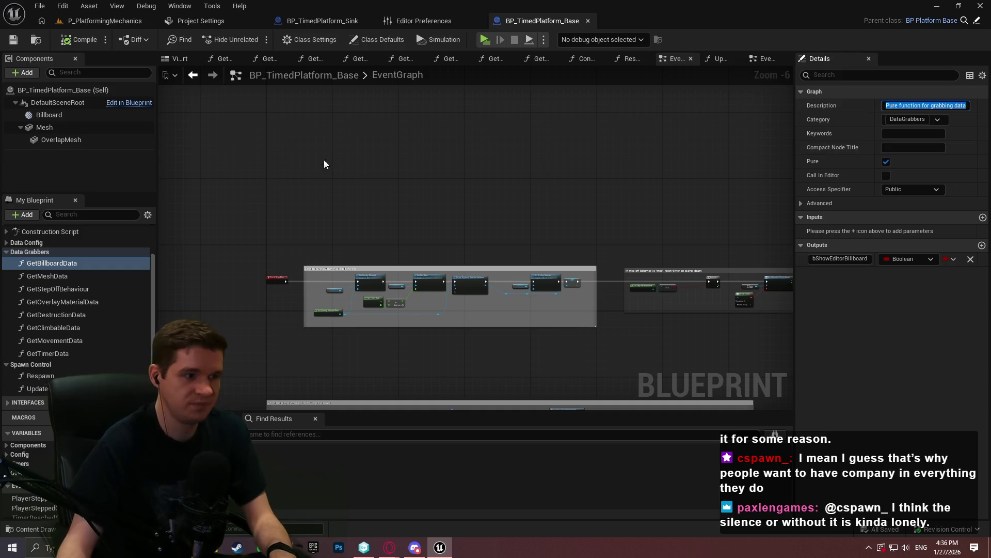
{"action": "left_click", "coordinate": [51, 276]}
{"action": "left_click", "coordinate": [902, 105]}
{"action": "type", "text": "Pure function for grabbing data"}
- Paste the same description onto GetStepOffBehaviour, GetDestructionData, GetClimbableData, GetMovementData and GetTimerData
{"action": "left_click", "coordinate": [57, 289]}
{"action": "left_click", "coordinate": [899, 105]}
{"action": "type", "text": "Pure function for grabbing data"}
{"action": "left_click", "coordinate": [85, 304]}
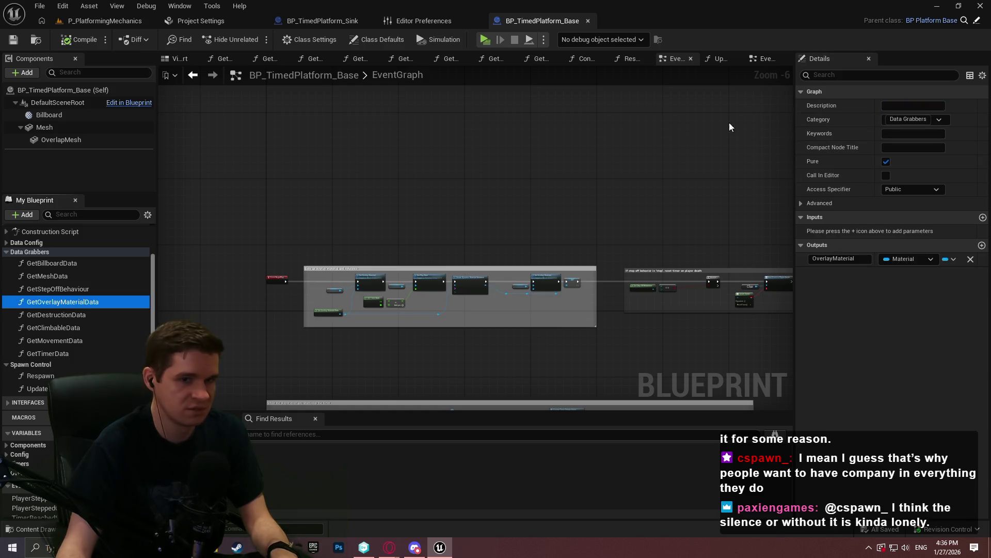
{"action": "left_click", "coordinate": [57, 315]}
{"action": "left_click", "coordinate": [898, 106]}
{"action": "type", "text": "Pure function for grabbing data"}
{"action": "left_click", "coordinate": [53, 327]}
{"action": "left_click", "coordinate": [899, 105]}
{"action": "type", "text": "Pure function for grabbing data"}
{"action": "left_click", "coordinate": [55, 340]}
{"action": "left_click", "coordinate": [898, 105]}
{"action": "type", "text": "Pure function for grabbing data"}
{"action": "left_click", "coordinate": [47, 354]}
{"action": "left_click", "coordinate": [899, 105]}
{"action": "type", "text": "Pure function for grabbing data"}
- Give the Respawn function the description 'Respawns the platform.'
{"action": "scroll", "coordinate": [15, 316], "scroll_direction": "down", "scroll_amount": 1}
{"action": "left_click", "coordinate": [39, 372]}
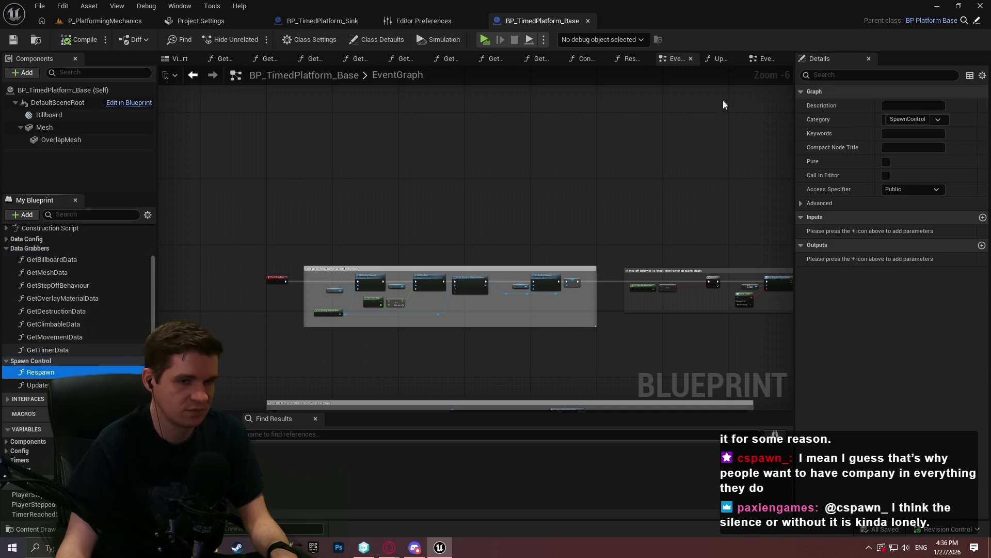
{"action": "left_click", "coordinate": [898, 105]}
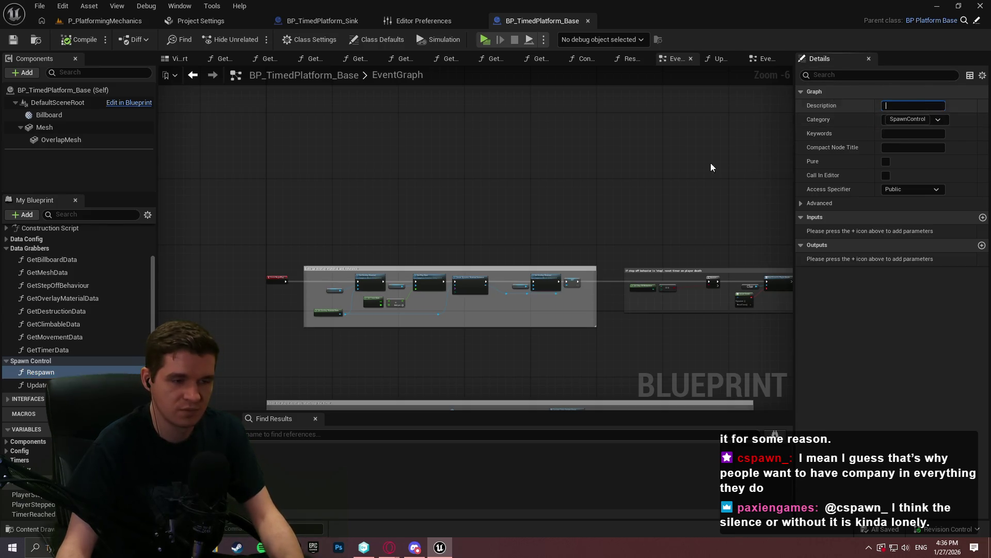
{"action": "scroll", "coordinate": [710, 163], "scroll_direction": "up", "scroll_amount": 1}
{"action": "type", "text": "Re"}
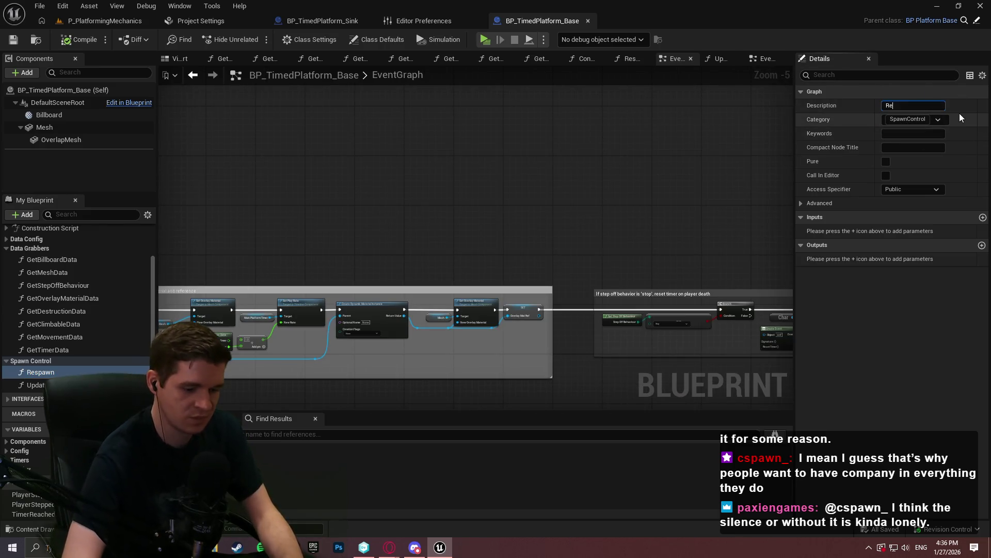
{"action": "type", "text": "spawns the platform/"}
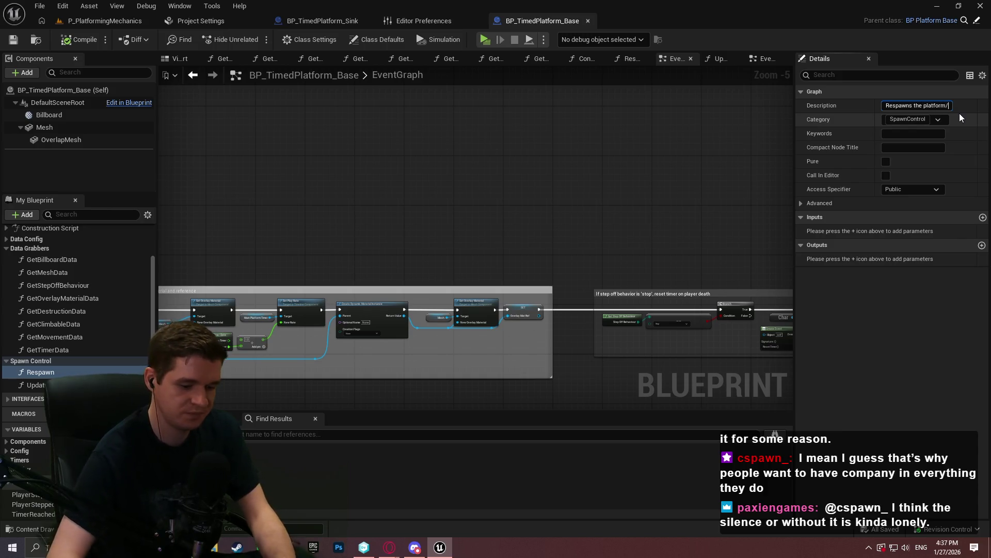
{"action": "type", "text": "m."}
{"action": "key", "text": "Return"}
- Describe UpdateCollision as 'Updates collision for the platform', compile, and collapse the function groups
{"action": "left_click", "coordinate": [37, 385]}
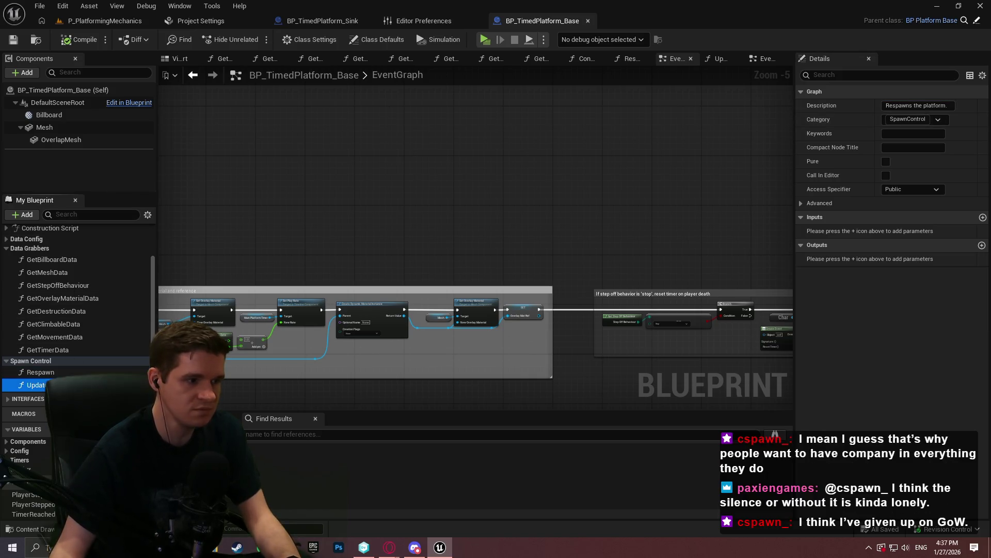
{"action": "left_click", "coordinate": [924, 104]}
{"action": "type", "text": "Updates collision for"}
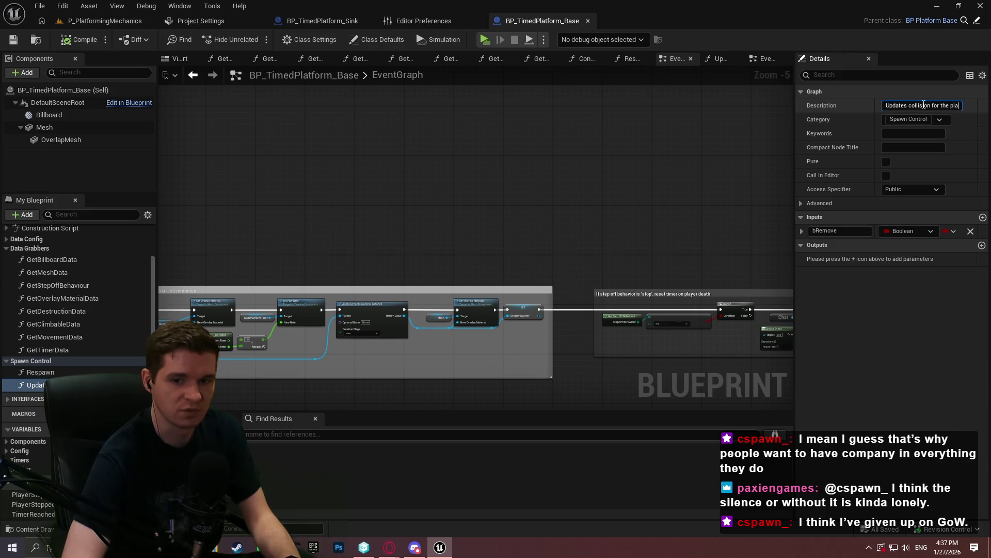
{"action": "type", "text": "m"}
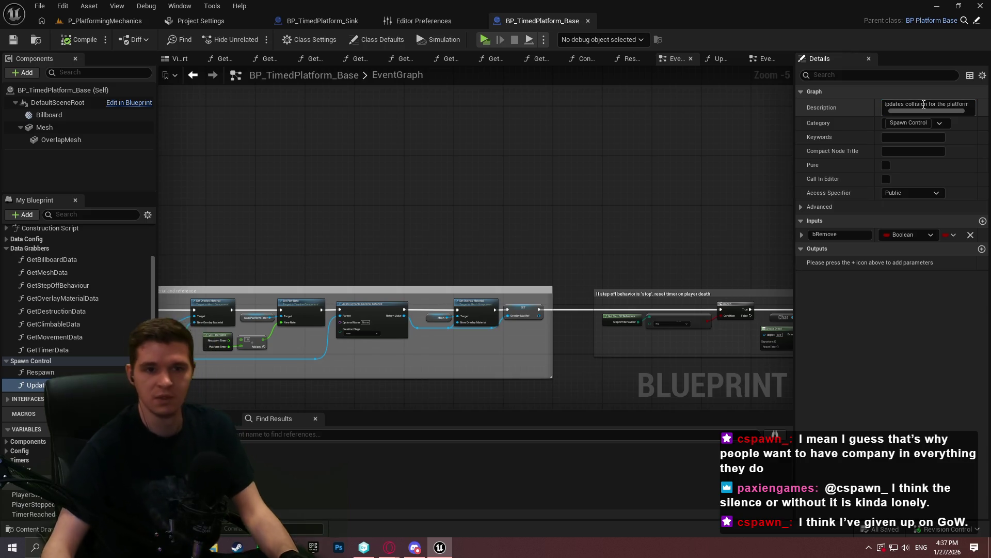
{"action": "left_click", "coordinate": [79, 43]}
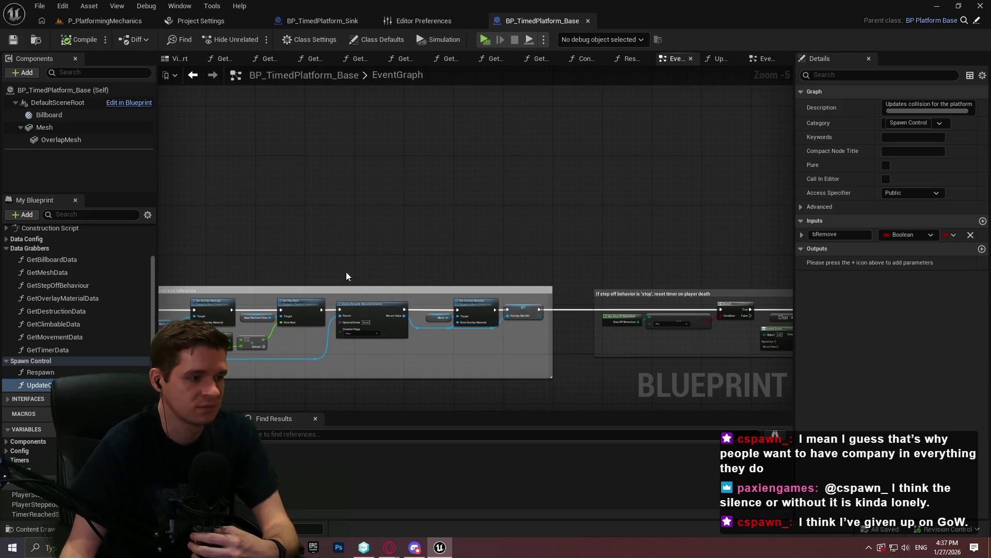
{"action": "left_click", "coordinate": [6, 248]}
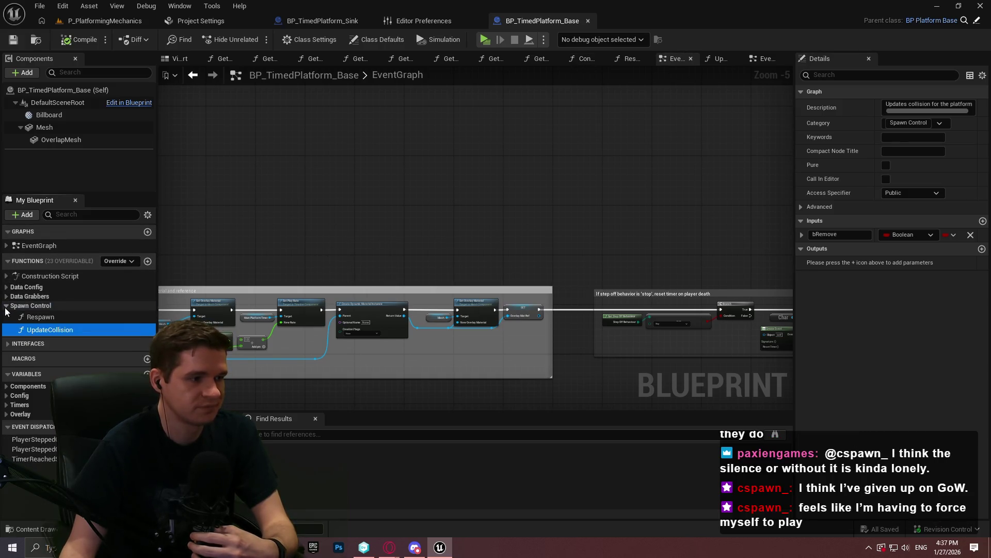
{"action": "left_click", "coordinate": [6, 306]}
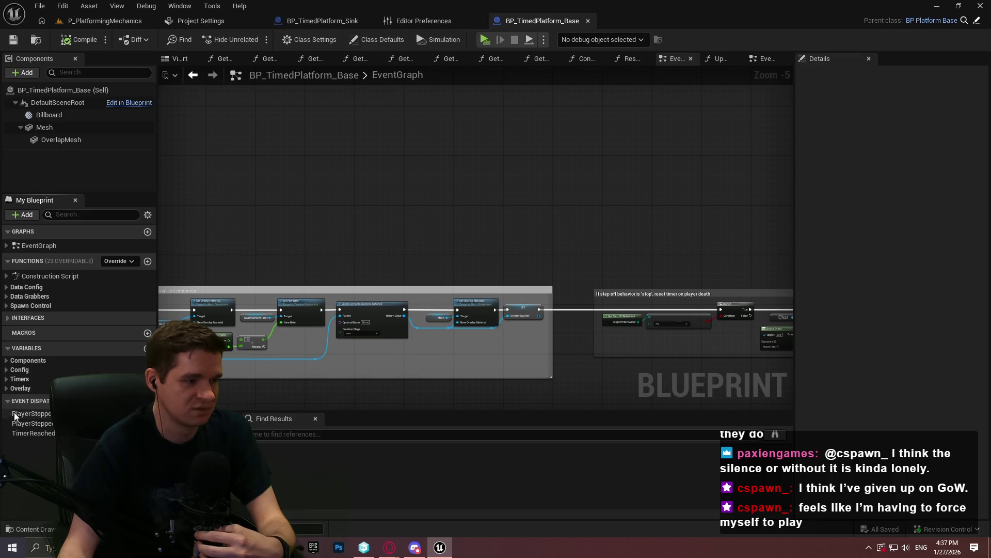
- Expand the Timers and Overlay variable groups and inspect CurrentTimerAmount and bFinished
{"action": "left_click", "coordinate": [9, 401]}
{"action": "left_click", "coordinate": [7, 388]}
{"action": "left_click", "coordinate": [8, 379]}
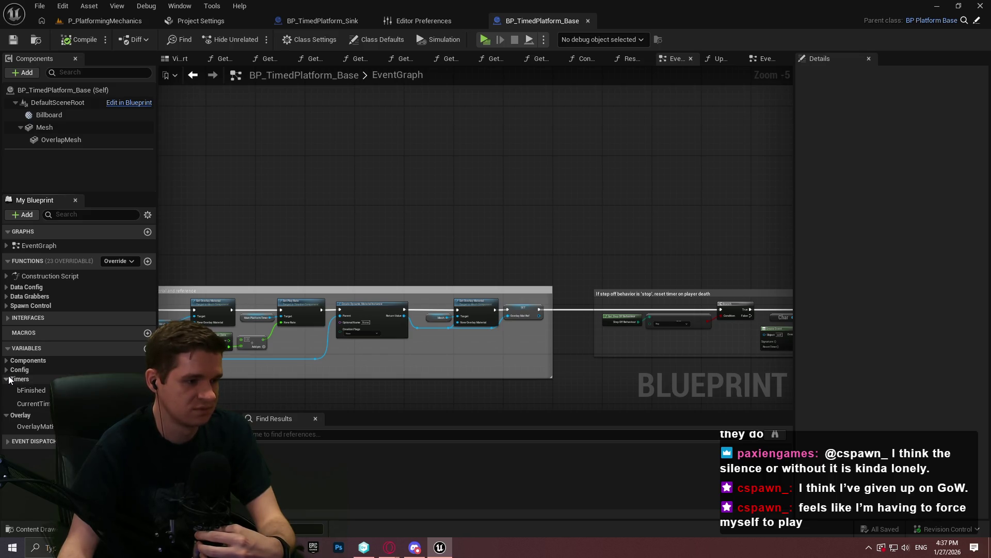
{"action": "left_click", "coordinate": [45, 403]}
{"action": "left_click", "coordinate": [31, 390]}
{"action": "left_click", "coordinate": [37, 403]}
{"action": "left_click", "coordinate": [31, 390]}
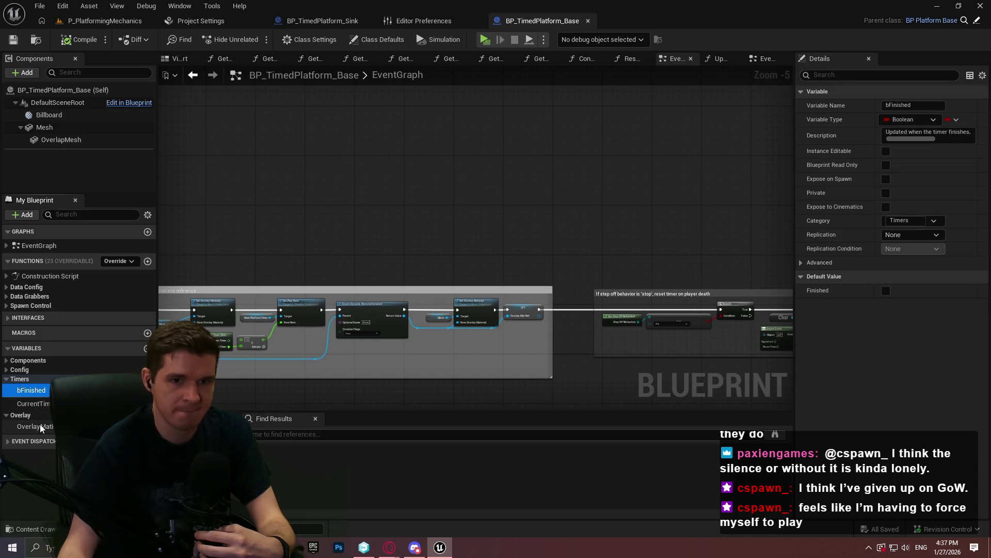
{"action": "left_click", "coordinate": [46, 403]}
{"action": "left_click", "coordinate": [30, 390]}
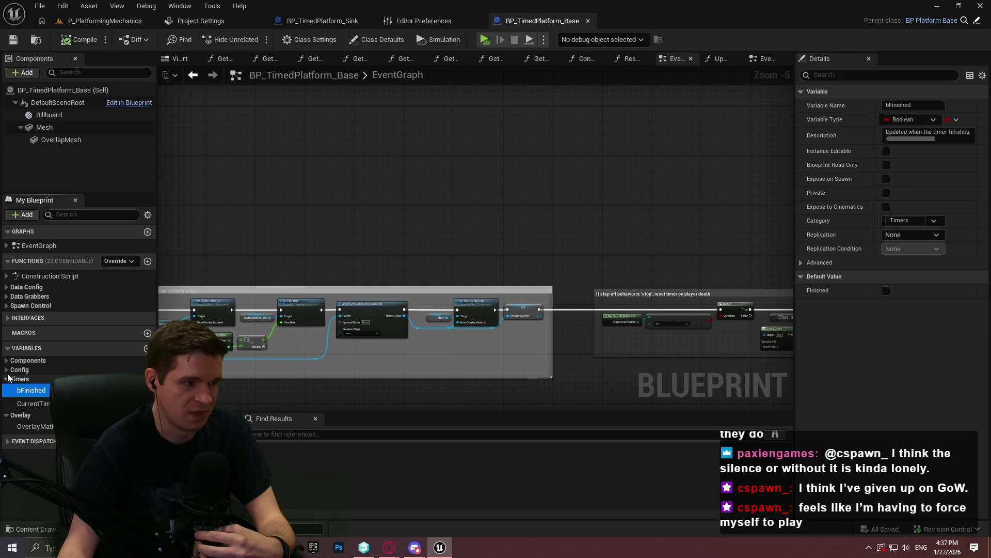
{"action": "left_click", "coordinate": [7, 370]}
{"action": "left_click", "coordinate": [7, 370]}
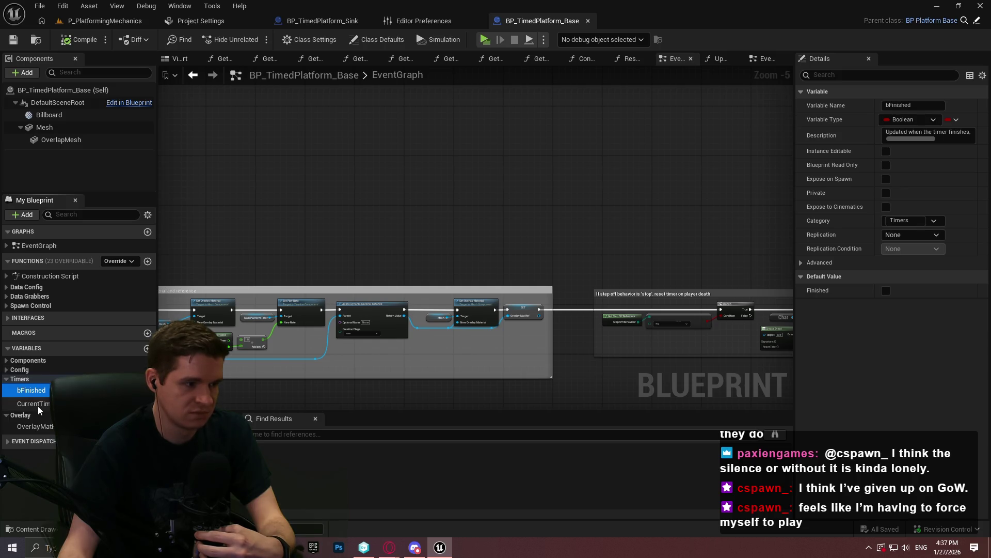
{"action": "left_click", "coordinate": [26, 403]}
- Describe CurrentTimerAmount as the timer's 0–1 progress through the timeline and save
{"action": "left_click", "coordinate": [929, 134]}
{"action": "type", "text": "The current amount of the tim"}
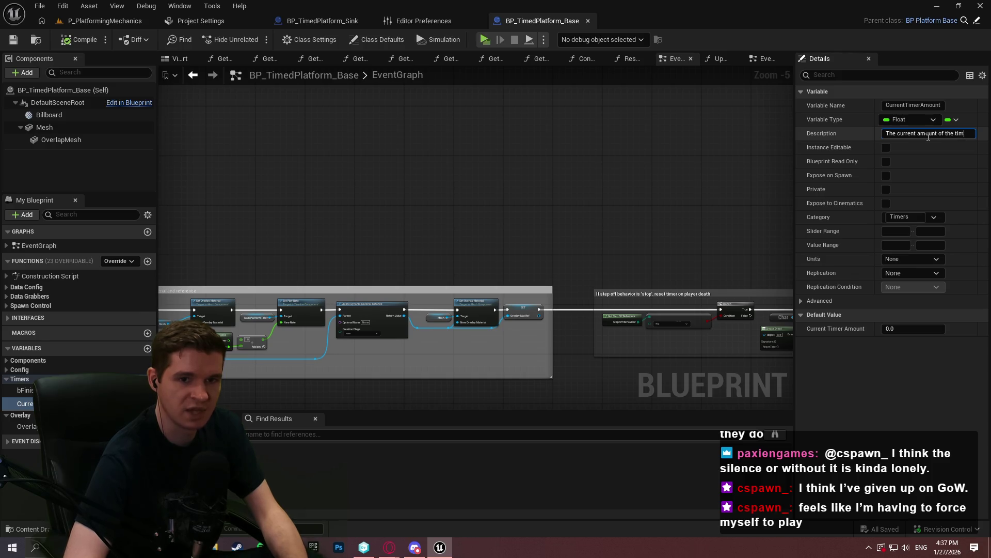
{"action": "type", "text": "er, "}
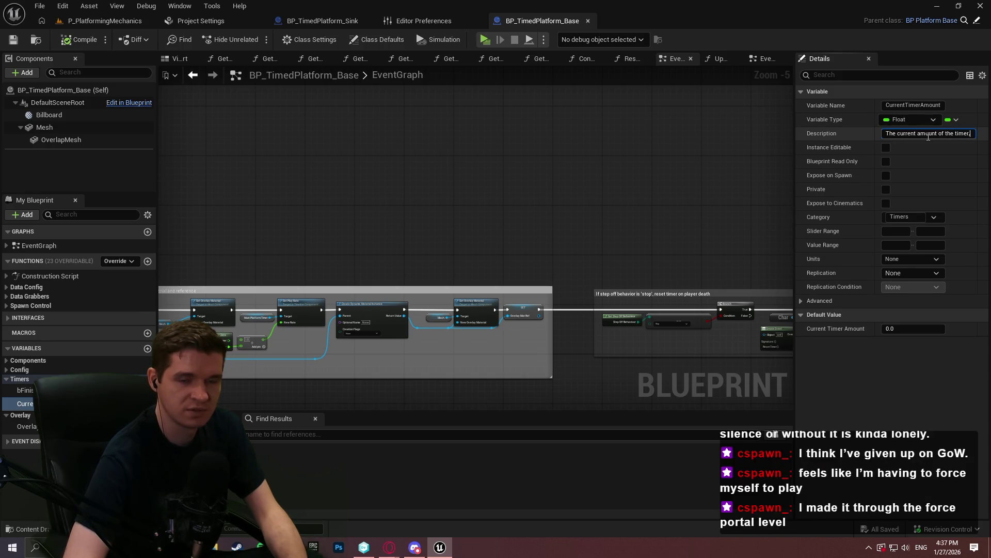
{"action": "type", "text": "a float between 0 and 1 that d"}
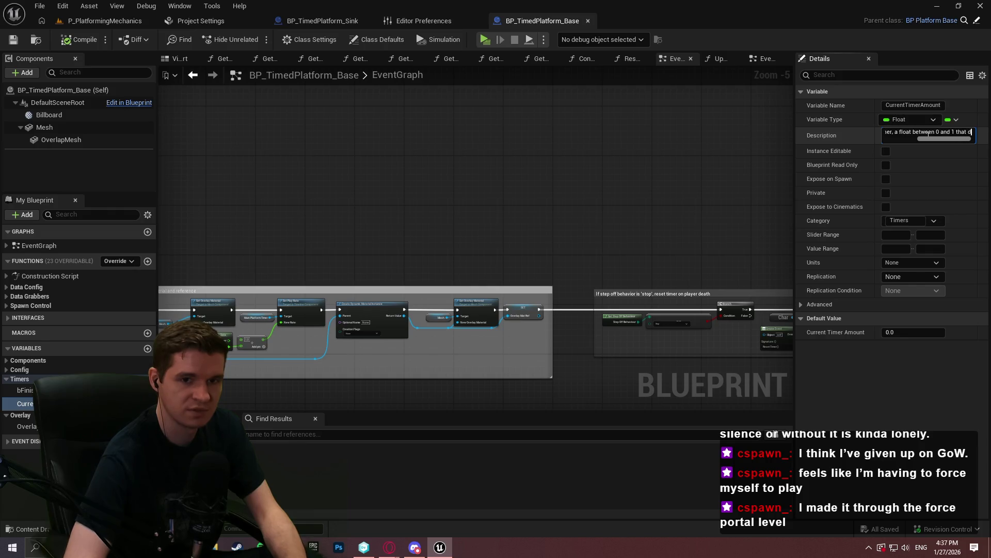
{"action": "type", "text": "our perc"}
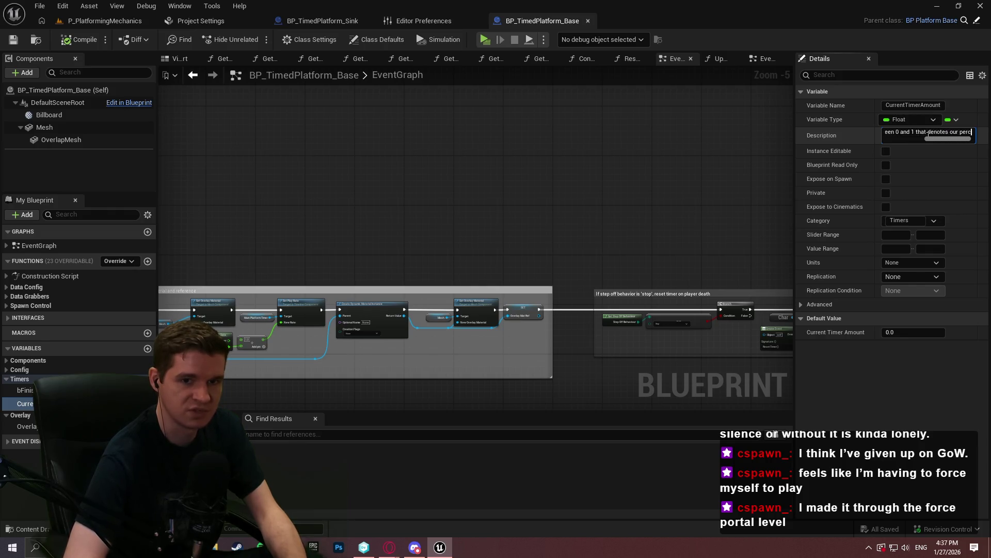
{"action": "type", "text": " through the timeline."}
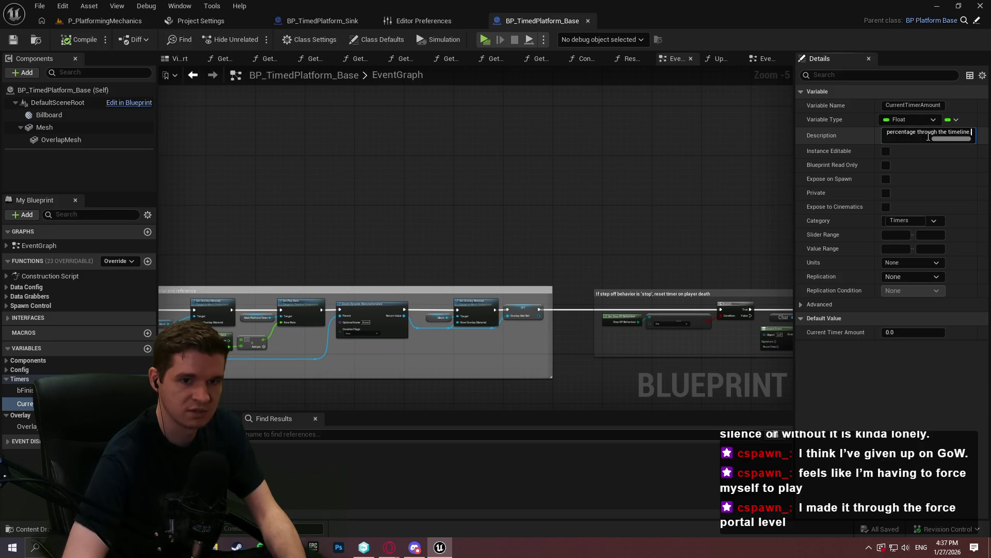
{"action": "key", "text": "Return"}
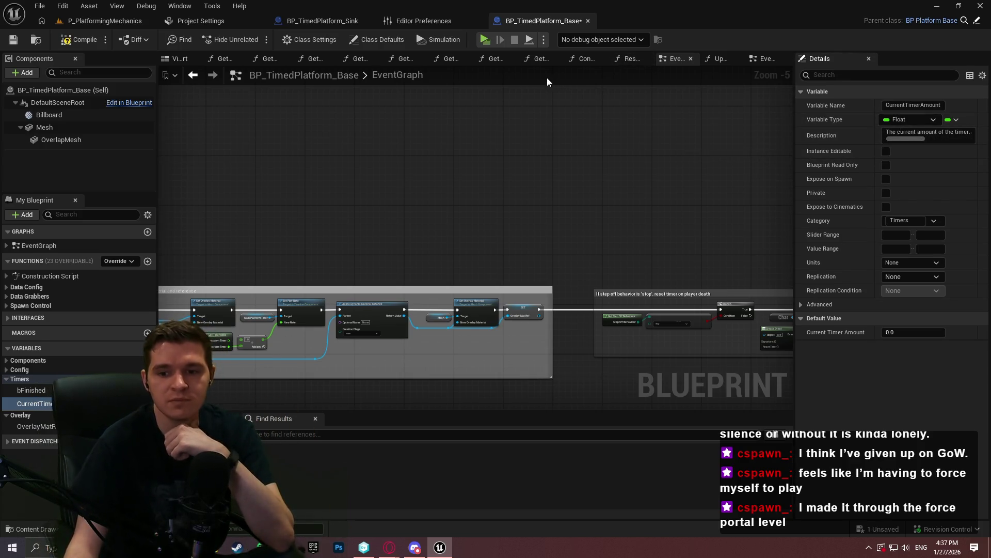
{"action": "left_click", "coordinate": [12, 41]}
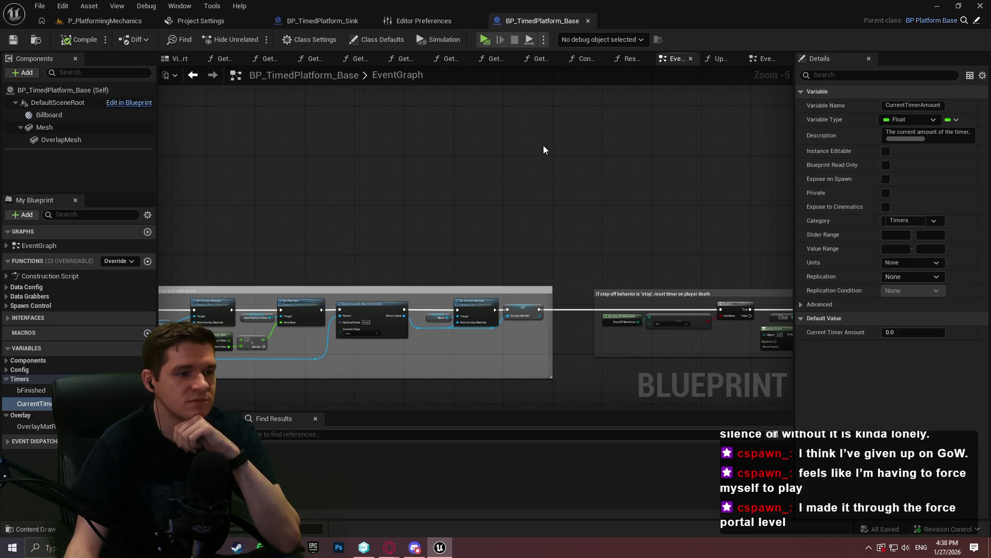
{"action": "left_click", "coordinate": [137, 23]}
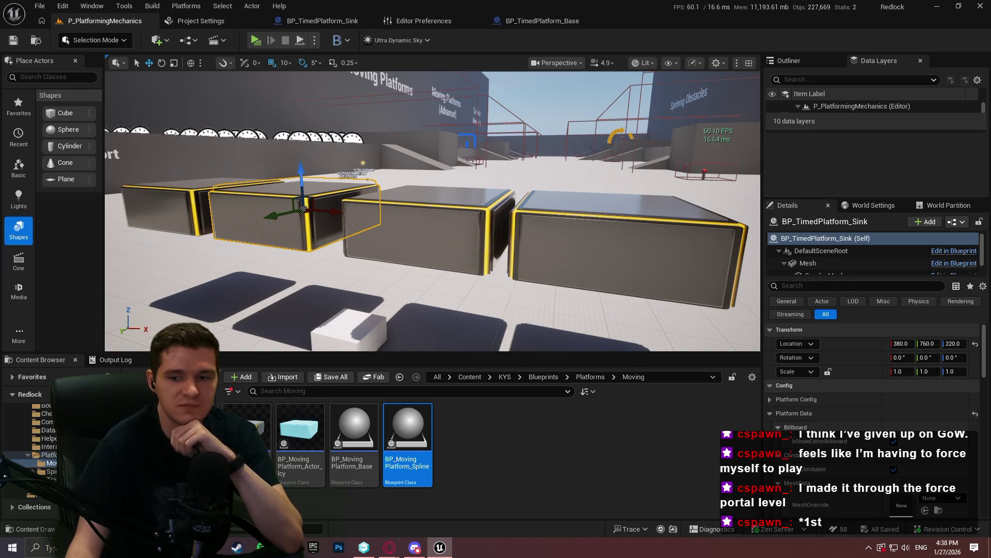
- Deselect the BP_MovingPlatform_Spline asset, then open and close the Editor Preferences page
{"action": "left_click", "coordinate": [576, 448]}
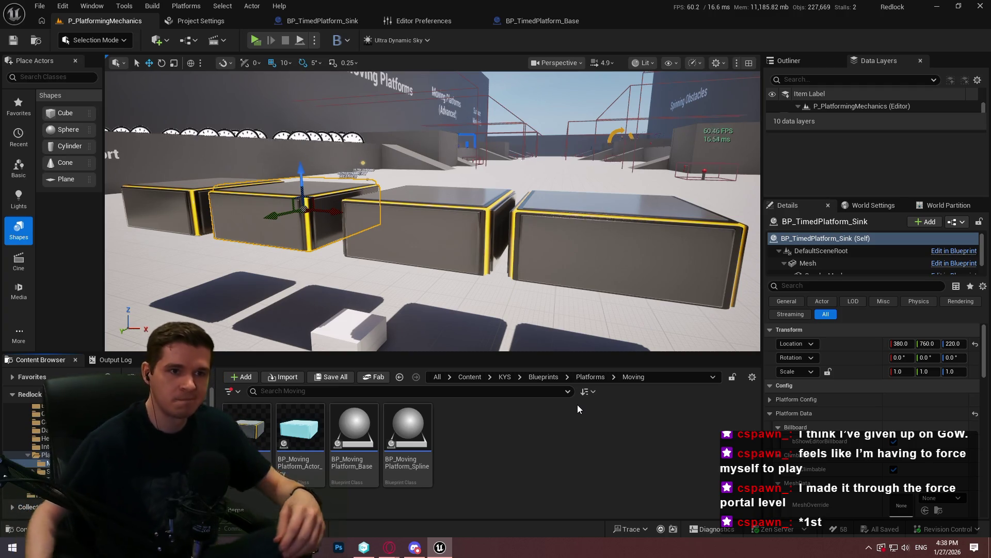
{"action": "left_click", "coordinate": [480, 26]}
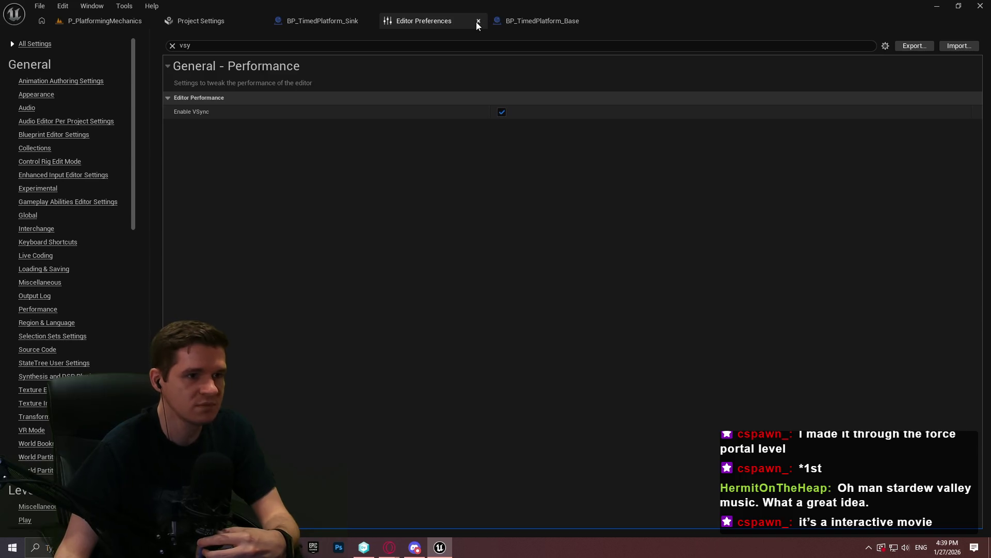
{"action": "left_click", "coordinate": [477, 21]}
- Check the YouTrack knowledge-base article in Opera, then return to the P_PlatformingMechanics level editor
{"action": "left_click", "coordinate": [201, 23]}
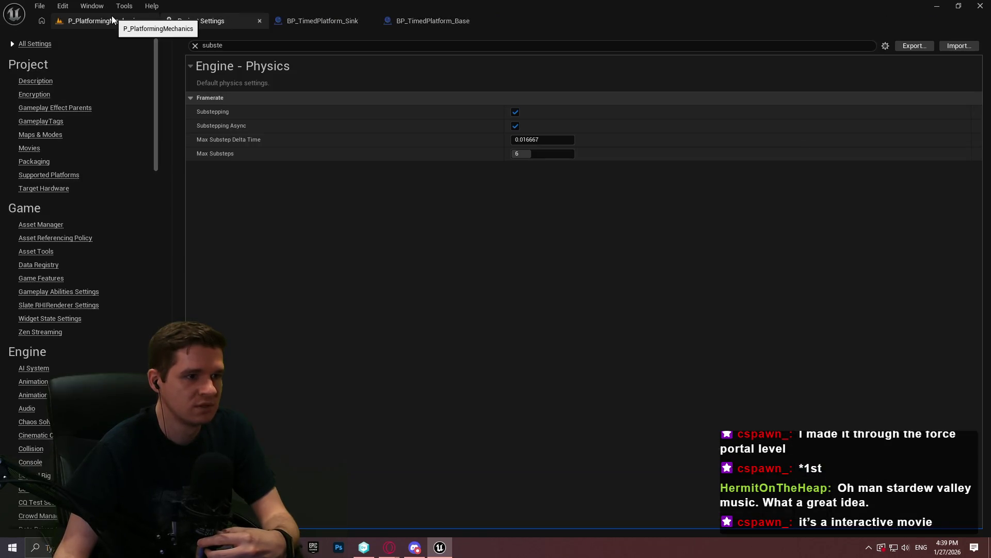
{"action": "mouse_move", "coordinate": [389, 547]}
{"action": "left_click", "coordinate": [425, 520]}
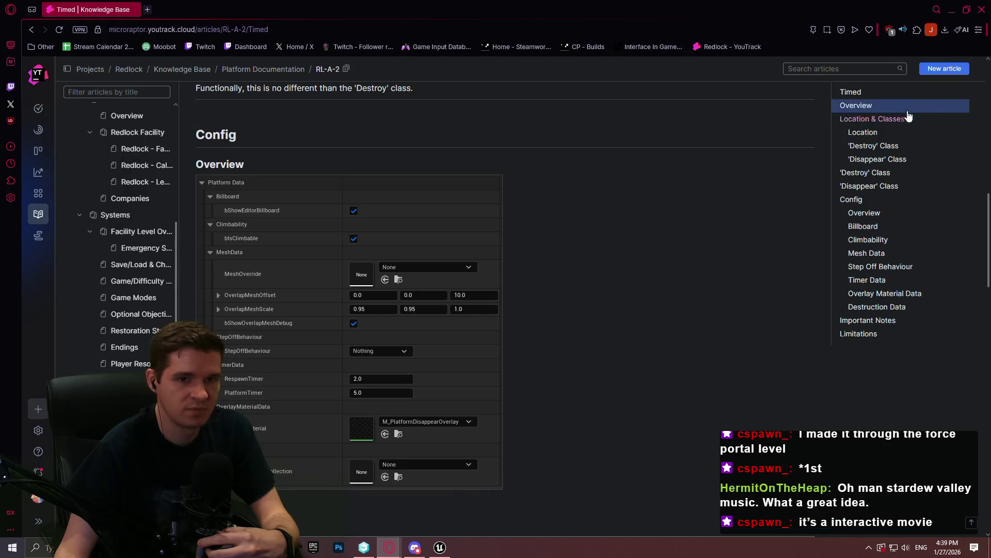
{"action": "mouse_move", "coordinate": [986, 204]}
{"action": "left_mouse_down"}
{"action": "mouse_move", "coordinate": [988, 446]}
{"action": "mouse_move", "coordinate": [985, 277]}
{"action": "mouse_move", "coordinate": [965, 165]}
{"action": "mouse_move", "coordinate": [959, 236]}
{"action": "left_mouse_up"}
{"action": "left_click", "coordinate": [436, 551]}
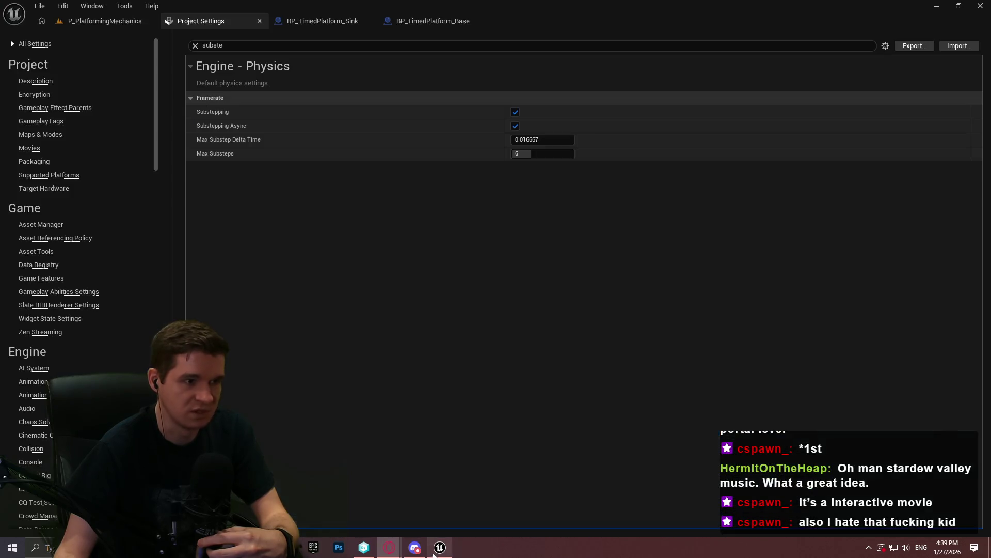
{"action": "left_click", "coordinate": [103, 20]}
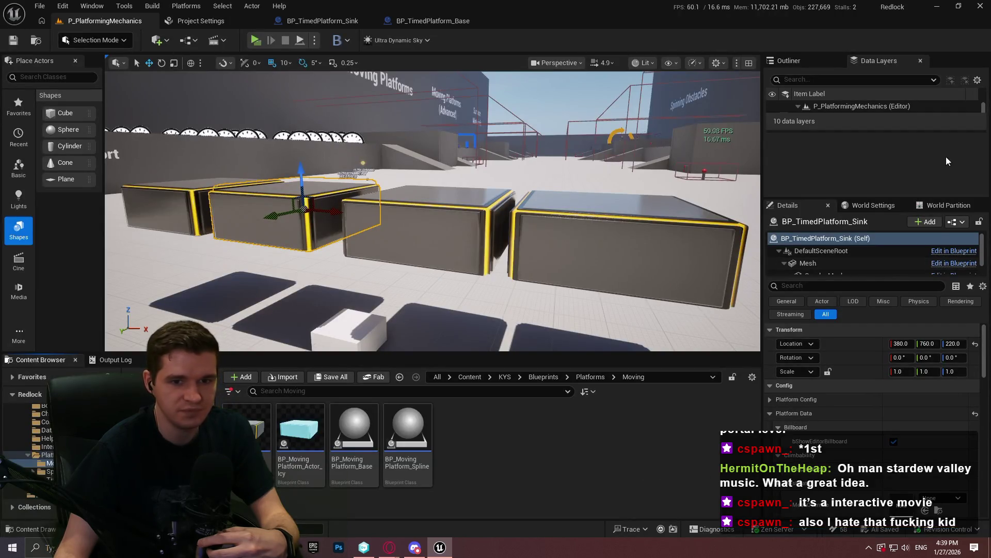
- Detach the BP_TimedPlatform_Sink Details panel into a floating window and enlarge it to show more properties
{"action": "scroll", "coordinate": [872, 382], "scroll_direction": "down", "scroll_amount": 2}
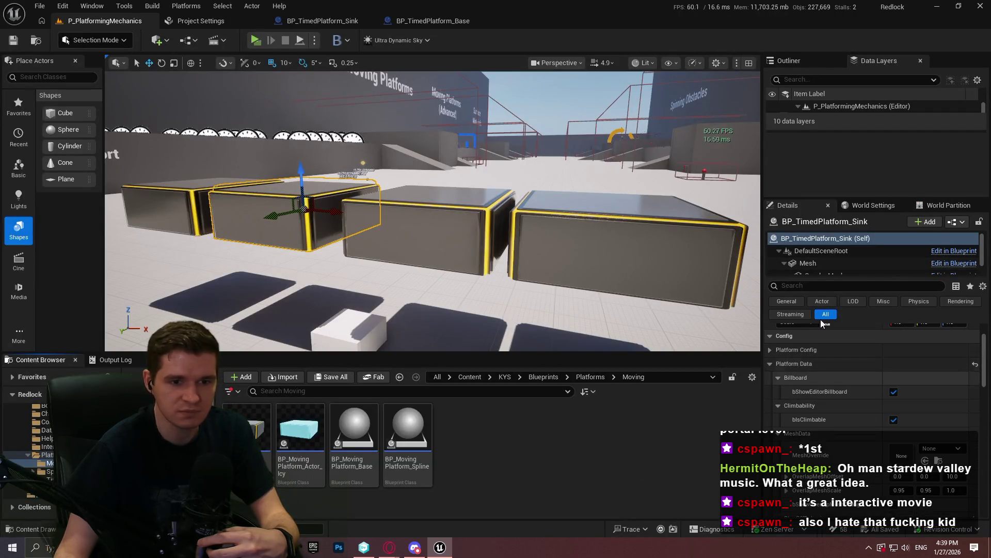
{"action": "mouse_move", "coordinate": [787, 205]}
{"action": "left_mouse_down"}
{"action": "mouse_move", "coordinate": [468, 206]}
{"action": "mouse_move", "coordinate": [516, 208]}
{"action": "left_mouse_up"}
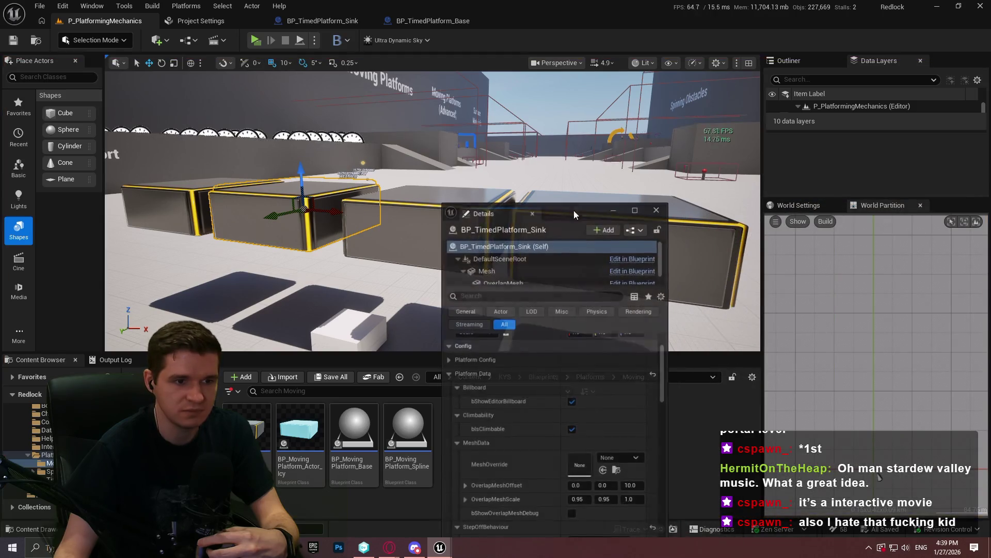
{"action": "double_click", "coordinate": [575, 210]}
{"action": "double_click", "coordinate": [332, 7]}
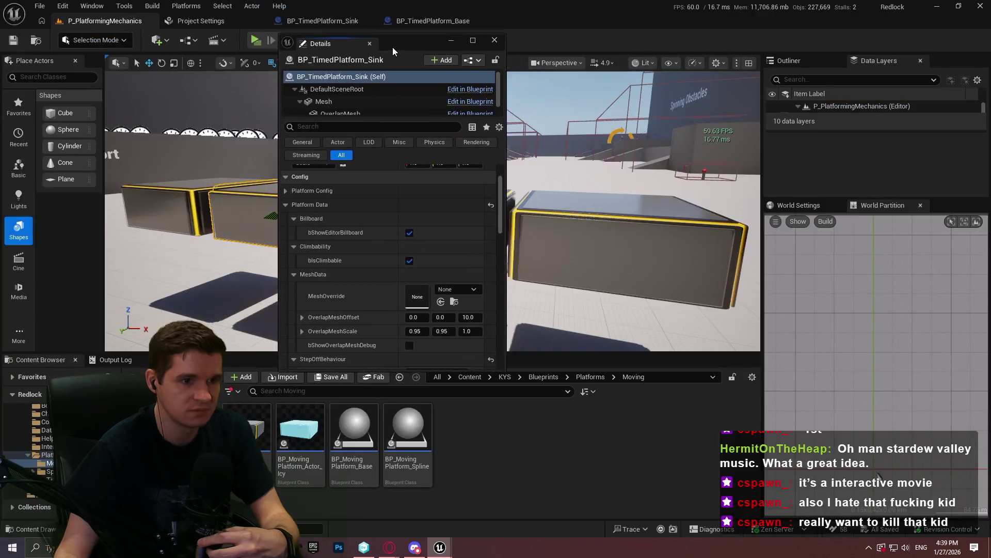
{"action": "mouse_move", "coordinate": [451, 357]}
{"action": "left_mouse_down"}
{"action": "mouse_move", "coordinate": [655, 471]}
{"action": "mouse_move", "coordinate": [611, 519]}
{"action": "mouse_move", "coordinate": [655, 514]}
{"action": "mouse_move", "coordinate": [644, 514]}
{"action": "left_mouse_up"}
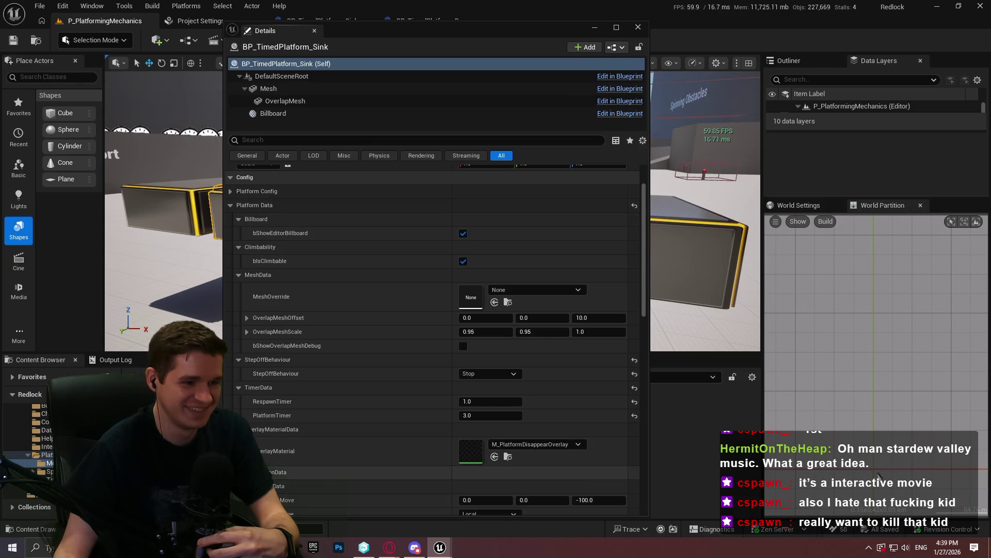
{"action": "scroll", "coordinate": [383, 260], "scroll_direction": "down", "scroll_amount": 2}
{"action": "scroll", "coordinate": [383, 260], "scroll_direction": "down", "scroll_amount": 1}
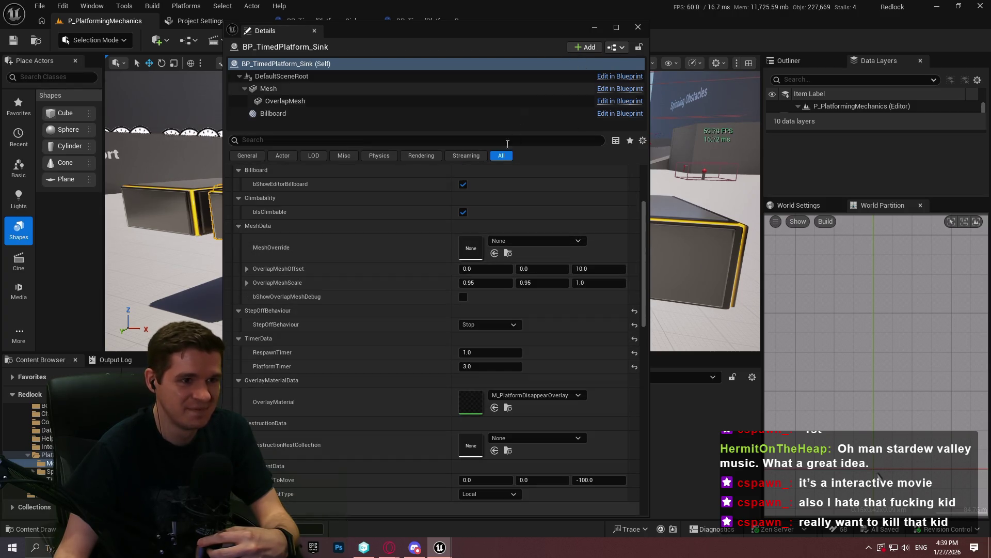
{"action": "left_click_drag", "start_coordinate": [489, 133], "coordinate": [489, 79]}
{"action": "scroll", "coordinate": [643, 152], "scroll_direction": "up", "scroll_amount": 2}
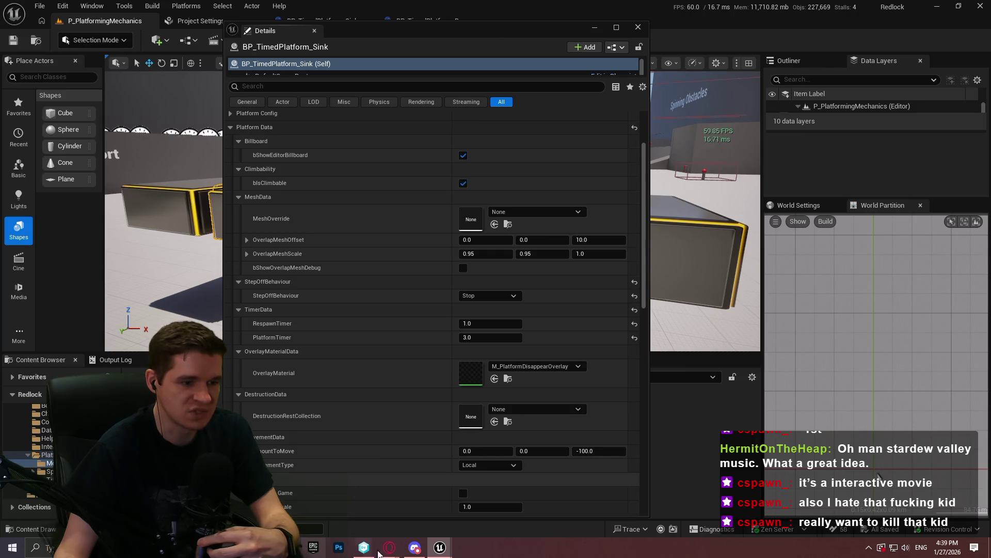
- Glance at the YouTrack article, close the floating Sink details, and tilt the view over the platforms
{"action": "mouse_move", "coordinate": [389, 548]}
{"action": "left_click", "coordinate": [445, 516]}
{"action": "scroll", "coordinate": [443, 350], "scroll_direction": "up", "scroll_amount": 3}
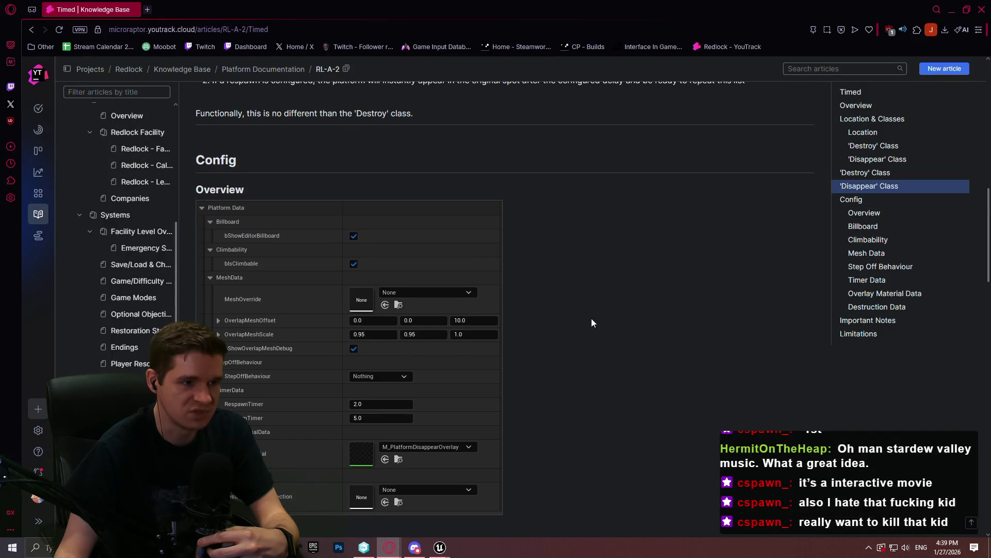
{"action": "key", "text": "alt+Tab"}
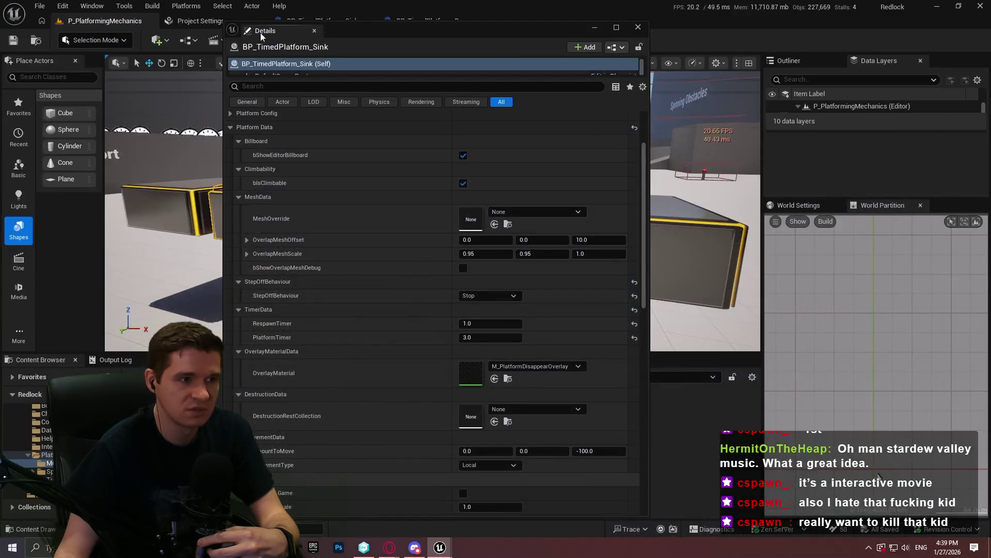
{"action": "key", "text": "alt+Tab"}
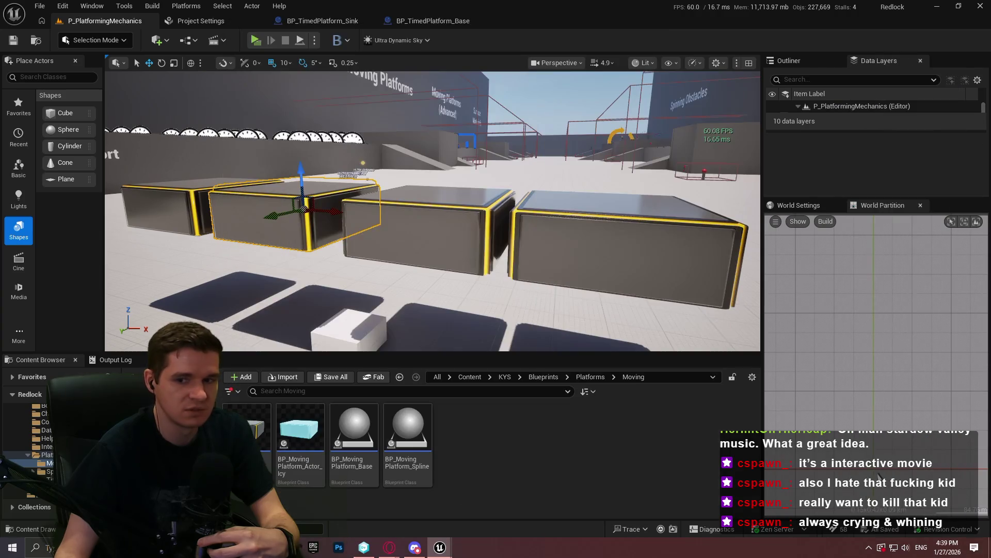
{"action": "left_click_drag", "start_coordinate": [419, 255], "coordinate": [419, 310]}
- Browse to Blueprints > Platforms > Timed and place a BP_TimedPlatform_Disappear in the level
{"action": "left_click", "coordinate": [590, 376]}
{"action": "left_click", "coordinate": [543, 376]}
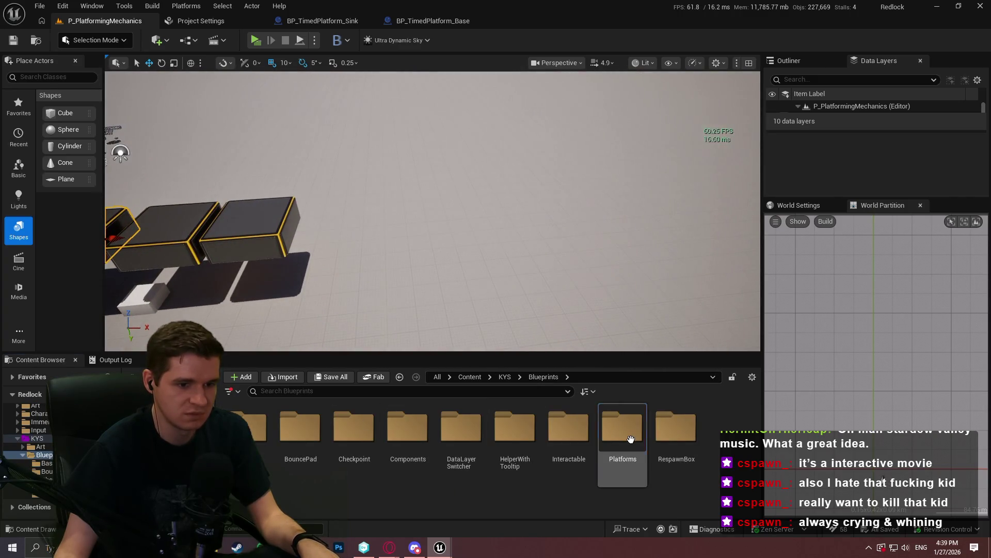
{"action": "double_click", "coordinate": [622, 428]}
{"action": "double_click", "coordinate": [353, 431]}
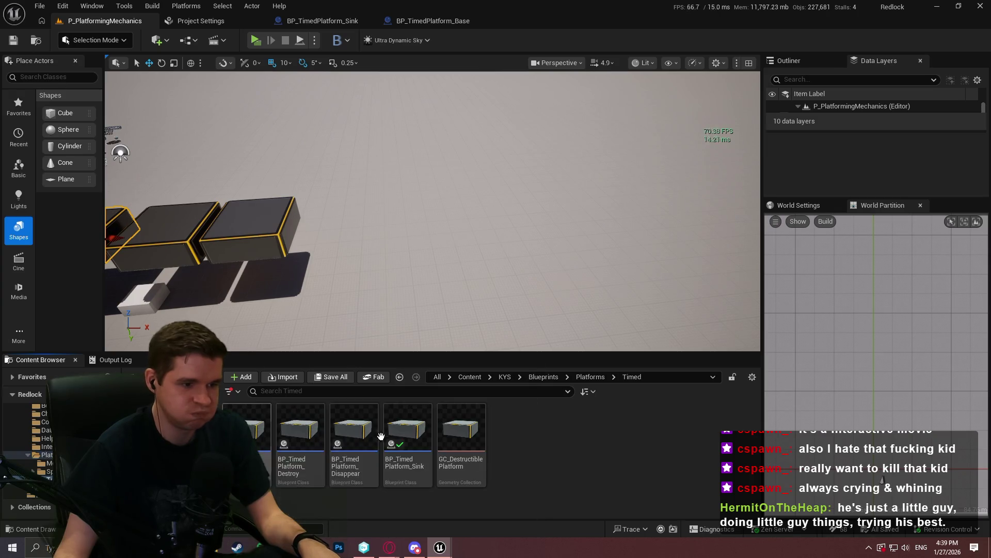
{"action": "left_click_drag", "start_coordinate": [345, 430], "coordinate": [406, 267]}
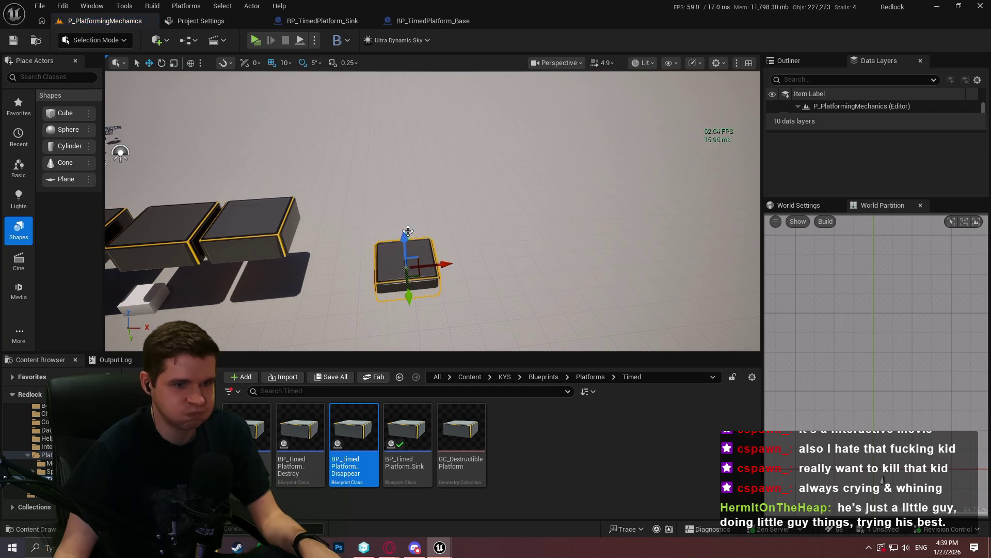
- Open the new platform's Details in a floating window and copy a snip of its settings
{"action": "key", "text": "F4"}
{"action": "left_click_drag", "start_coordinate": [337, 41], "coordinate": [400, 26]}
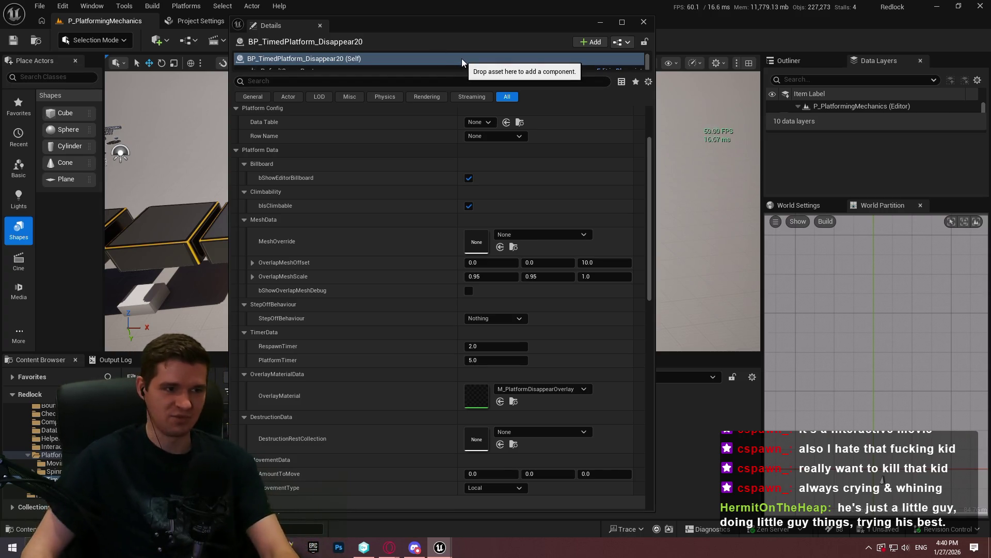
{"action": "left_click_drag", "start_coordinate": [651, 147], "coordinate": [652, 141]}
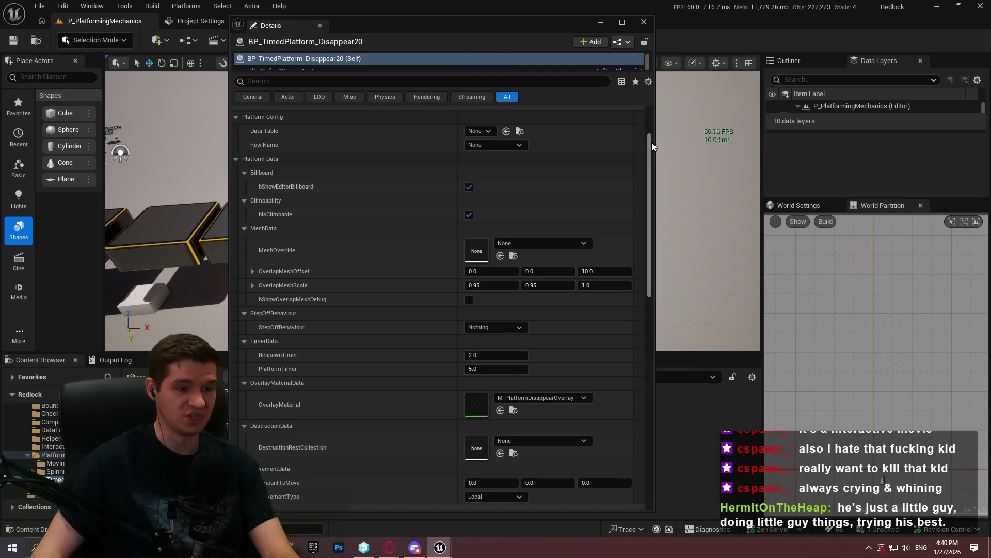
{"action": "key", "text": "super+shift+s"}
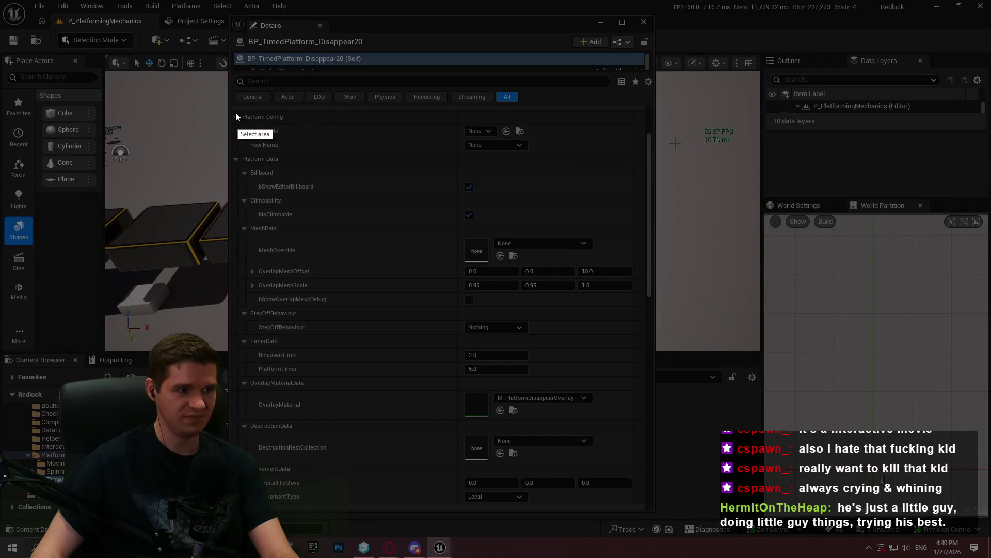
{"action": "mouse_move", "coordinate": [230, 107]}
{"action": "left_mouse_down"}
{"action": "mouse_move", "coordinate": [629, 477]}
{"action": "mouse_move", "coordinate": [648, 516]}
{"action": "mouse_move", "coordinate": [652, 508]}
{"action": "left_mouse_up"}
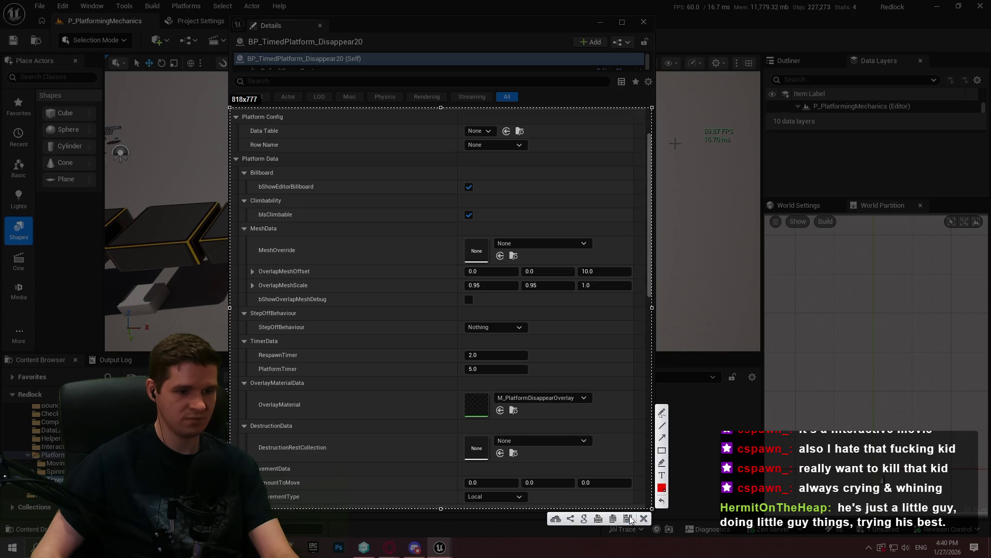
{"action": "left_click", "coordinate": [615, 519]}
- View the Timed article's existing settings screenshot enlarged in YouTrack, then close the viewer
{"action": "mouse_move", "coordinate": [389, 547]}
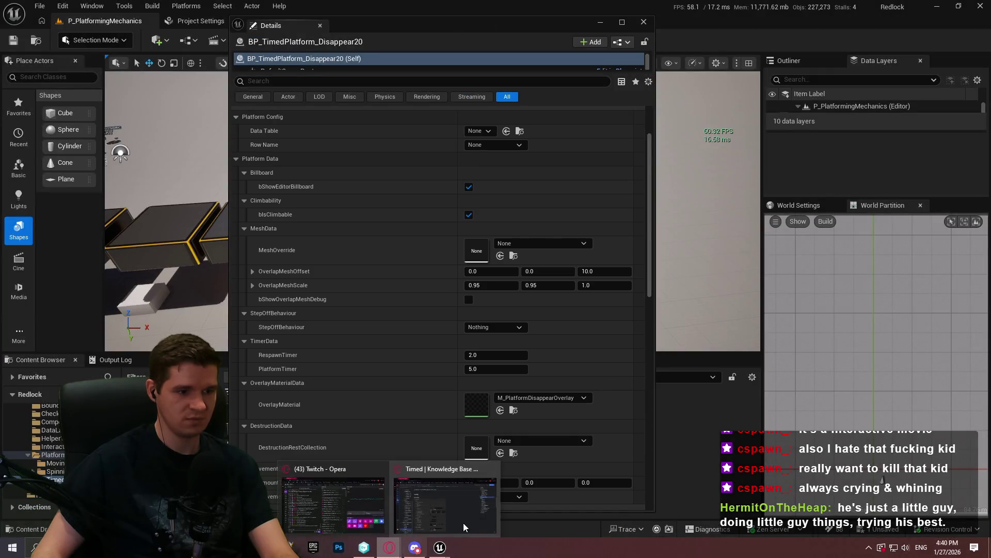
{"action": "left_click", "coordinate": [463, 522]}
{"action": "left_click", "coordinate": [283, 336]}
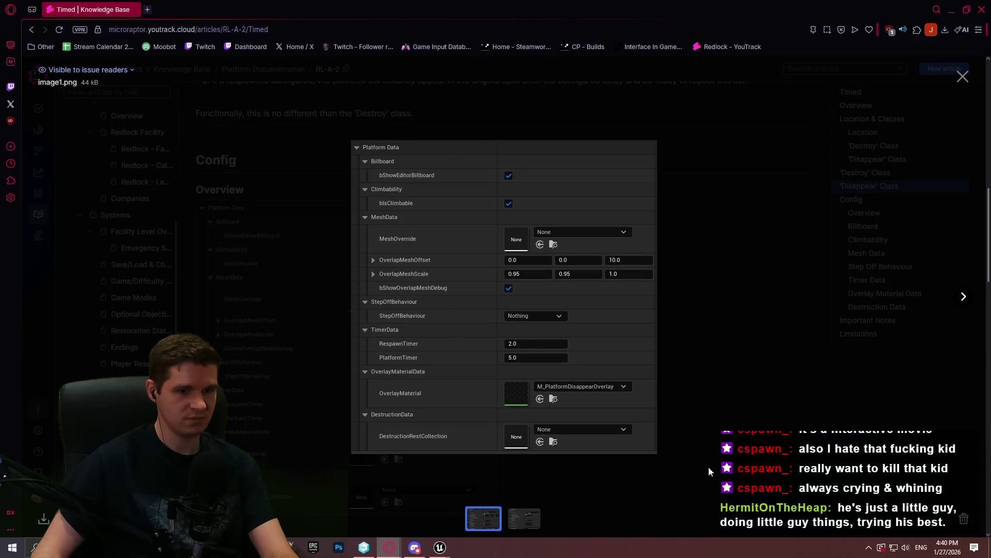
{"action": "left_click", "coordinate": [709, 471]}
{"action": "scroll", "coordinate": [416, 151], "scroll_direction": "up", "scroll_amount": 15}
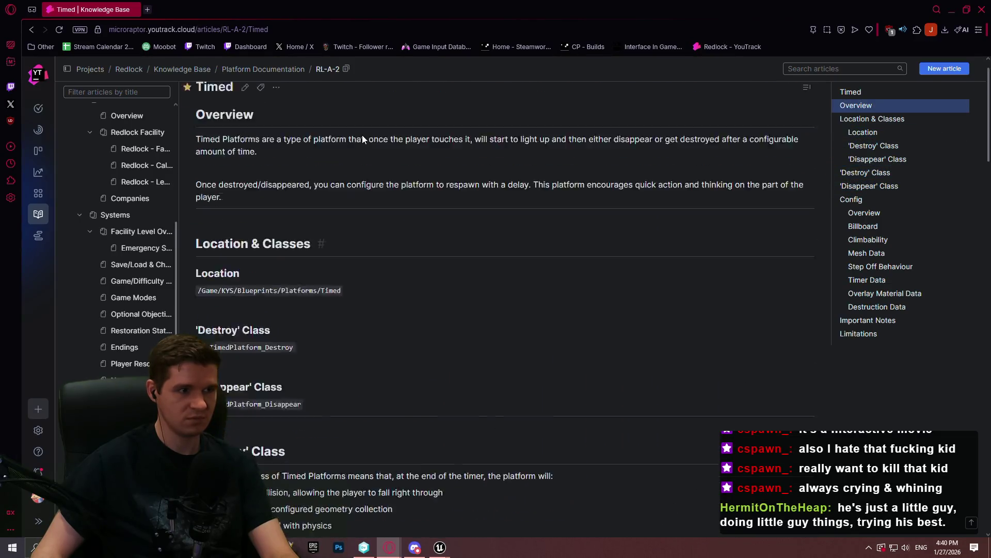
{"action": "scroll", "coordinate": [457, 144], "scroll_direction": "down", "scroll_amount": 15}
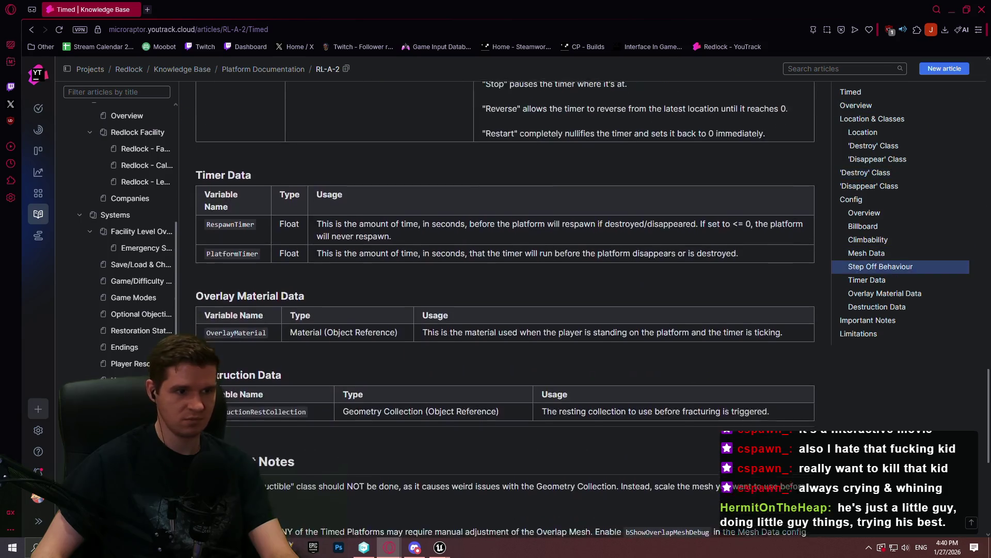
{"action": "scroll", "coordinate": [958, 220], "scroll_direction": "up", "scroll_amount": 15}
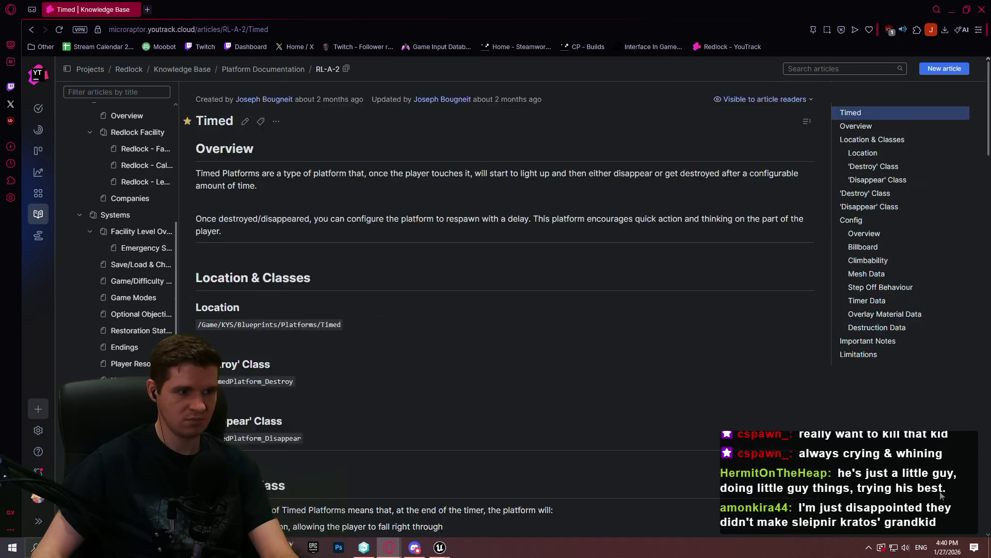
- Start editing the Timed article and scroll down to its Config section
{"action": "left_click", "coordinate": [985, 492]}
{"action": "mouse_move", "coordinate": [985, 496]}
{"action": "left_mouse_down"}
{"action": "mouse_move", "coordinate": [974, 230]}
{"action": "mouse_move", "coordinate": [981, 98]}
{"action": "mouse_move", "coordinate": [946, 79]}
{"action": "left_mouse_up"}
{"action": "left_click", "coordinate": [245, 121]}
{"action": "scroll", "coordinate": [279, 274], "scroll_direction": "down", "scroll_amount": 15}
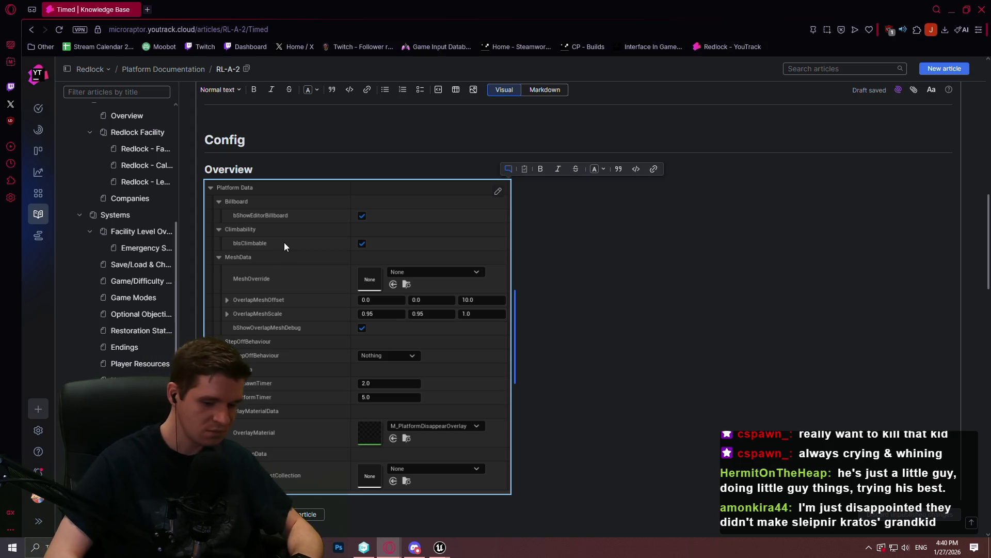
- Swap the old Platform Data screenshot for the new pasted snip, narrow it, and review the tables below
{"action": "key", "text": "Delete"}
{"action": "key", "text": "ctrl+v"}
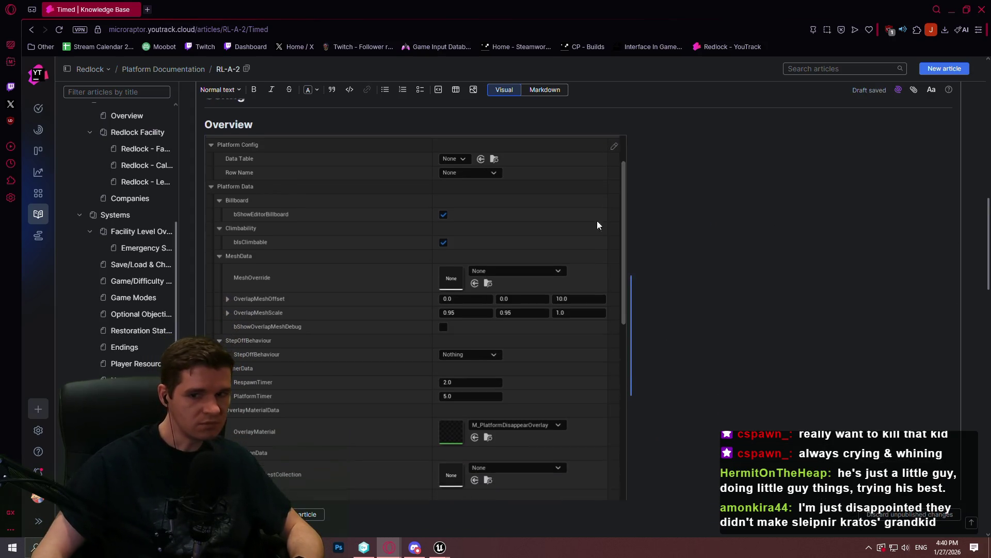
{"action": "mouse_move", "coordinate": [635, 381]}
{"action": "left_mouse_down"}
{"action": "mouse_move", "coordinate": [547, 372]}
{"action": "mouse_move", "coordinate": [600, 380]}
{"action": "left_mouse_up"}
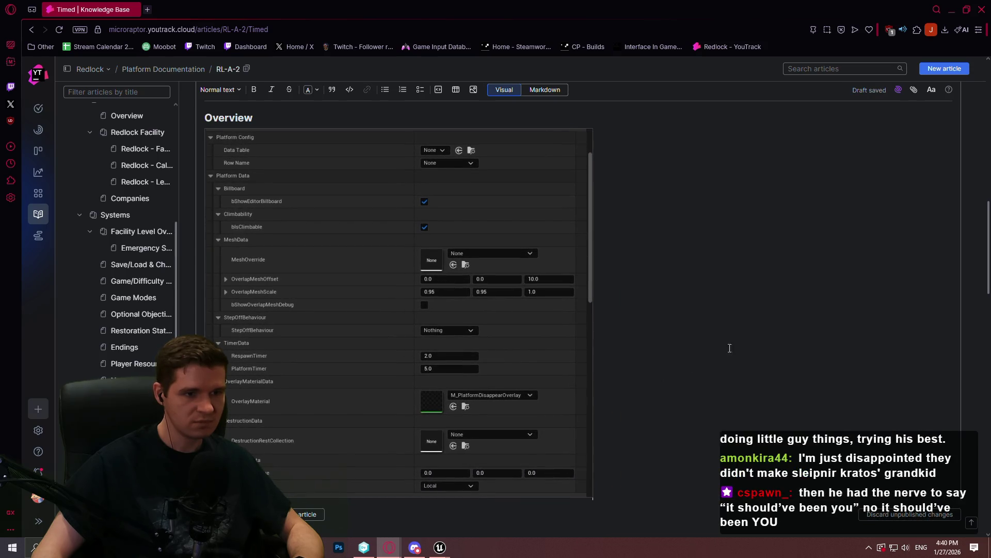
{"action": "scroll", "coordinate": [730, 348], "scroll_direction": "down", "scroll_amount": 2}
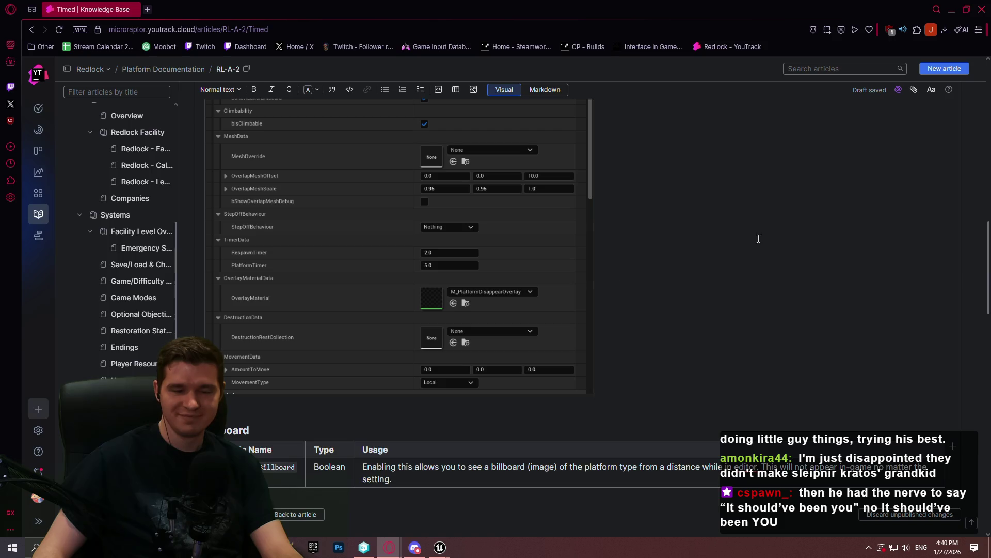
{"action": "scroll", "coordinate": [648, 199], "scroll_direction": "up", "scroll_amount": 3}
{"action": "scroll", "coordinate": [648, 199], "scroll_direction": "down", "scroll_amount": 2}
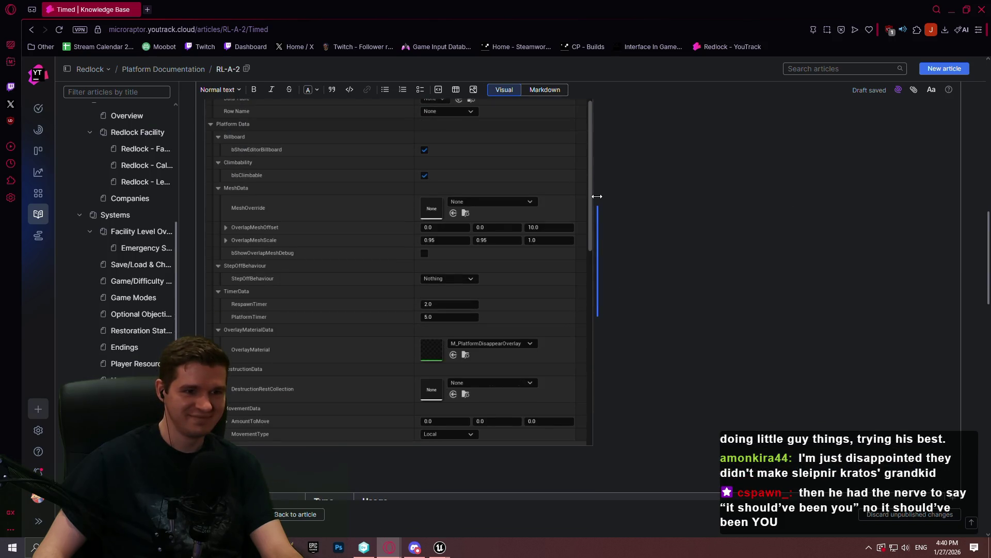
{"action": "scroll", "coordinate": [610, 199], "scroll_direction": "down", "scroll_amount": 4}
{"action": "mouse_move", "coordinate": [986, 281]}
{"action": "left_mouse_down"}
{"action": "mouse_move", "coordinate": [984, 404]}
{"action": "mouse_move", "coordinate": [956, 239]}
{"action": "mouse_move", "coordinate": [956, 324]}
{"action": "mouse_move", "coordinate": [958, 309]}
{"action": "left_mouse_up"}
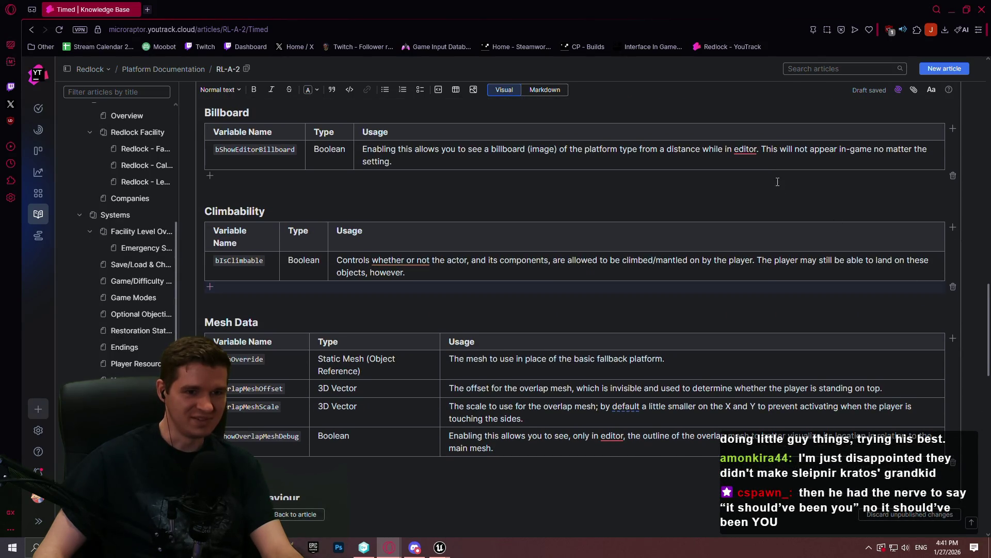
{"action": "left_click", "coordinate": [745, 147]}
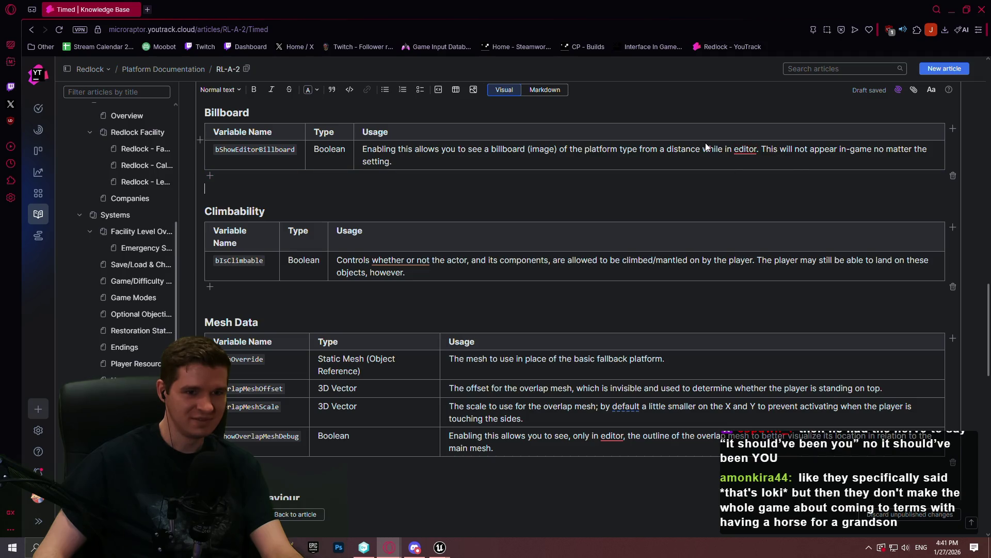
{"action": "scroll", "coordinate": [581, 336], "scroll_direction": "down", "scroll_amount": 2}
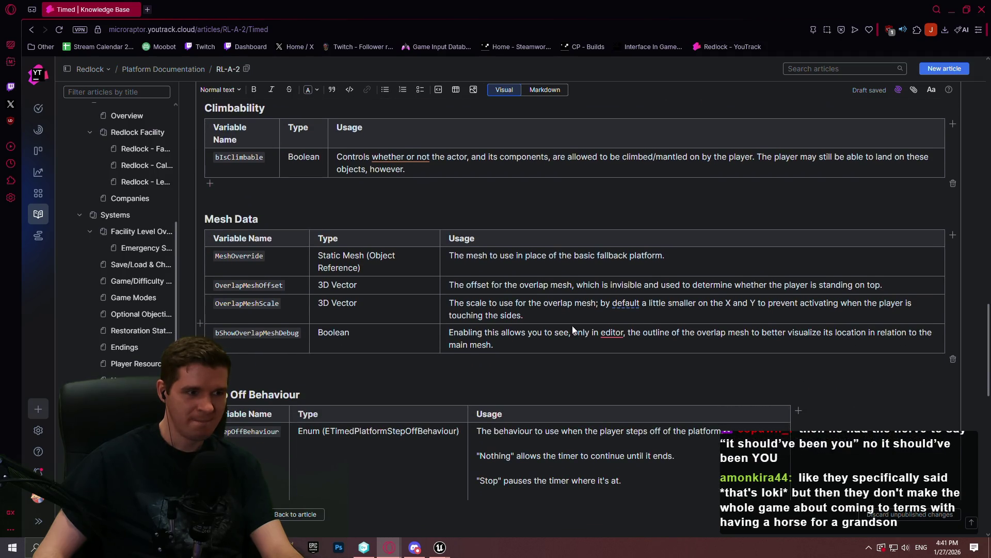
{"action": "scroll", "coordinate": [574, 330], "scroll_direction": "down", "scroll_amount": 7}
{"action": "scroll", "coordinate": [554, 318], "scroll_direction": "down", "scroll_amount": 2}
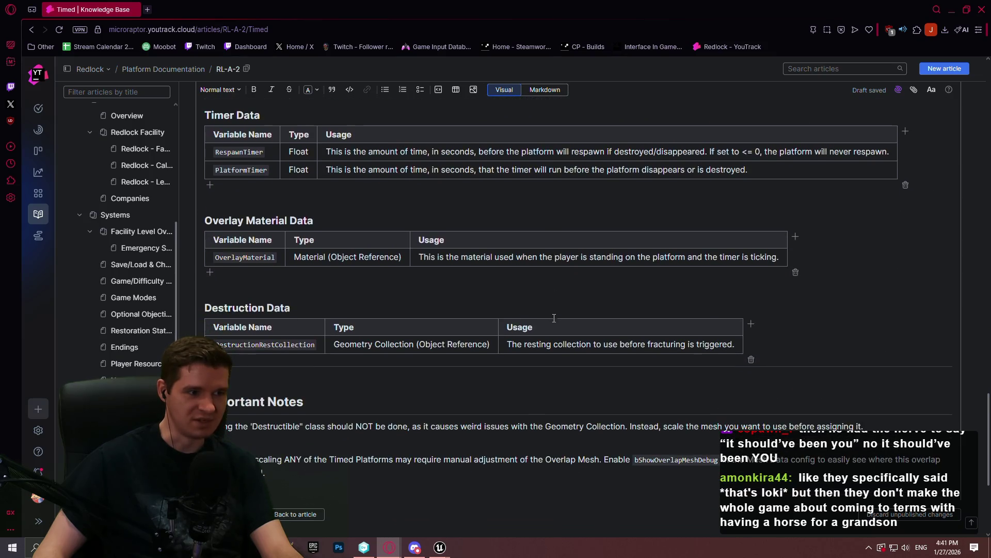